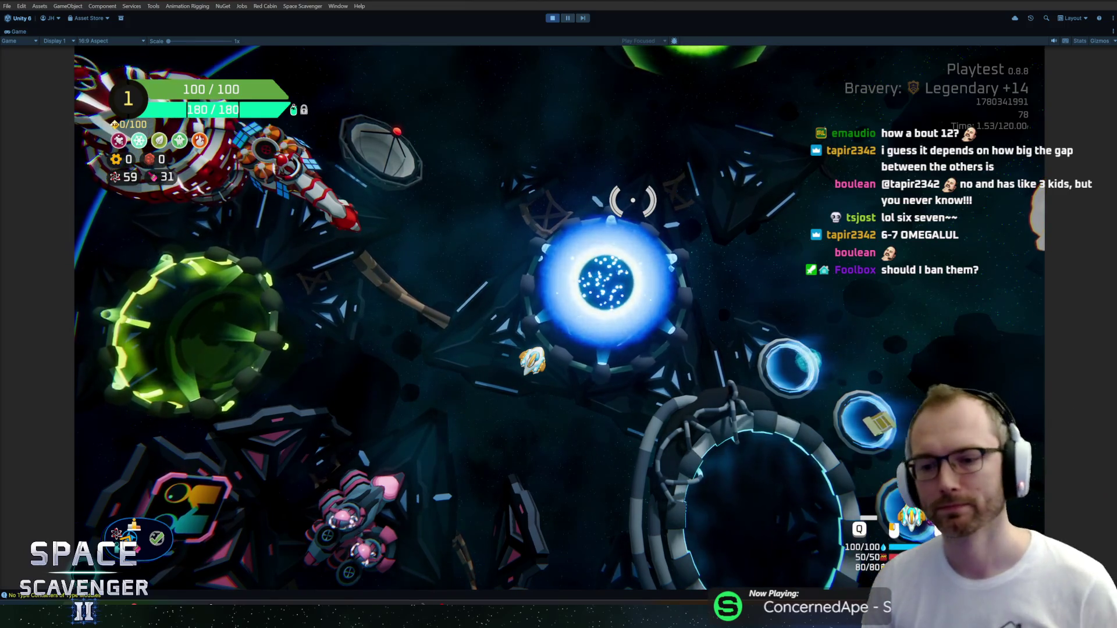
Step: Fly to the Customize Ship station and browse the ship skins
{"action": "key", "text": "d"}
{"action": "key", "text": "f"}
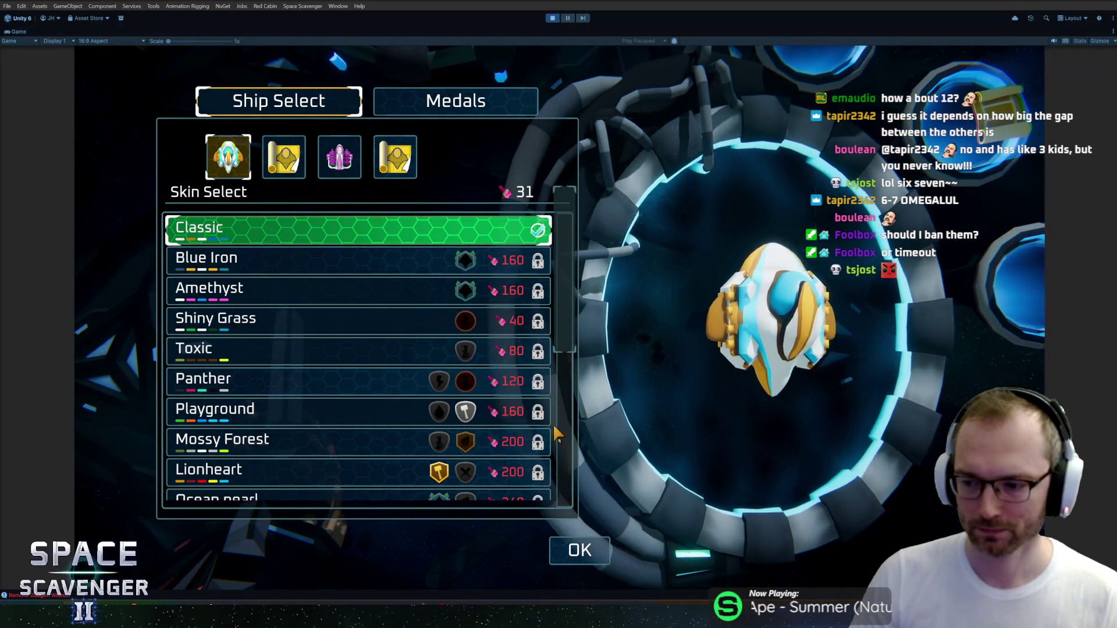
{"action": "scroll", "coordinate": [524, 408], "scroll_direction": "down", "scroll_amount": 4}
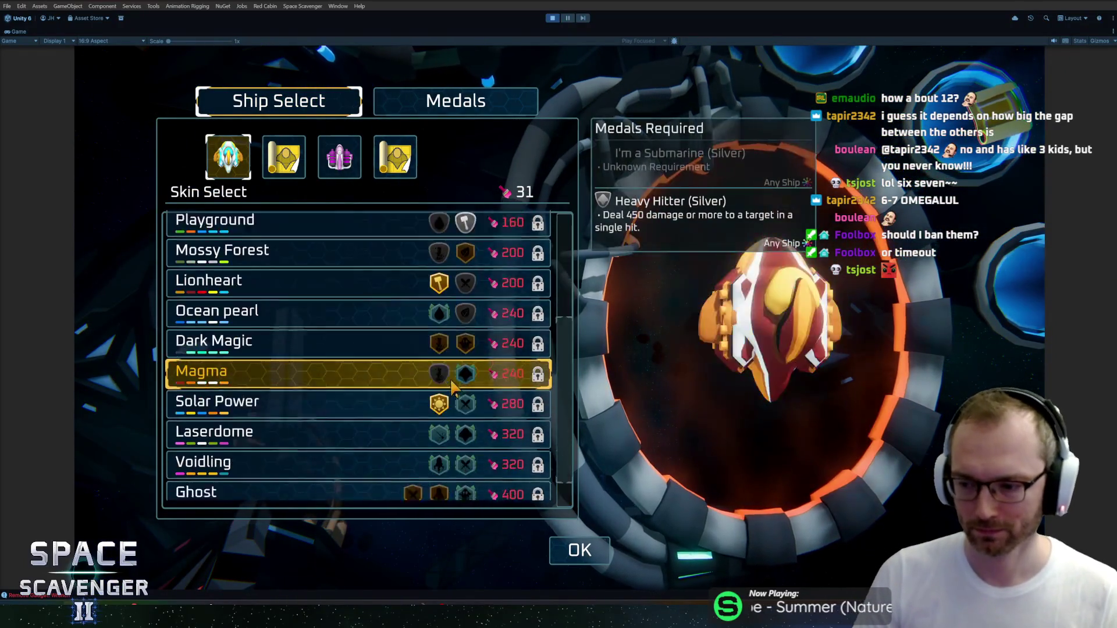
{"action": "scroll", "coordinate": [494, 401], "scroll_direction": "up", "scroll_amount": 4}
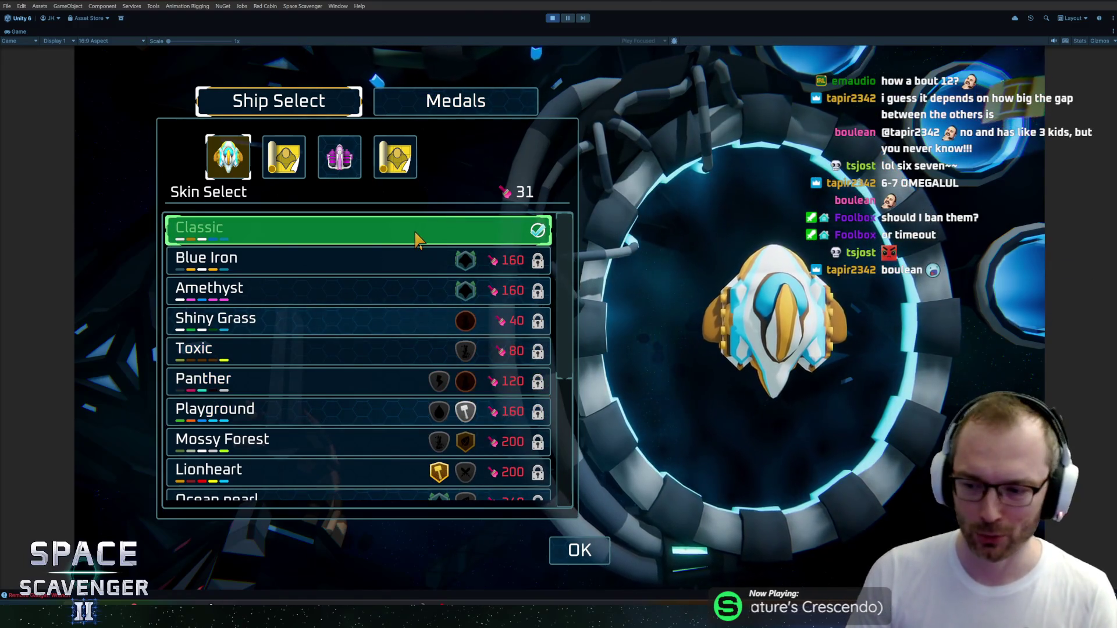
{"action": "key", "text": "Escape"}
Step: Set the co-op mode to Single Player at the co-op station
{"action": "key", "text": "s"}
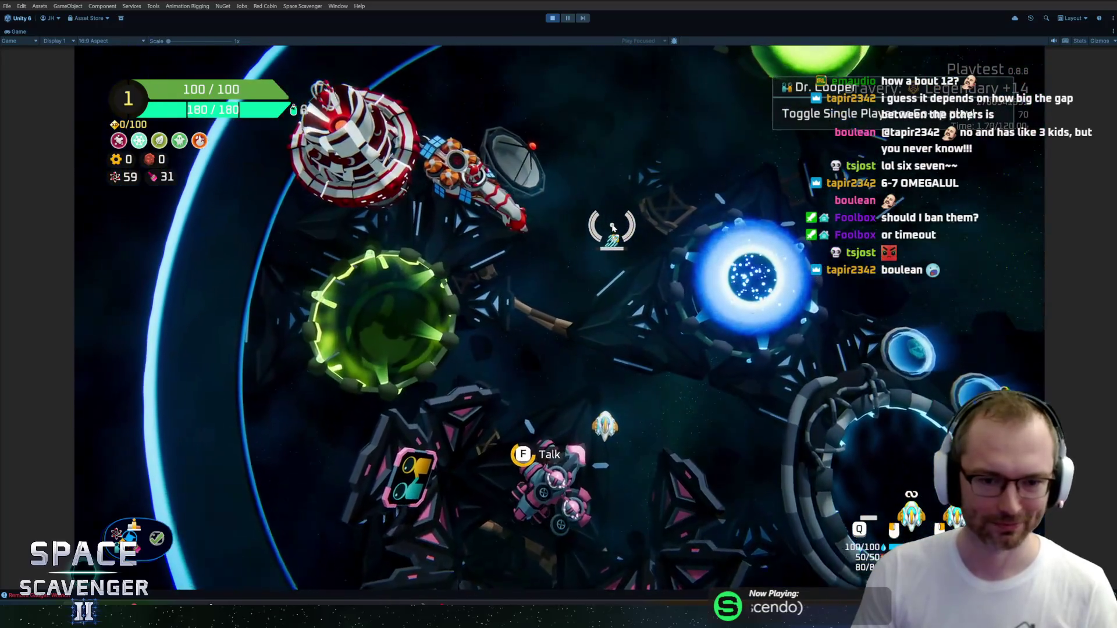
{"action": "key", "text": "e"}
{"action": "left_click", "coordinate": [614, 233]}
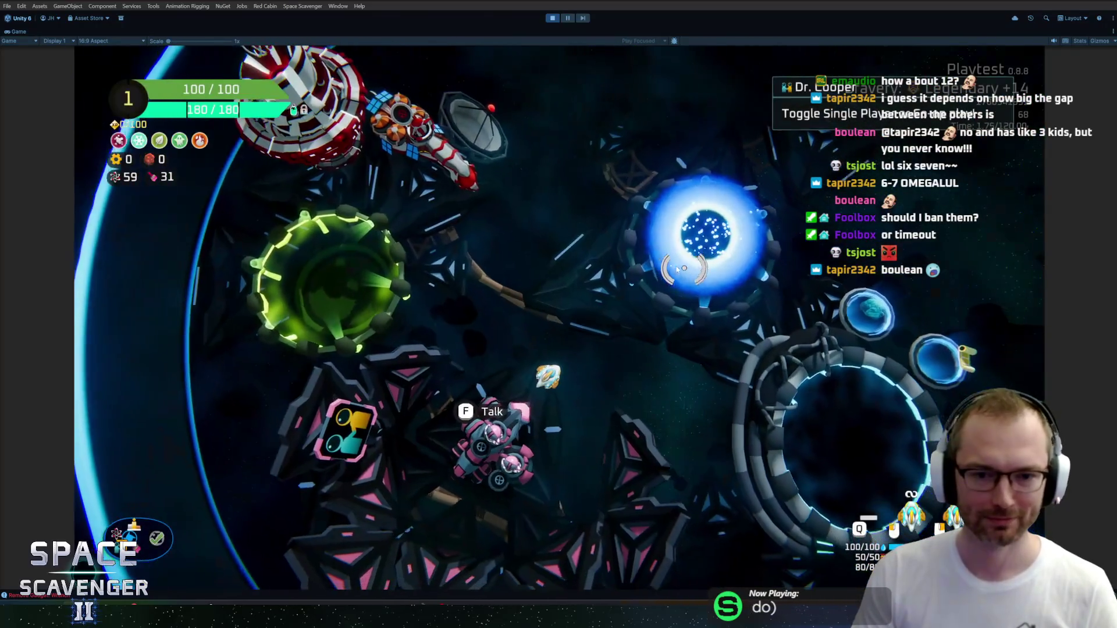
Step: Check the Daily Challenge, then fly the ship to the Start Trial portal
{"action": "key", "text": "w"}
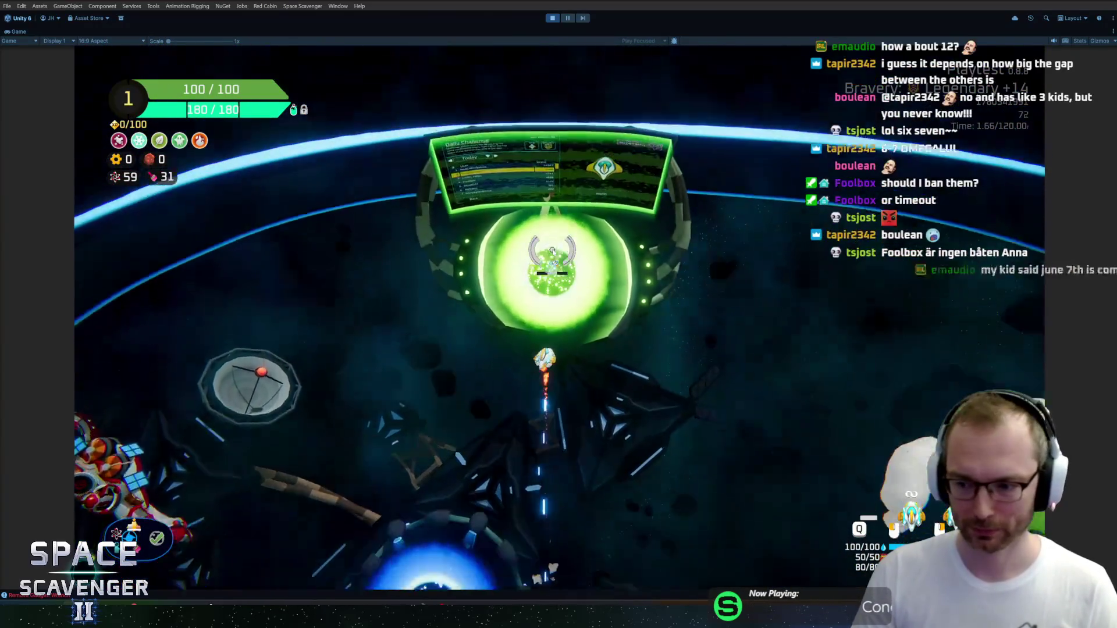
{"action": "key", "text": "e"}
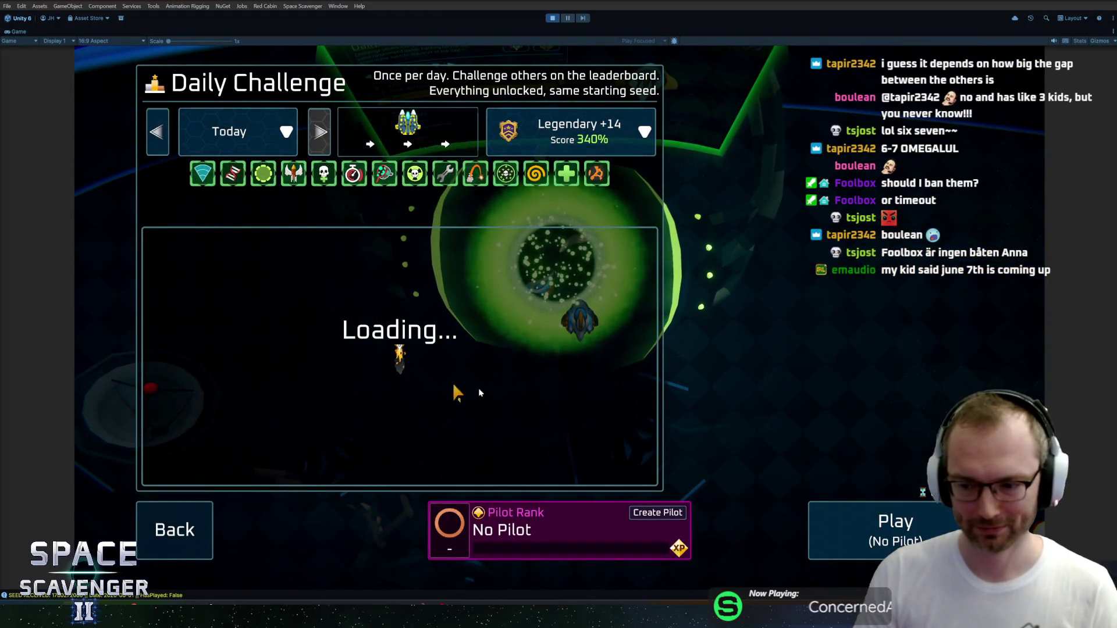
{"action": "key", "text": "Escape"}
{"action": "key", "text": "s"}
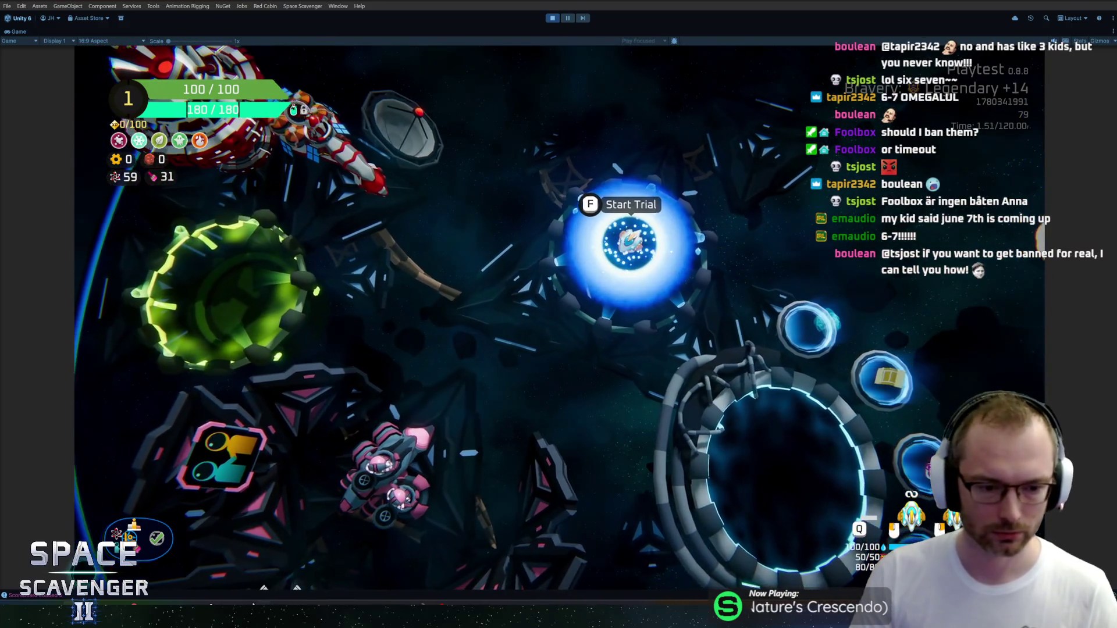
{"action": "key", "text": "alt+Tab"}
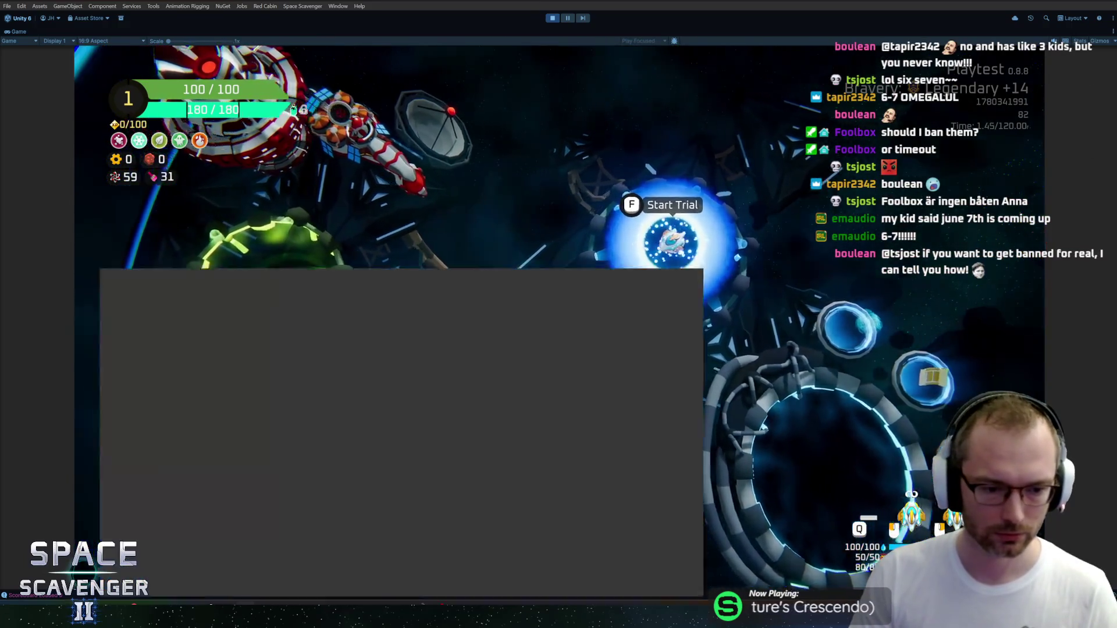
Step: Zoom onto the In-Game Map frame and select the top-right node, Ellipse 616
{"action": "scroll", "coordinate": [531, 276], "scroll_direction": "up", "scroll_amount": 3}
{"action": "scroll", "coordinate": [531, 276], "scroll_direction": "down", "scroll_amount": 5}
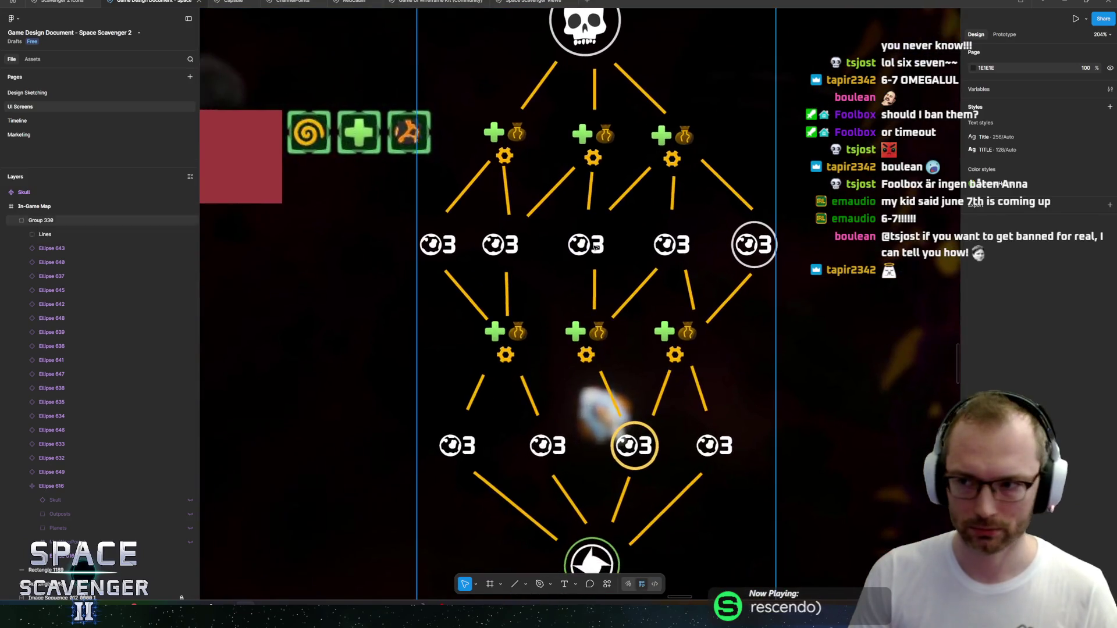
{"action": "scroll", "coordinate": [531, 245], "scroll_direction": "up", "scroll_amount": 1}
{"action": "scroll", "coordinate": [570, 238], "scroll_direction": "right", "scroll_amount": 2}
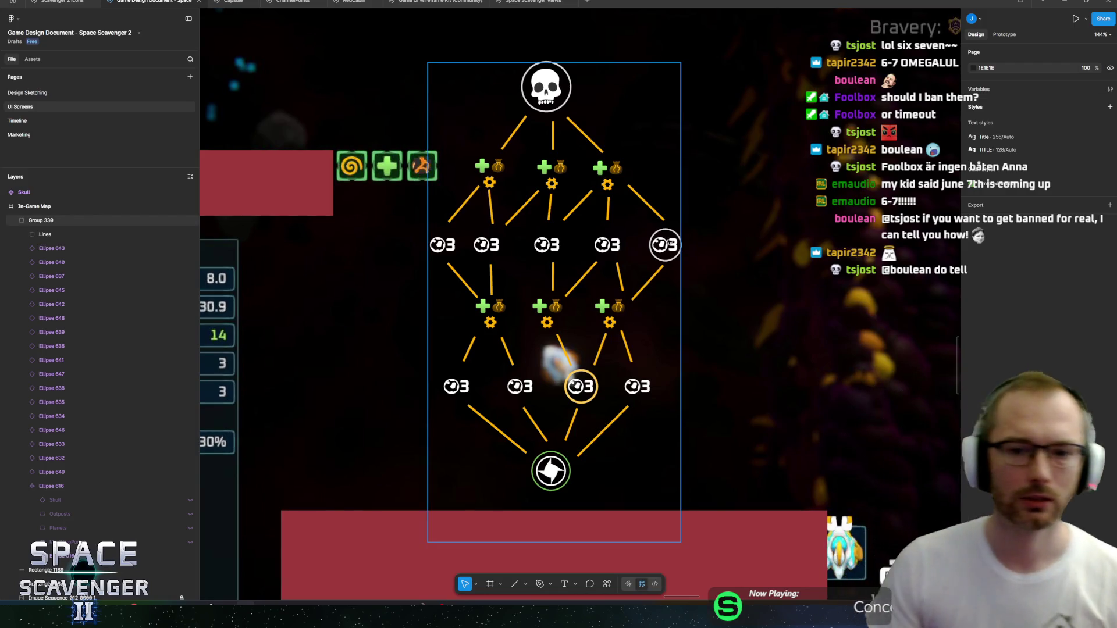
{"action": "scroll", "coordinate": [686, 208], "scroll_direction": "up", "scroll_amount": 4}
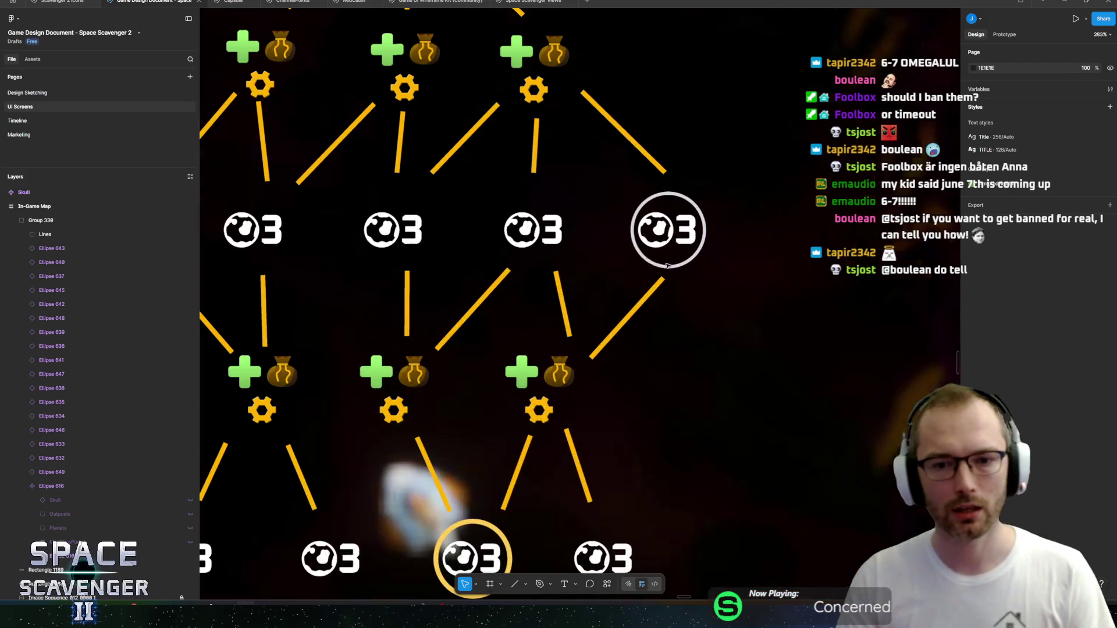
{"action": "left_click", "coordinate": [687, 202]}
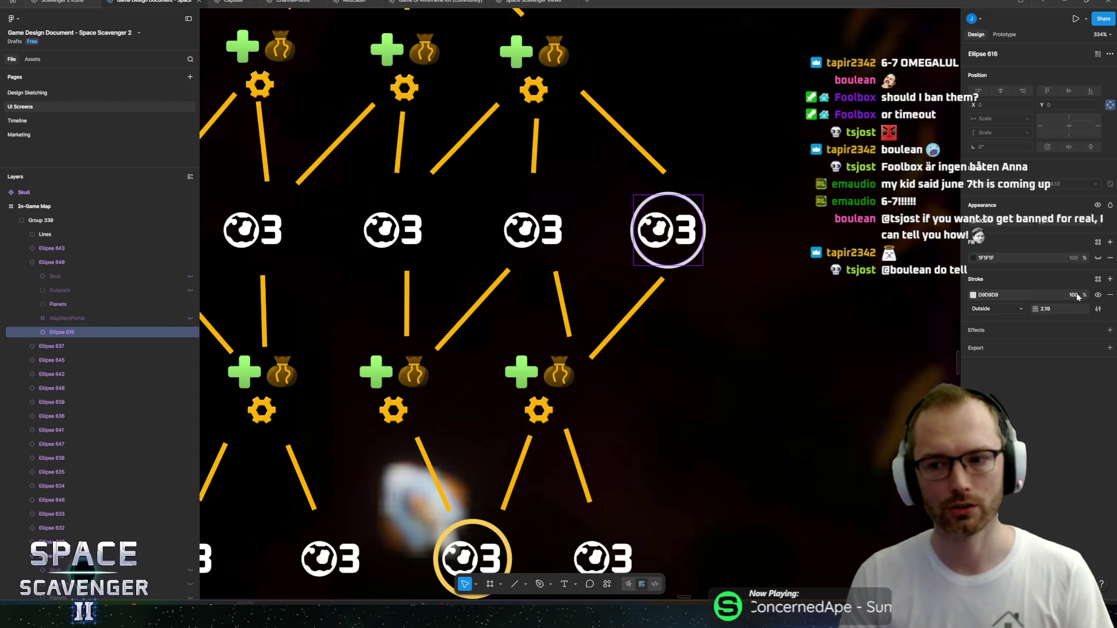
{"action": "scroll", "coordinate": [637, 160], "scroll_direction": "down", "scroll_amount": 6}
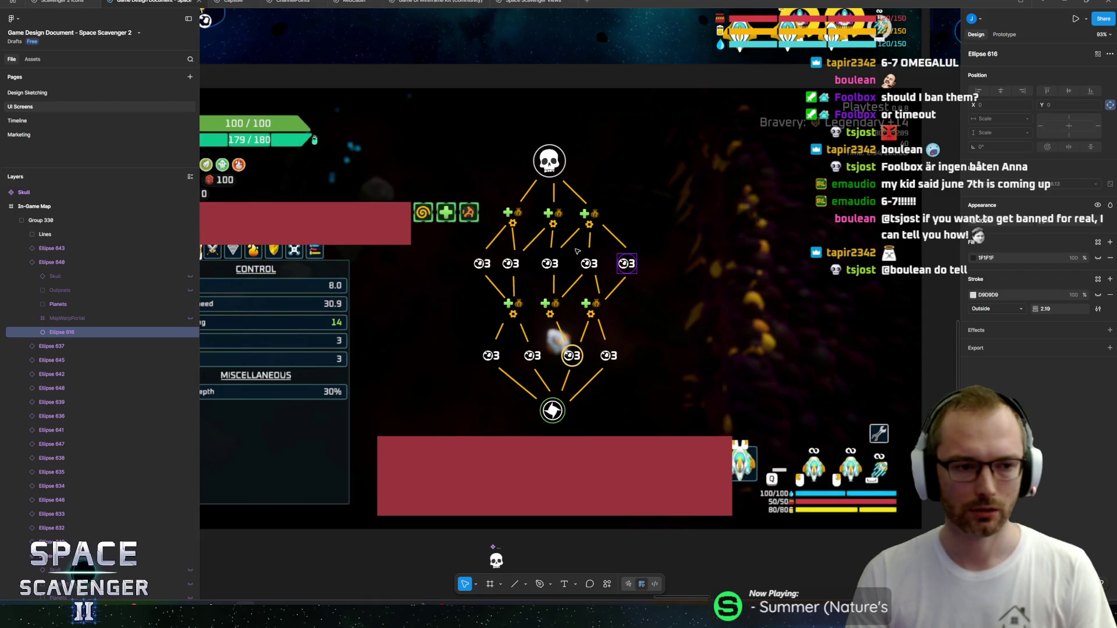
{"action": "scroll", "coordinate": [582, 306], "scroll_direction": "up", "scroll_amount": 5}
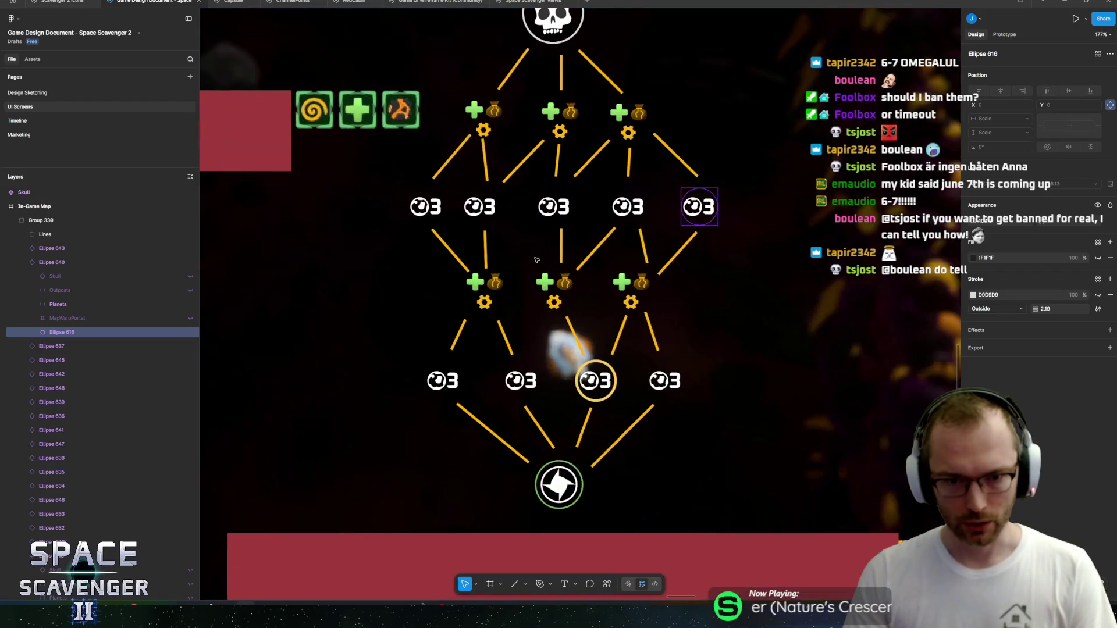
{"action": "scroll", "coordinate": [448, 285], "scroll_direction": "right", "scroll_amount": 1}
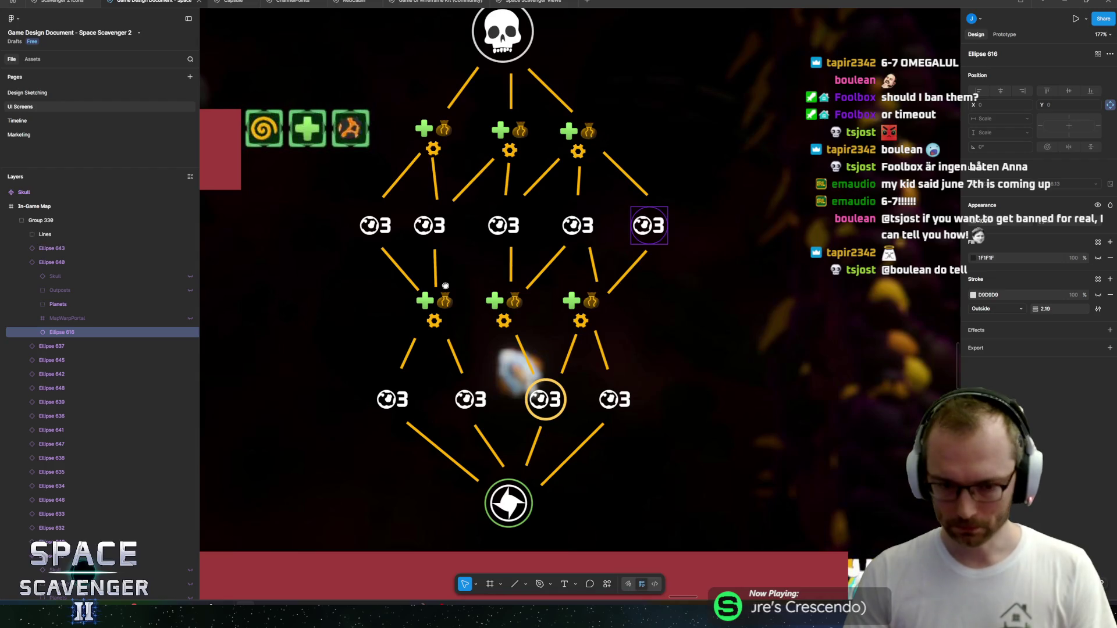
{"action": "left_click_drag", "start_coordinate": [445, 286], "coordinate": [452, 290]}
{"action": "scroll", "coordinate": [544, 341], "scroll_direction": "up", "scroll_amount": 3}
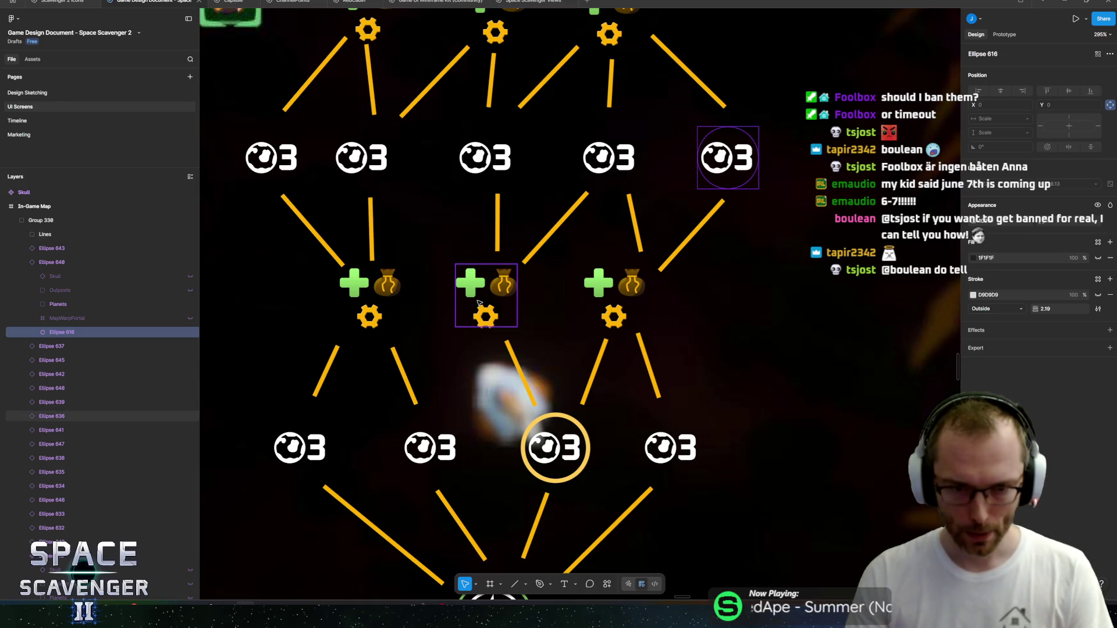
{"action": "left_click", "coordinate": [478, 302]}
{"action": "left_click_drag", "start_coordinate": [564, 299], "coordinate": [611, 305]}
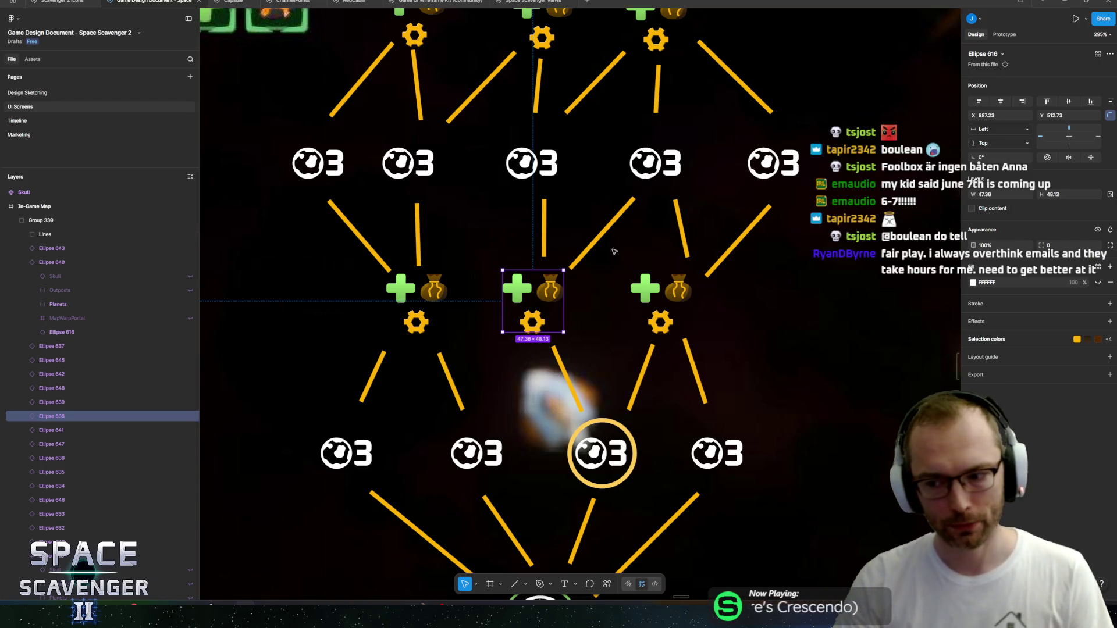
{"action": "scroll", "coordinate": [582, 268], "scroll_direction": "right", "scroll_amount": 3}
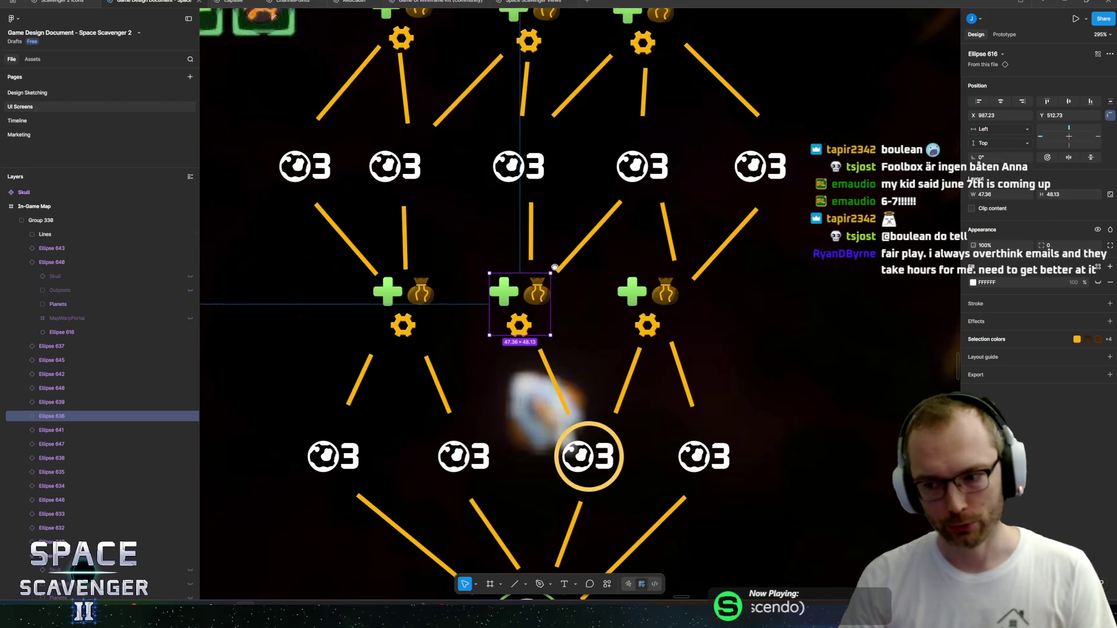
{"action": "scroll", "coordinate": [533, 266], "scroll_direction": "left", "scroll_amount": 1}
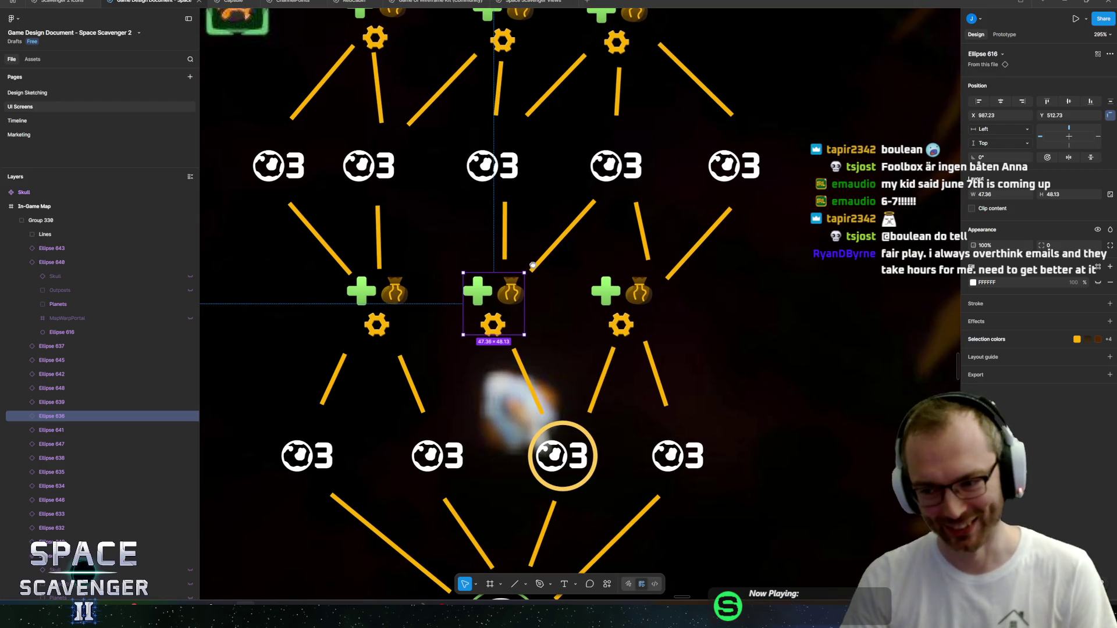
{"action": "scroll", "coordinate": [605, 291], "scroll_direction": "left", "scroll_amount": 1}
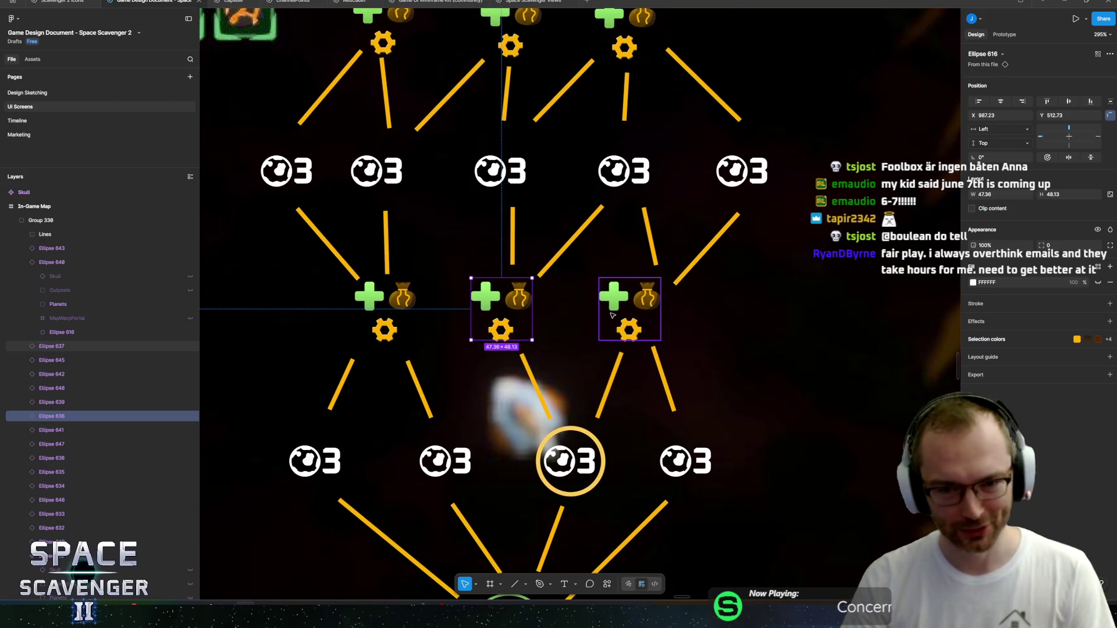
{"action": "left_click", "coordinate": [620, 297]}
{"action": "scroll", "coordinate": [620, 296], "scroll_direction": "right", "scroll_amount": 3}
{"action": "scroll", "coordinate": [620, 297], "scroll_direction": "left", "scroll_amount": 3}
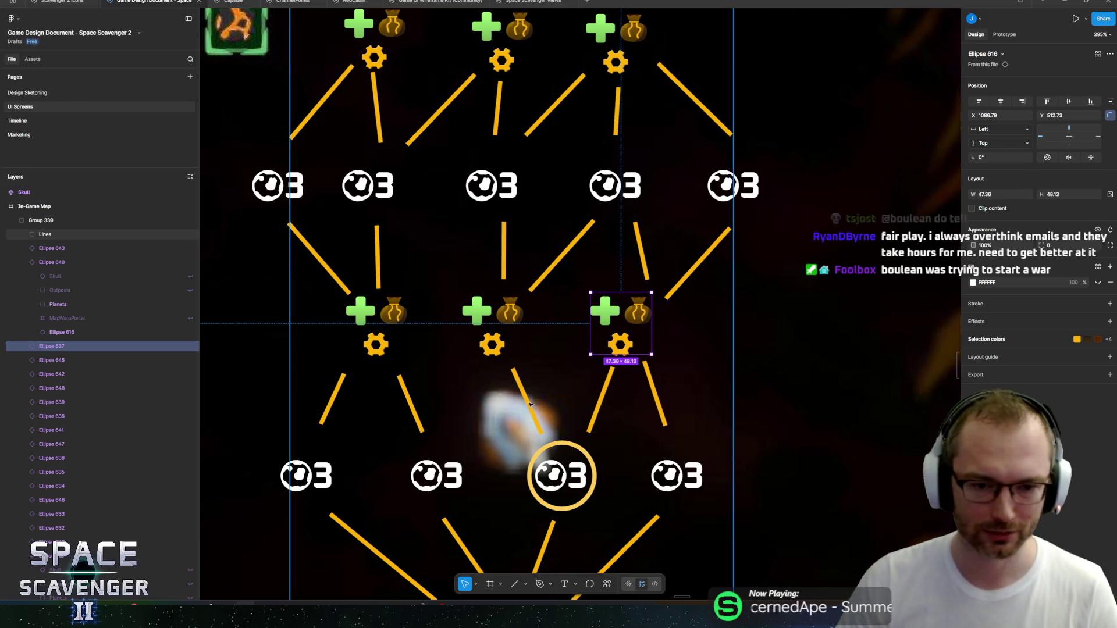
{"action": "scroll", "coordinate": [541, 409], "scroll_direction": "down", "scroll_amount": 5}
{"action": "scroll", "coordinate": [582, 350], "scroll_direction": "up", "scroll_amount": 5}
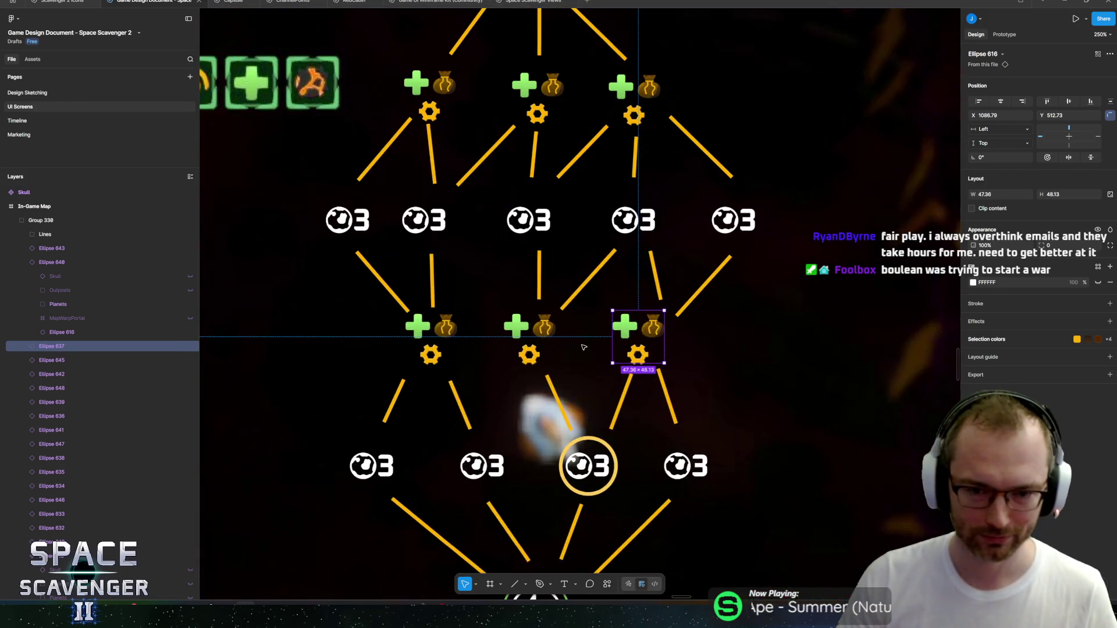
{"action": "scroll", "coordinate": [605, 285], "scroll_direction": "down", "scroll_amount": 3}
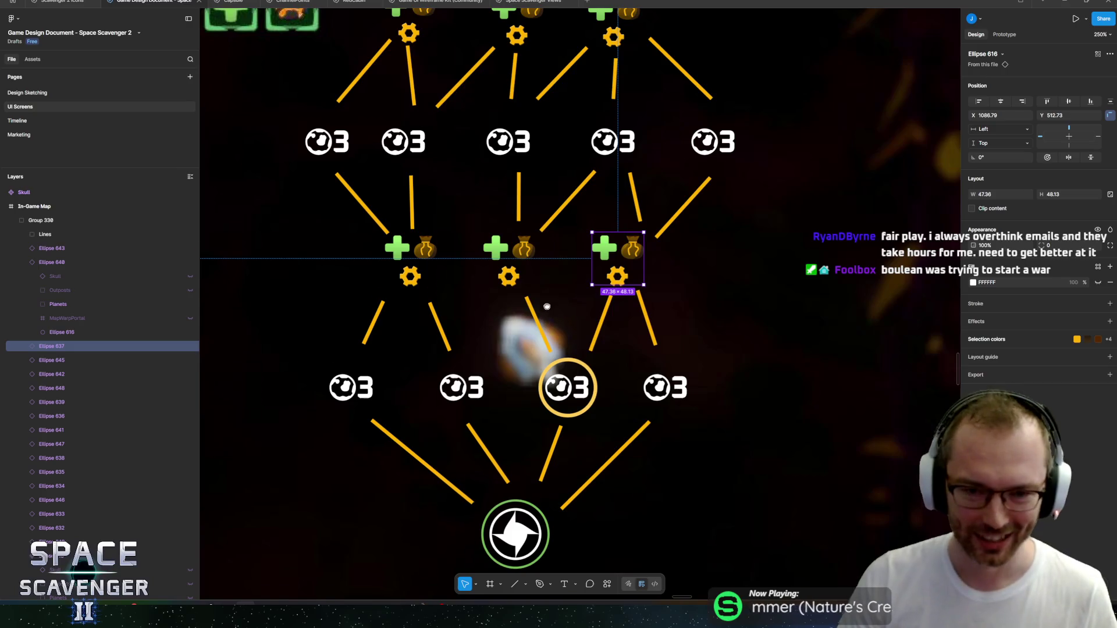
{"action": "left_click_drag", "start_coordinate": [551, 262], "coordinate": [542, 285]}
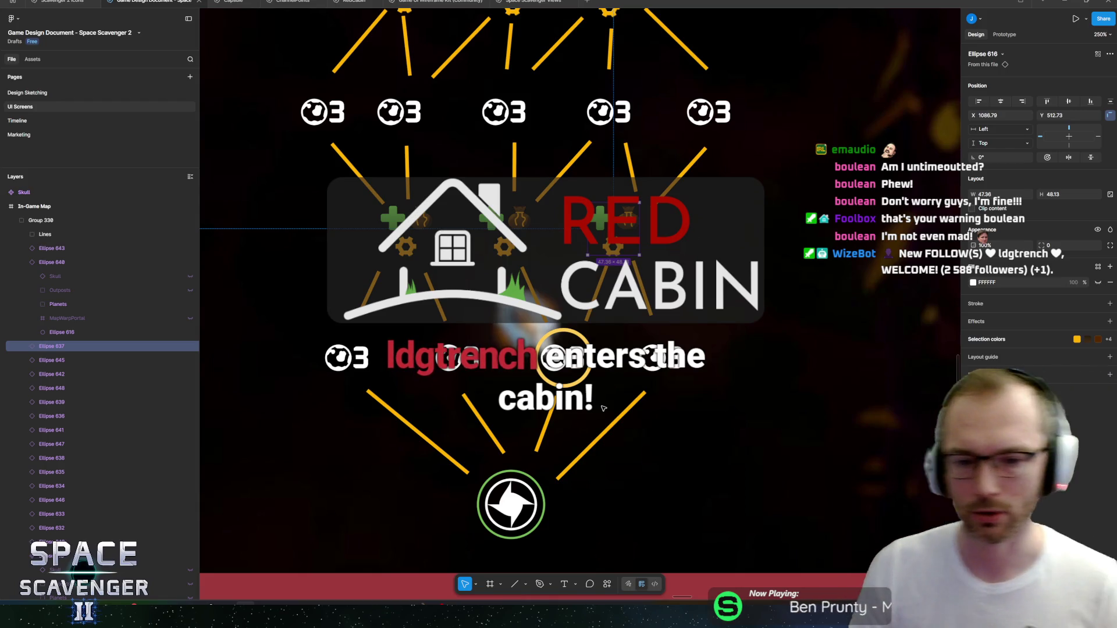
{"action": "scroll", "coordinate": [530, 296], "scroll_direction": "down", "scroll_amount": 2}
{"action": "scroll", "coordinate": [529, 297], "scroll_direction": "left", "scroll_amount": 2}
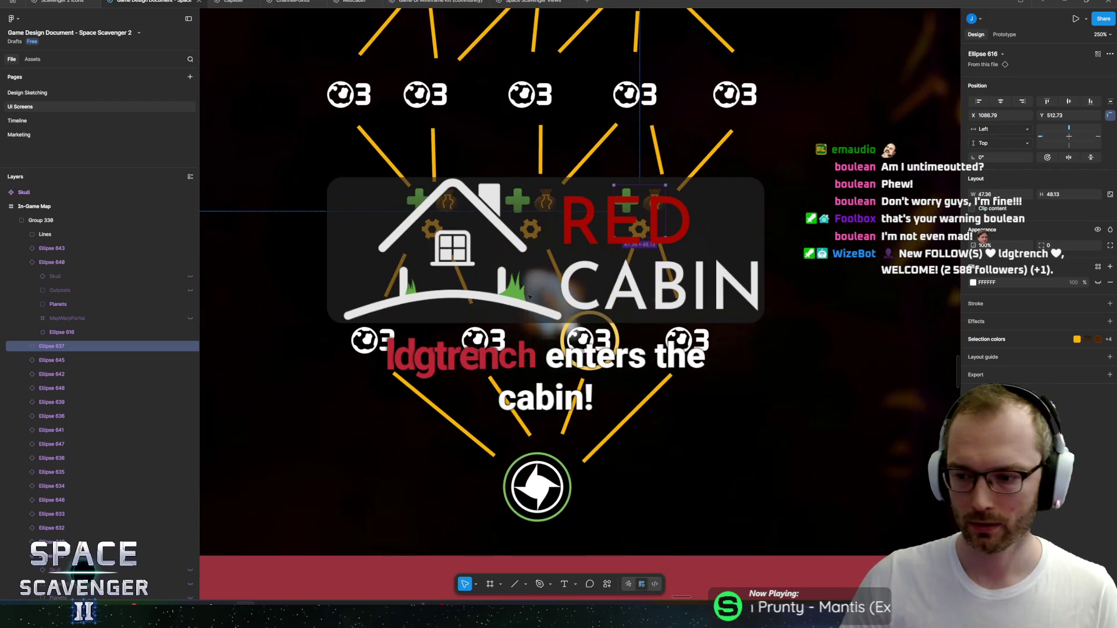
{"action": "scroll", "coordinate": [586, 303], "scroll_direction": "up", "scroll_amount": 3}
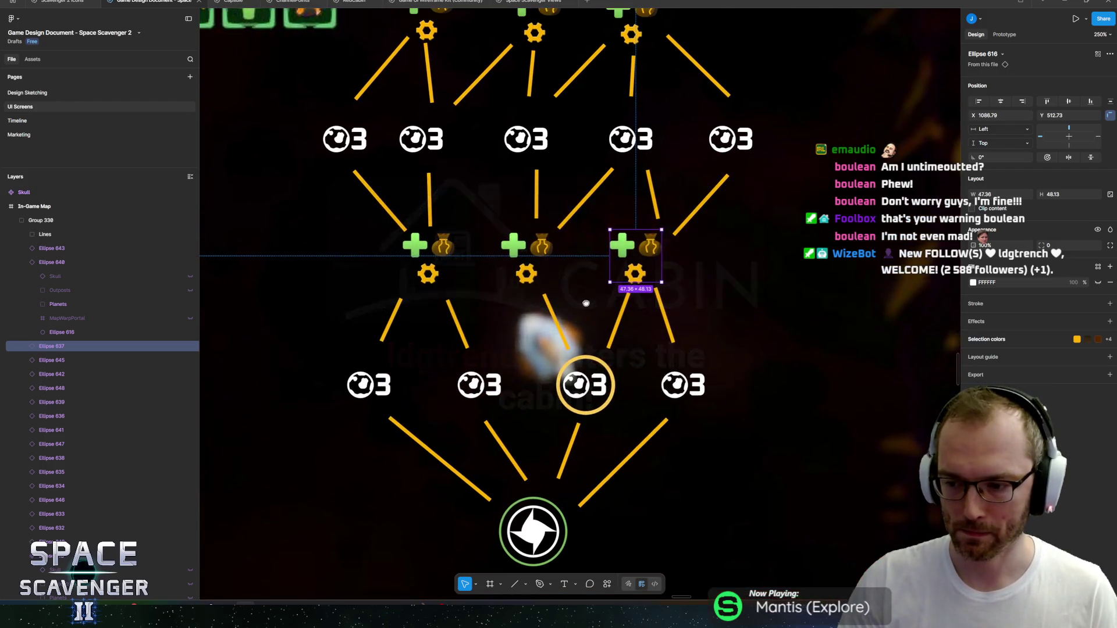
{"action": "mouse_move", "coordinate": [587, 304]}
{"action": "left_mouse_down"}
{"action": "mouse_move", "coordinate": [658, 316]}
{"action": "mouse_move", "coordinate": [522, 325]}
{"action": "mouse_move", "coordinate": [548, 317]}
{"action": "left_mouse_up"}
{"action": "scroll", "coordinate": [559, 287], "scroll_direction": "down", "scroll_amount": 5}
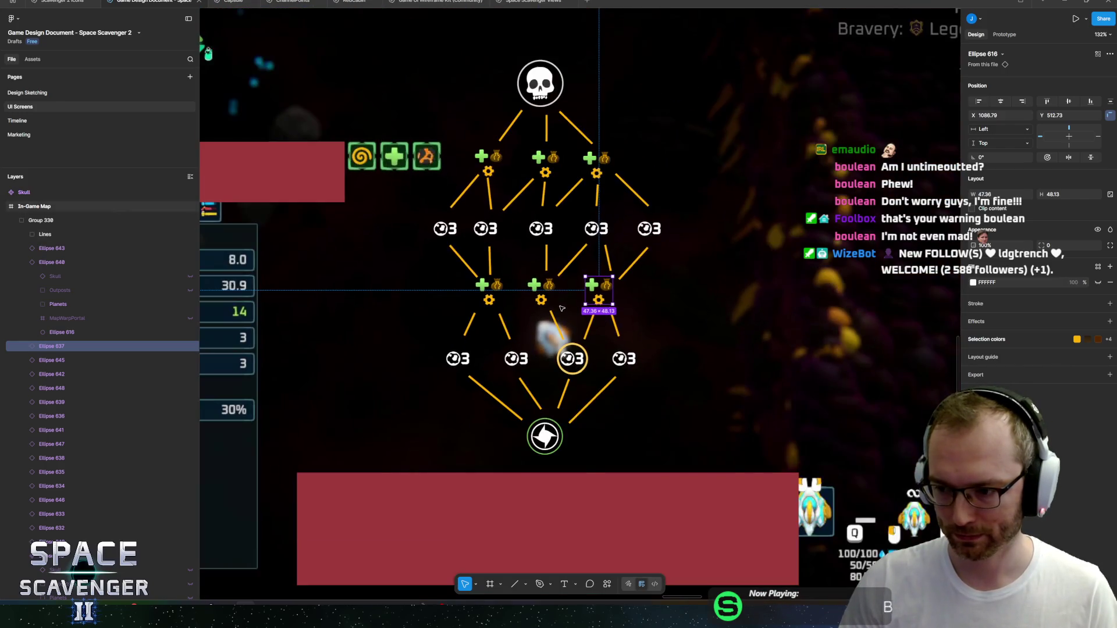
{"action": "scroll", "coordinate": [559, 286], "scroll_direction": "up", "scroll_amount": 5}
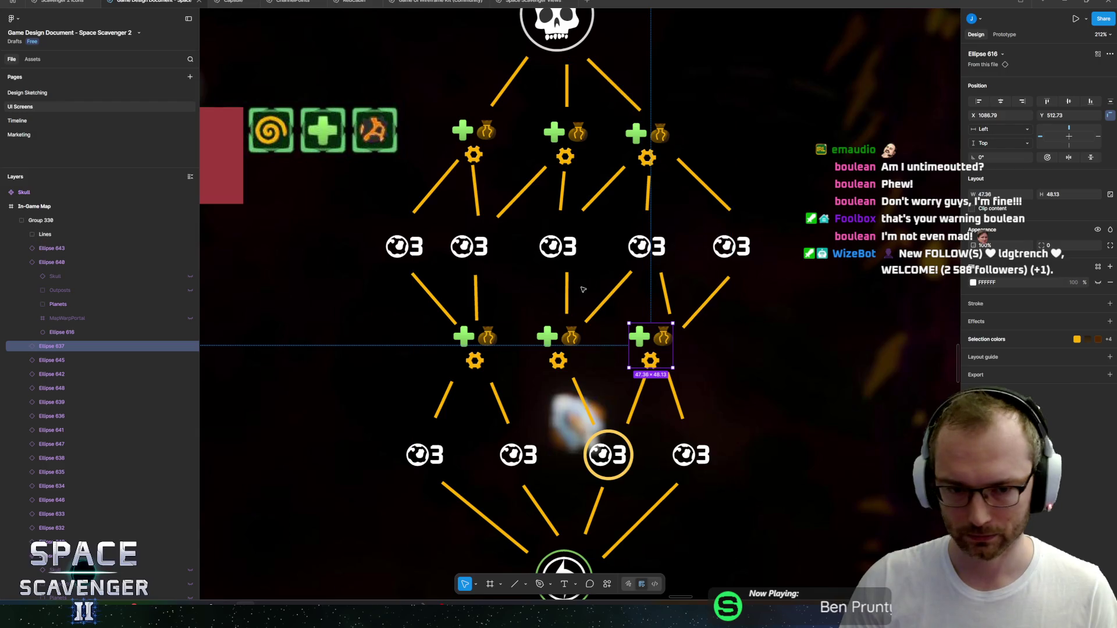
{"action": "scroll", "coordinate": [569, 192], "scroll_direction": "down", "scroll_amount": 5}
{"action": "scroll", "coordinate": [570, 191], "scroll_direction": "up", "scroll_amount": 2}
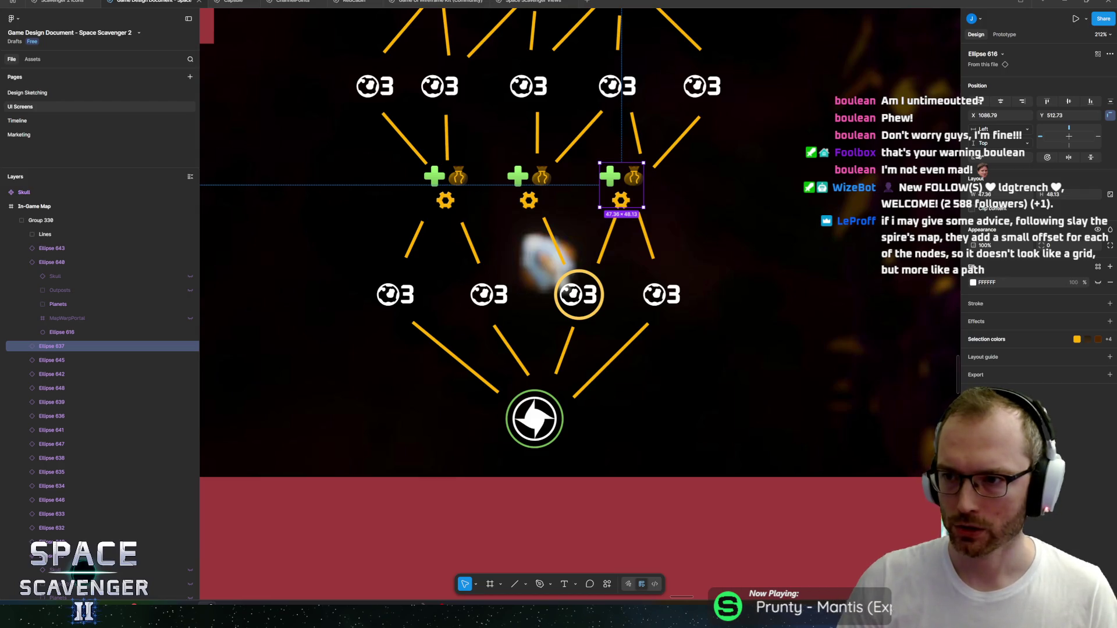
{"action": "scroll", "coordinate": [488, 294], "scroll_direction": "up", "scroll_amount": 2}
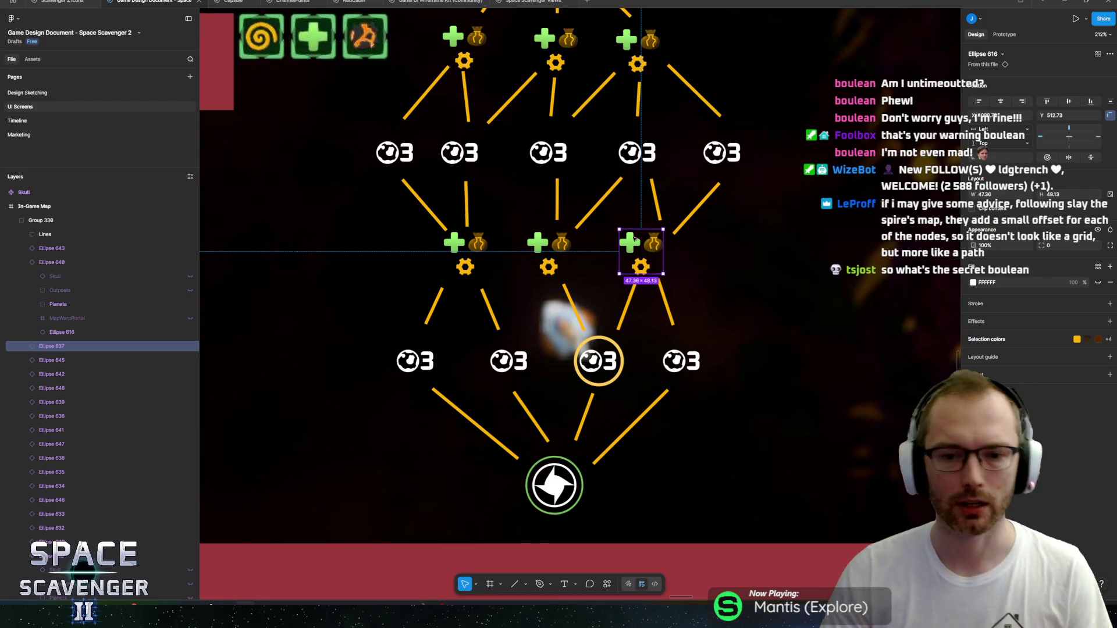
{"action": "left_click", "coordinate": [549, 256]}
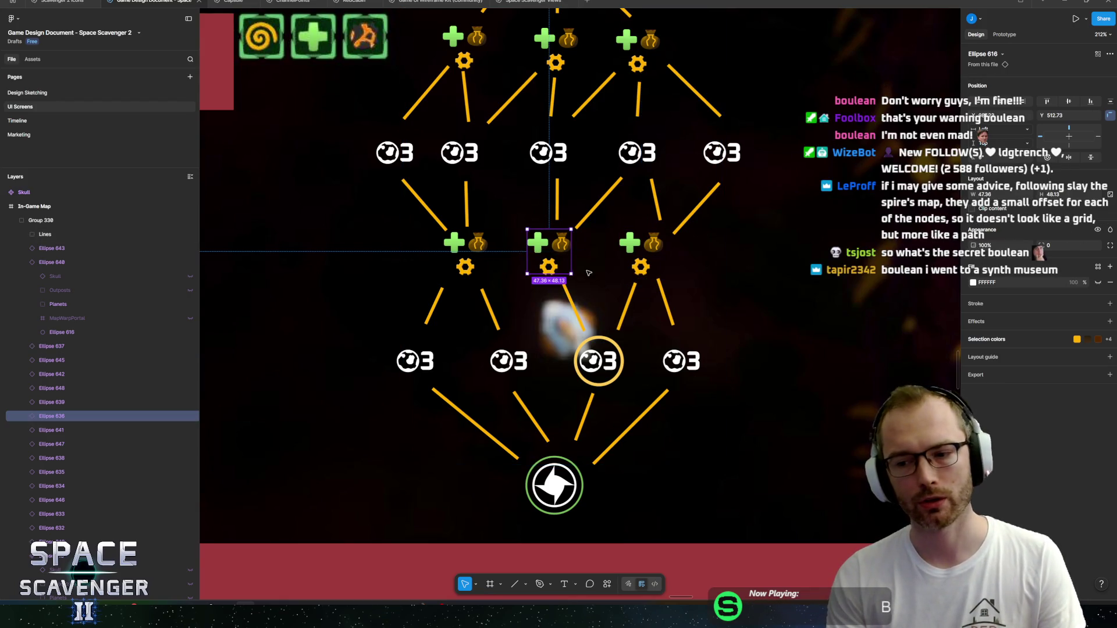
{"action": "scroll", "coordinate": [595, 242], "scroll_direction": "down", "scroll_amount": 2}
{"action": "scroll", "coordinate": [610, 315], "scroll_direction": "up", "scroll_amount": 2}
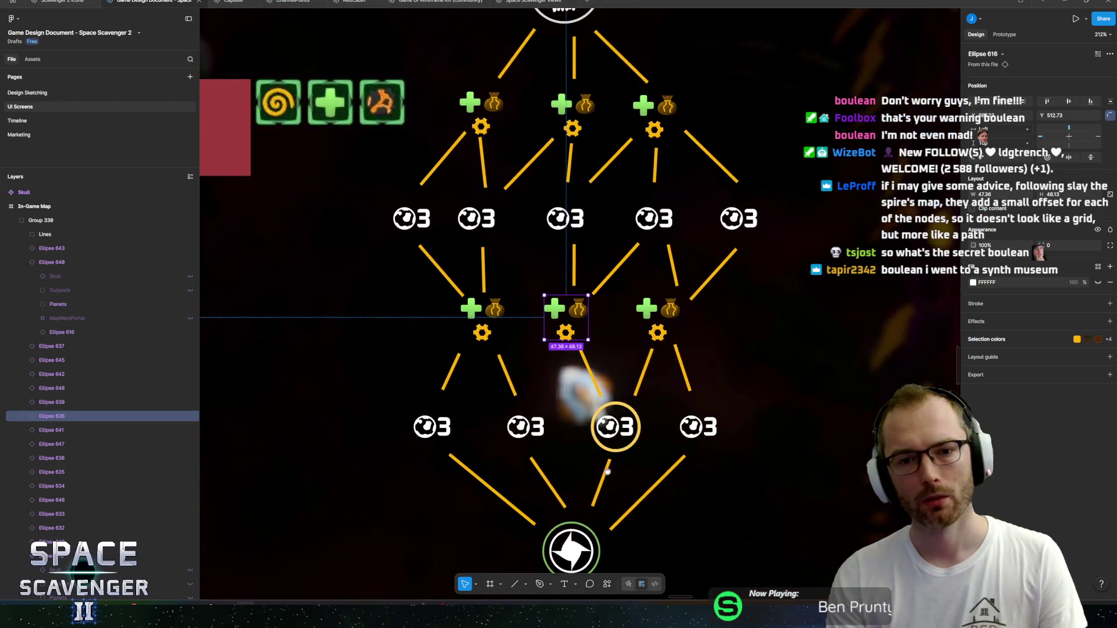
Step: Select the ringed bottom-row node and pan the map mockup to recentre the nodes
{"action": "left_click", "coordinate": [625, 377]}
{"action": "scroll", "coordinate": [618, 364], "scroll_direction": "up", "scroll_amount": 3}
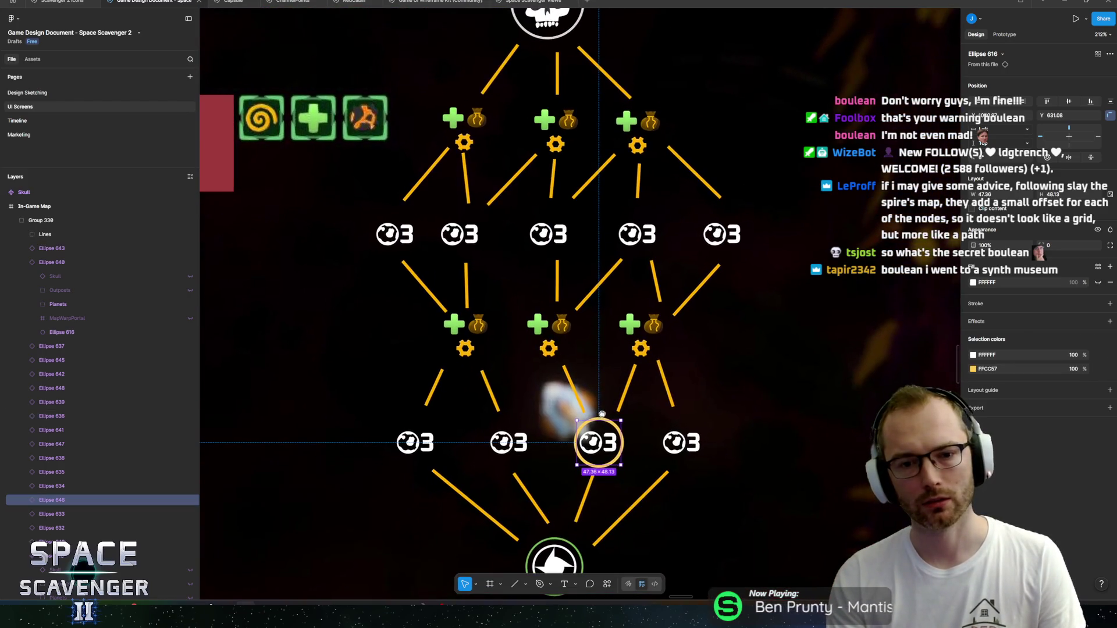
{"action": "scroll", "coordinate": [547, 174], "scroll_direction": "up", "scroll_amount": 2}
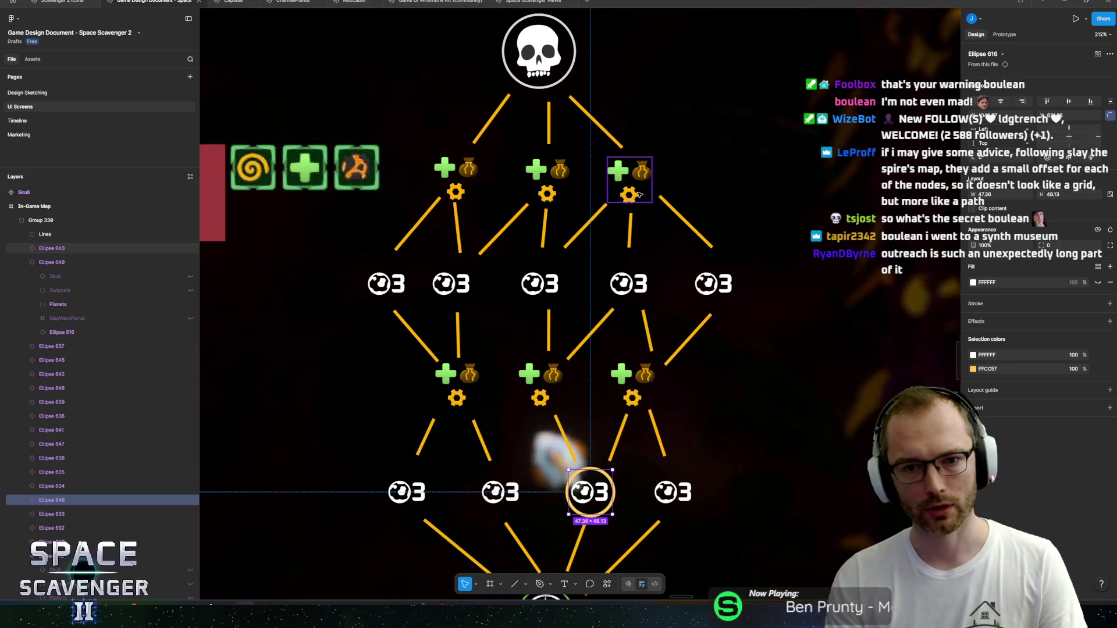
{"action": "scroll", "coordinate": [684, 249], "scroll_direction": "down", "scroll_amount": 3}
{"action": "scroll", "coordinate": [684, 249], "scroll_direction": "left", "scroll_amount": 3}
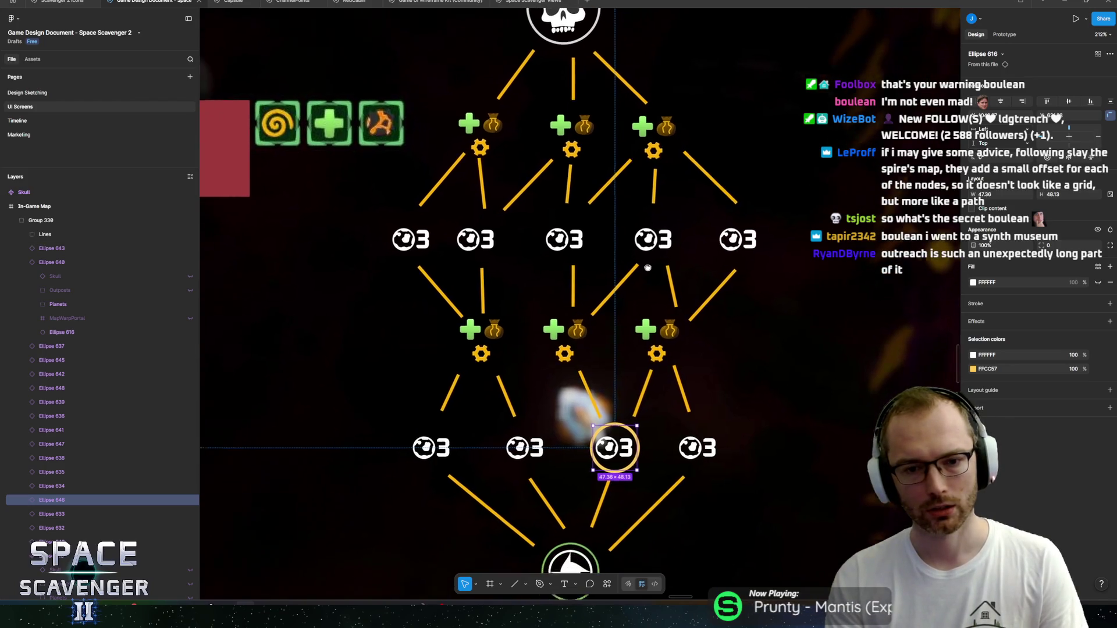
{"action": "scroll", "coordinate": [664, 295], "scroll_direction": "up", "scroll_amount": 2}
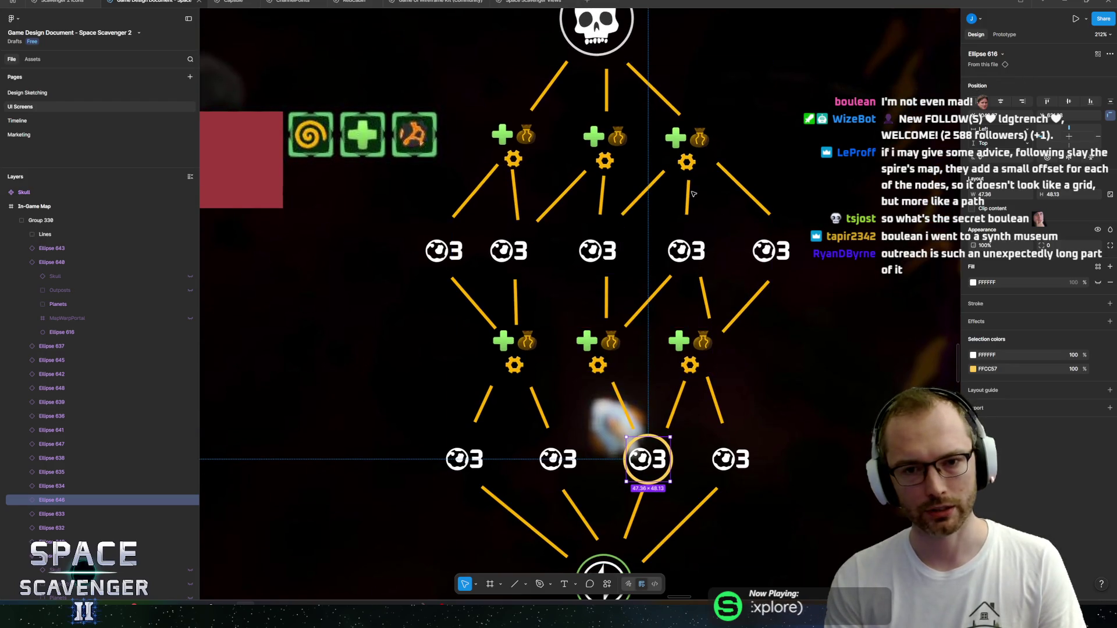
{"action": "left_click_drag", "start_coordinate": [694, 193], "coordinate": [698, 223]}
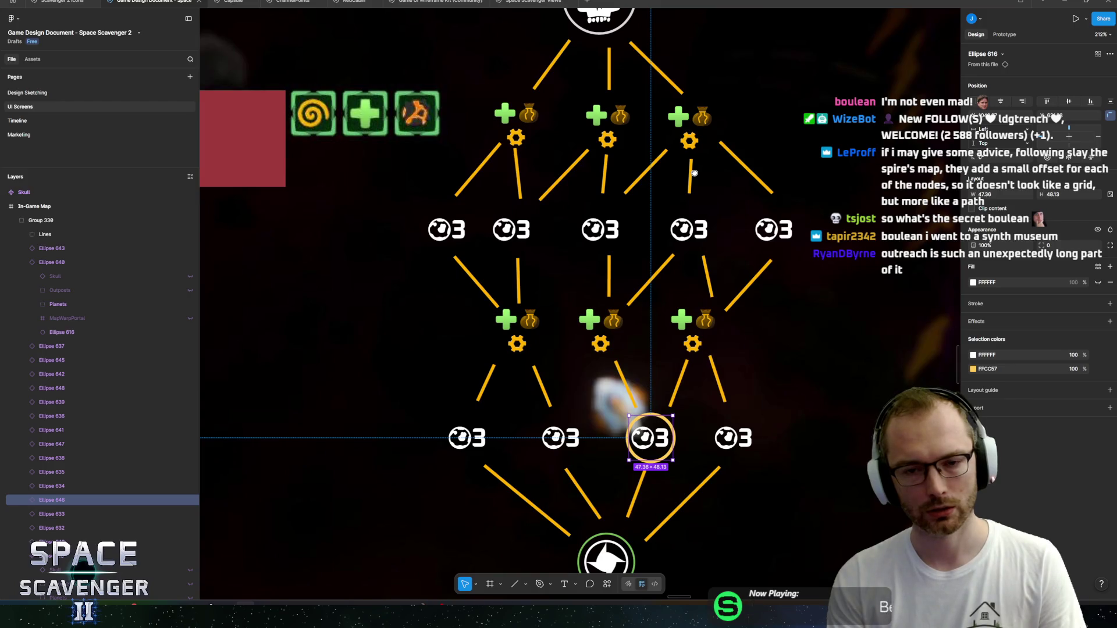
{"action": "left_click_drag", "start_coordinate": [694, 173], "coordinate": [701, 166]}
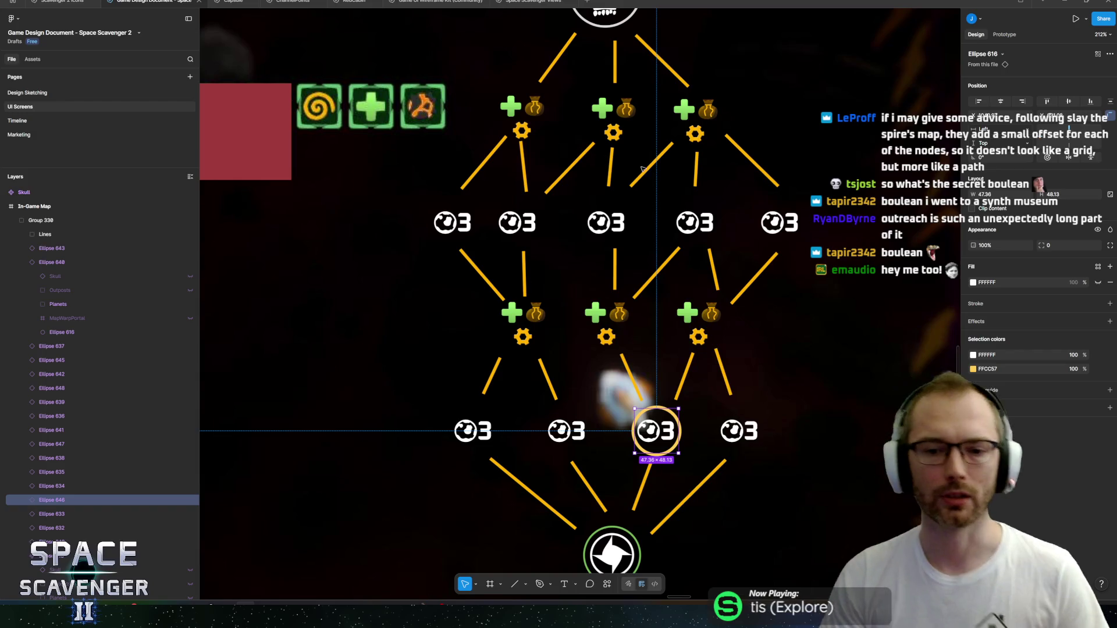
Step: Scroll across the mockup once more, then return to the running game in Unity
{"action": "scroll", "coordinate": [607, 377], "scroll_direction": "down", "scroll_amount": 3}
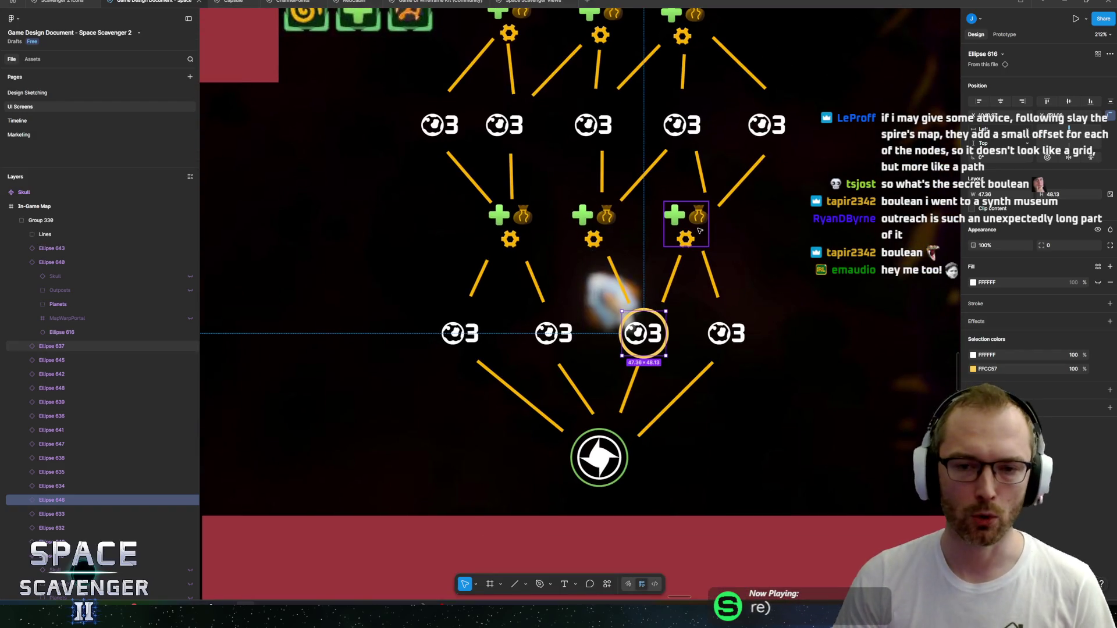
{"action": "scroll", "coordinate": [636, 268], "scroll_direction": "up", "scroll_amount": 2}
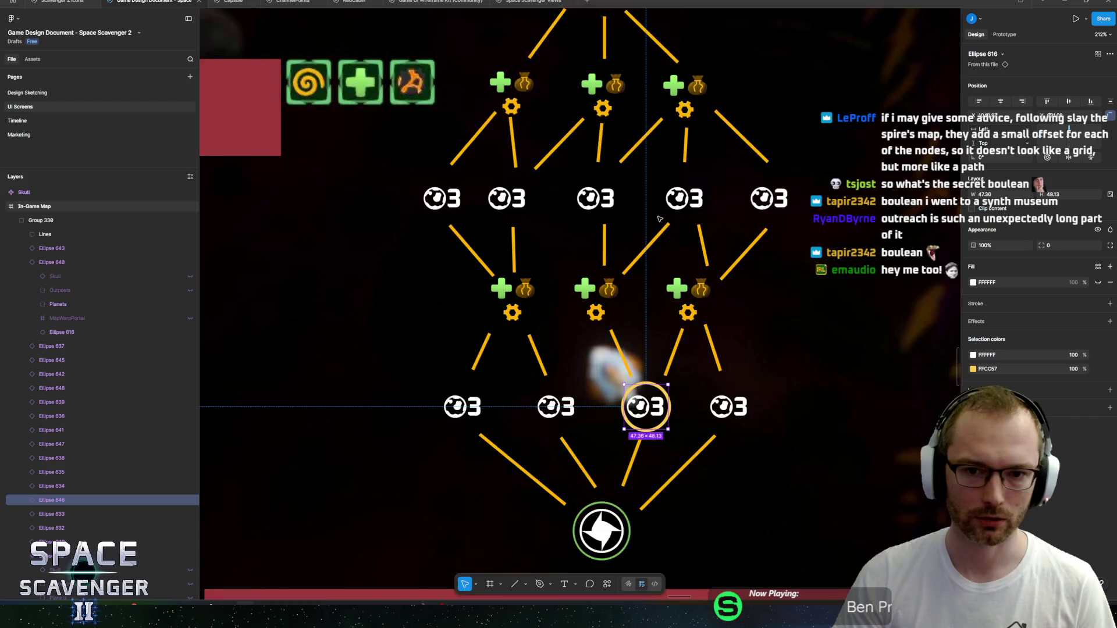
{"action": "scroll", "coordinate": [619, 405], "scroll_direction": "down", "scroll_amount": 3}
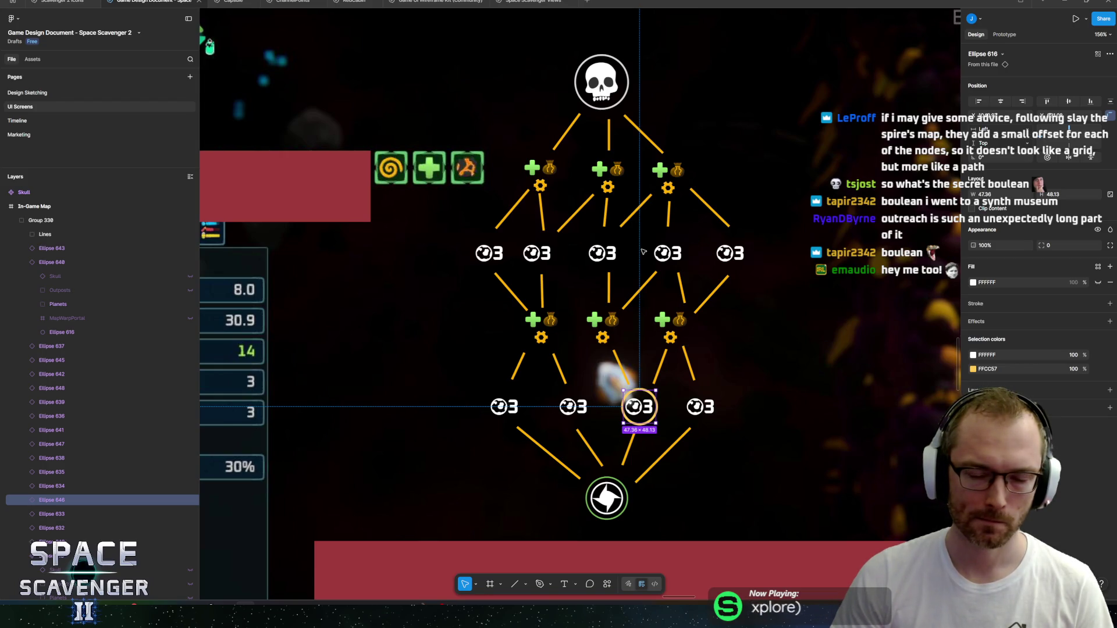
{"action": "scroll", "coordinate": [545, 315], "scroll_direction": "right", "scroll_amount": 2}
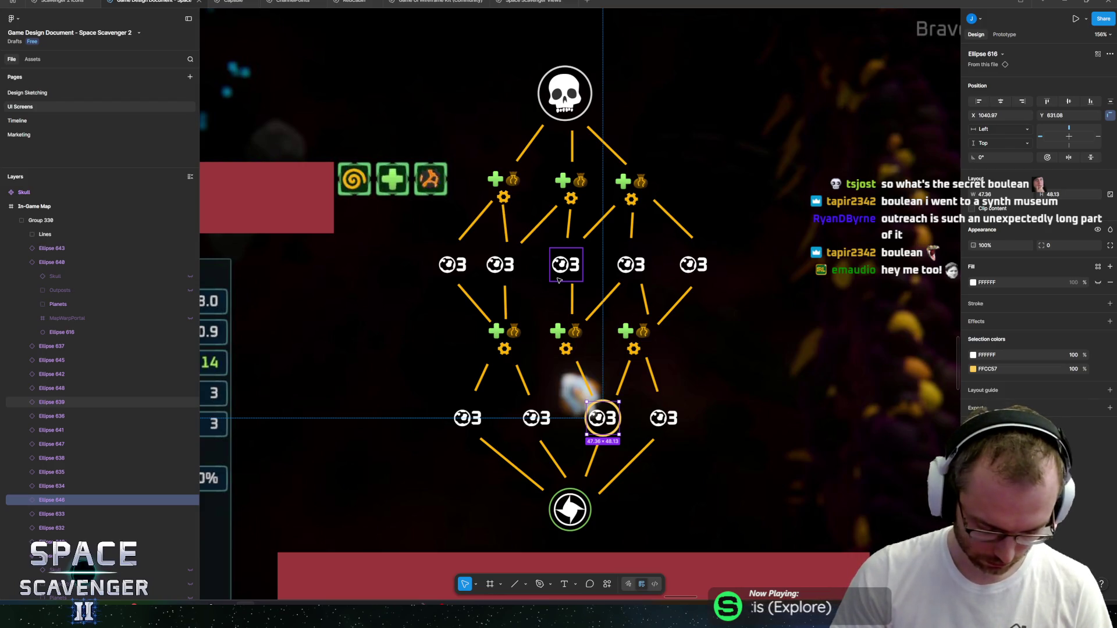
{"action": "key", "text": "alt+Tab"}
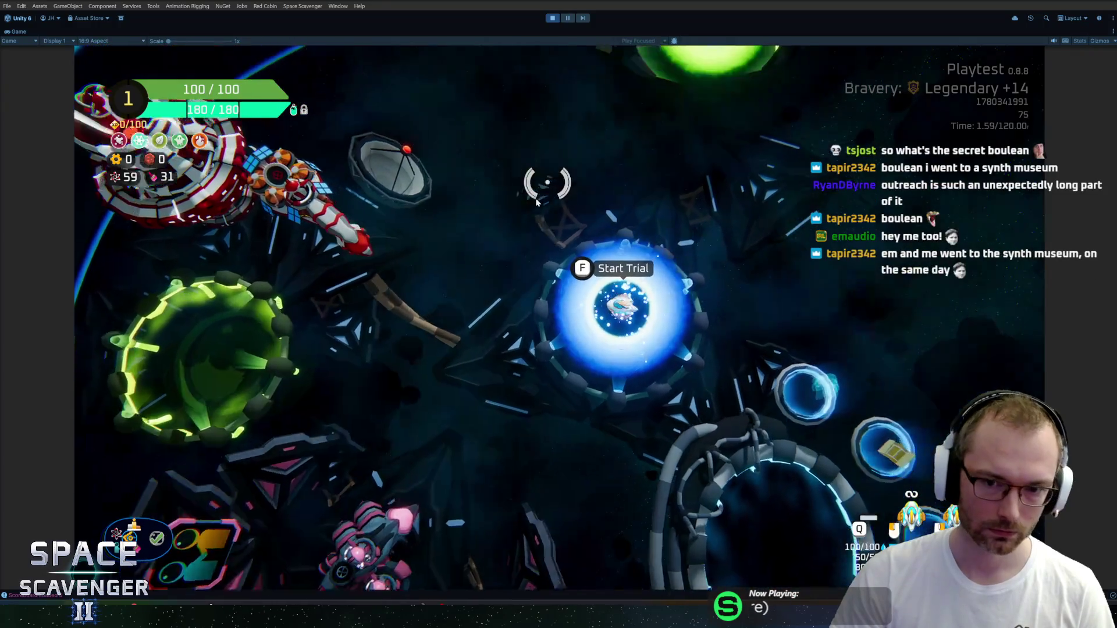
Step: Restore the editor layout and start the trial from the Start Trial portal
{"action": "key", "text": "shift+space"}
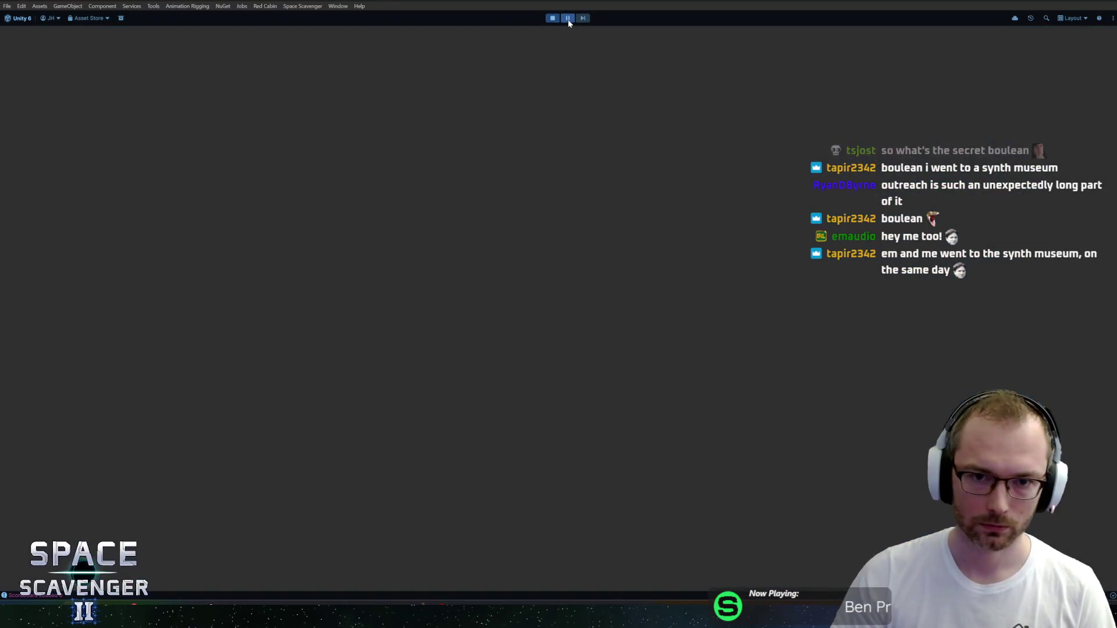
{"action": "key", "text": "f"}
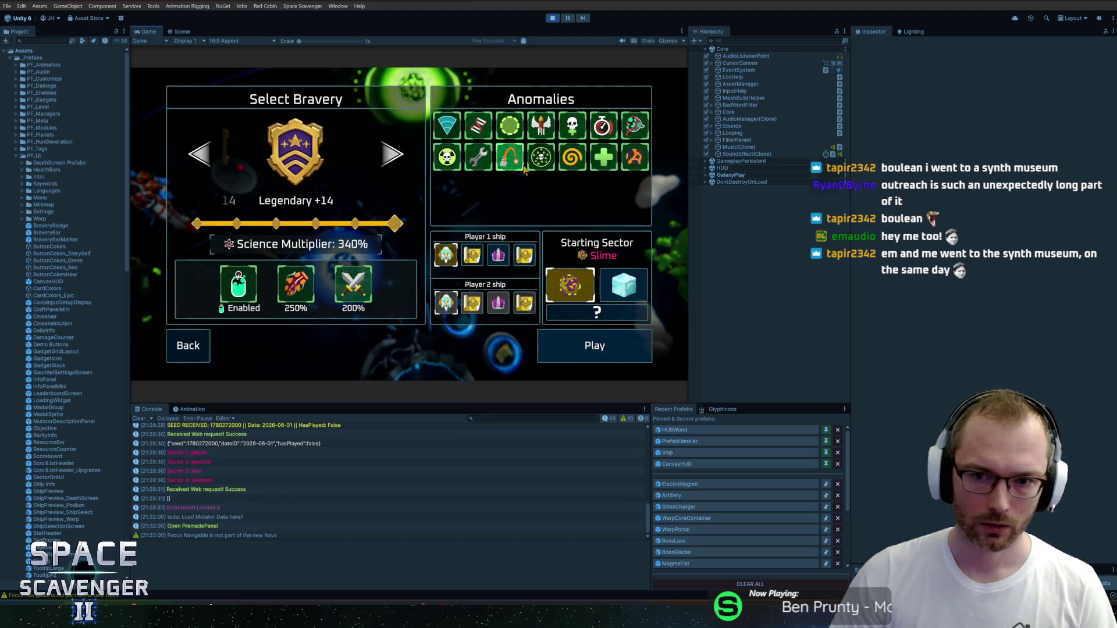
{"action": "left_click", "coordinate": [580, 337]}
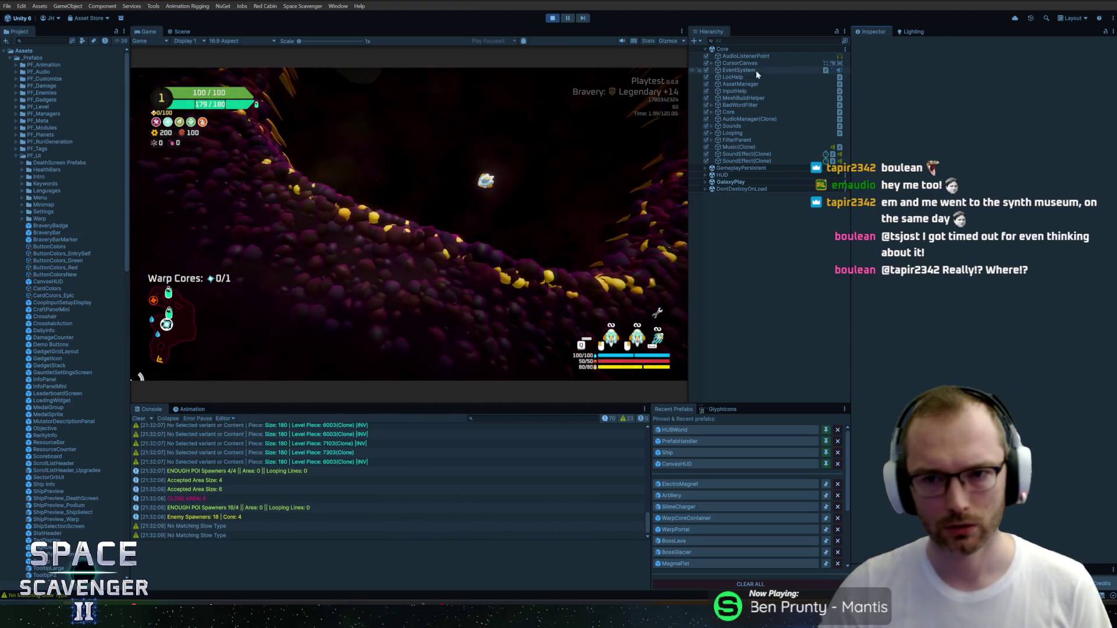
{"action": "left_click", "coordinate": [705, 49]}
{"action": "left_click", "coordinate": [845, 77]}
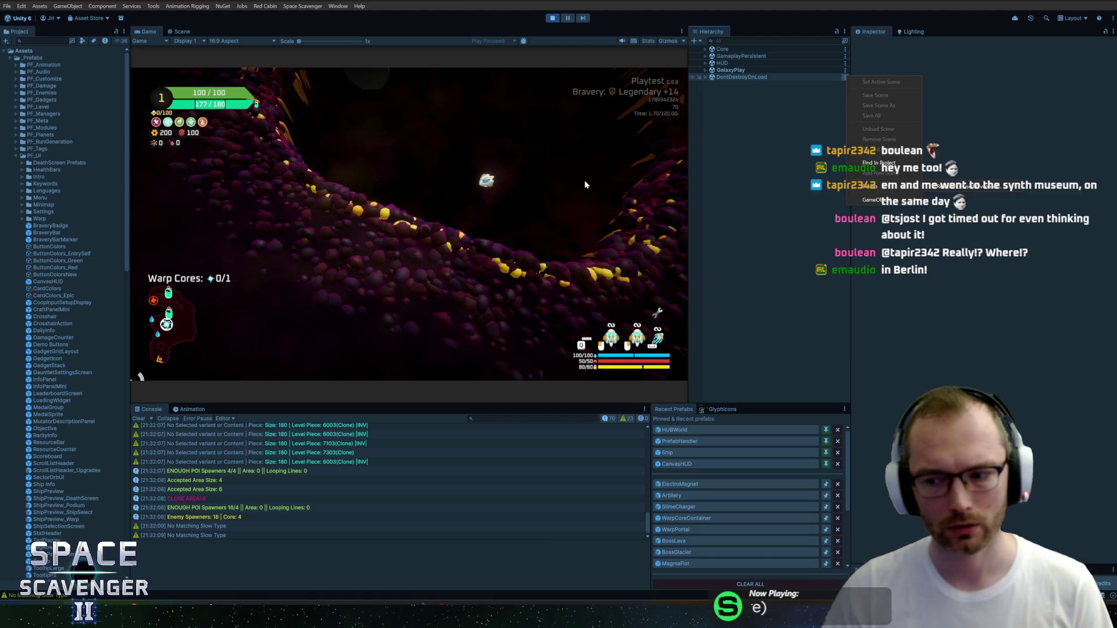
Step: Run 'level regenerate' in the debug console and expand the Warp scene in the Hierarchy
{"action": "key", "text": "grave"}
{"action": "type", "text": "level regenerate"}
{"action": "key", "text": "Return"}
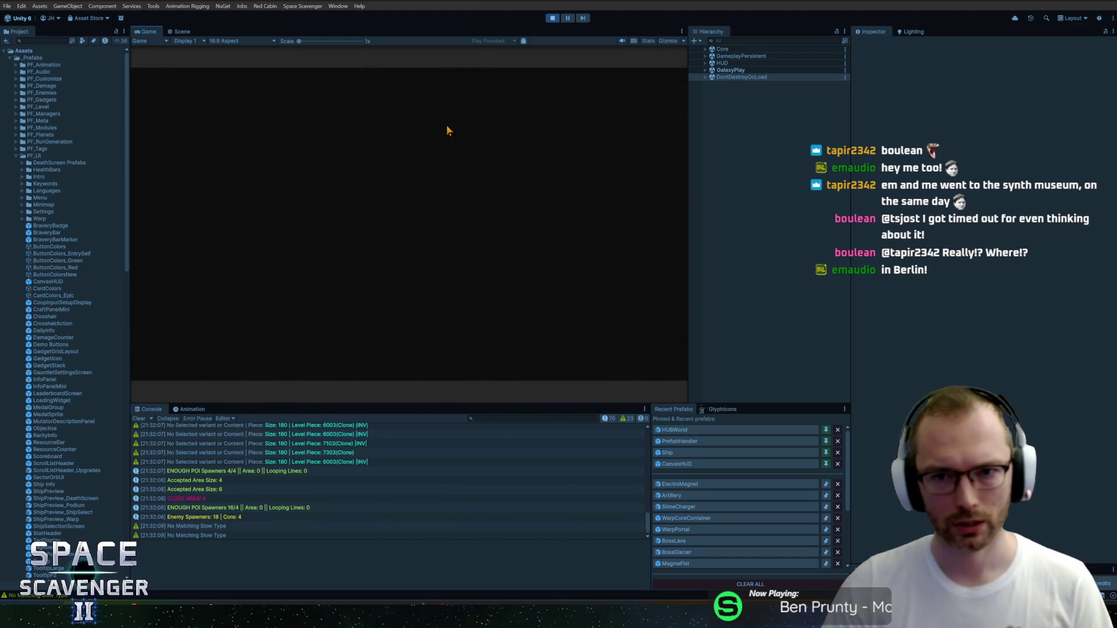
{"action": "left_click", "coordinate": [694, 70]}
{"action": "key", "text": "Right"}
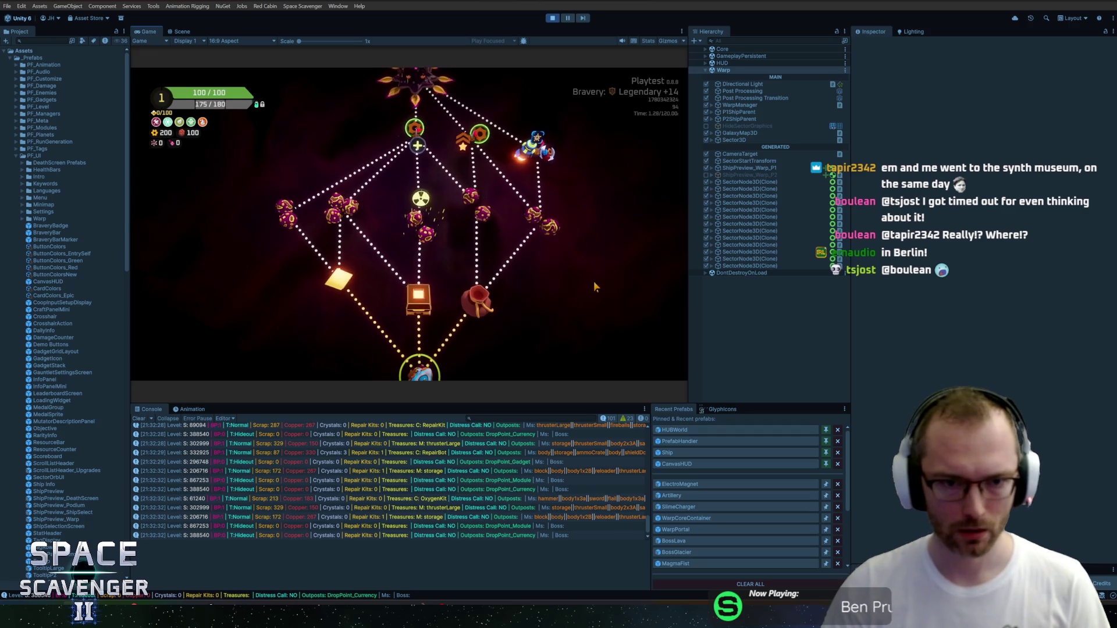
Step: Regenerate the sector map twice with the R debug key
{"action": "scroll", "coordinate": [576, 277], "scroll_direction": "up", "scroll_amount": 3}
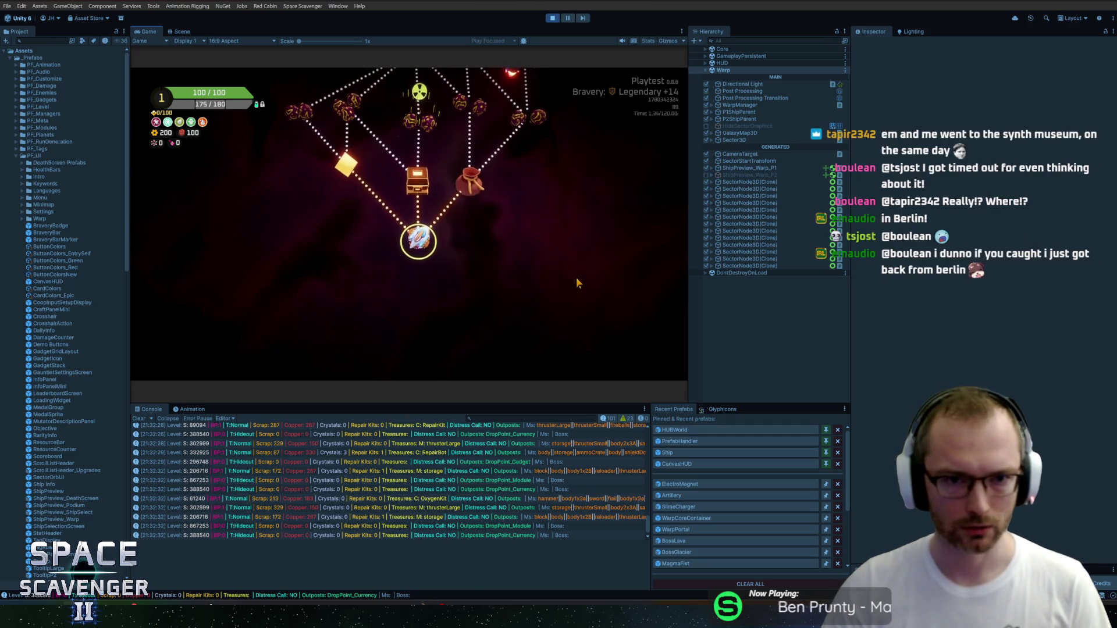
{"action": "scroll", "coordinate": [576, 282], "scroll_direction": "up", "scroll_amount": 3}
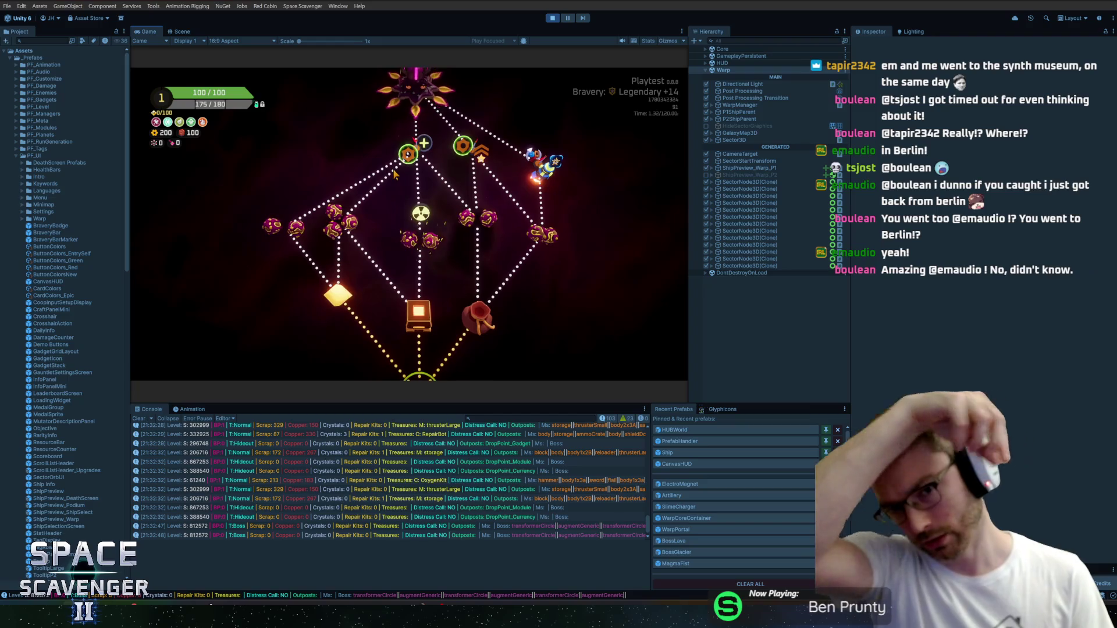
{"action": "mouse_move", "coordinate": [545, 266]}
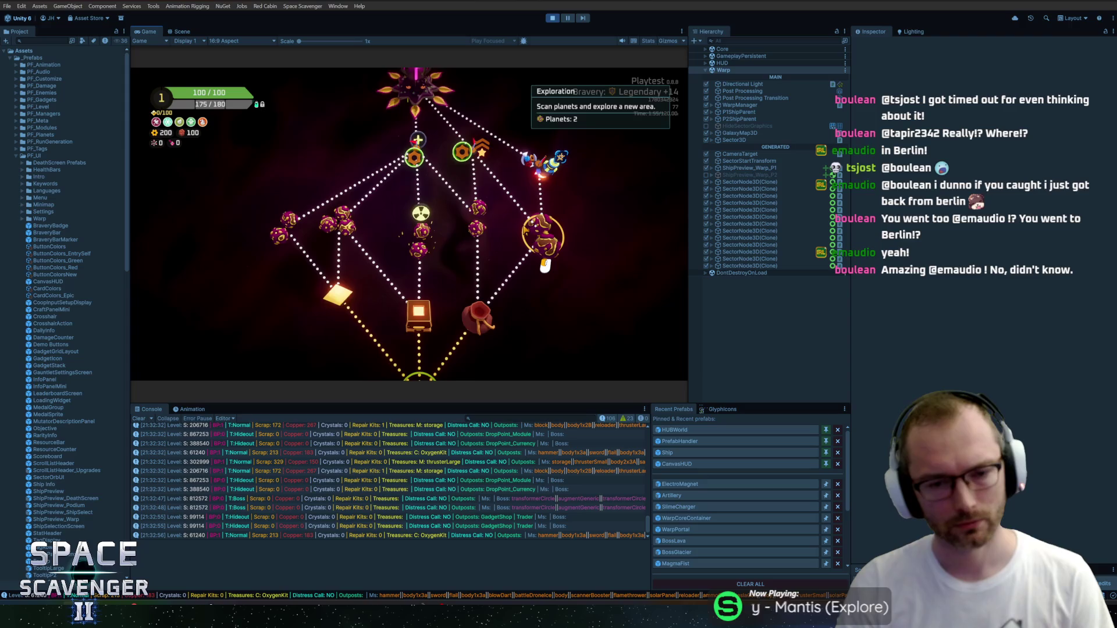
{"action": "scroll", "coordinate": [582, 250], "scroll_direction": "down", "scroll_amount": 1}
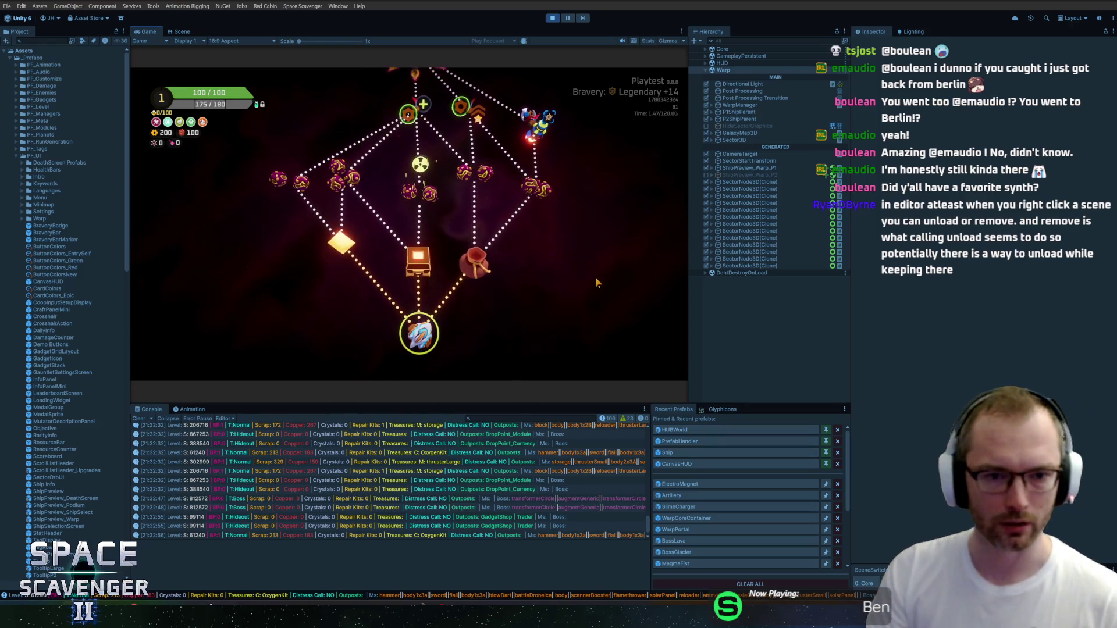
{"action": "mouse_move", "coordinate": [332, 303]}
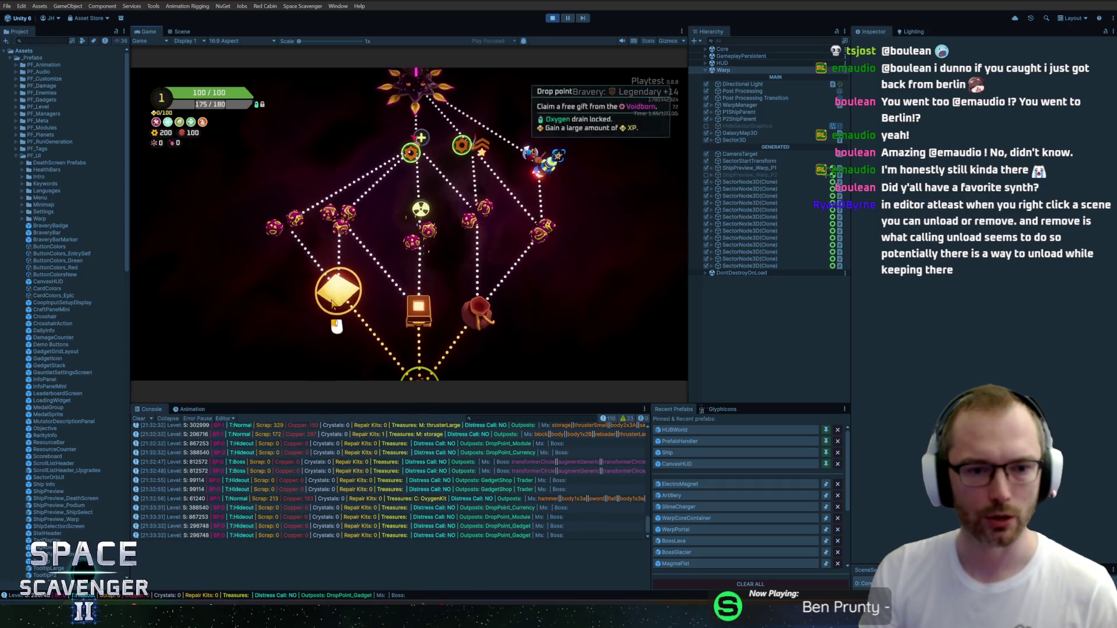
{"action": "key", "text": "r"}
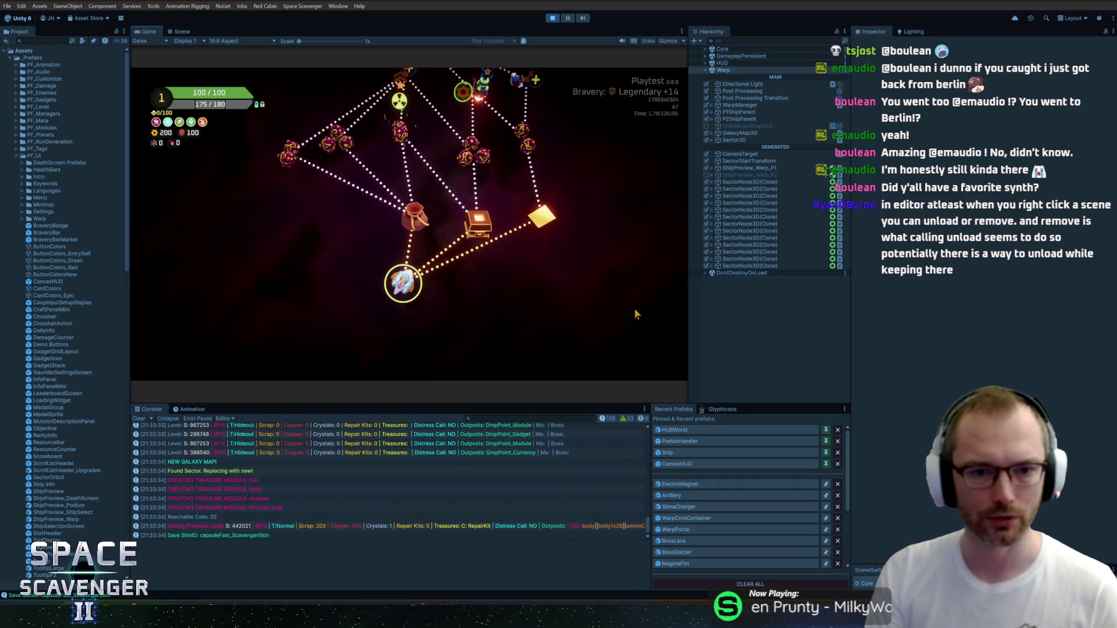
{"action": "key", "text": "r"}
Step: Maximize the Game view to fill the editor
{"action": "mouse_move", "coordinate": [575, 296]}
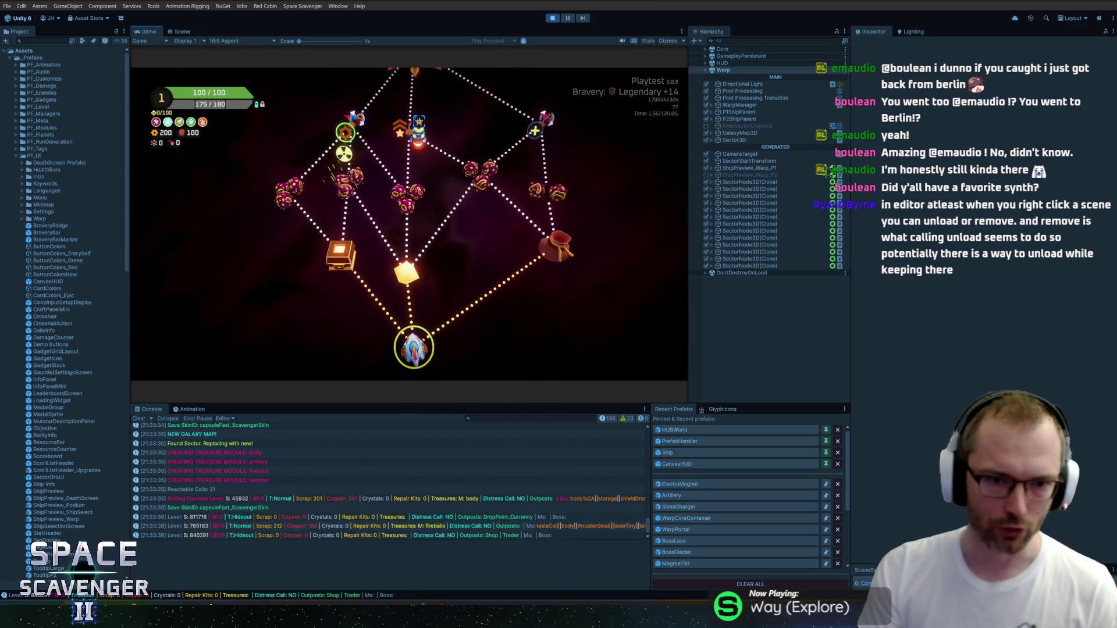
{"action": "key", "text": "super"}
{"action": "double_click", "coordinate": [159, 34]}
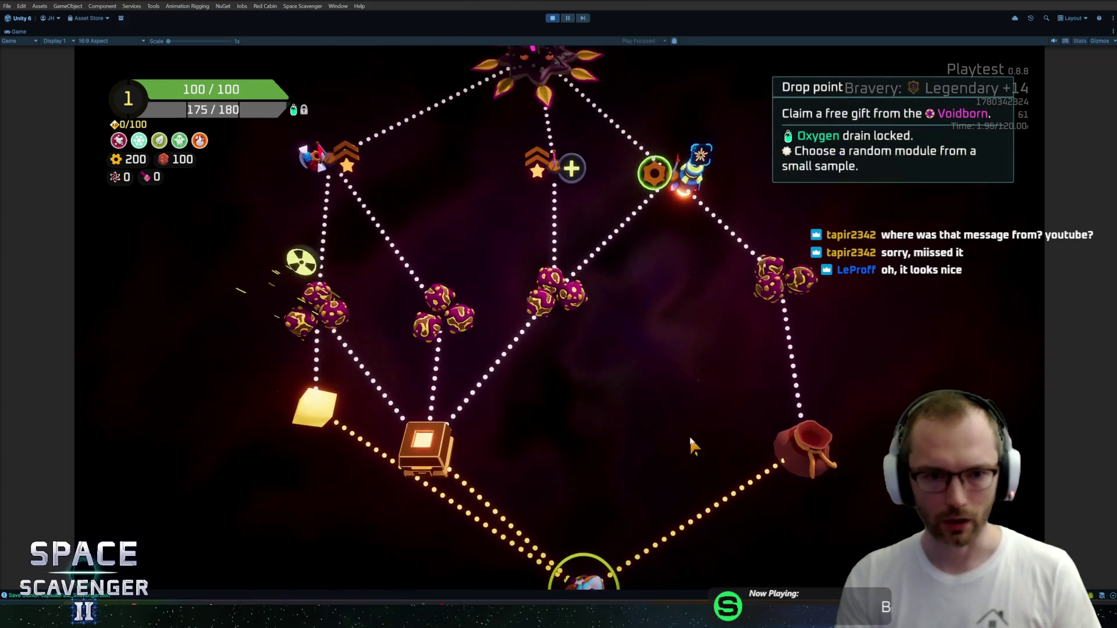
Step: Switch to the Figma design document's in-game map mockup
{"action": "key", "text": "alt+Tab"}
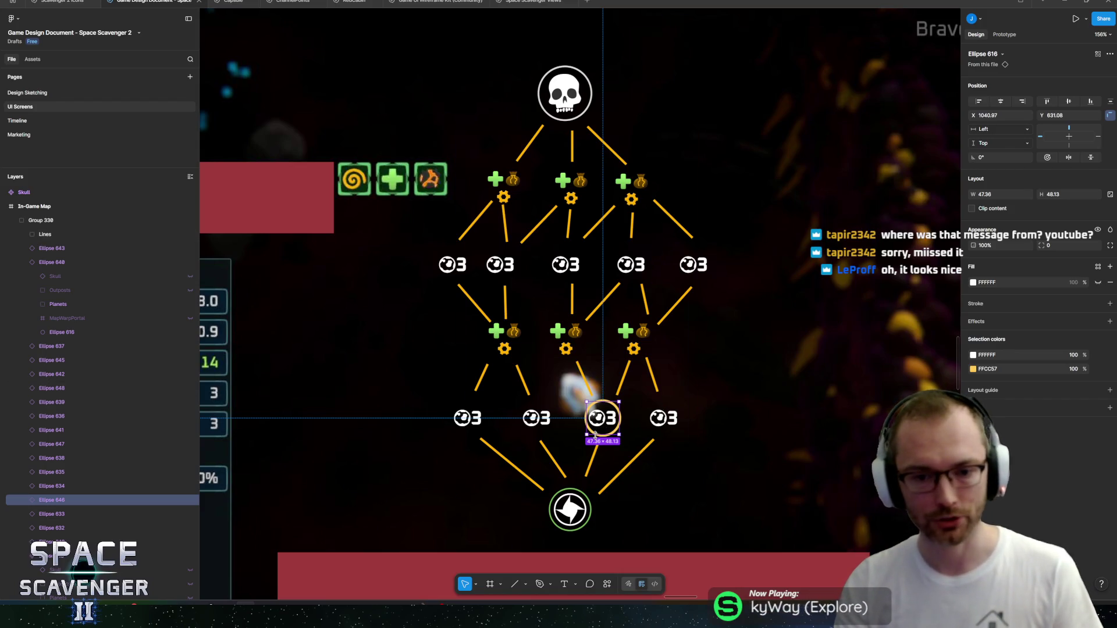
Step: Flip between the Unity sector map and the Figma mockup to compare, ending in Unity
{"action": "key", "text": "alt+Tab"}
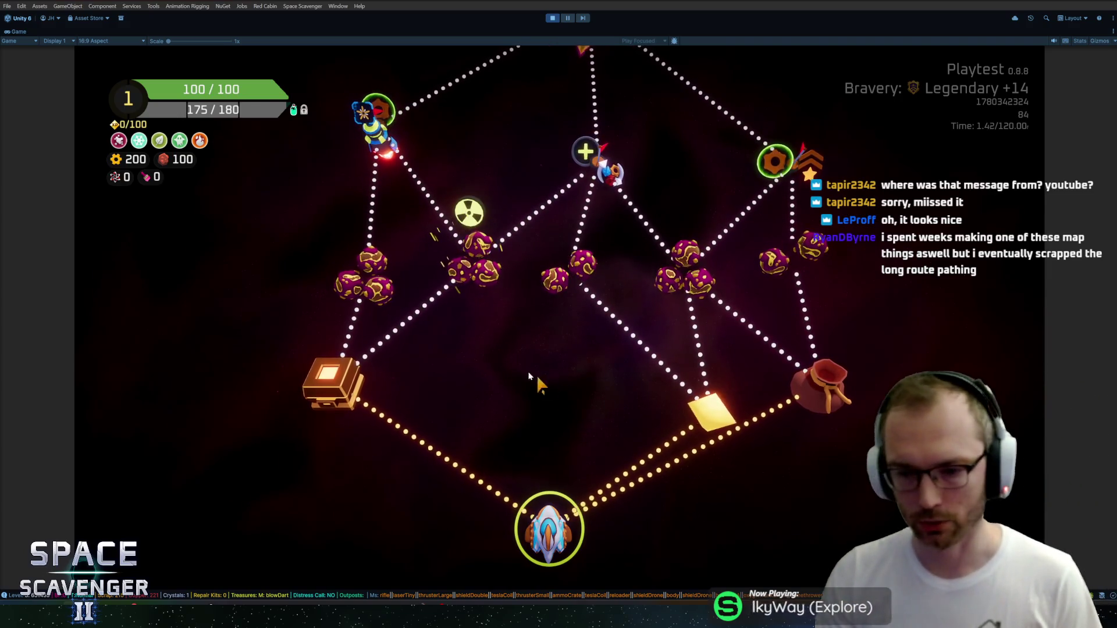
{"action": "key", "text": "alt+Tab"}
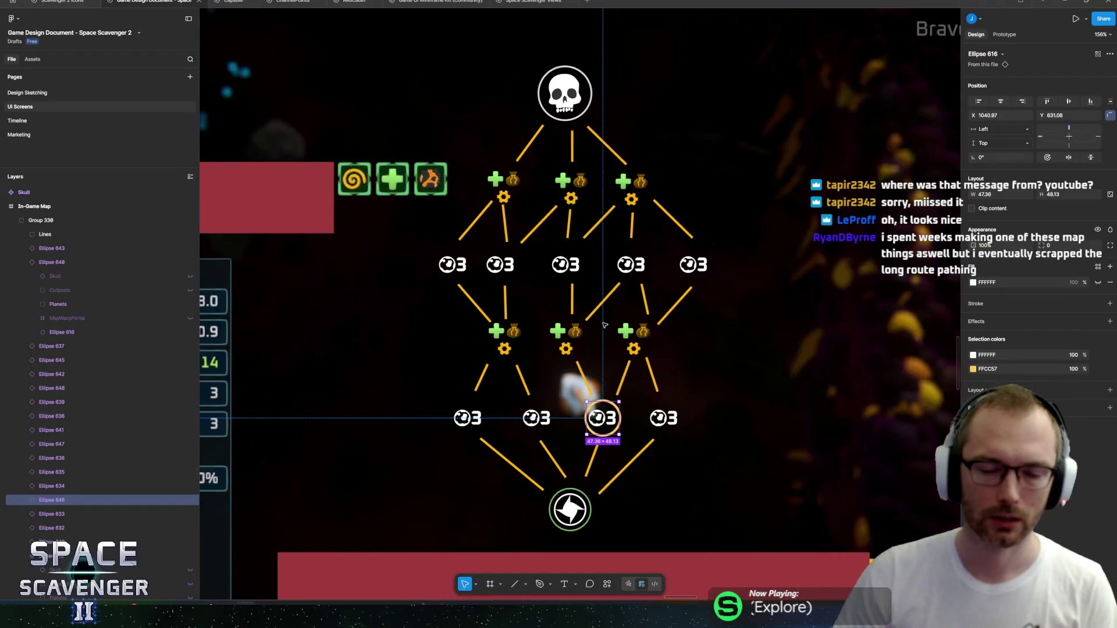
{"action": "scroll", "coordinate": [605, 324], "scroll_direction": "down", "scroll_amount": 5}
{"action": "key", "text": "alt+Tab"}
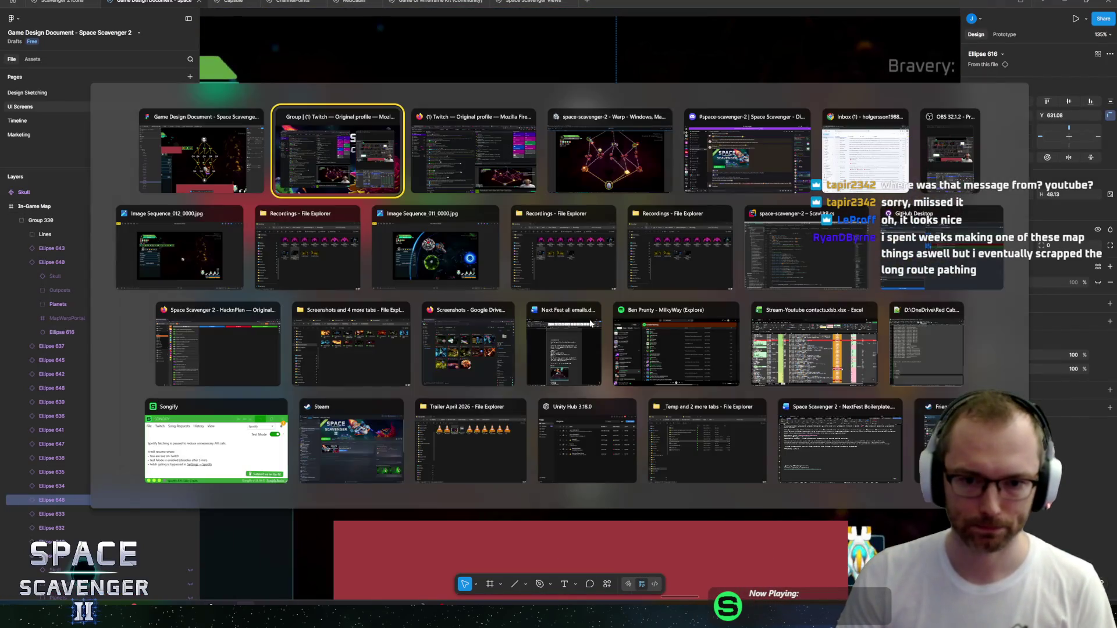
{"action": "key", "text": "Tab"}
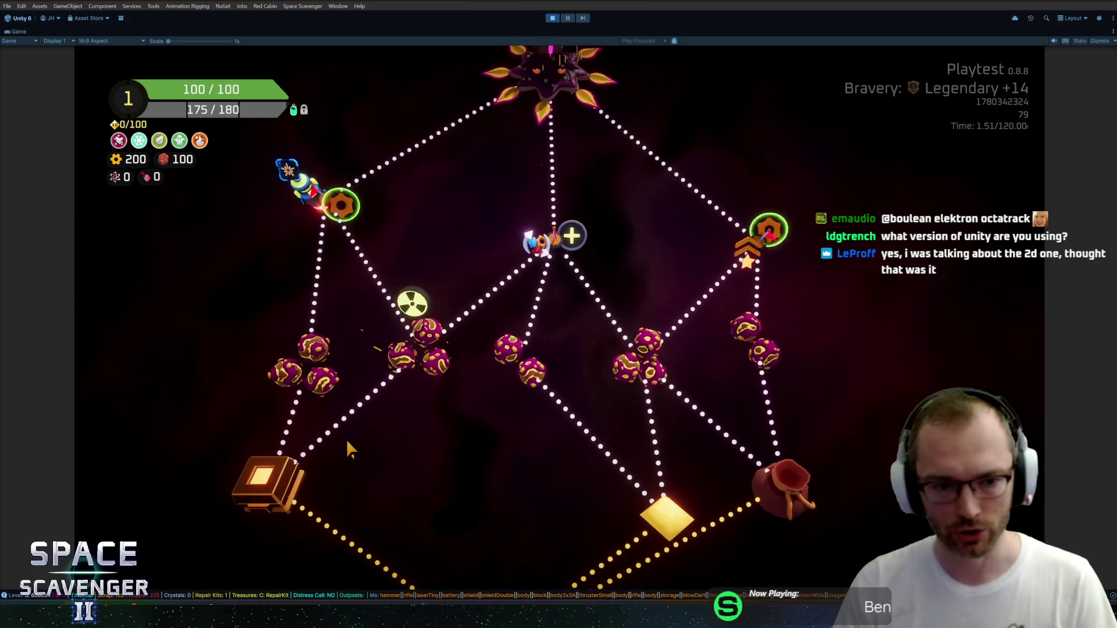
{"action": "mouse_move", "coordinate": [518, 372]}
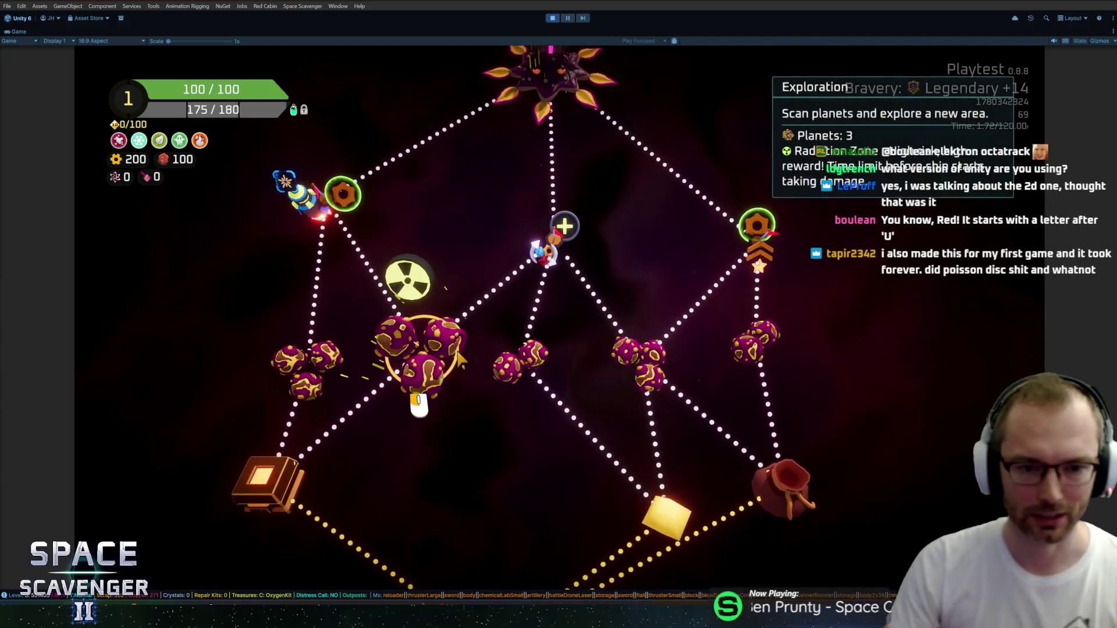
{"action": "mouse_move", "coordinate": [337, 197]}
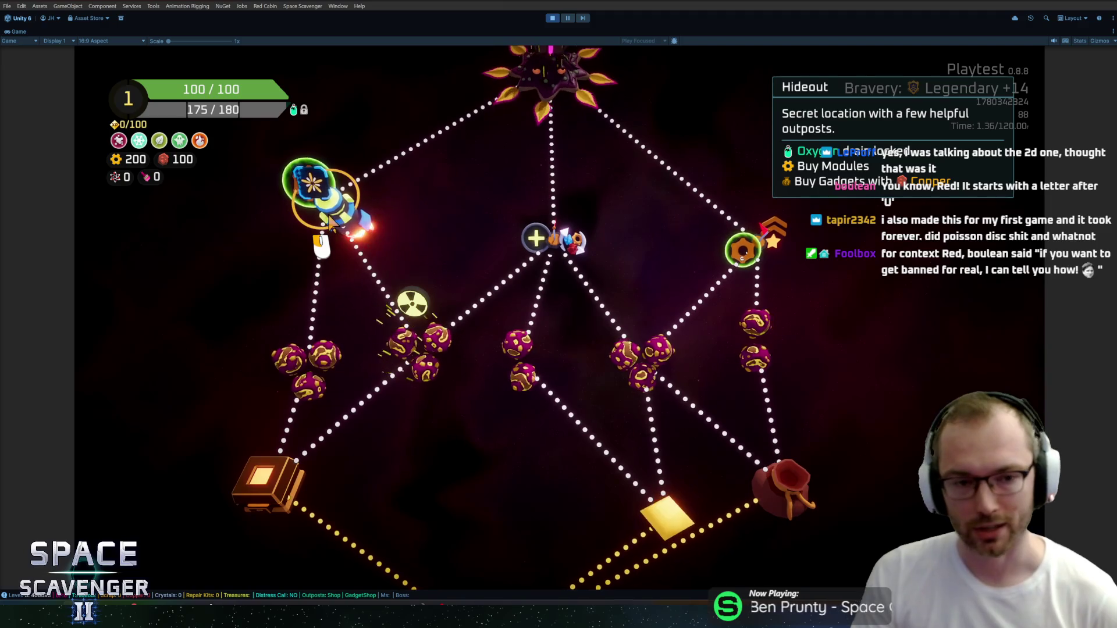
{"action": "scroll", "coordinate": [554, 215], "scroll_direction": "up", "scroll_amount": 2}
{"action": "scroll", "coordinate": [553, 215], "scroll_direction": "down", "scroll_amount": 3}
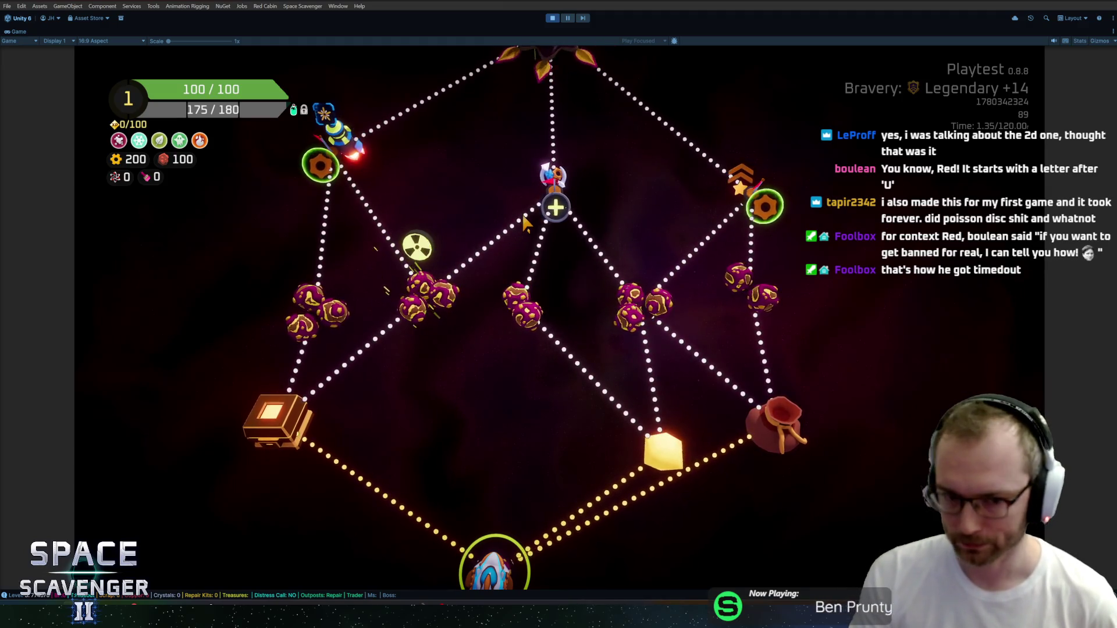
{"action": "scroll", "coordinate": [526, 326], "scroll_direction": "up", "scroll_amount": 2}
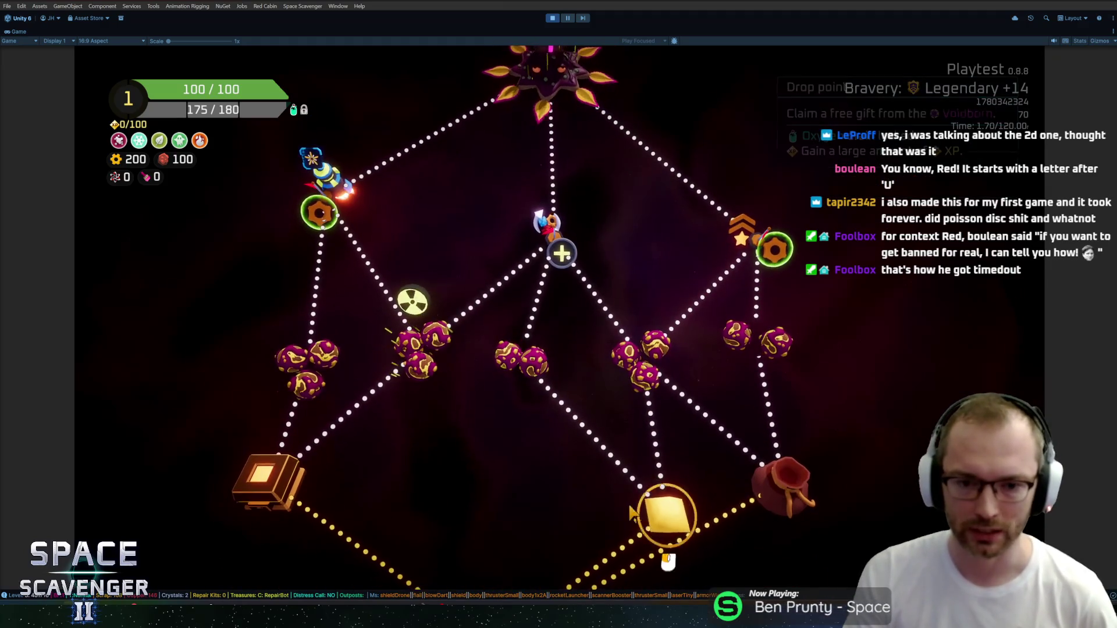
{"action": "scroll", "coordinate": [611, 384], "scroll_direction": "down", "scroll_amount": 3}
{"action": "scroll", "coordinate": [655, 366], "scroll_direction": "up", "scroll_amount": 10}
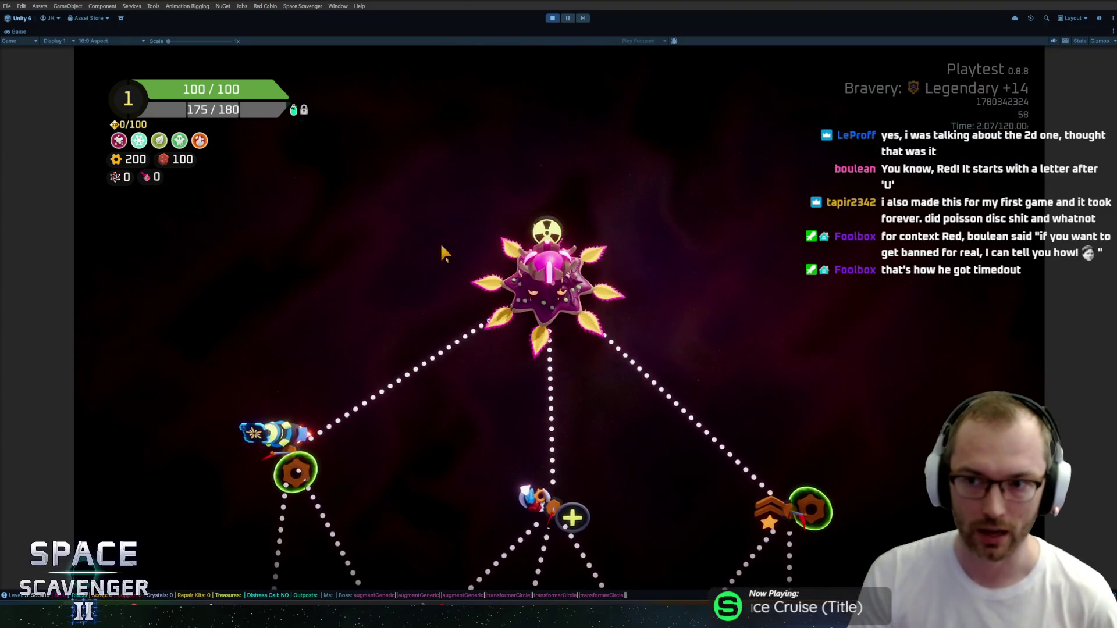
{"action": "scroll", "coordinate": [436, 262], "scroll_direction": "down", "scroll_amount": 7}
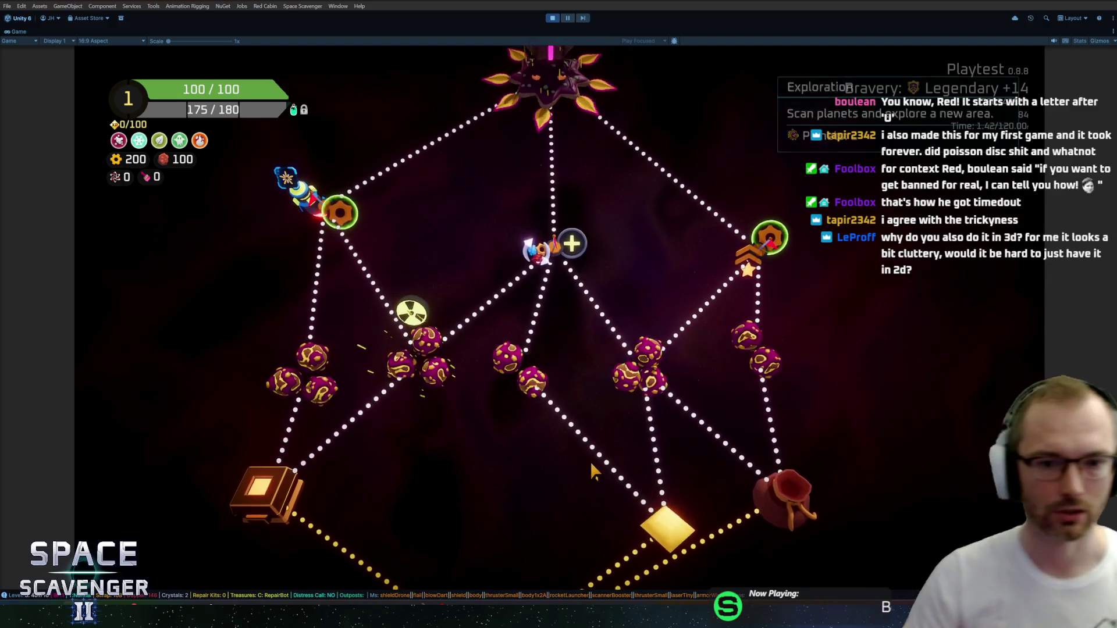
Step: Regenerate the sector map five times, then open the Trailer April 2026 folder window
{"action": "scroll", "coordinate": [585, 457], "scroll_direction": "down", "scroll_amount": 3}
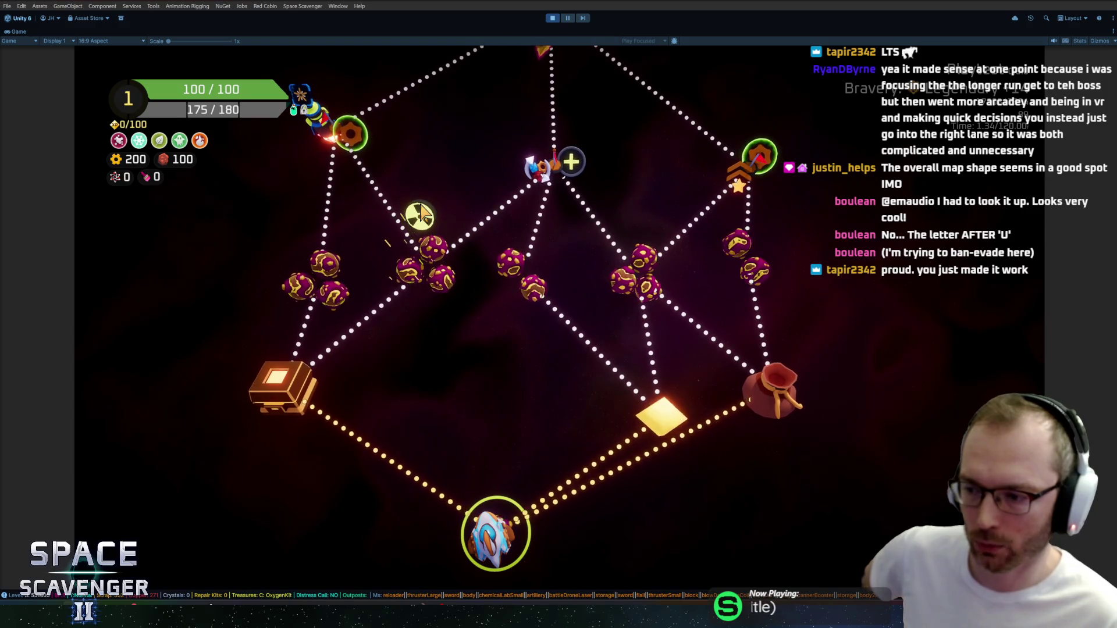
{"action": "key", "text": "r"}
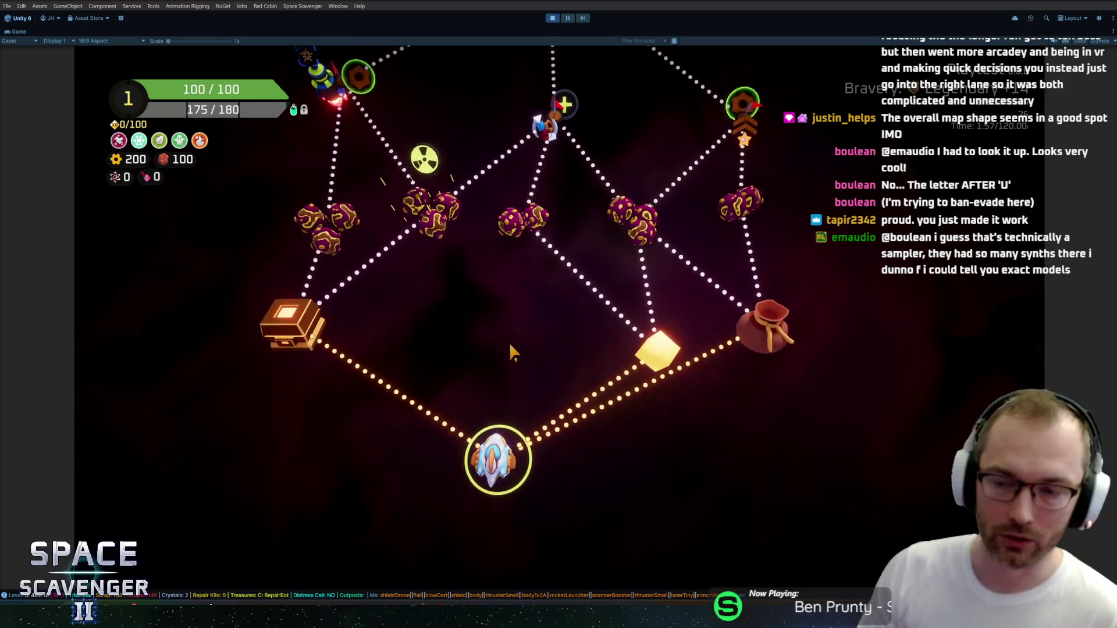
{"action": "key", "text": "r"}
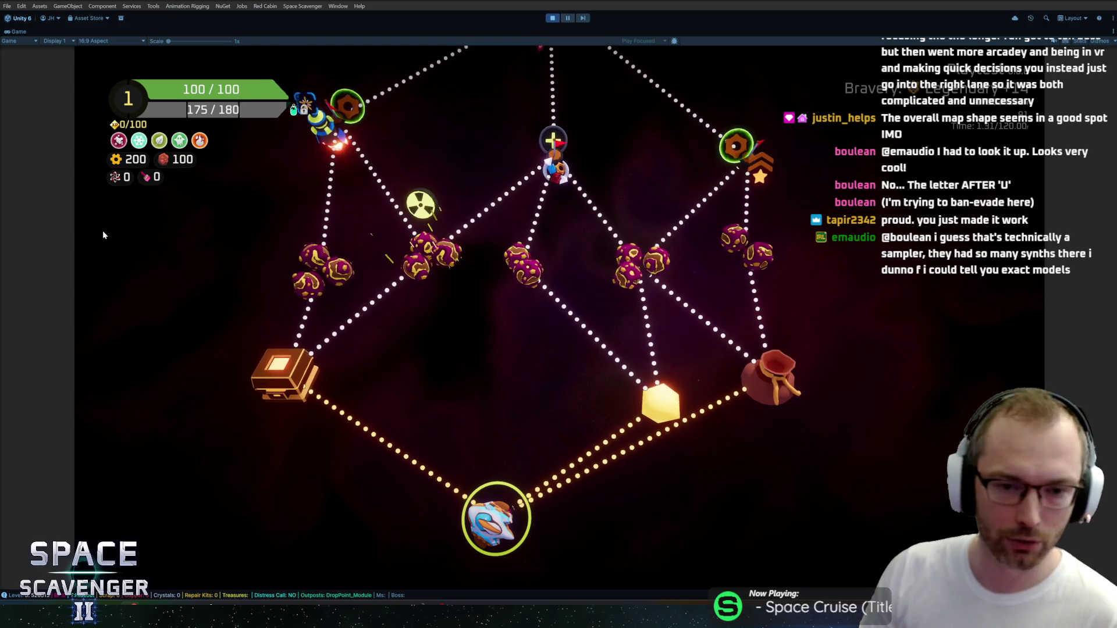
{"action": "key", "text": "r"}
{"action": "mouse_move", "coordinate": [663, 376]}
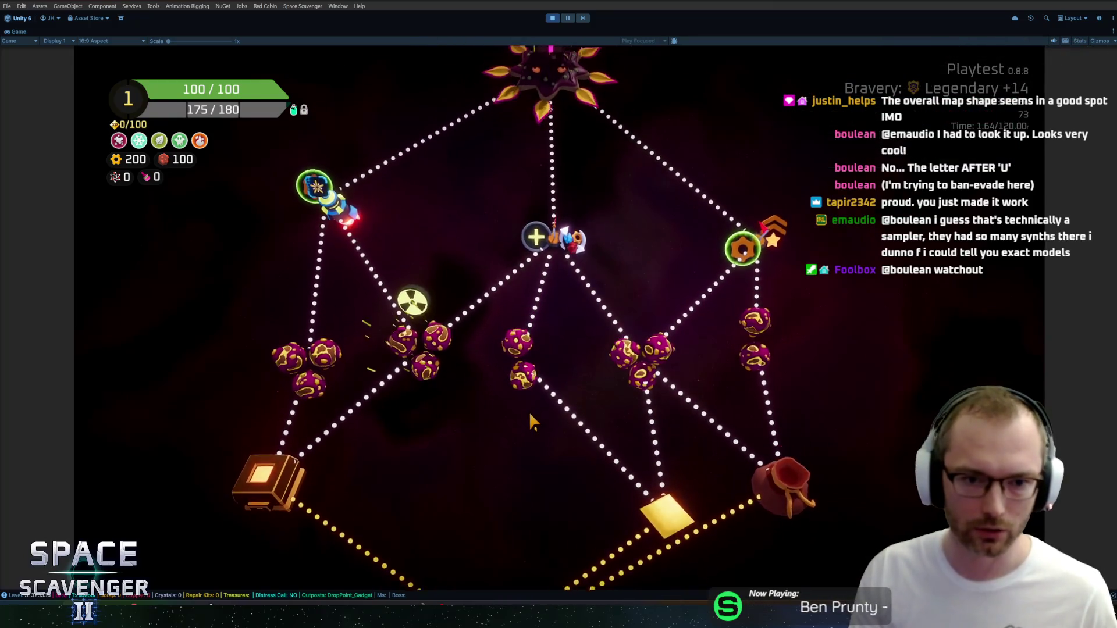
{"action": "key", "text": "r"}
{"action": "key", "text": "r"}
{"action": "key", "text": "r"}
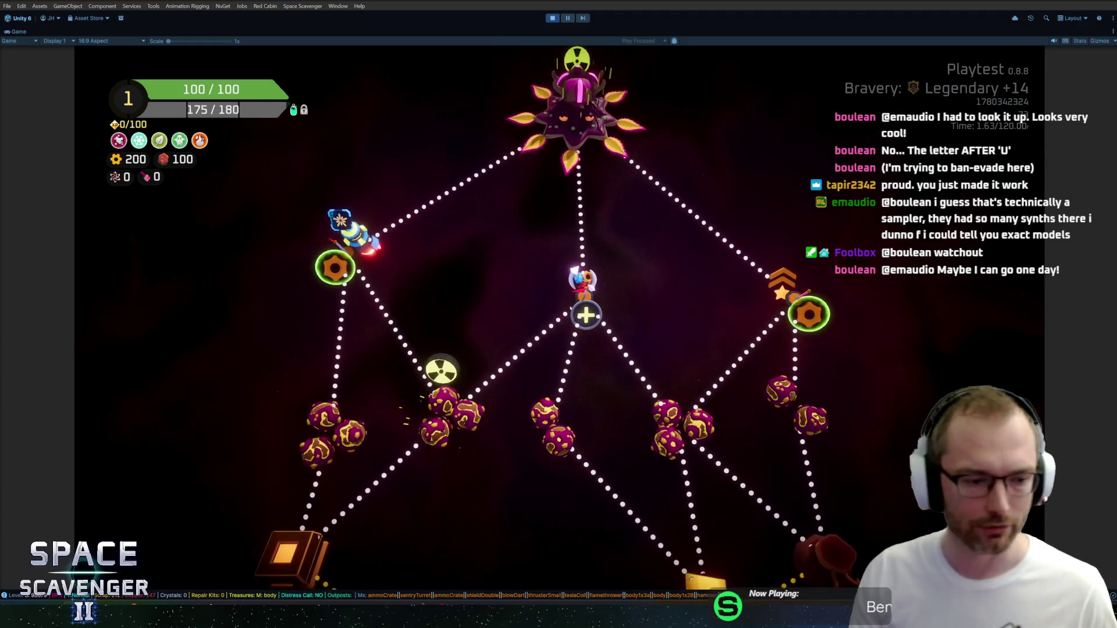
{"action": "key", "text": "r"}
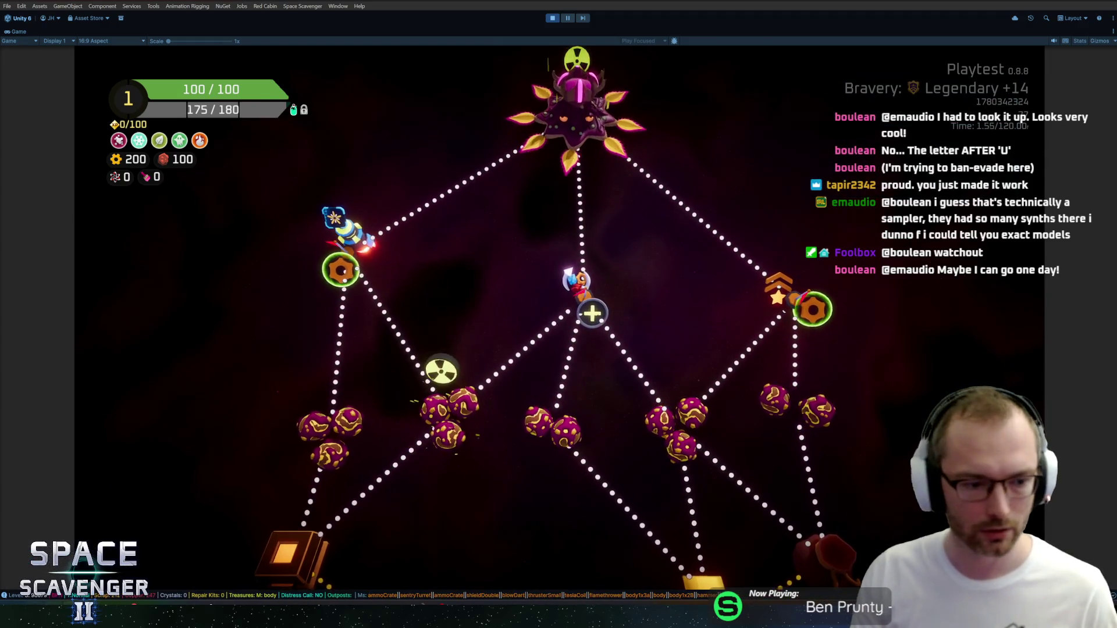
{"action": "mouse_move", "coordinate": [256, 616]}
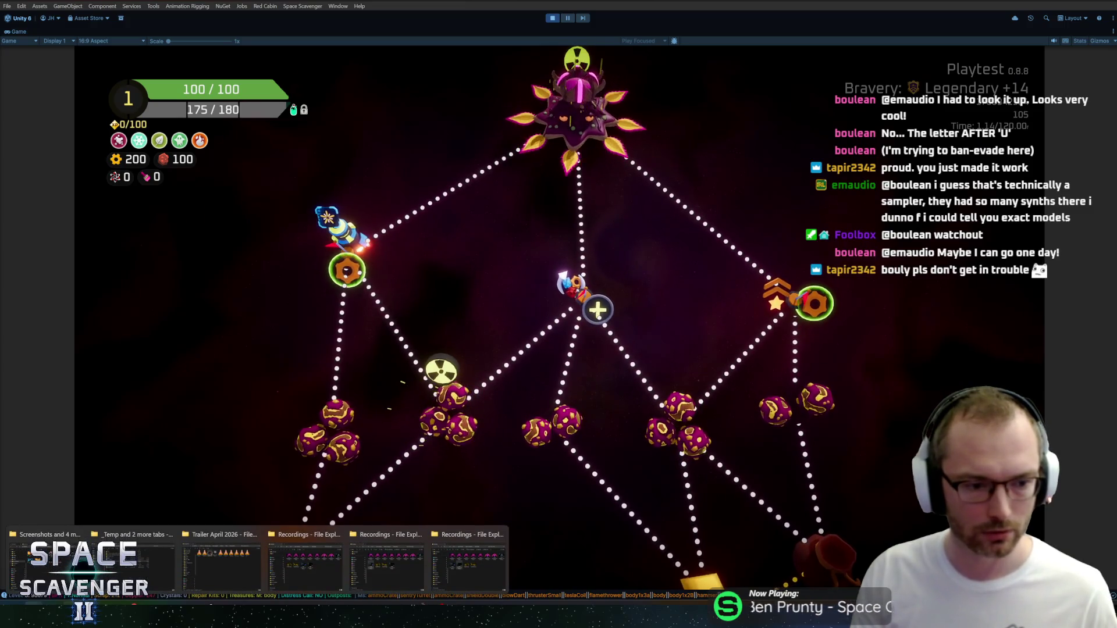
{"action": "left_click", "coordinate": [222, 561]}
Step: Minimize the folder window and switch to the Twitter archive in the browser
{"action": "left_click", "coordinate": [773, 87]}
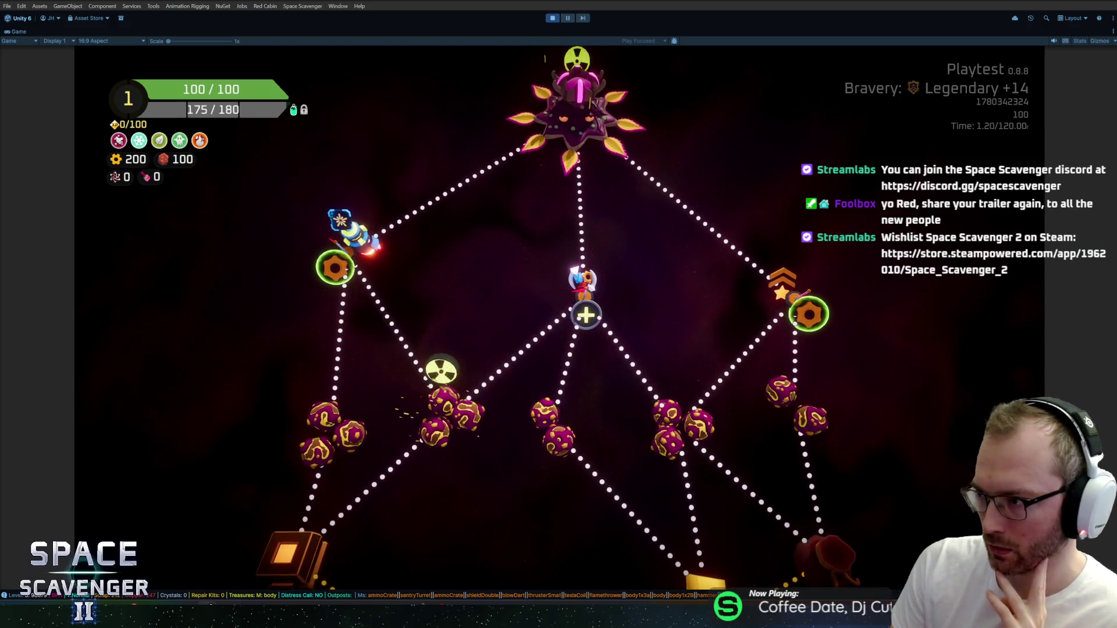
{"action": "key", "text": "alt+Tab"}
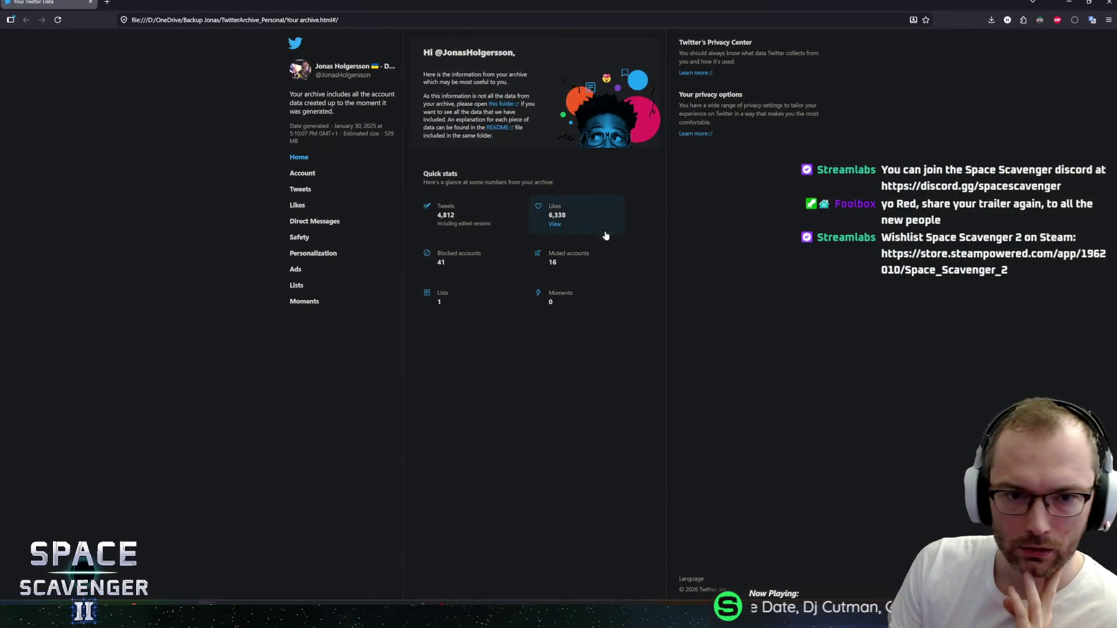
Step: Open the archive's tweet list and scroll back to the Aug 19, 2023 tweets
{"action": "left_click", "coordinate": [446, 215]}
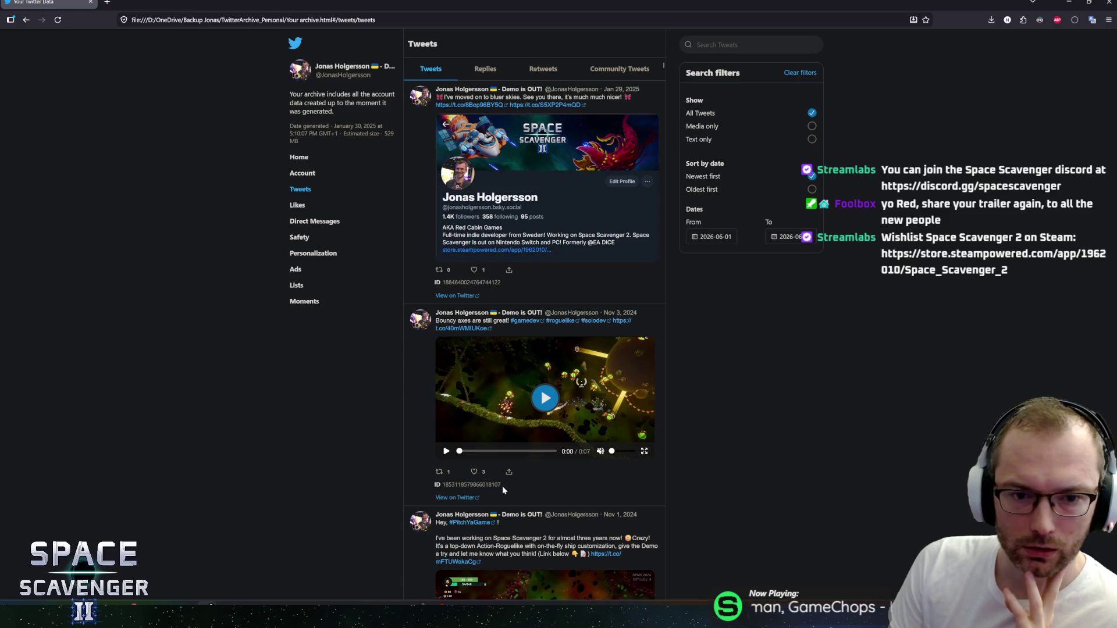
{"action": "scroll", "coordinate": [648, 329], "scroll_direction": "down", "scroll_amount": 8}
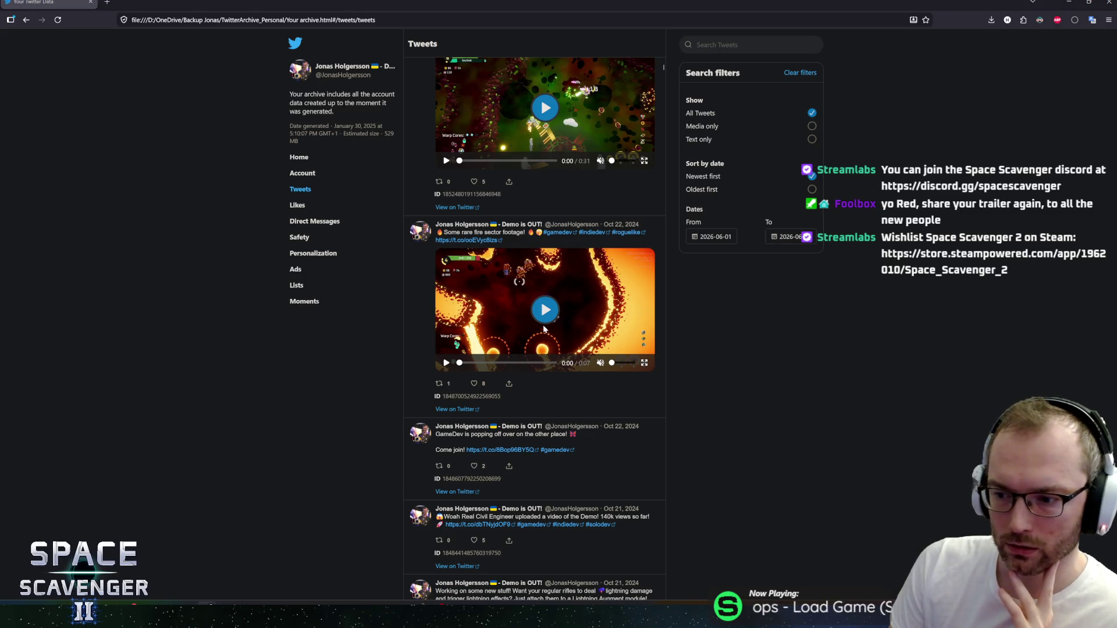
{"action": "scroll", "coordinate": [546, 330], "scroll_direction": "down", "scroll_amount": 6}
{"action": "scroll", "coordinate": [545, 334], "scroll_direction": "down", "scroll_amount": 8}
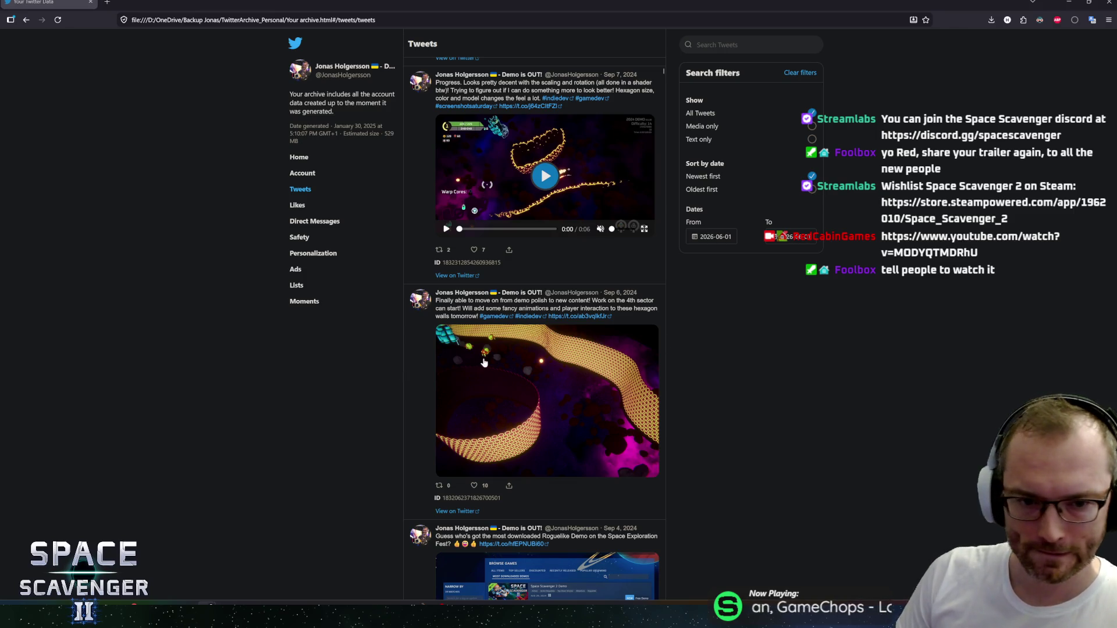
{"action": "middle_click", "coordinate": [585, 479]}
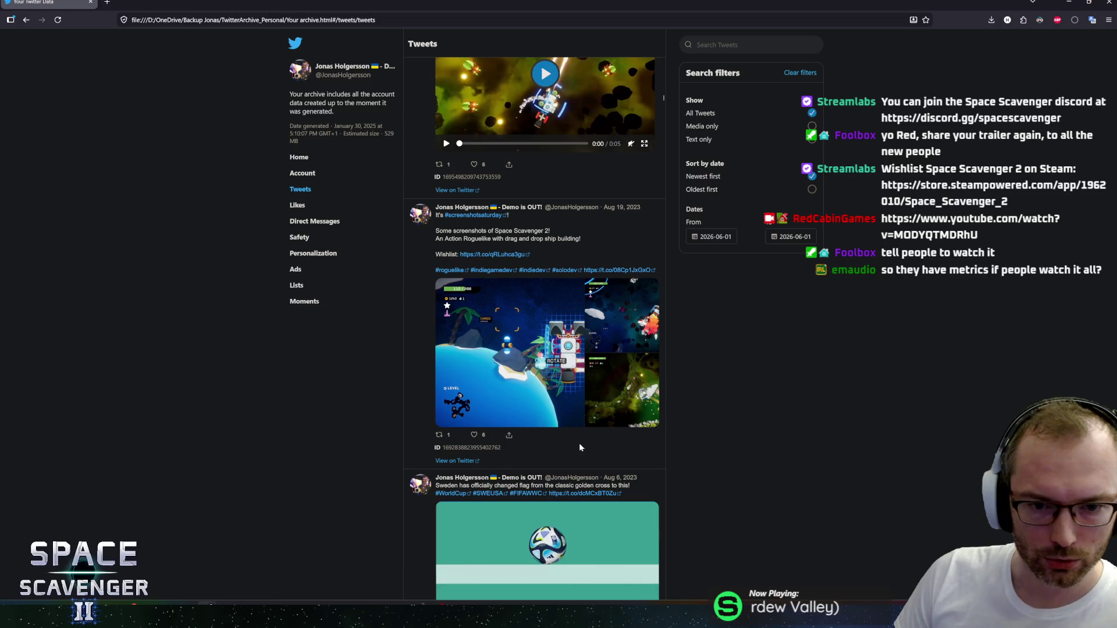
{"action": "left_click", "coordinate": [580, 441]}
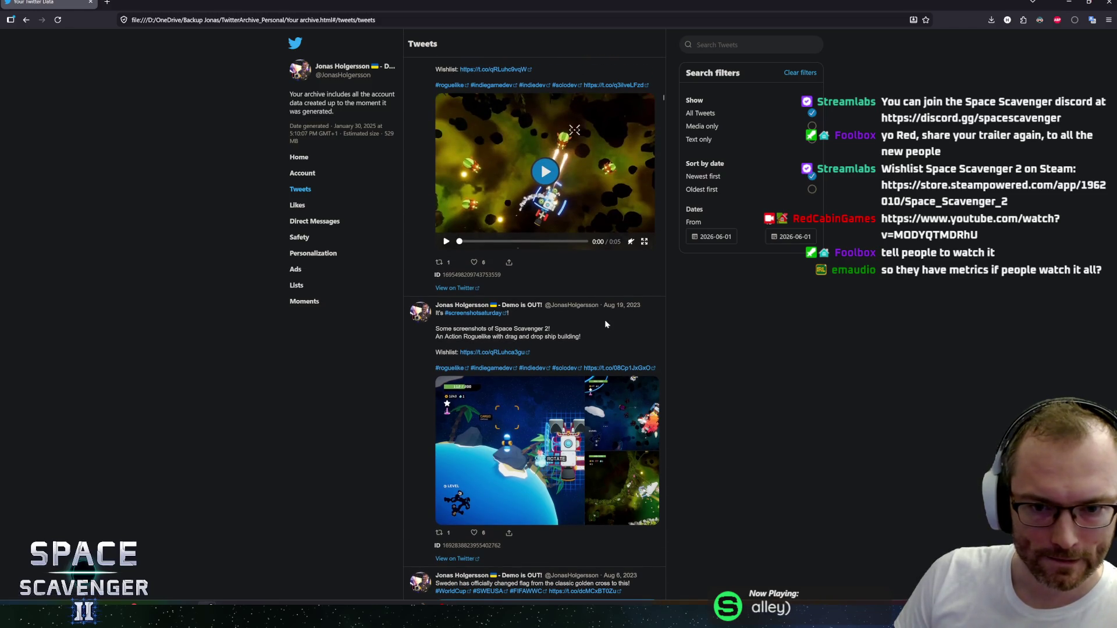
Step: Play the Aug 26 gameplay clip and the Pulse Blades video
{"action": "scroll", "coordinate": [576, 349], "scroll_direction": "down", "scroll_amount": 3}
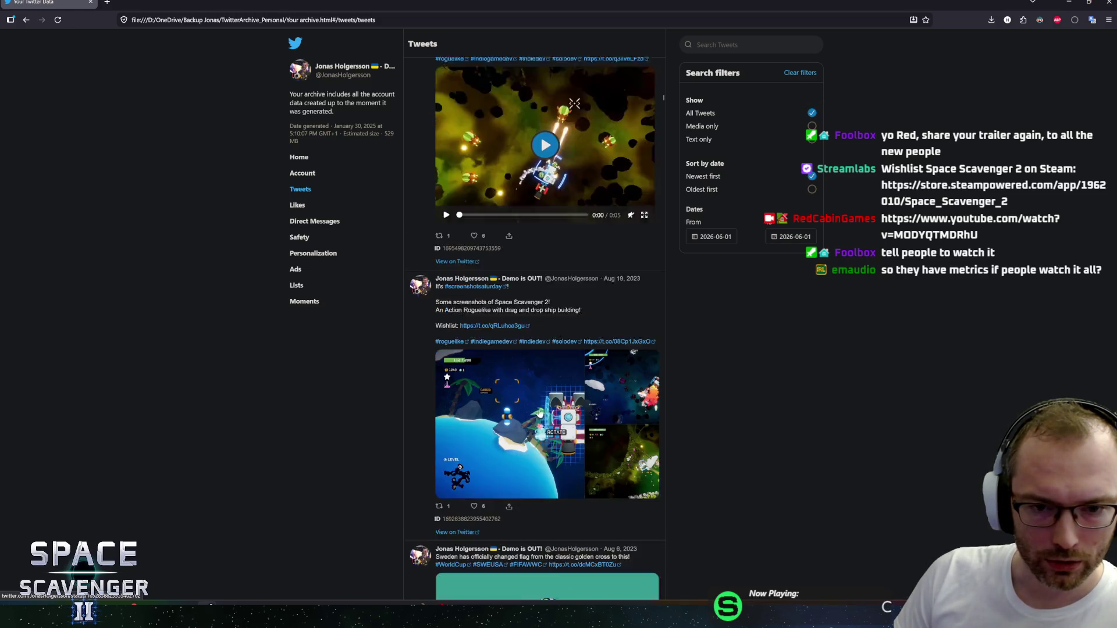
{"action": "scroll", "coordinate": [577, 376], "scroll_direction": "up", "scroll_amount": 5}
{"action": "left_click", "coordinate": [537, 279]}
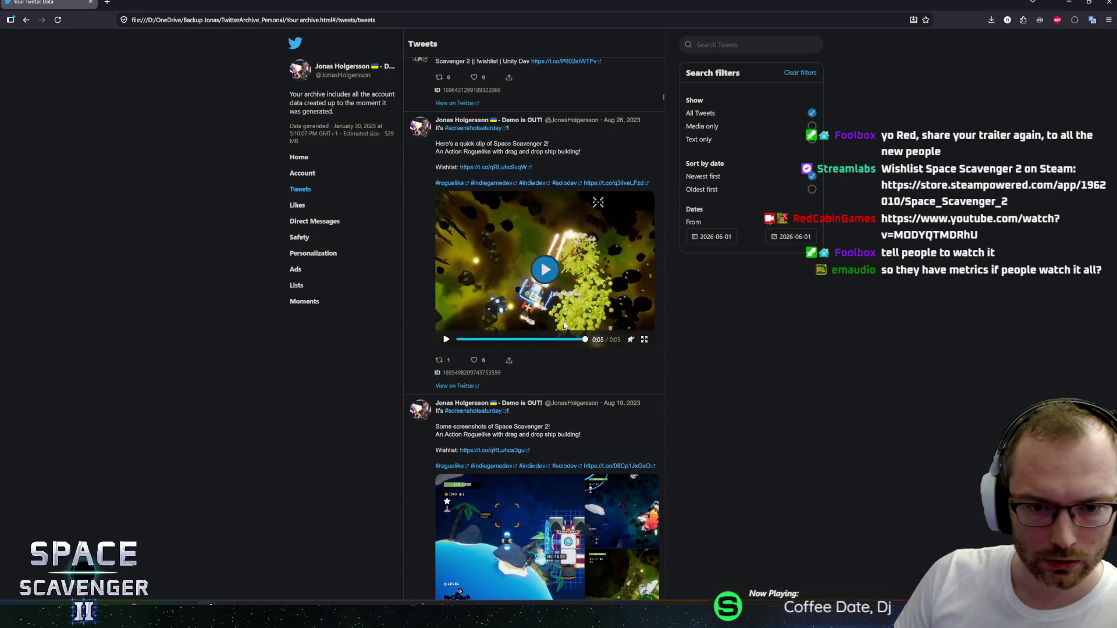
{"action": "scroll", "coordinate": [576, 358], "scroll_direction": "up", "scroll_amount": 8}
{"action": "scroll", "coordinate": [577, 361], "scroll_direction": "down", "scroll_amount": 15}
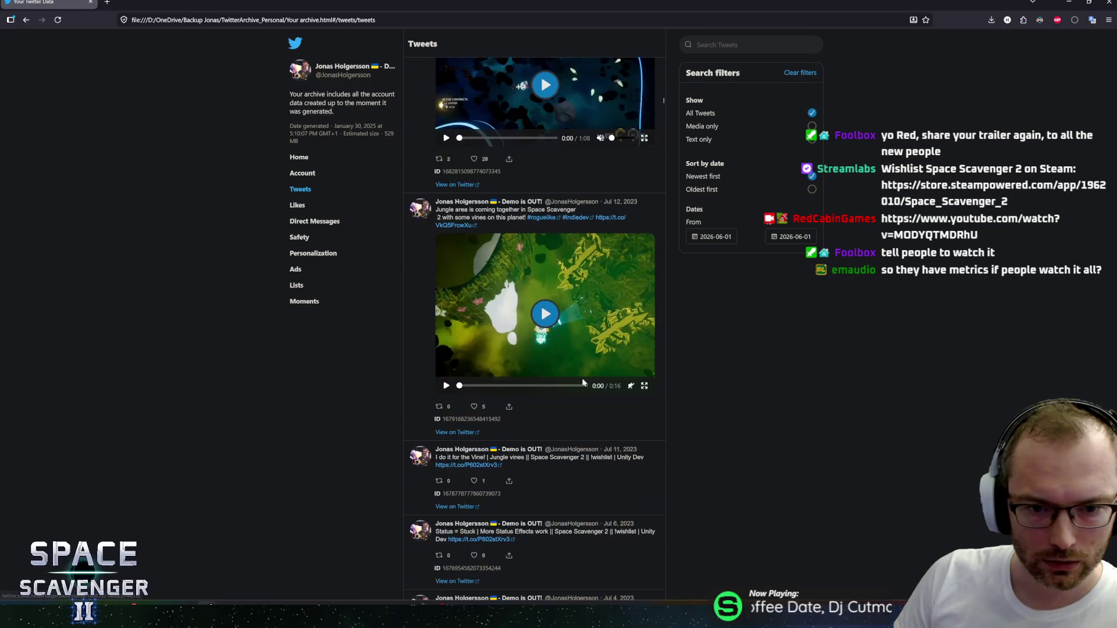
{"action": "scroll", "coordinate": [562, 387], "scroll_direction": "down", "scroll_amount": 10}
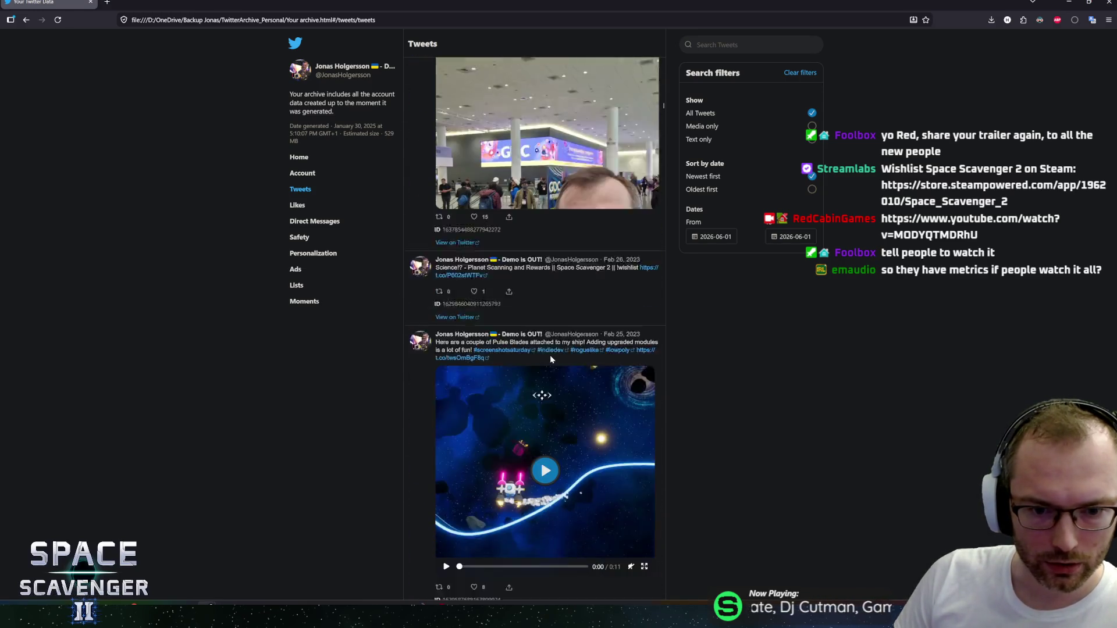
{"action": "left_click", "coordinate": [550, 360]}
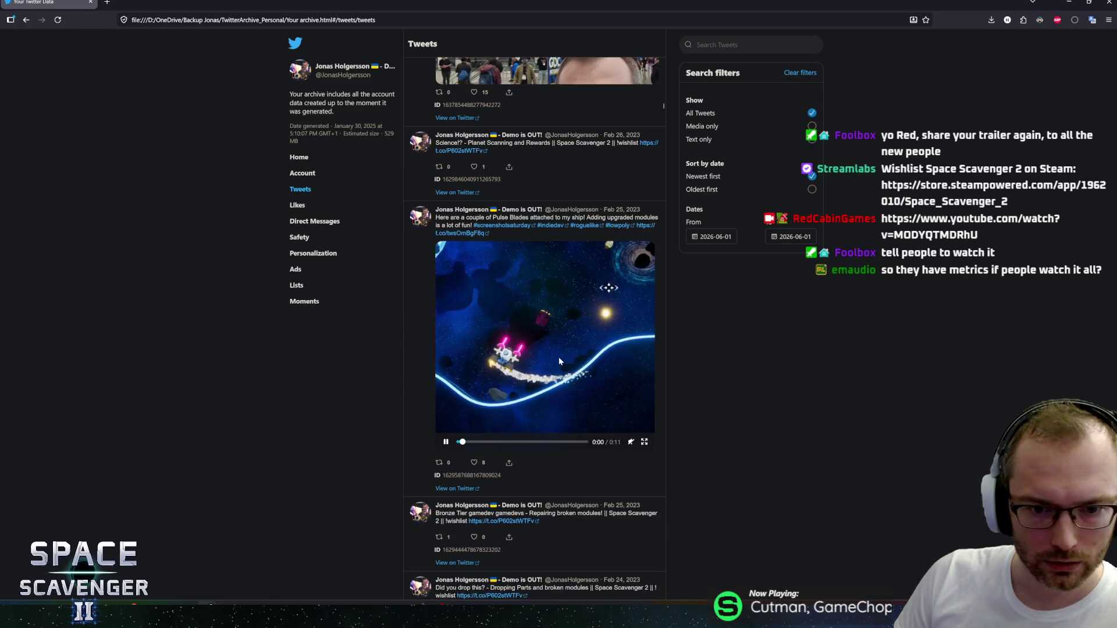
Step: Scroll to the Aug 12, 2022 galaxy-map tweet, view it on Twitter, then close that tab
{"action": "scroll", "coordinate": [563, 445], "scroll_direction": "down", "scroll_amount": 15}
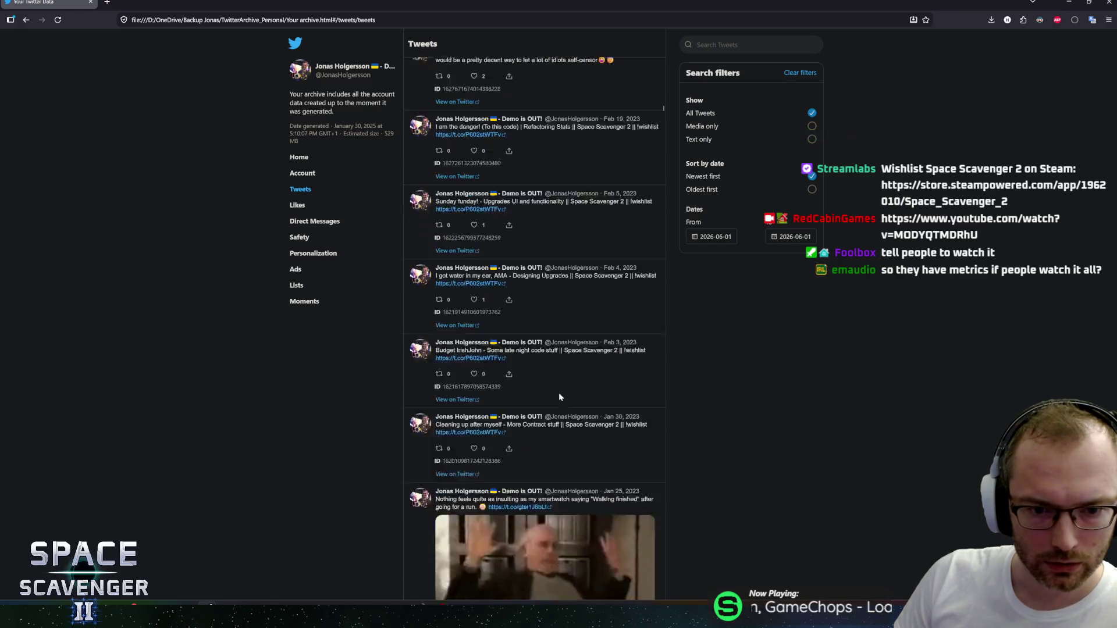
{"action": "scroll", "coordinate": [569, 385], "scroll_direction": "up", "scroll_amount": 7}
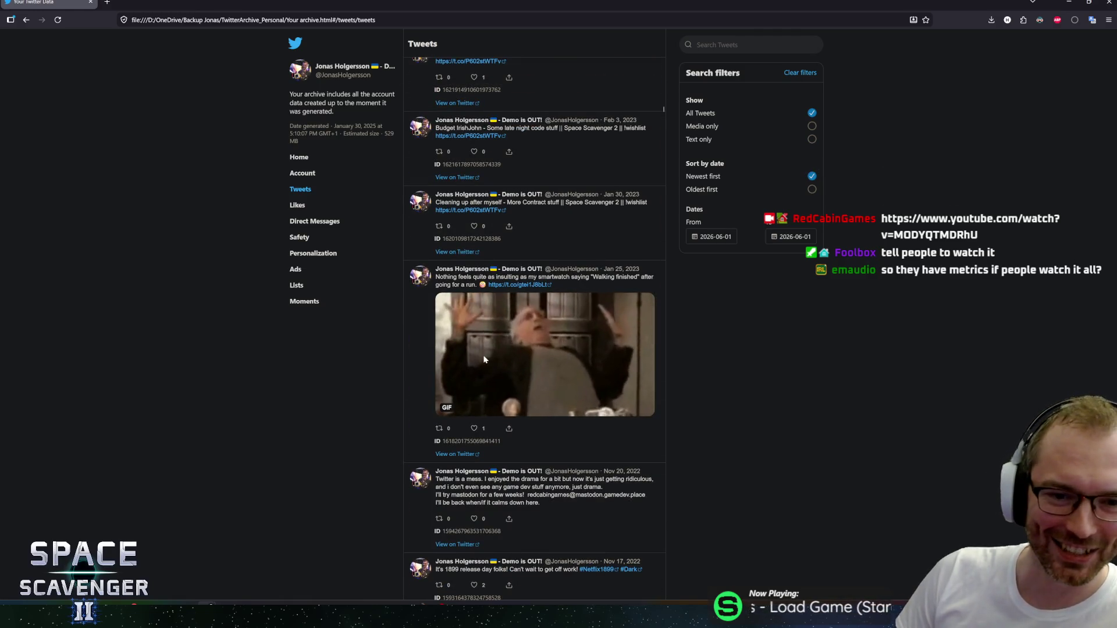
{"action": "scroll", "coordinate": [512, 377], "scroll_direction": "down", "scroll_amount": 8}
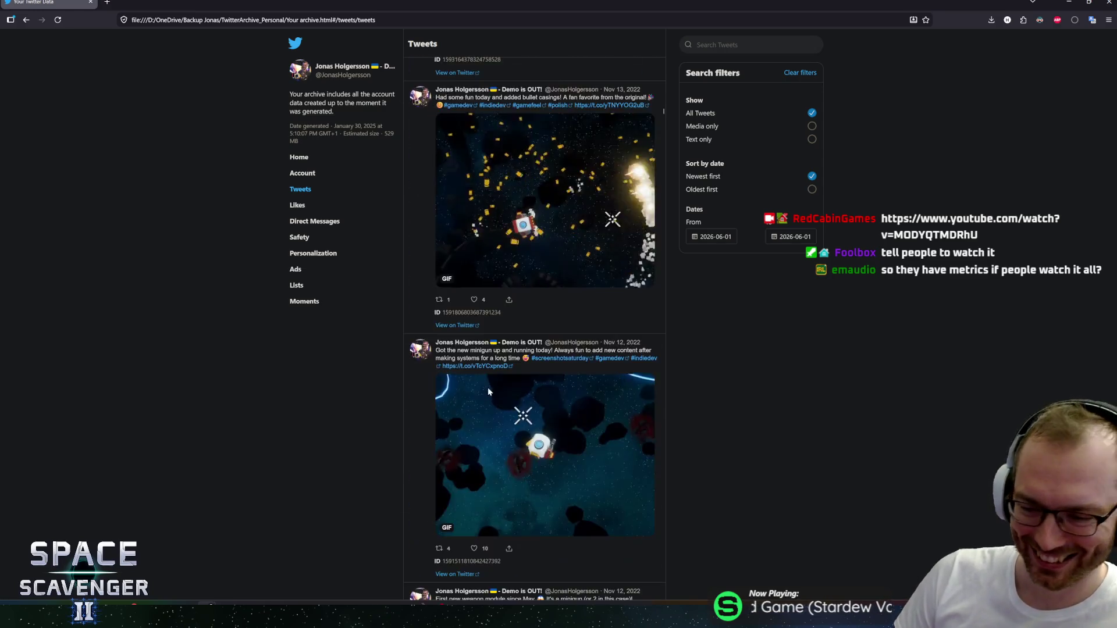
{"action": "scroll", "coordinate": [509, 303], "scroll_direction": "down", "scroll_amount": 12}
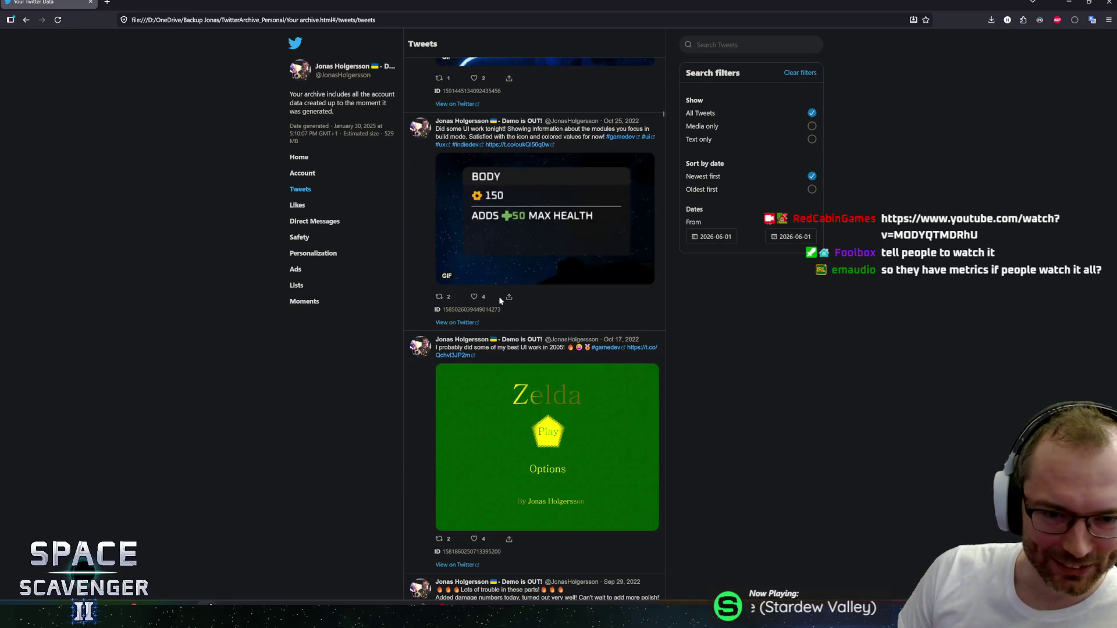
{"action": "scroll", "coordinate": [523, 300], "scroll_direction": "up", "scroll_amount": 5}
{"action": "scroll", "coordinate": [544, 321], "scroll_direction": "down", "scroll_amount": 12}
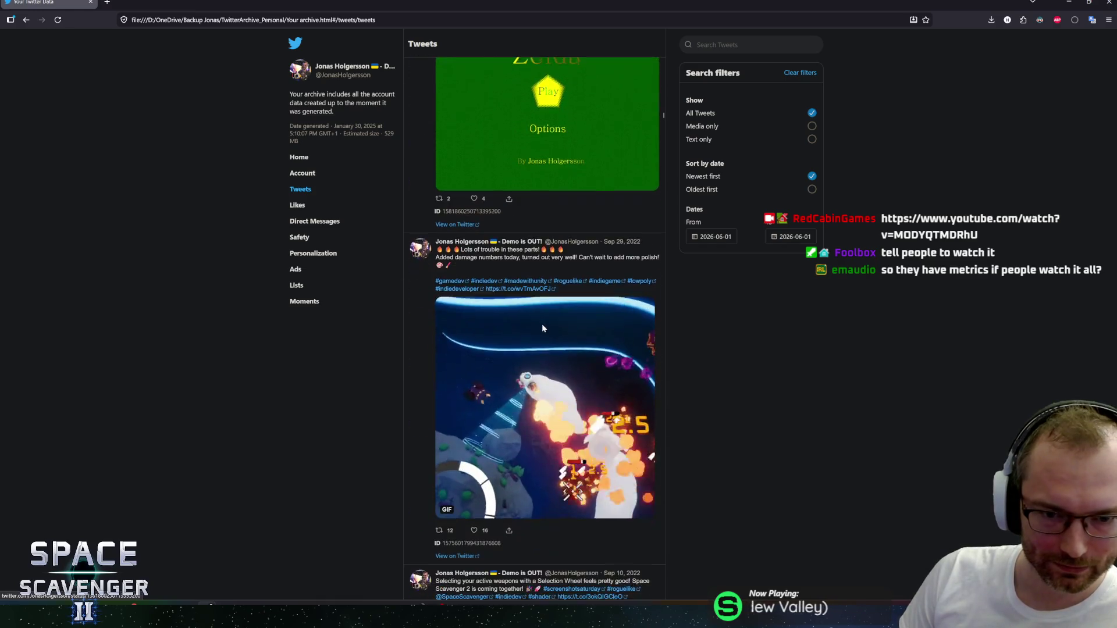
{"action": "scroll", "coordinate": [559, 323], "scroll_direction": "down", "scroll_amount": 6}
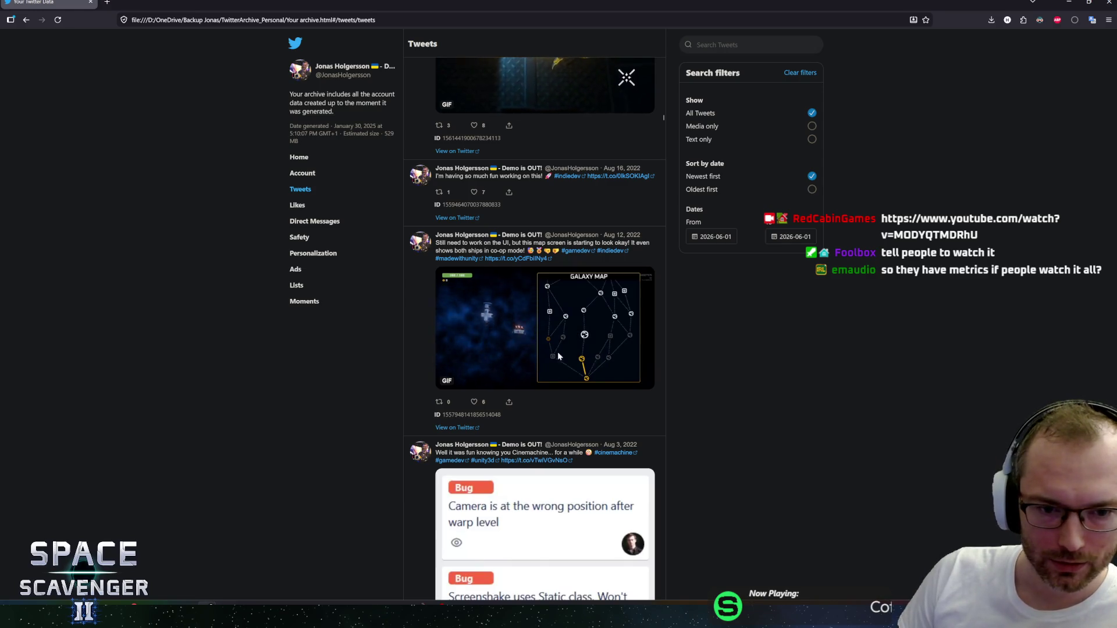
{"action": "left_click", "coordinate": [526, 260]}
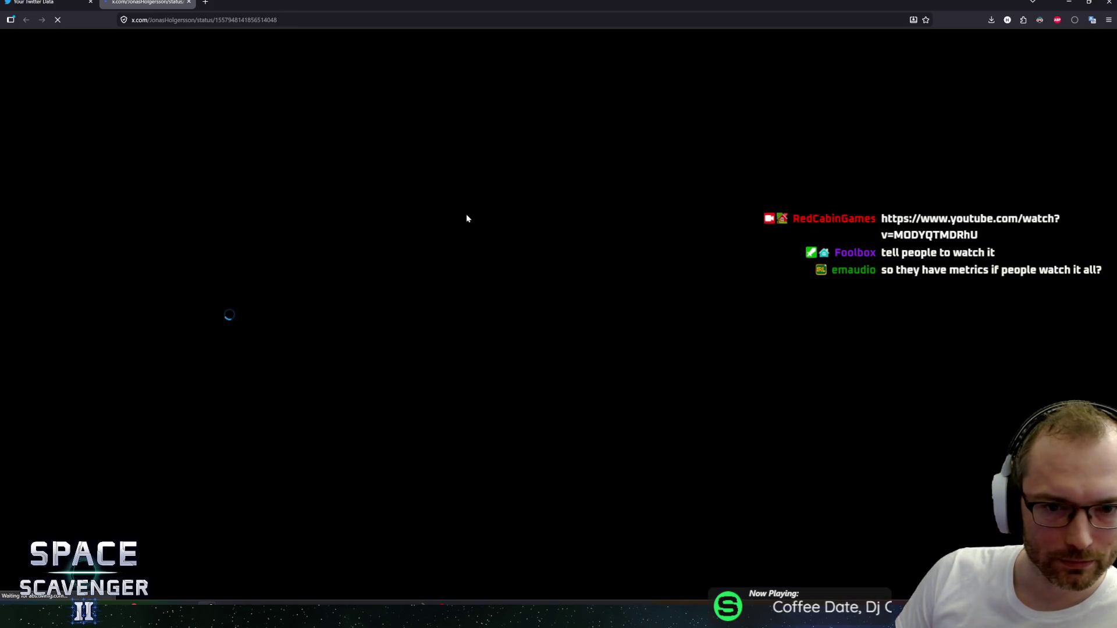
{"action": "left_click", "coordinate": [188, 2]}
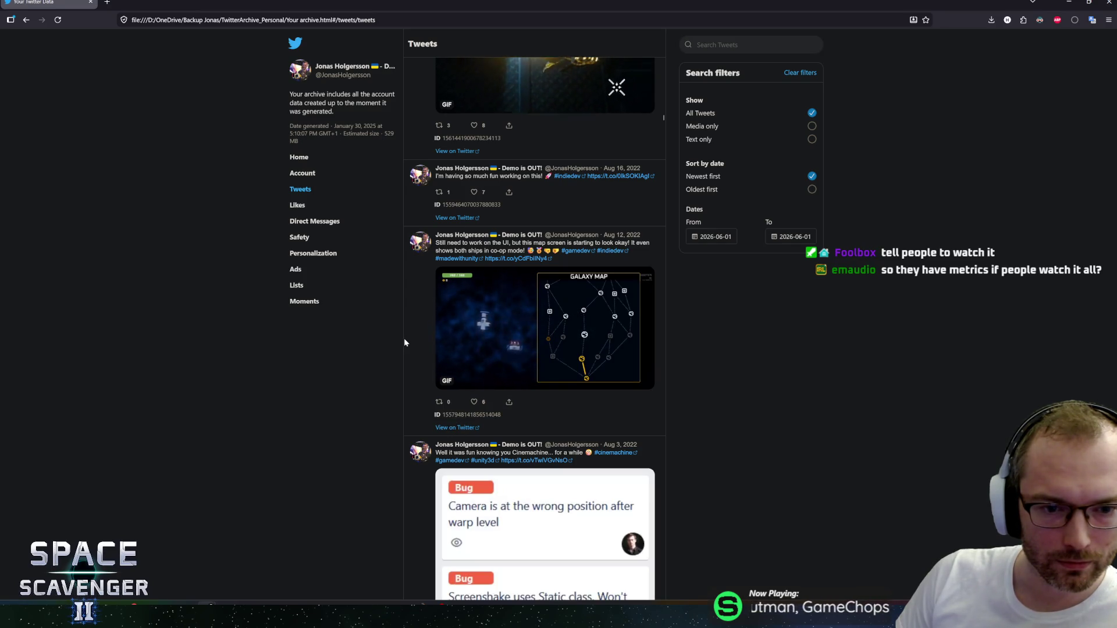
{"action": "scroll", "coordinate": [560, 397], "scroll_direction": "up", "scroll_amount": 6}
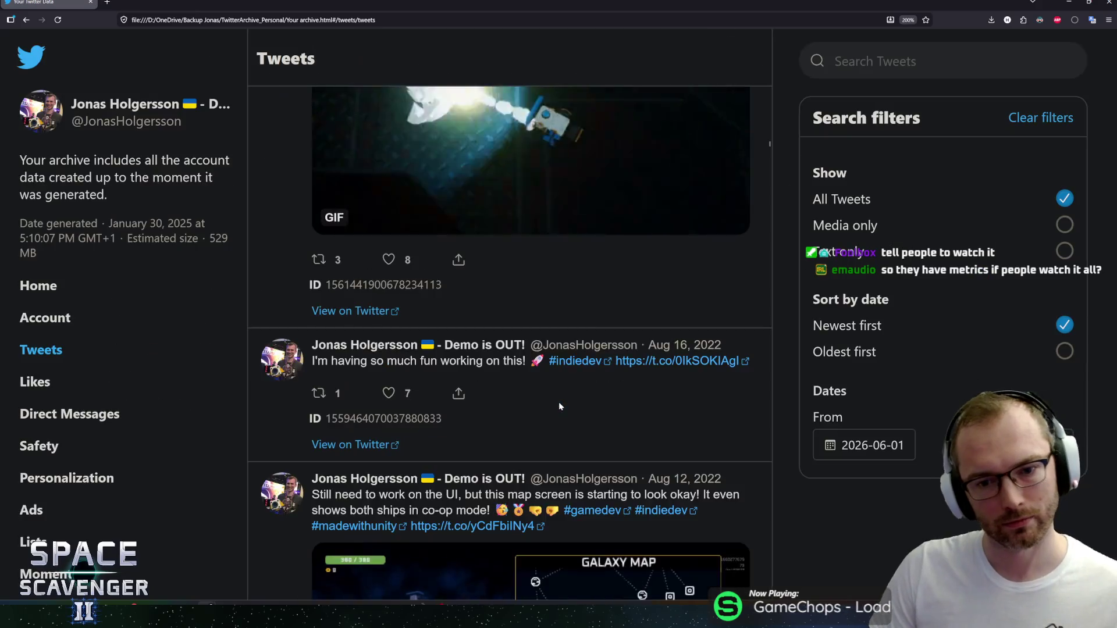
{"action": "scroll", "coordinate": [561, 405], "scroll_direction": "down", "scroll_amount": 6}
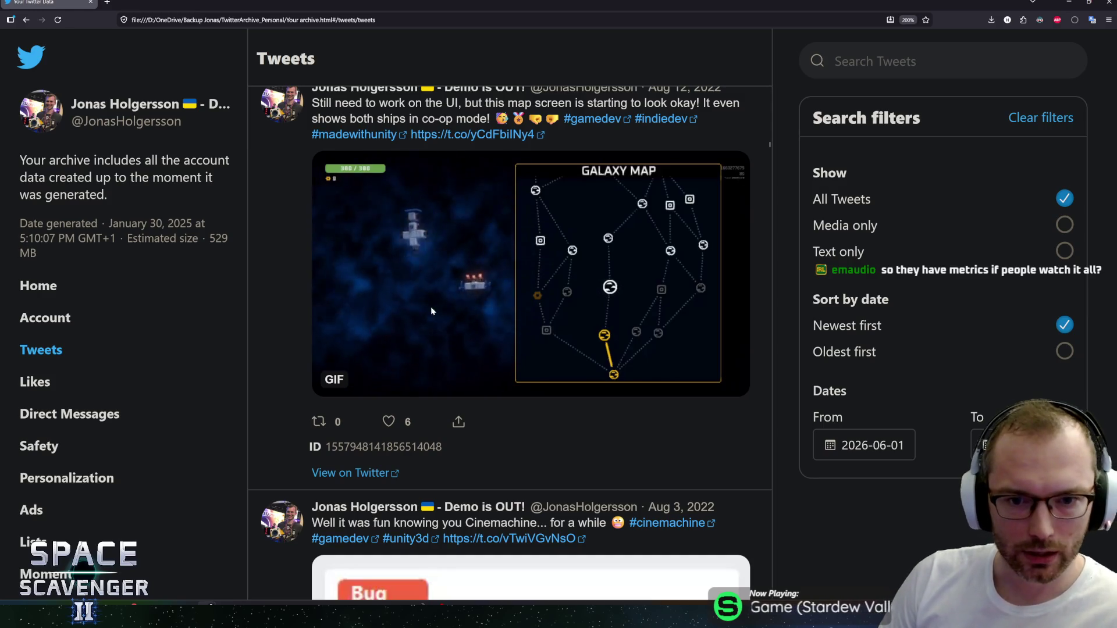
{"action": "scroll", "coordinate": [431, 311], "scroll_direction": "down", "scroll_amount": 7}
{"action": "scroll", "coordinate": [514, 343], "scroll_direction": "up", "scroll_amount": 8}
{"action": "scroll", "coordinate": [514, 346], "scroll_direction": "down", "scroll_amount": 1}
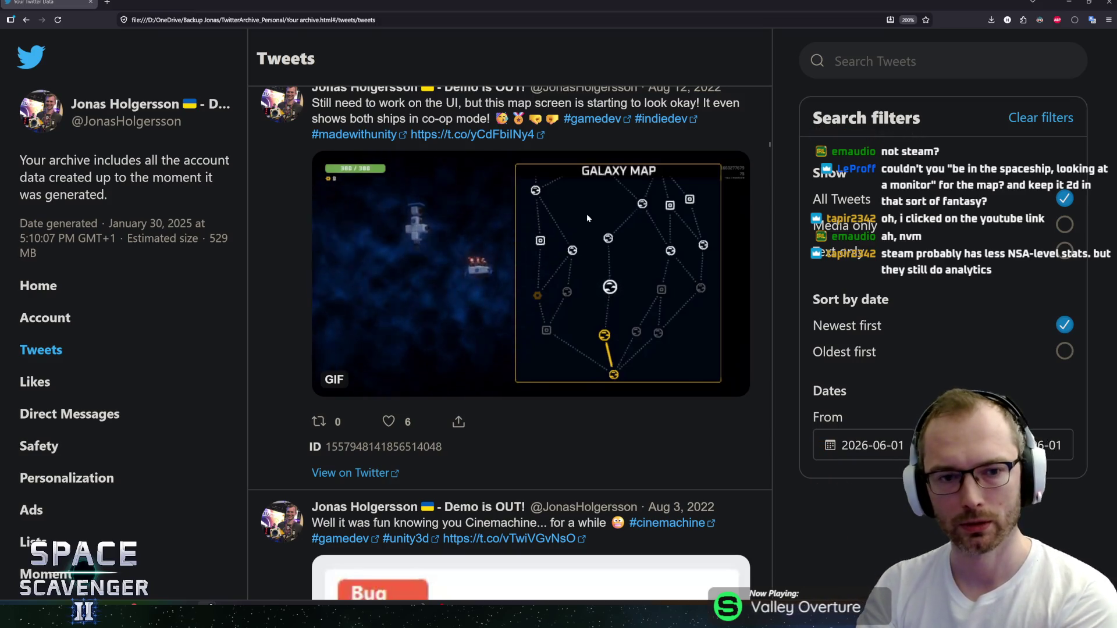
{"action": "scroll", "coordinate": [616, 337], "scroll_direction": "up", "scroll_amount": 5}
{"action": "scroll", "coordinate": [624, 347], "scroll_direction": "down", "scroll_amount": 5}
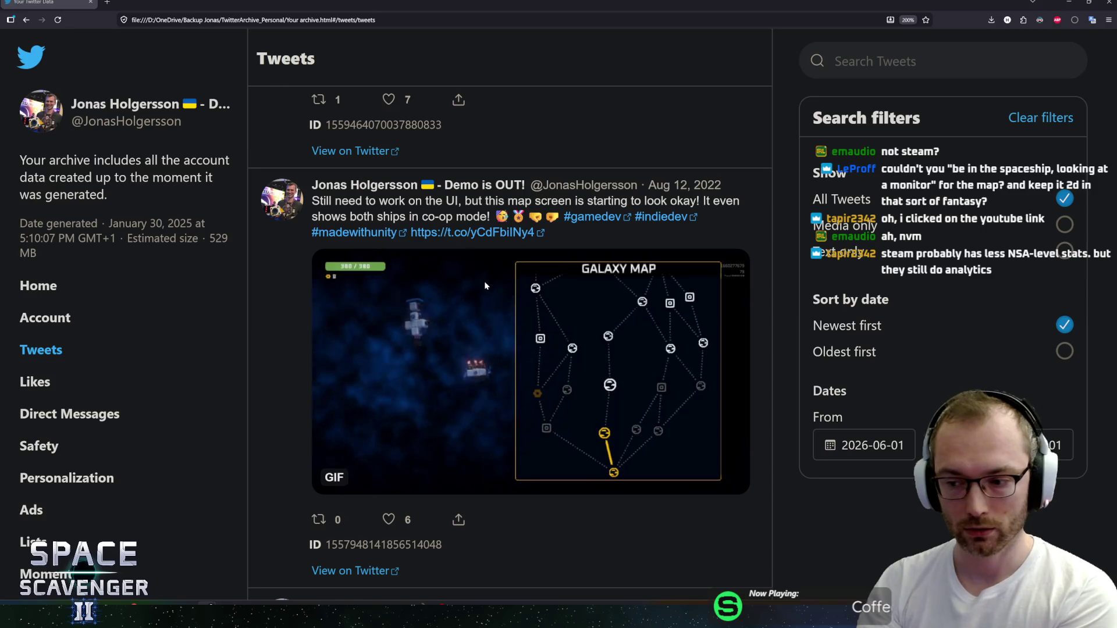
{"action": "scroll", "coordinate": [518, 295], "scroll_direction": "down", "scroll_amount": 1}
{"action": "scroll", "coordinate": [518, 296], "scroll_direction": "up", "scroll_amount": 1}
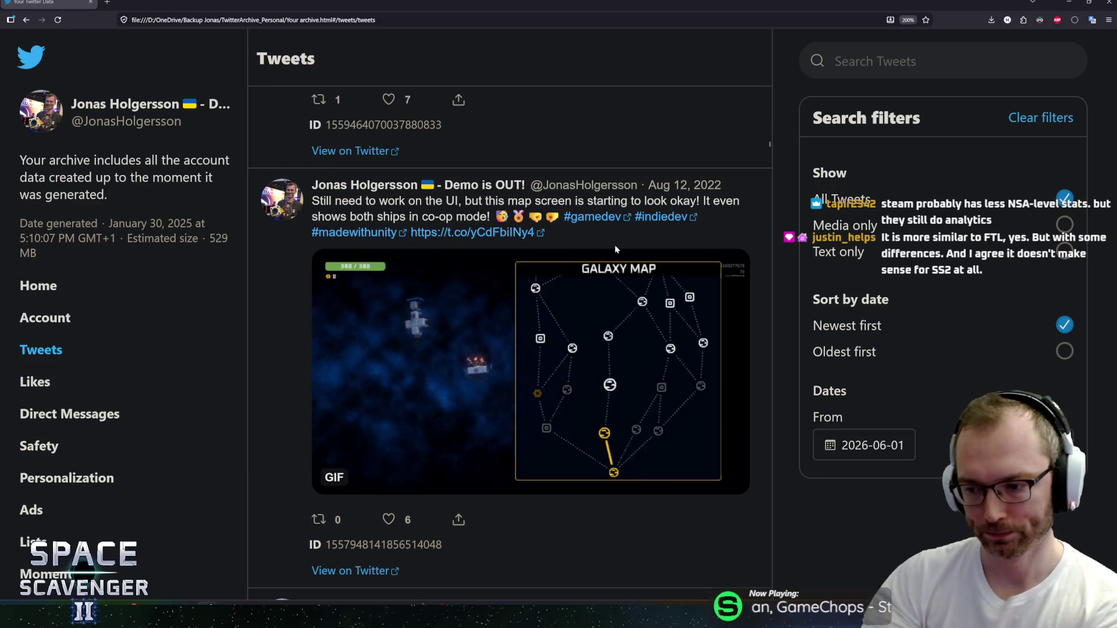
{"action": "scroll", "coordinate": [568, 267], "scroll_direction": "down", "scroll_amount": 2}
{"action": "scroll", "coordinate": [564, 293], "scroll_direction": "up", "scroll_amount": 2}
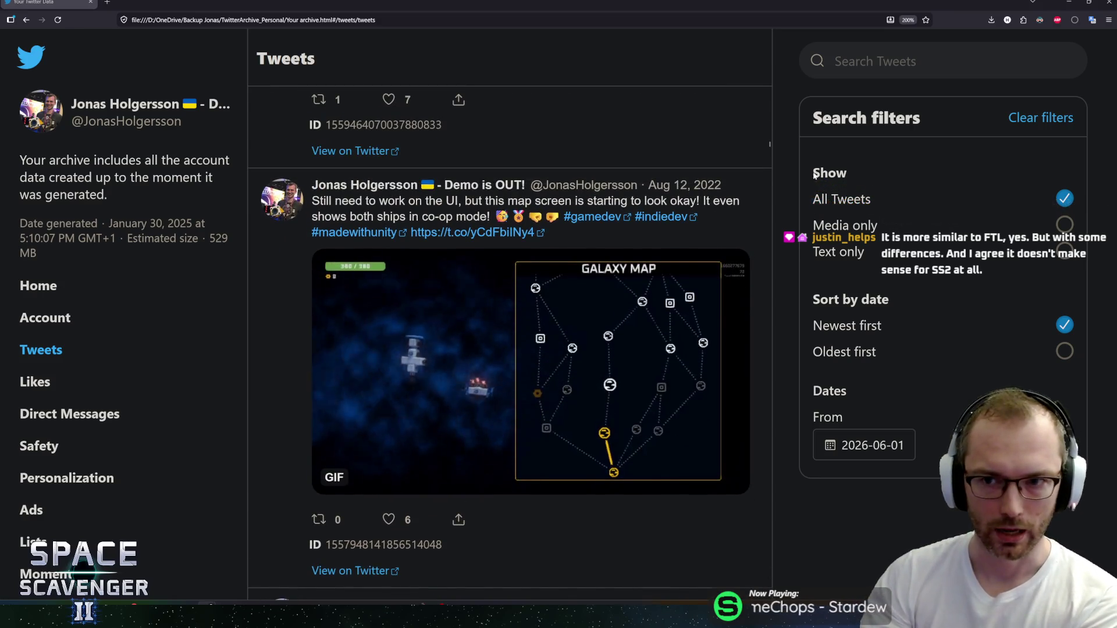
{"action": "left_click", "coordinate": [907, 22]}
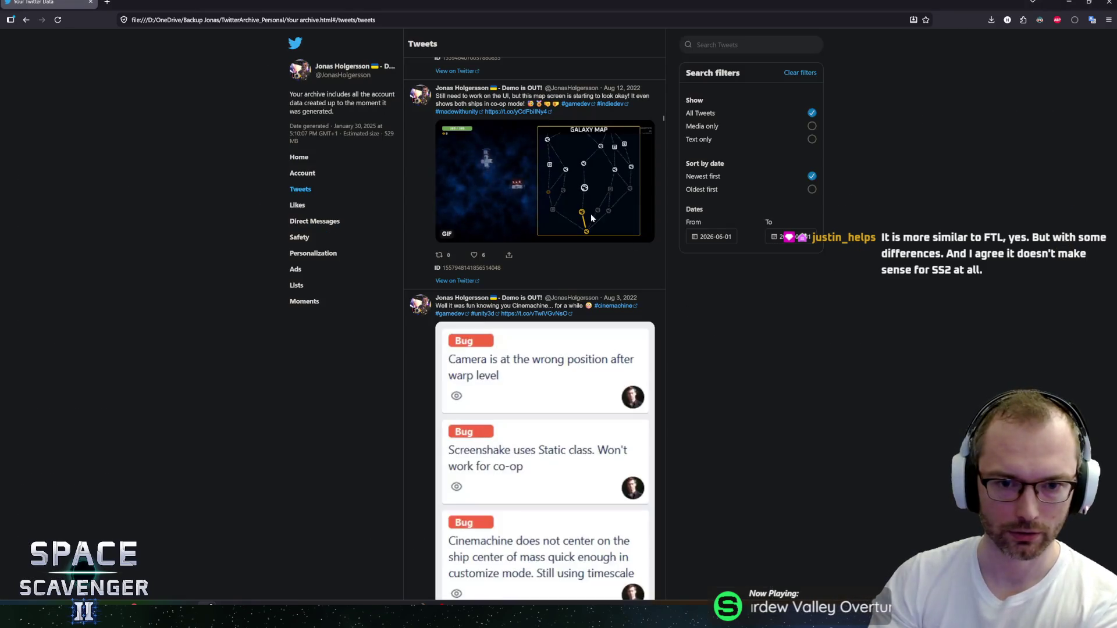
Step: Scroll back to the Jul 30, 2022 generated galaxy-map tweet, then bring up the window switcher
{"action": "scroll", "coordinate": [409, 174], "scroll_direction": "down", "scroll_amount": 5}
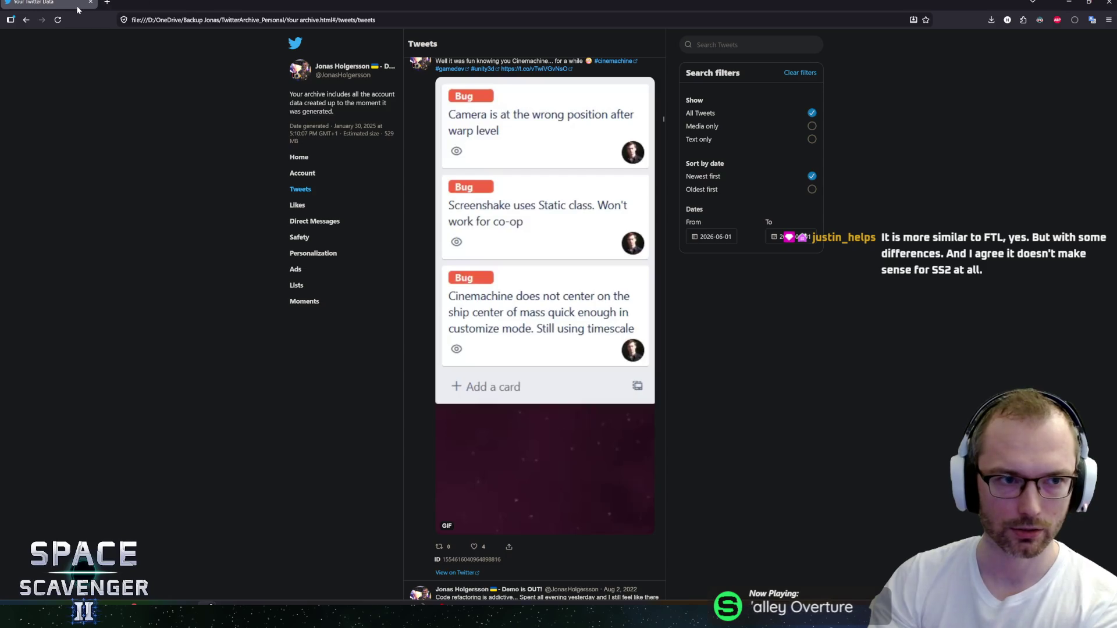
{"action": "scroll", "coordinate": [498, 426], "scroll_direction": "down", "scroll_amount": 10}
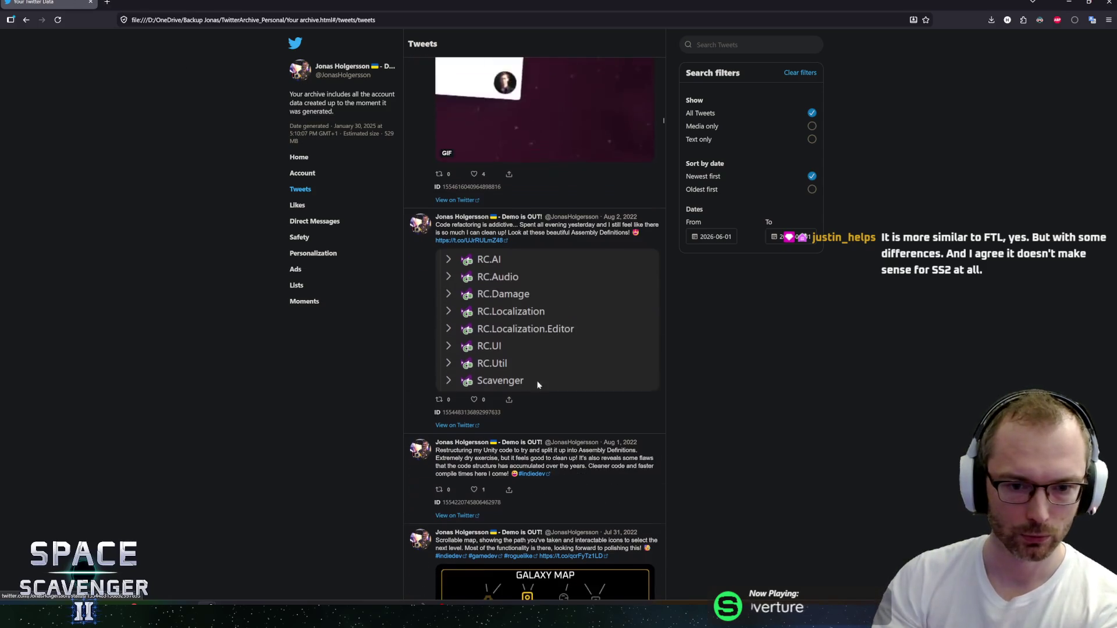
{"action": "scroll", "coordinate": [435, 326], "scroll_direction": "down", "scroll_amount": 5}
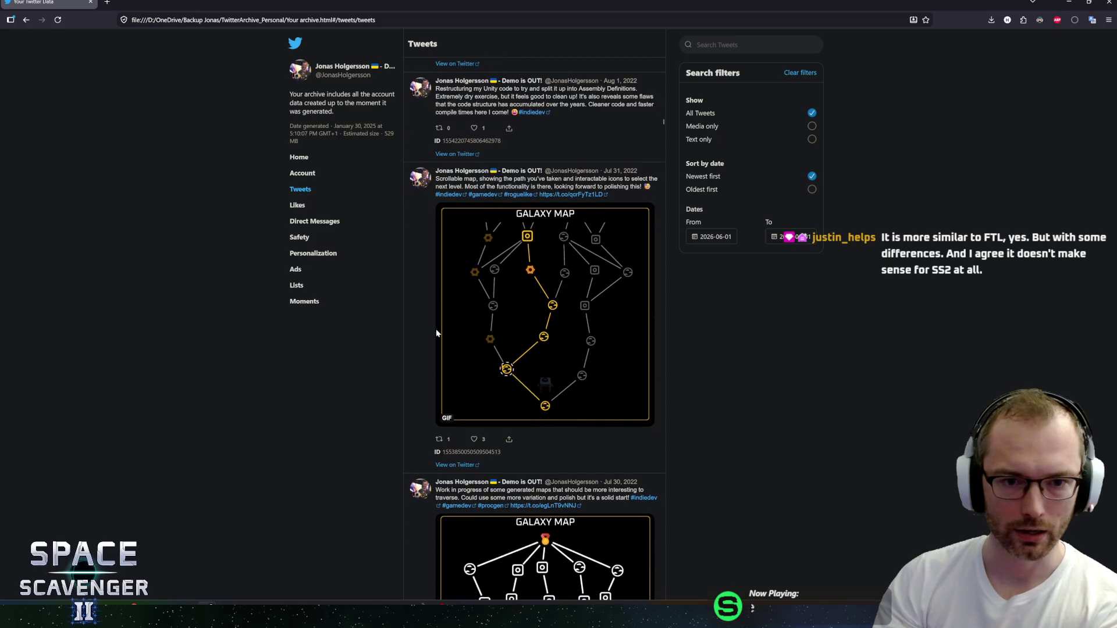
{"action": "scroll", "coordinate": [435, 315], "scroll_direction": "down", "scroll_amount": 2}
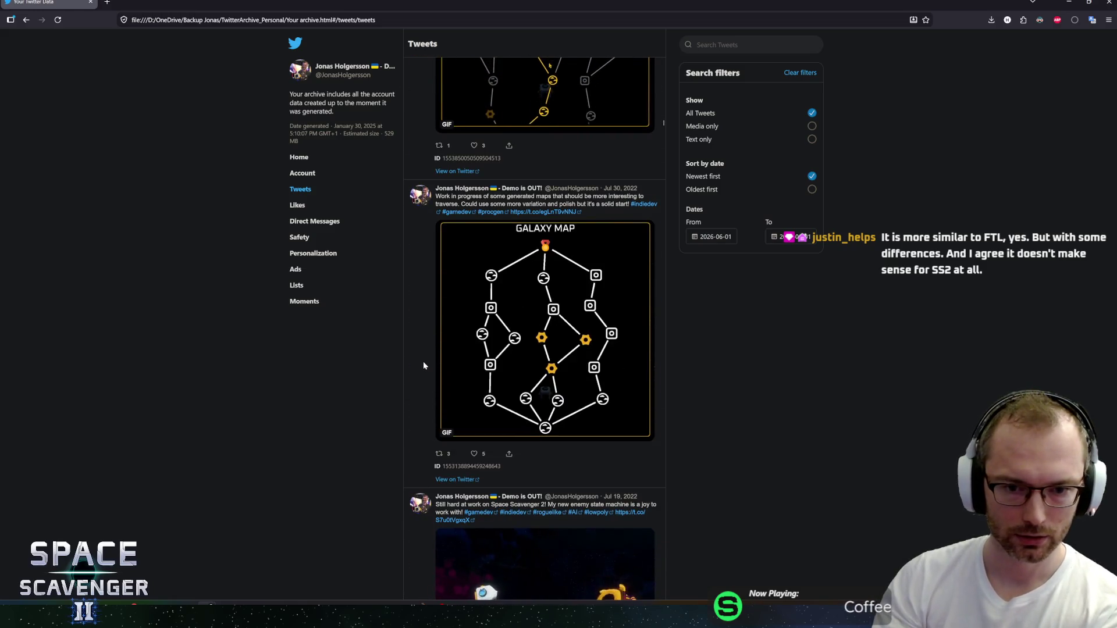
{"action": "scroll", "coordinate": [424, 361], "scroll_direction": "down", "scroll_amount": 1}
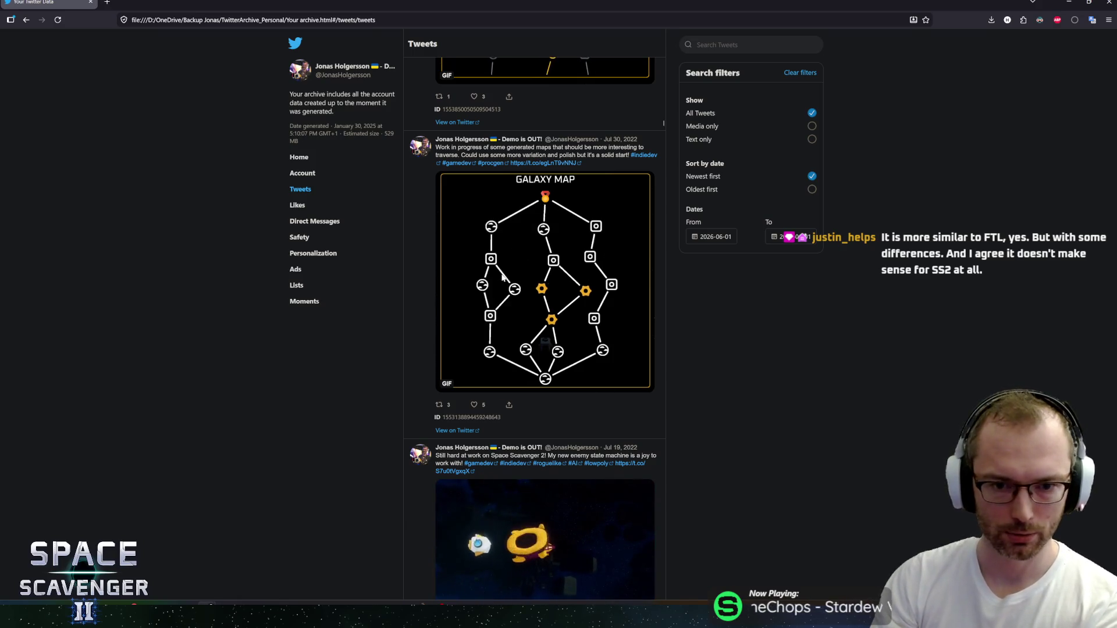
{"action": "scroll", "coordinate": [501, 285], "scroll_direction": "down", "scroll_amount": 4}
{"action": "scroll", "coordinate": [498, 299], "scroll_direction": "up", "scroll_amount": 5}
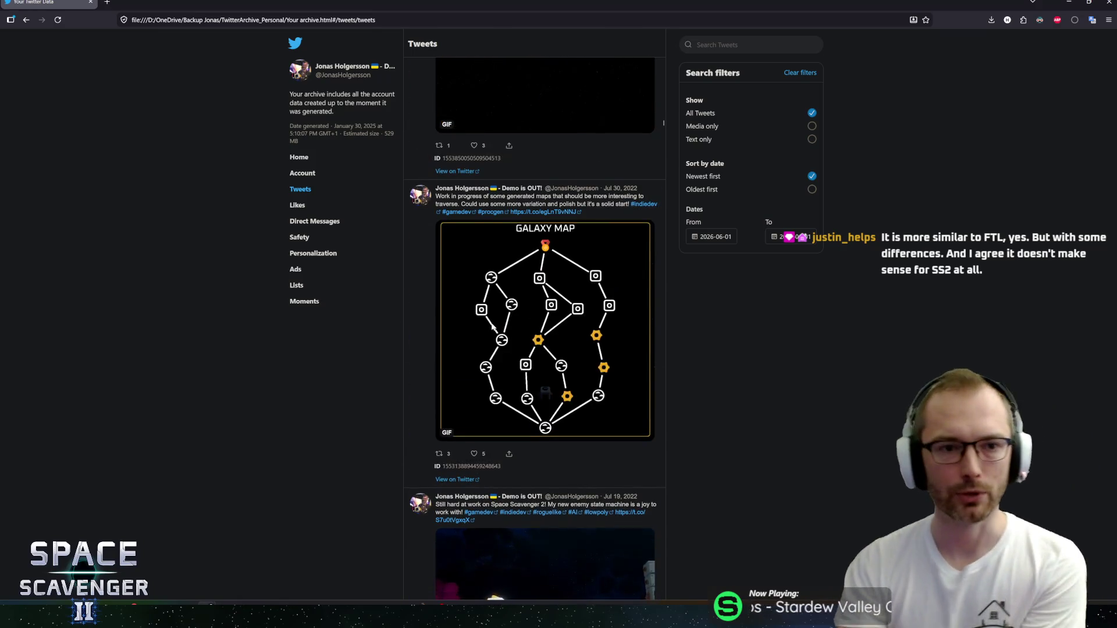
{"action": "key", "text": "alt+Tab"}
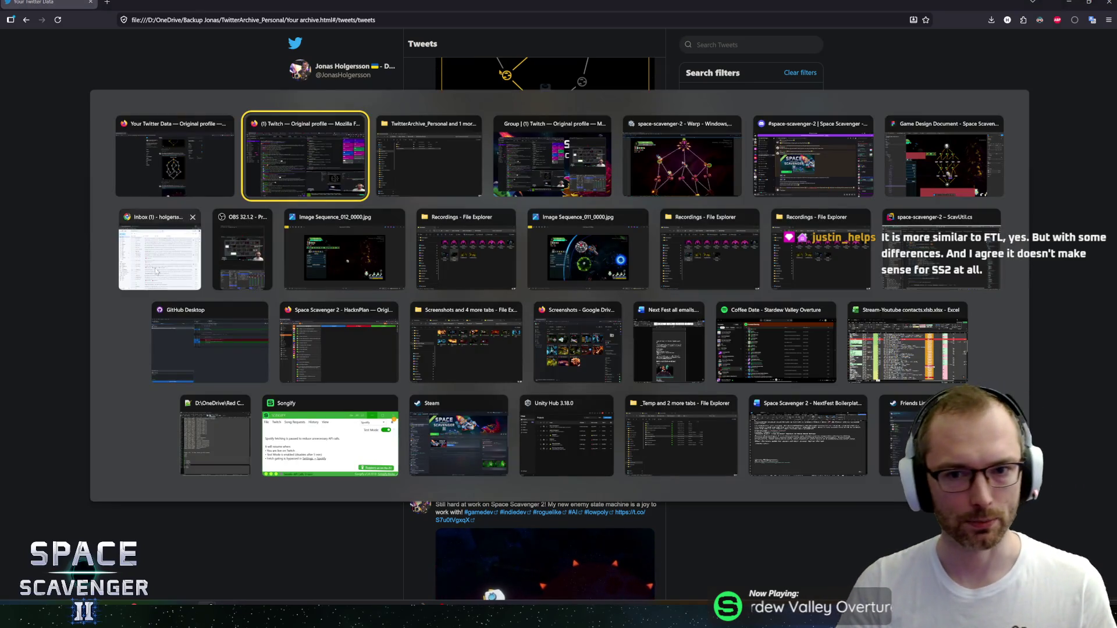
Step: Travel to the drop point in Unity, maximize the Game view and check the ship stats
{"action": "left_click", "coordinate": [682, 160]}
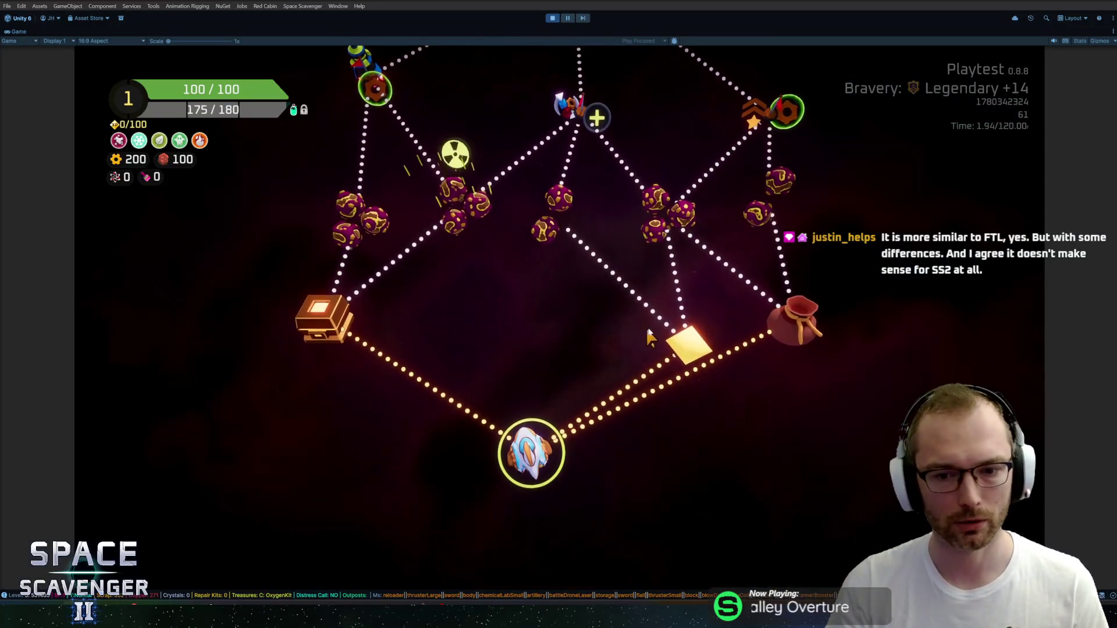
{"action": "left_click", "coordinate": [687, 345]}
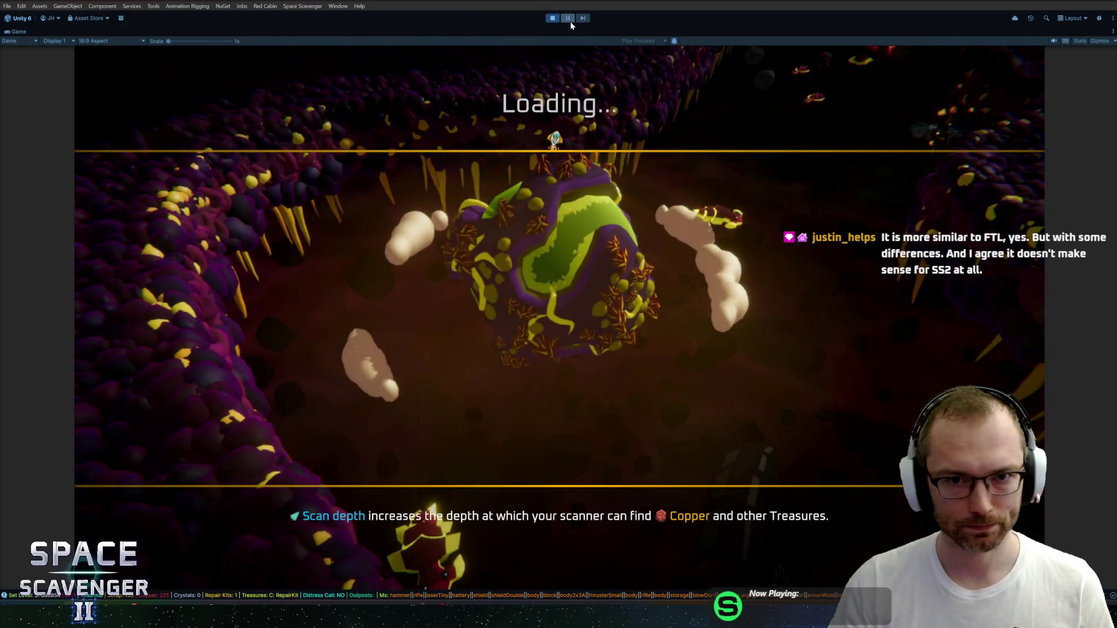
{"action": "key", "text": "shift+space"}
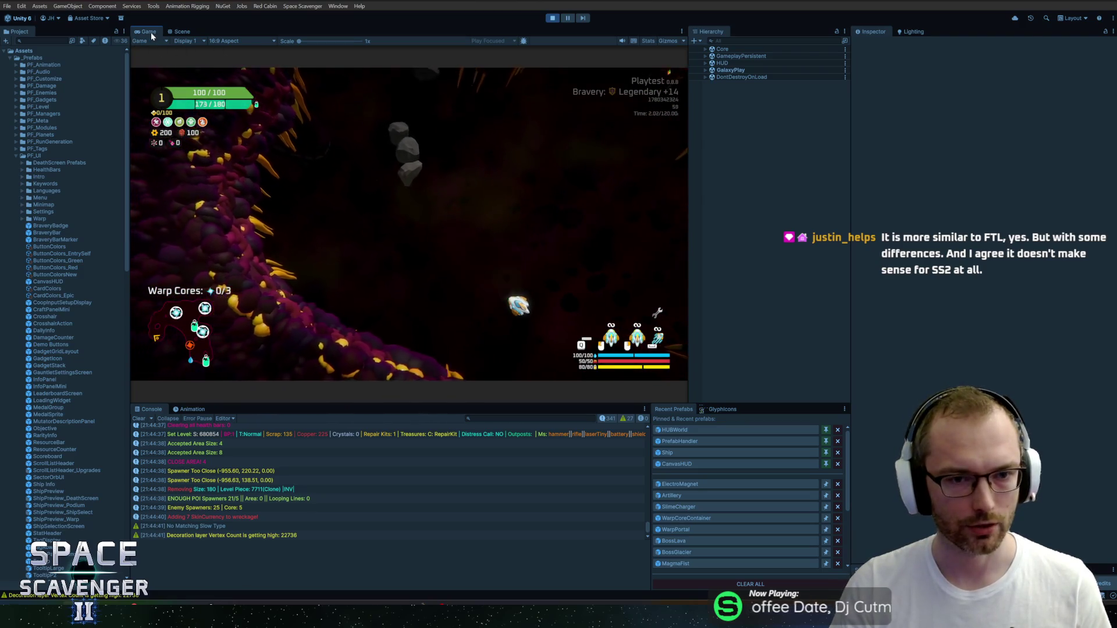
{"action": "double_click", "coordinate": [151, 33]}
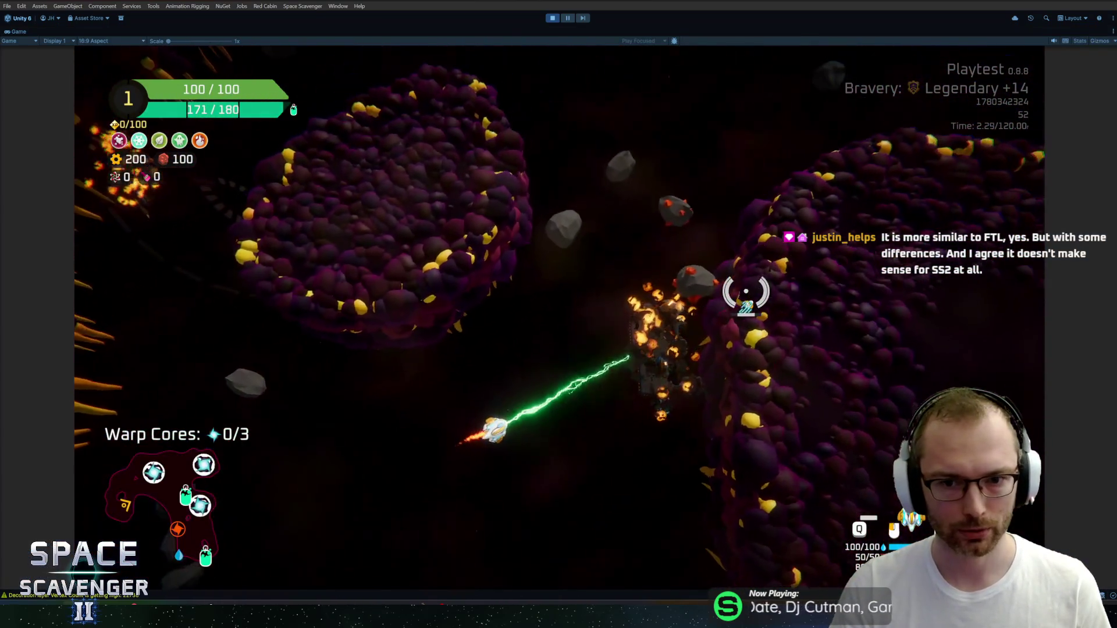
{"action": "key", "text": "Tab"}
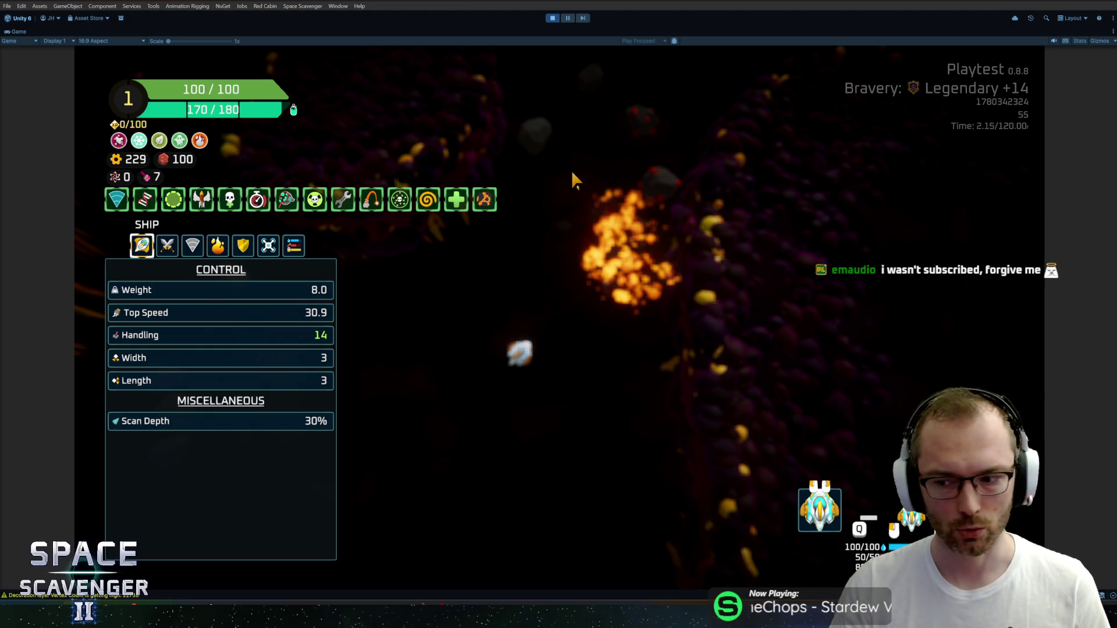
{"action": "key", "text": "Tab"}
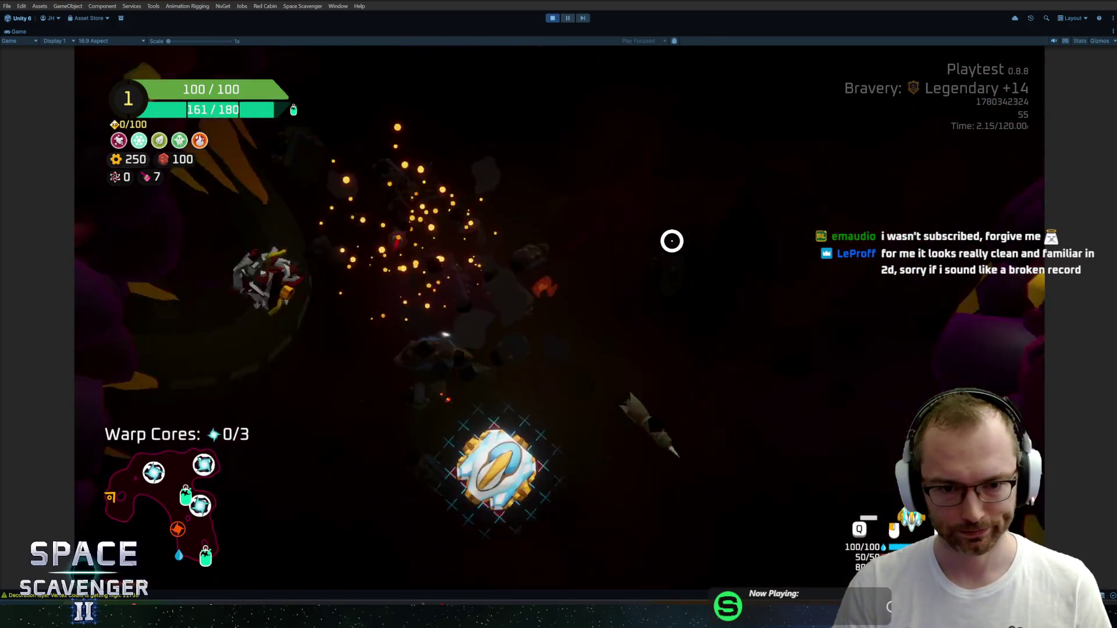
Step: Craft the thruster from scrap and mount it under the ship
{"action": "mouse_move", "coordinate": [262, 307]}
{"action": "mouse_move", "coordinate": [471, 294]}
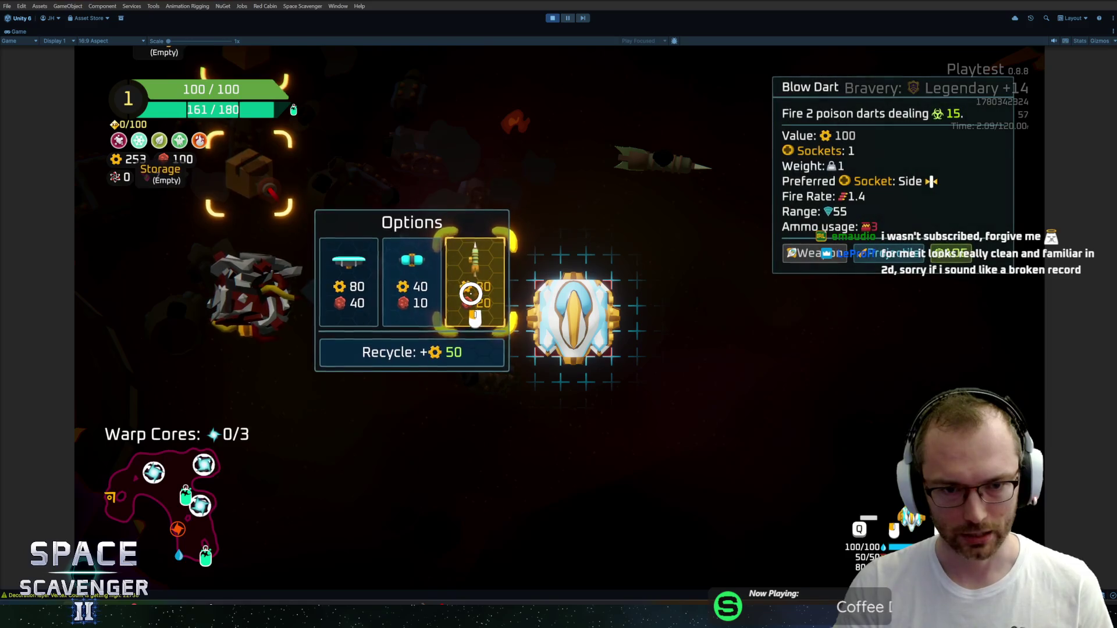
{"action": "left_click", "coordinate": [436, 295]}
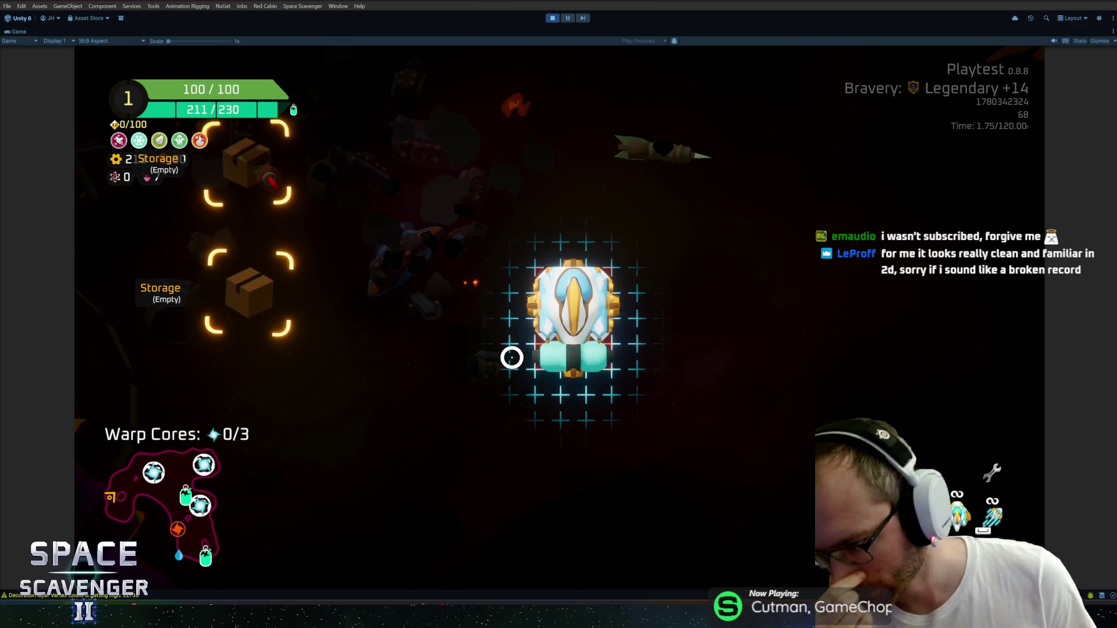
{"action": "mouse_move", "coordinate": [615, 266]}
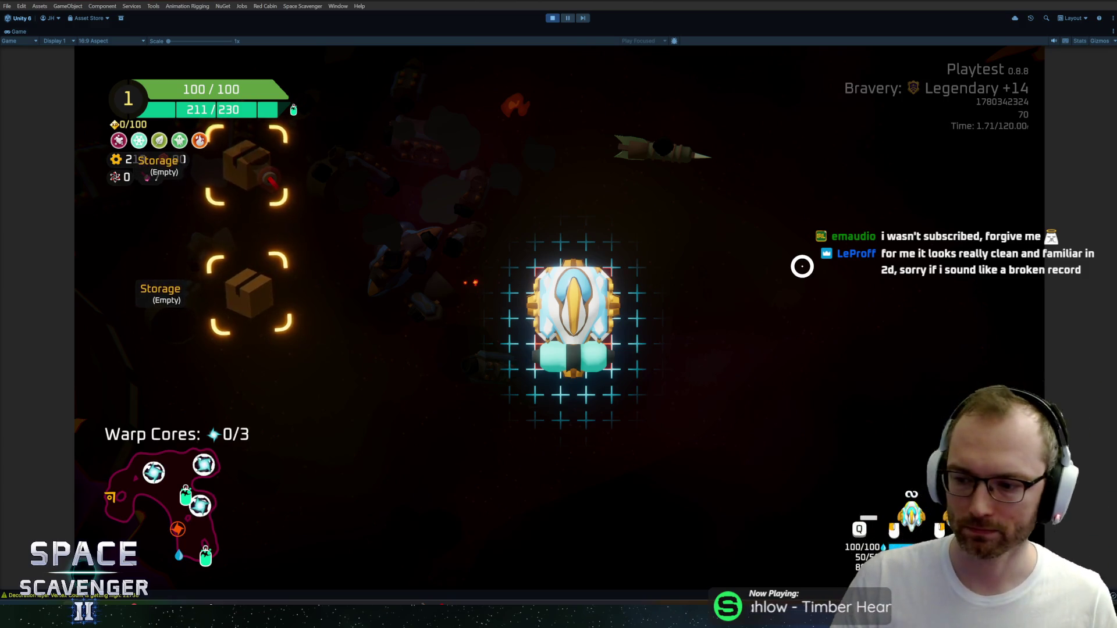
{"action": "key", "text": "Escape"}
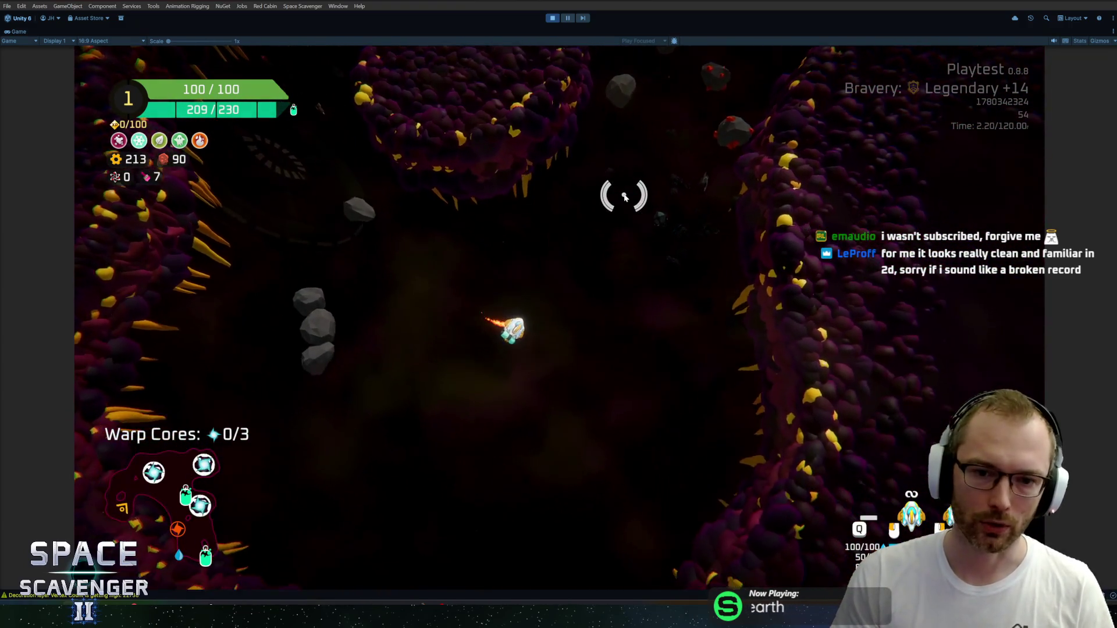
Step: Clear the level with the 'level clear' console command and take the Winged Bullets upgrade
{"action": "key", "text": "Escape"}
{"action": "key", "text": "grave"}
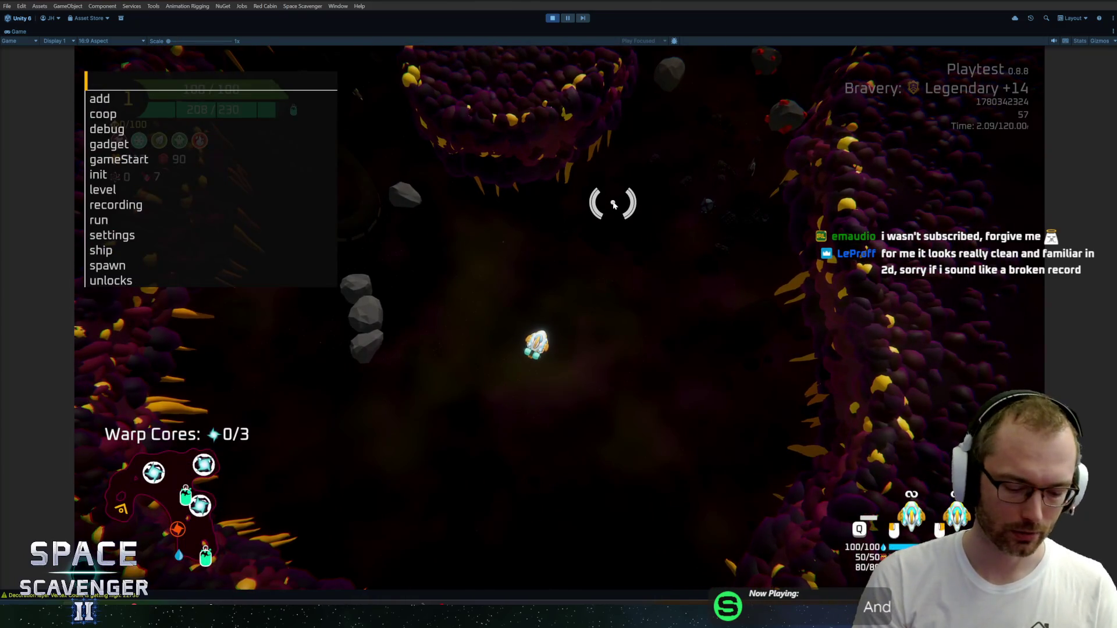
{"action": "type", "text": "leve"}
{"action": "type", "text": "ar"}
{"action": "key", "text": "Return"}
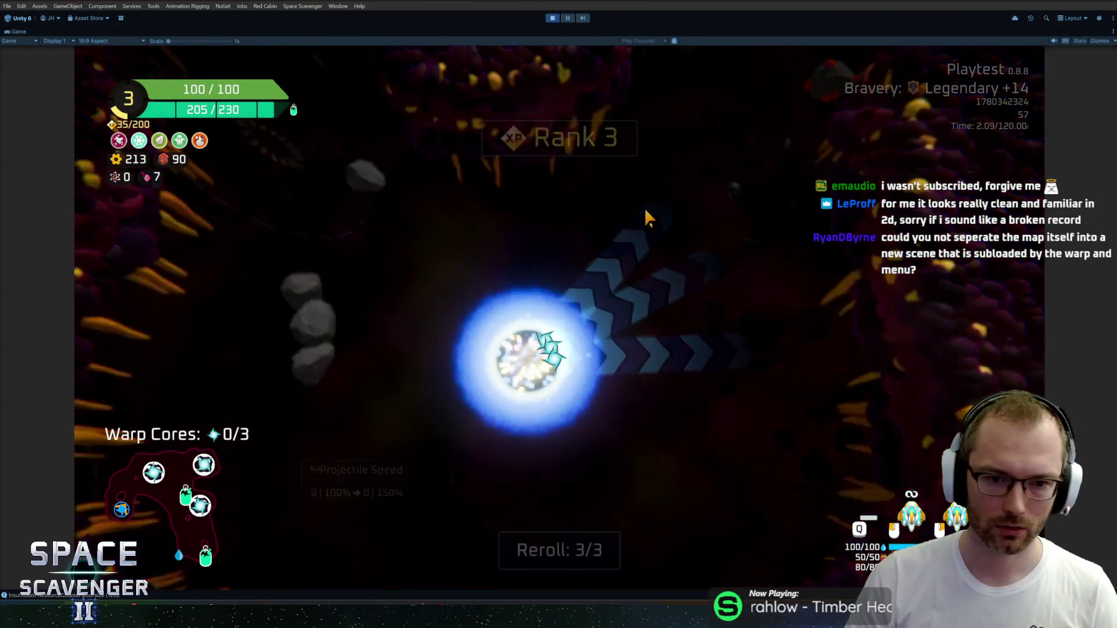
{"action": "left_click", "coordinate": [395, 279]}
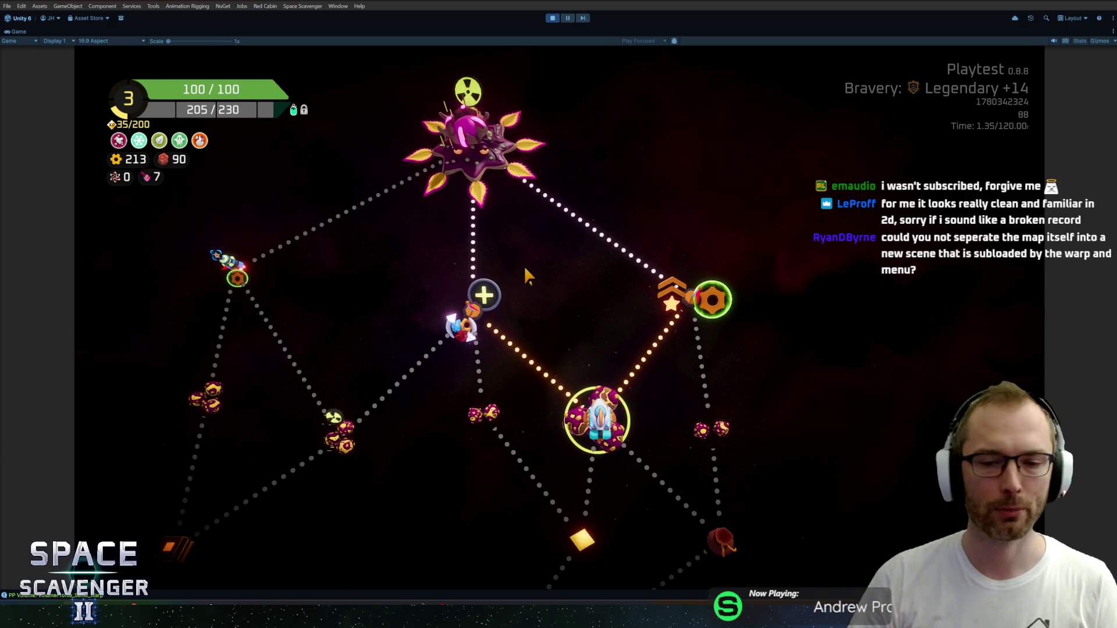
{"action": "scroll", "coordinate": [588, 326], "scroll_direction": "down", "scroll_amount": 2}
{"action": "scroll", "coordinate": [582, 320], "scroll_direction": "down", "scroll_amount": 3}
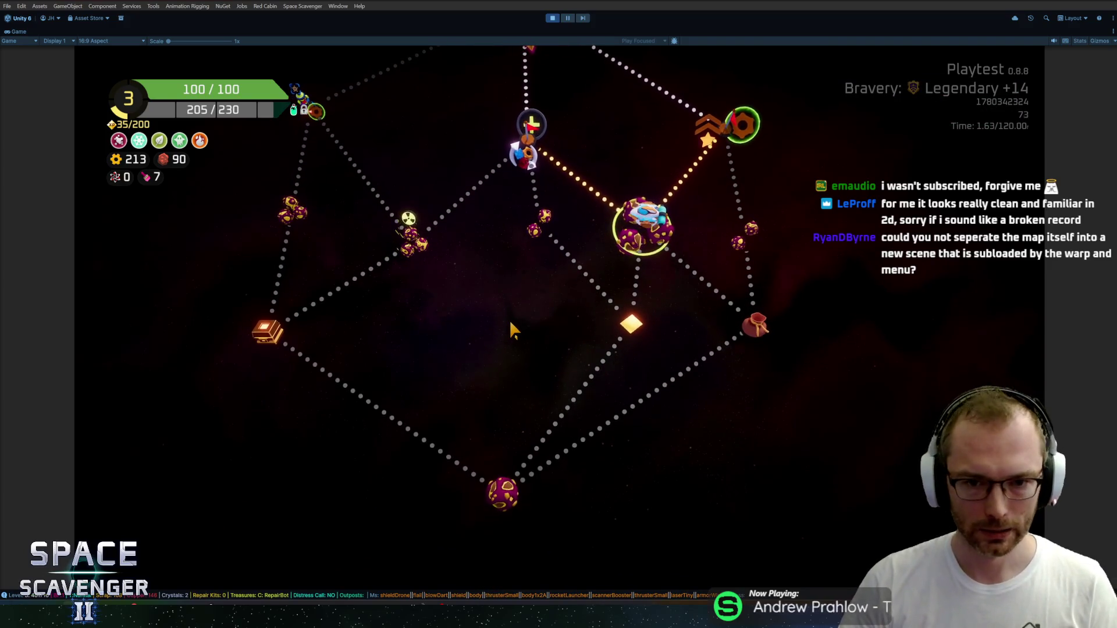
{"action": "scroll", "coordinate": [508, 323], "scroll_direction": "up", "scroll_amount": 3}
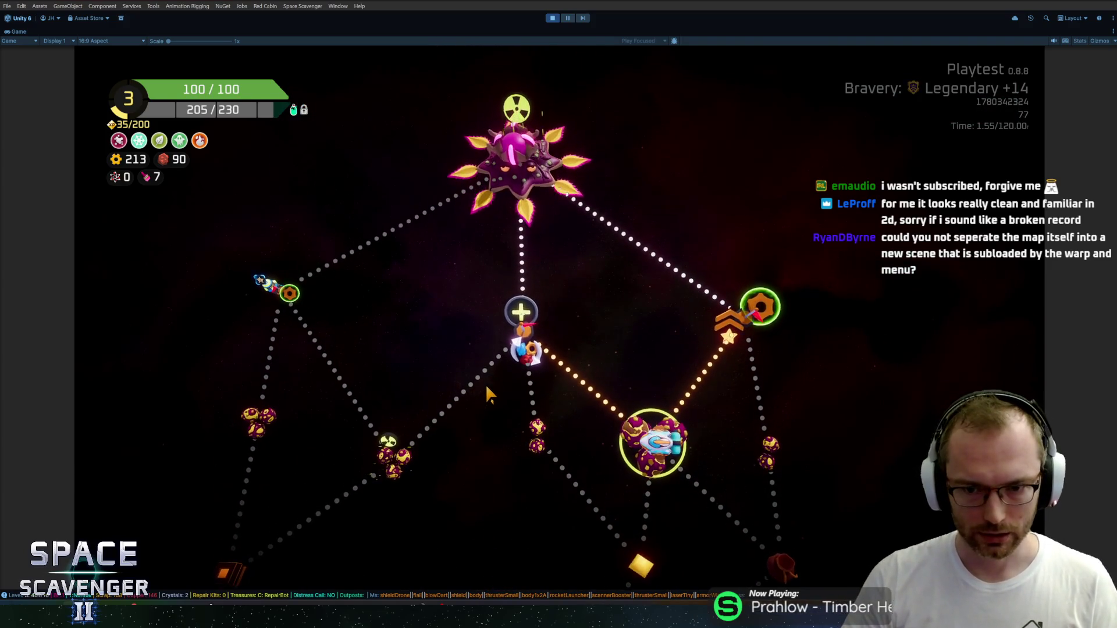
{"action": "scroll", "coordinate": [477, 388], "scroll_direction": "down", "scroll_amount": 3}
{"action": "scroll", "coordinate": [479, 393], "scroll_direction": "up", "scroll_amount": 3}
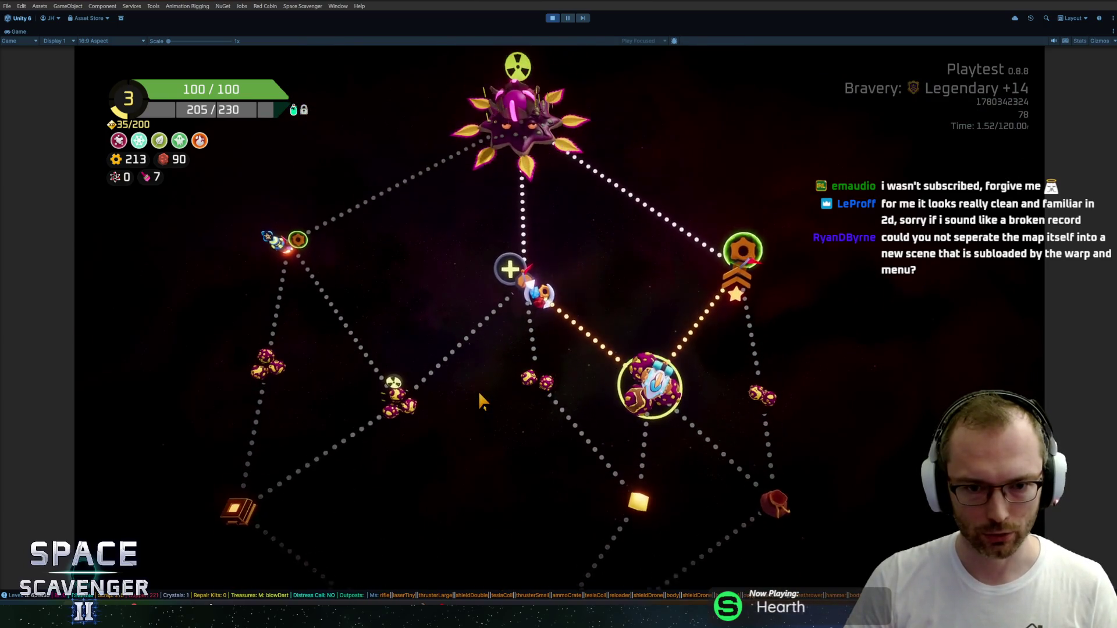
{"action": "scroll", "coordinate": [473, 380], "scroll_direction": "down", "scroll_amount": 2}
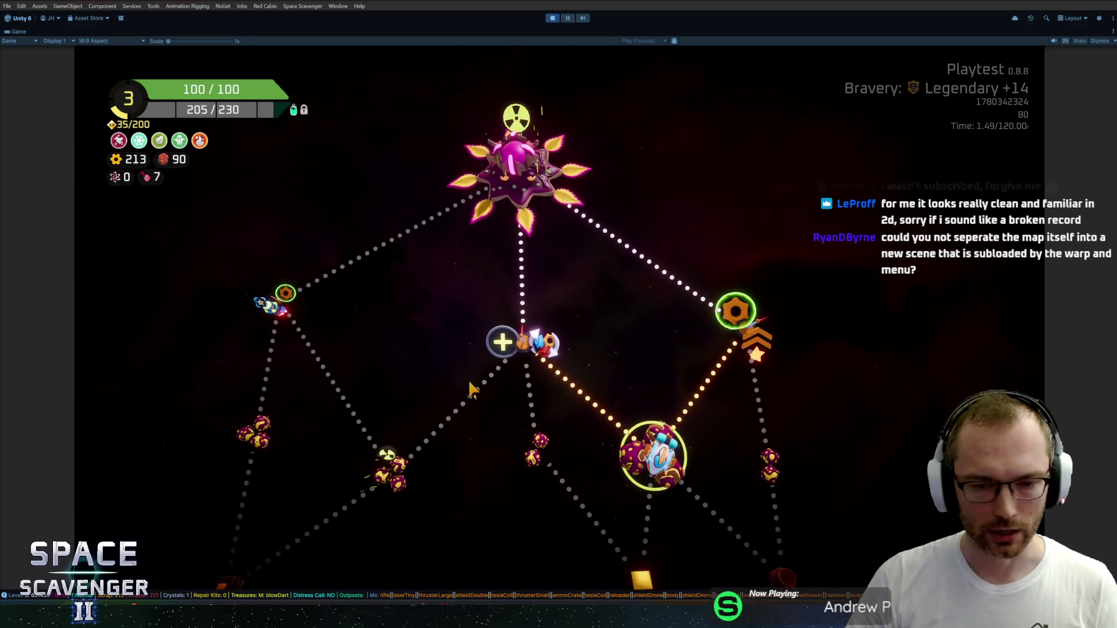
{"action": "scroll", "coordinate": [465, 376], "scroll_direction": "down", "scroll_amount": 2}
{"action": "scroll", "coordinate": [466, 381], "scroll_direction": "up", "scroll_amount": 2}
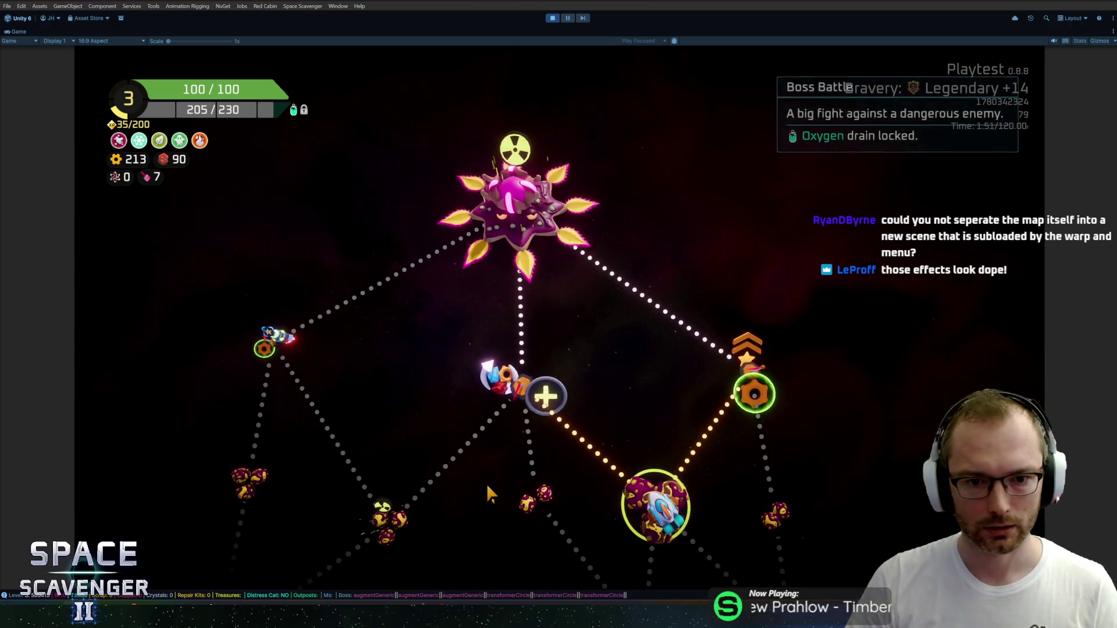
{"action": "scroll", "coordinate": [546, 210], "scroll_direction": "down", "scroll_amount": 4}
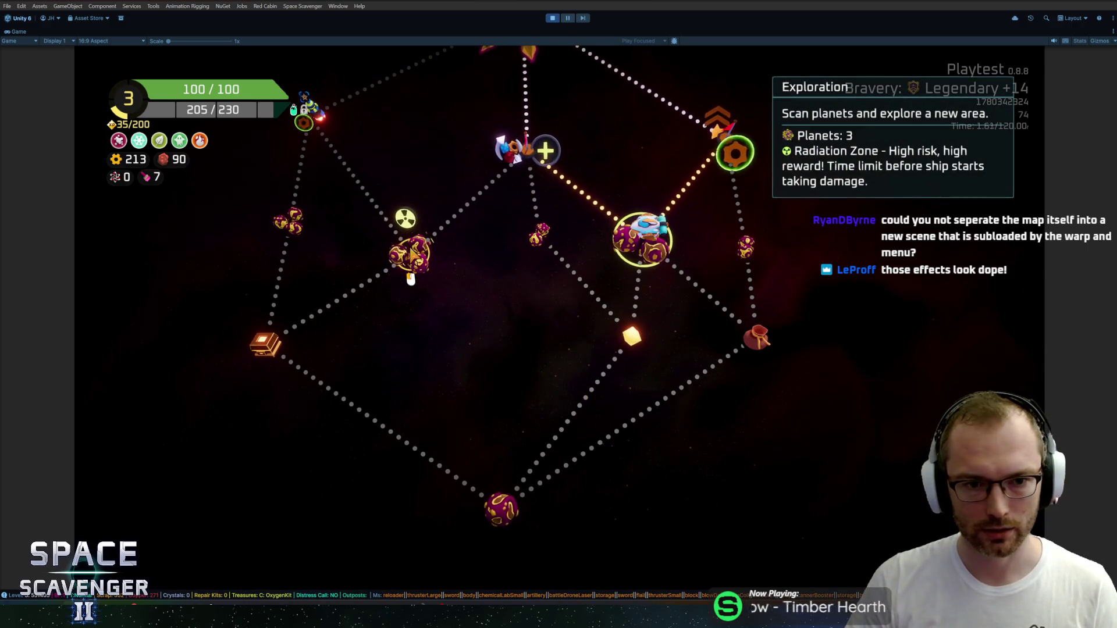
{"action": "scroll", "coordinate": [419, 250], "scroll_direction": "up", "scroll_amount": 2}
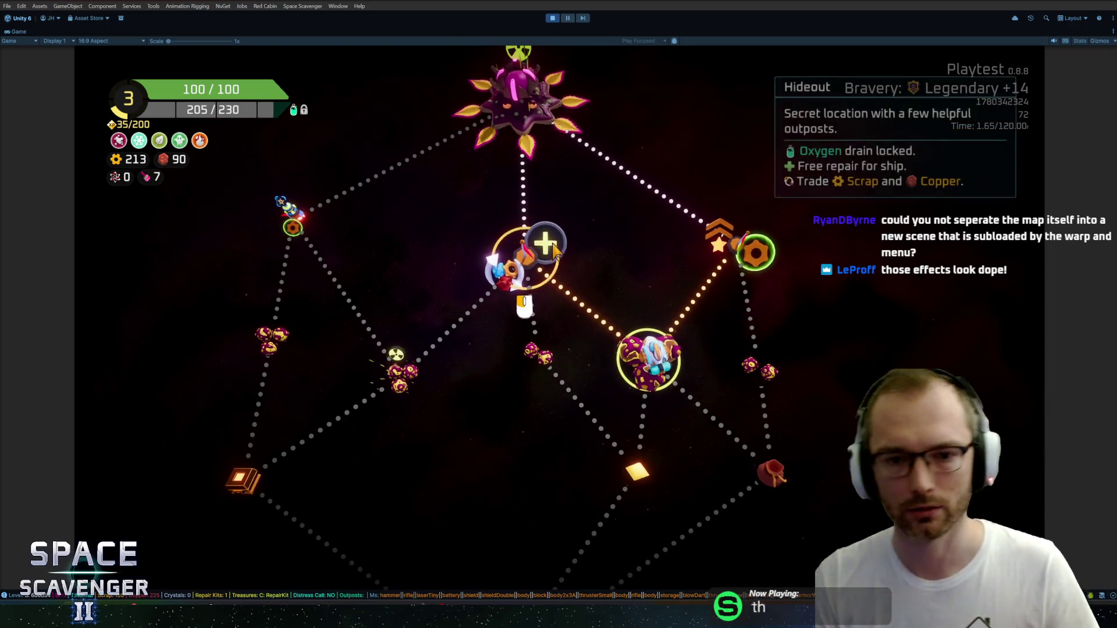
{"action": "key", "text": "ctrl+p"}
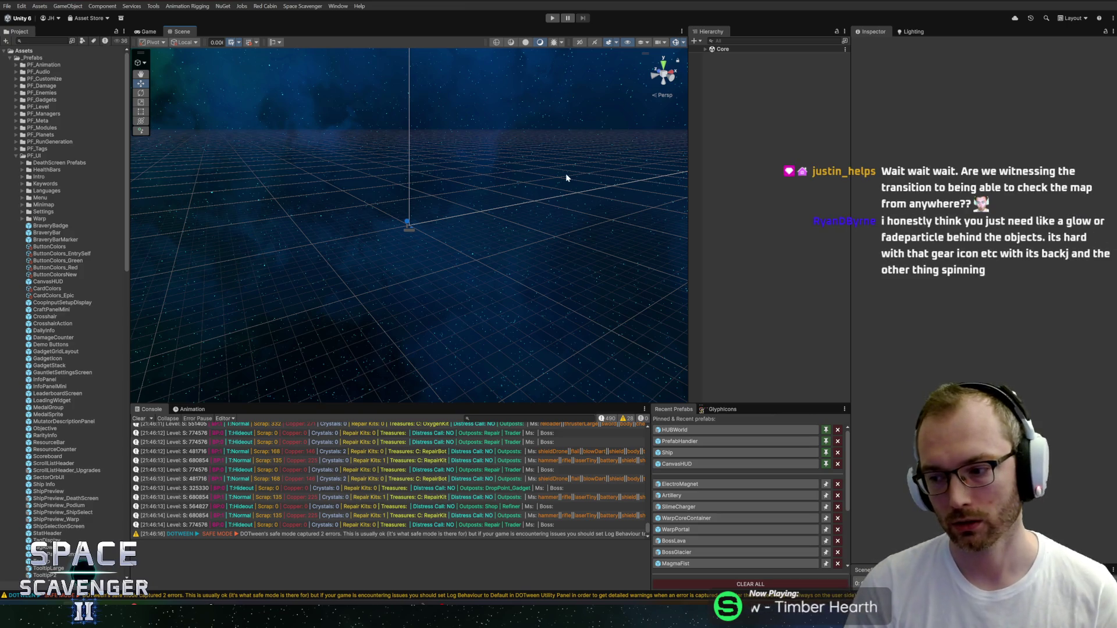
Step: Start a new playtest, fly to the blue planet and begin the trial
{"action": "left_click", "coordinate": [551, 18]}
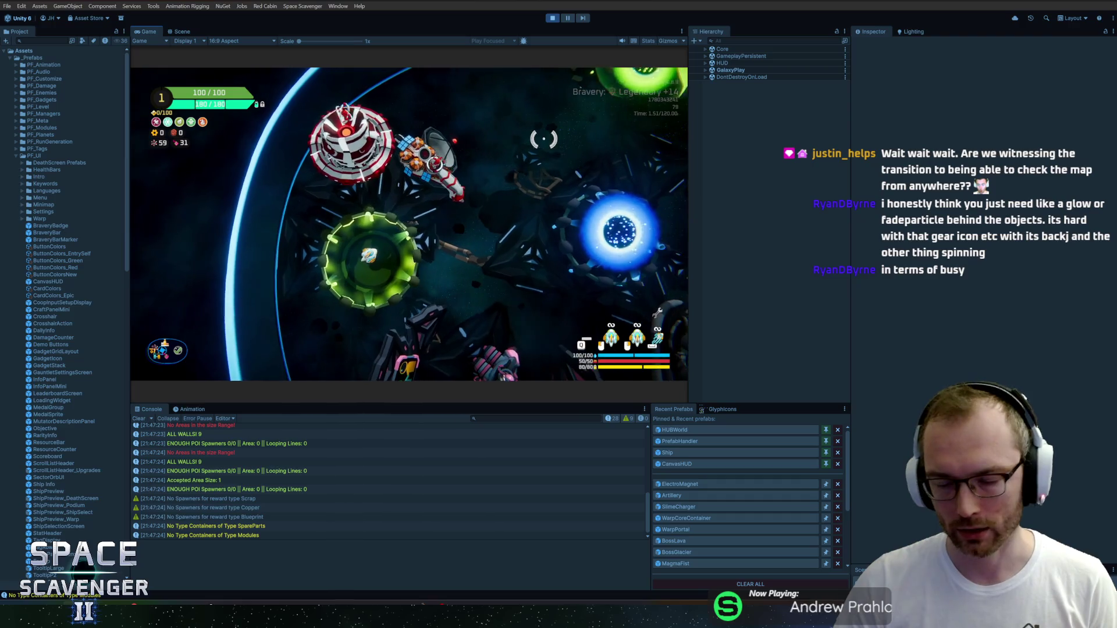
{"action": "key", "text": "d"}
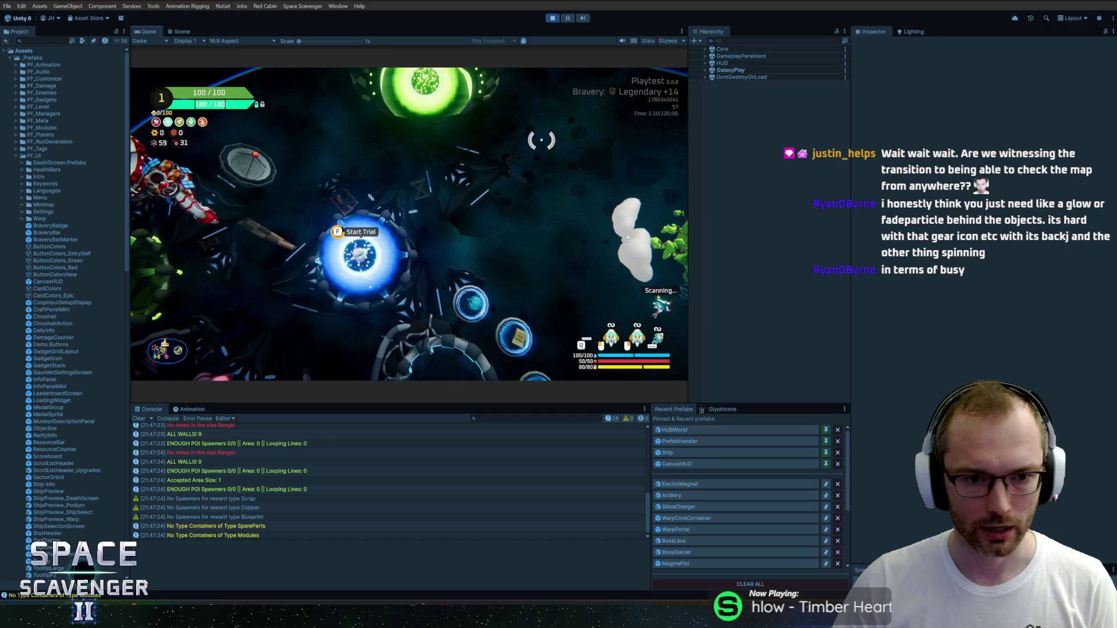
{"action": "key", "text": "f"}
{"action": "key", "text": "f"}
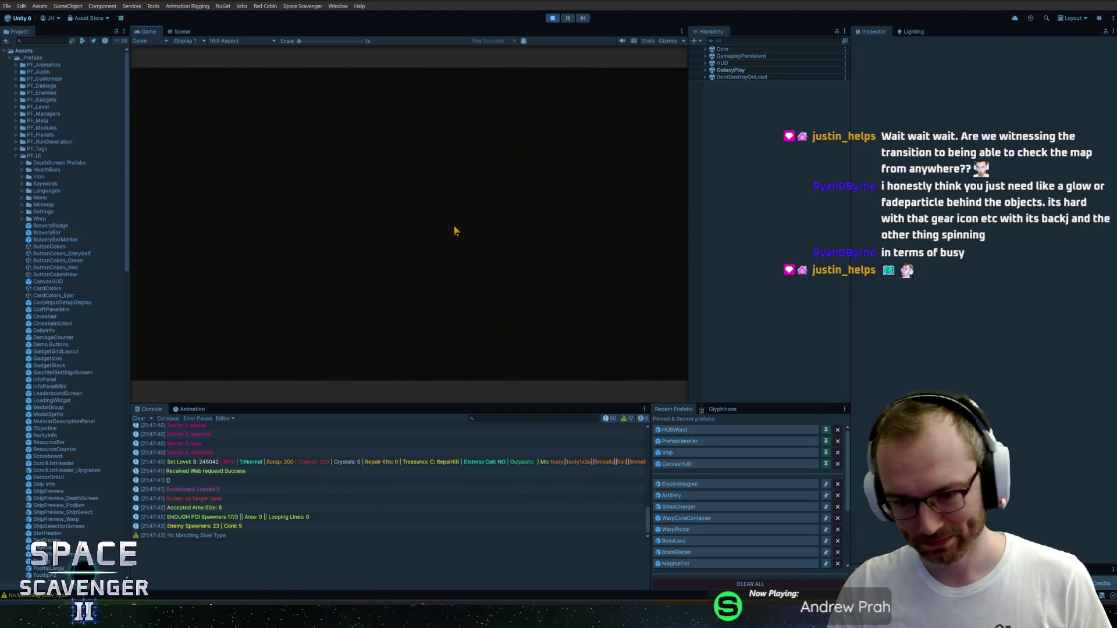
Step: Clear the first level with the 'level clear' debug console command
{"action": "key", "text": "grave"}
{"action": "type", "text": "level clear"}
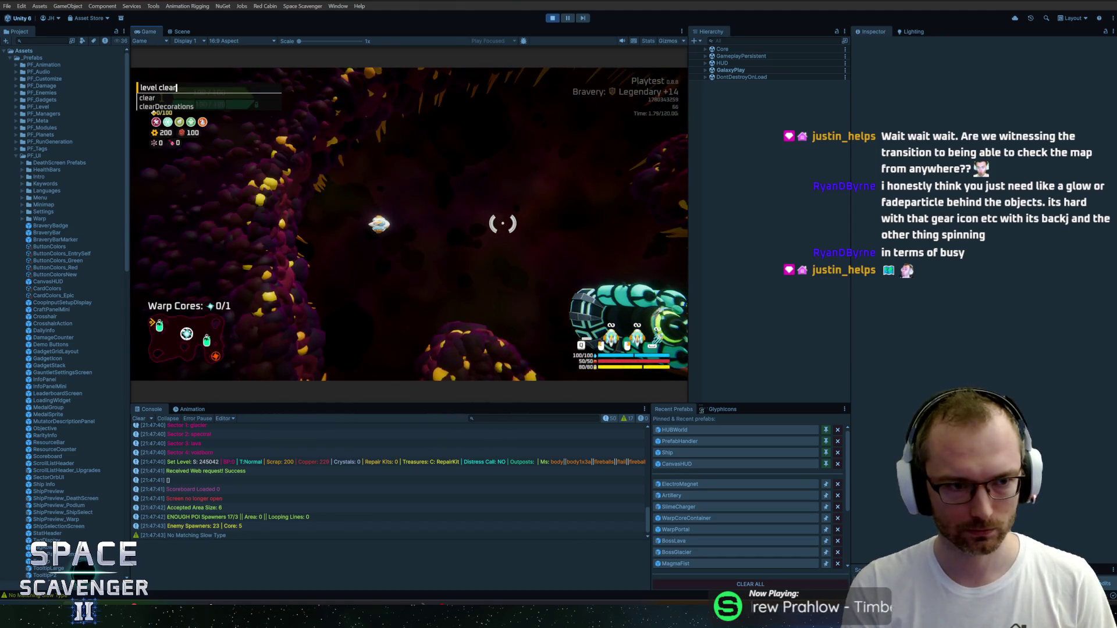
{"action": "key", "text": "Return"}
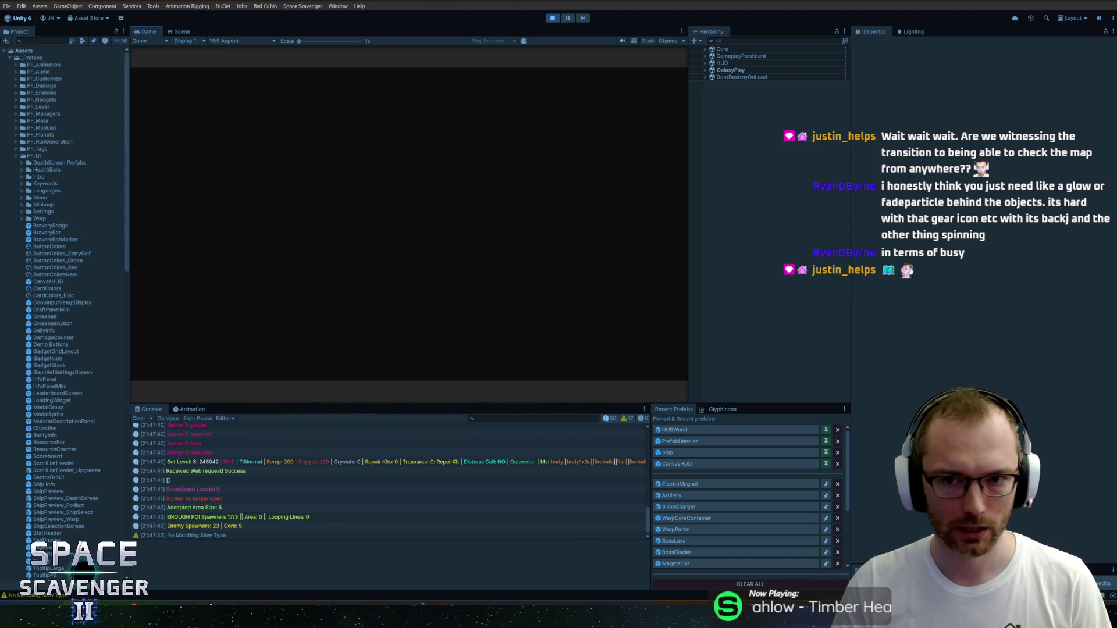
{"action": "key", "text": "super"}
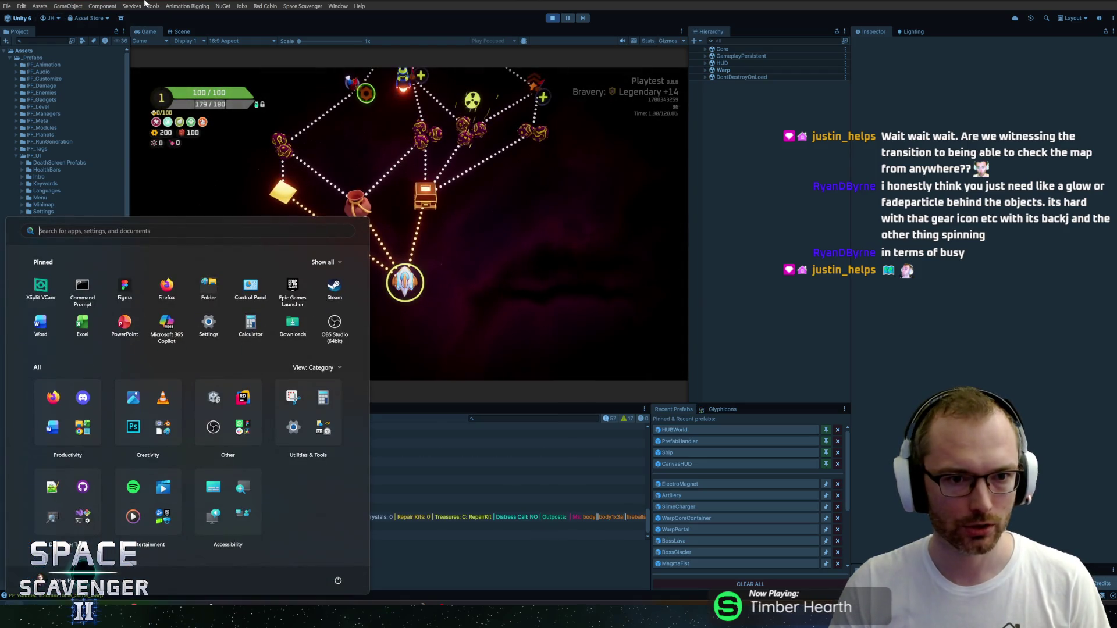
Step: In the Scene view, select MapIconHideout(Clone) from the overlapping objects and frame it
{"action": "left_click", "coordinate": [182, 32]}
{"action": "scroll", "coordinate": [416, 311], "scroll_direction": "up", "scroll_amount": 5}
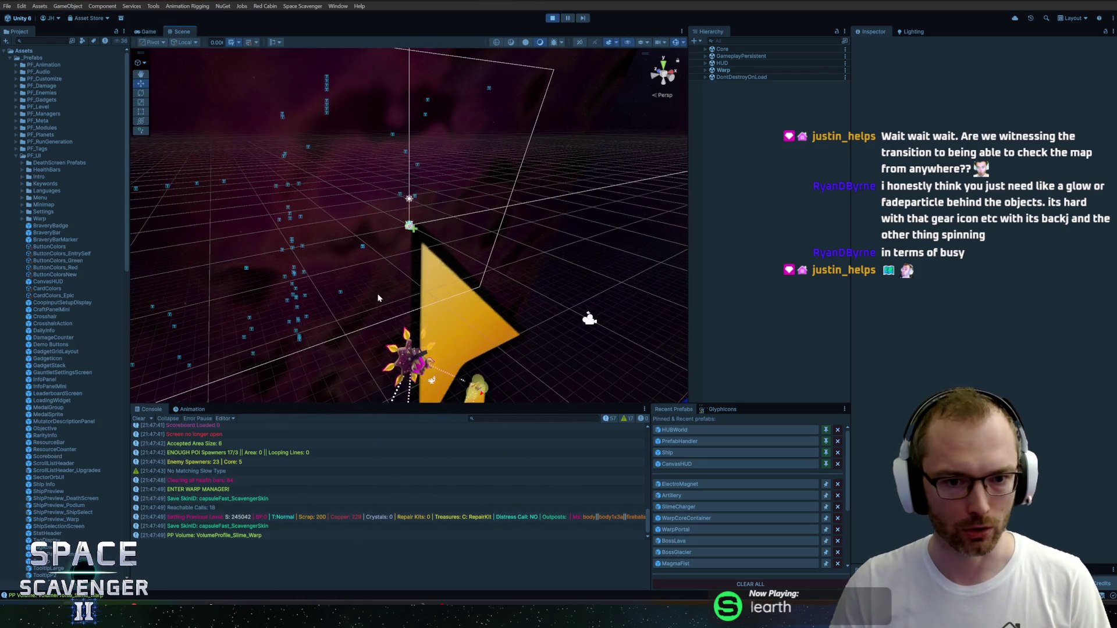
{"action": "scroll", "coordinate": [415, 218], "scroll_direction": "up", "scroll_amount": 4}
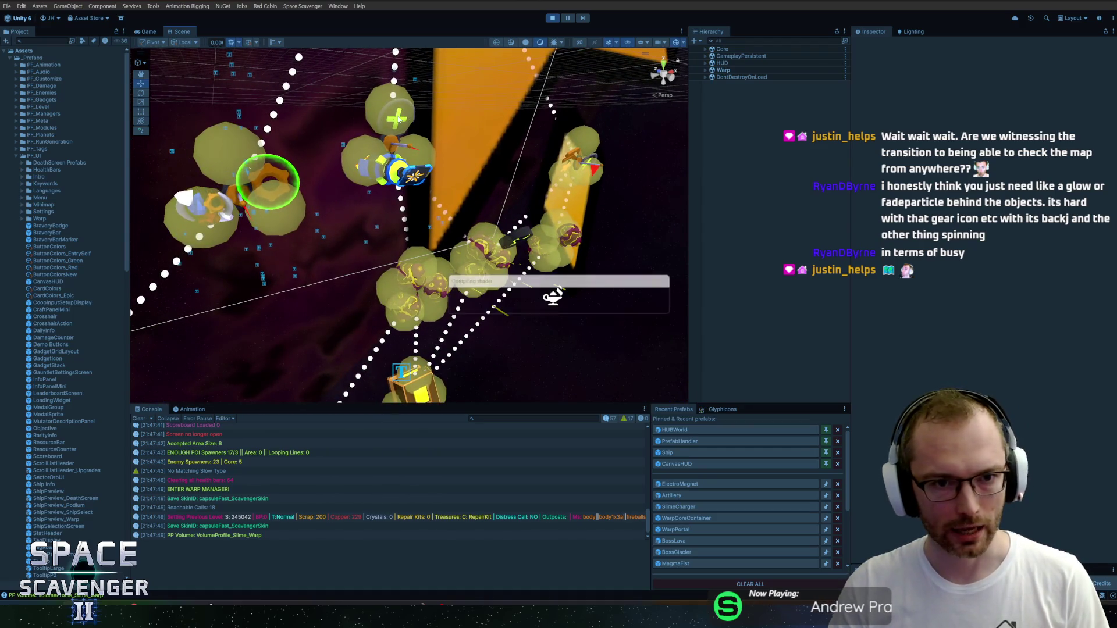
{"action": "right_click", "coordinate": [398, 119]}
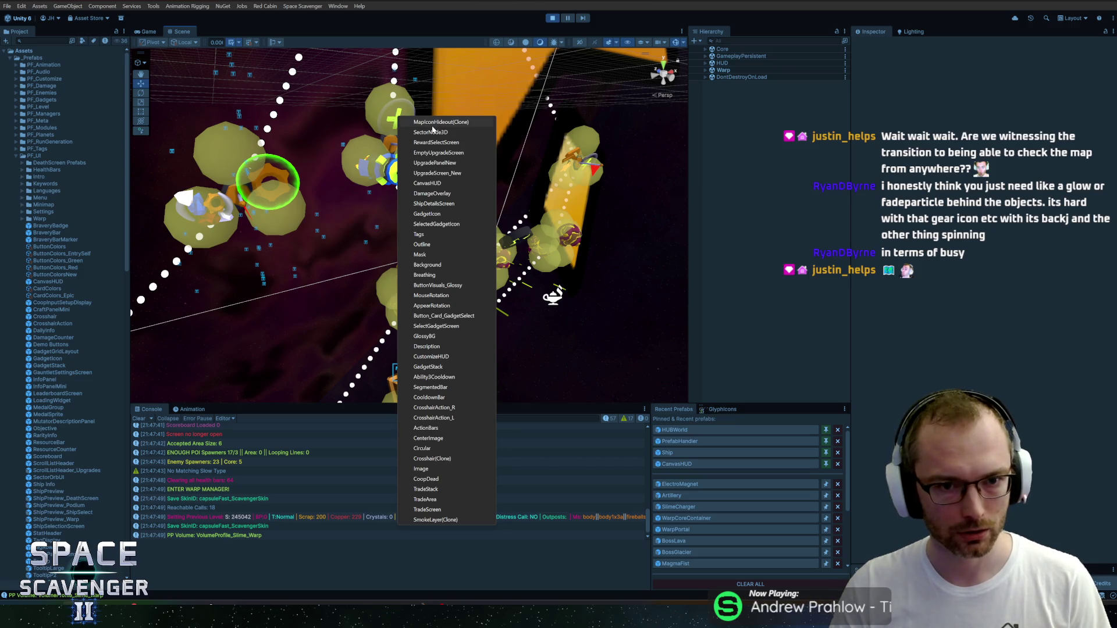
{"action": "left_click", "coordinate": [432, 122]}
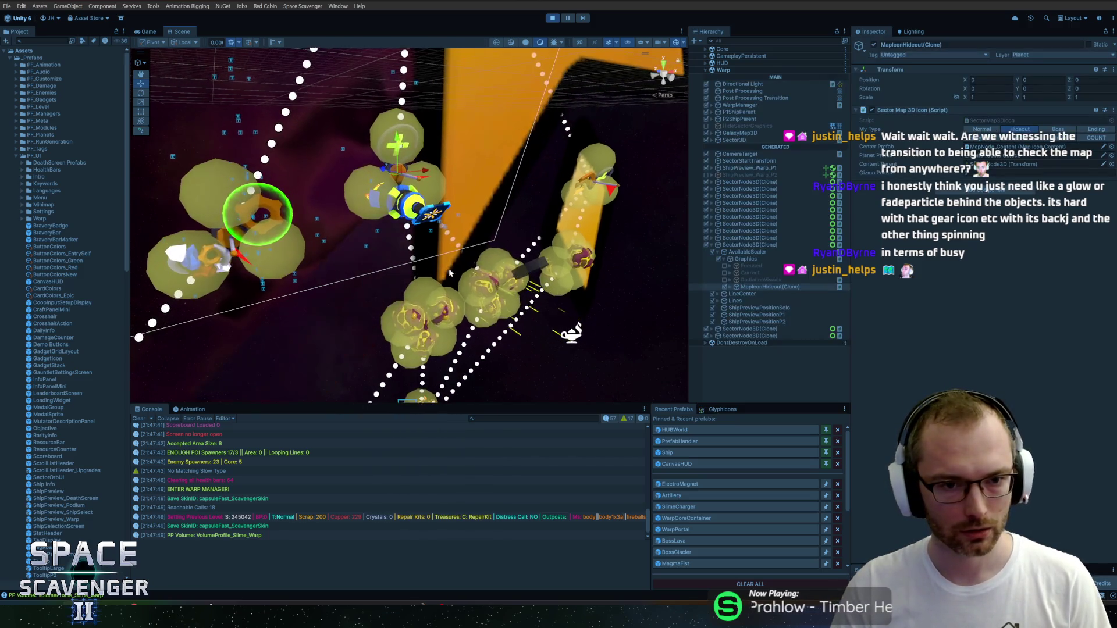
{"action": "key", "text": "f"}
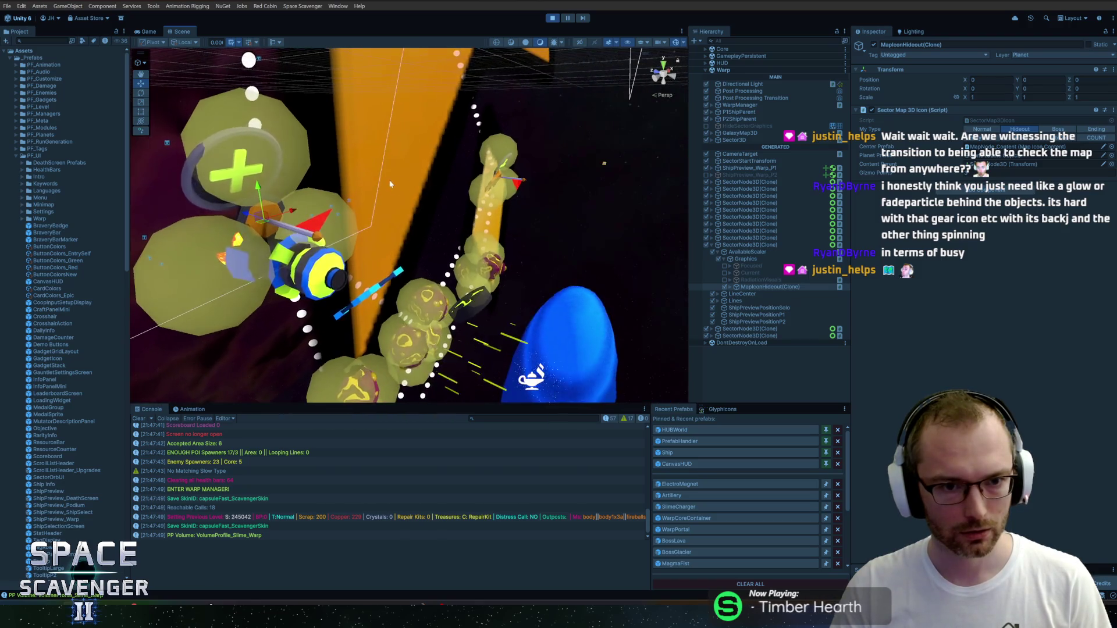
{"action": "mouse_move", "coordinate": [661, 191]}
{"action": "left_mouse_down"}
{"action": "mouse_move", "coordinate": [449, 186]}
{"action": "mouse_move", "coordinate": [438, 164]}
{"action": "mouse_move", "coordinate": [494, 137]}
{"action": "mouse_move", "coordinate": [459, 132]}
{"action": "left_mouse_up"}
{"action": "scroll", "coordinate": [438, 166], "scroll_direction": "down", "scroll_amount": 3}
{"action": "scroll", "coordinate": [438, 171], "scroll_direction": "up", "scroll_amount": 3}
{"action": "scroll", "coordinate": [459, 132], "scroll_direction": "down", "scroll_amount": 5}
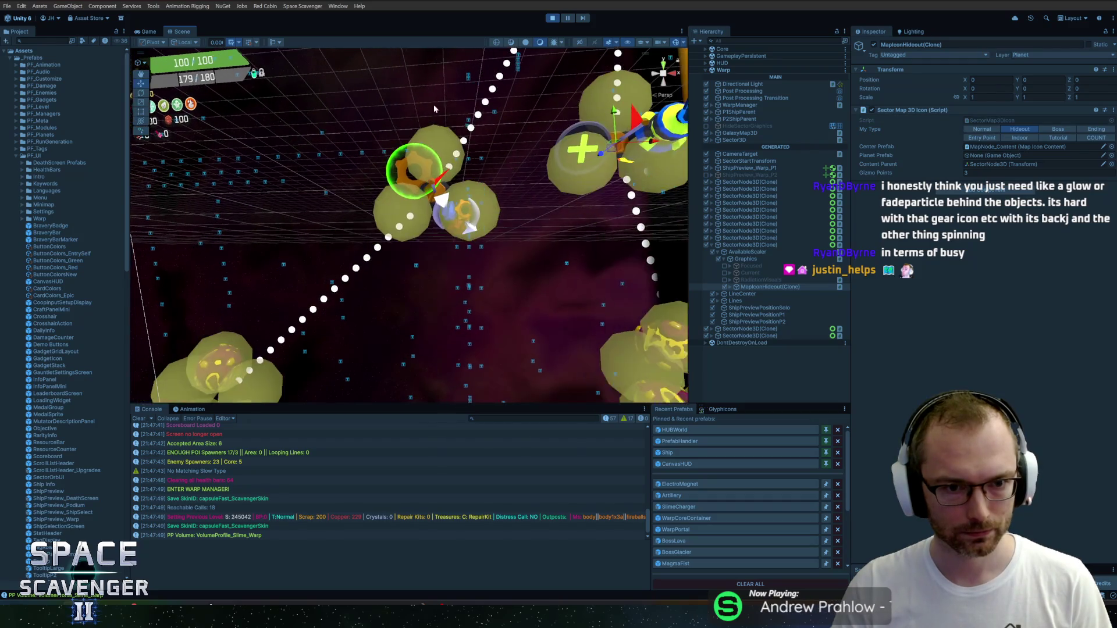
{"action": "scroll", "coordinate": [449, 150], "scroll_direction": "up", "scroll_amount": 5}
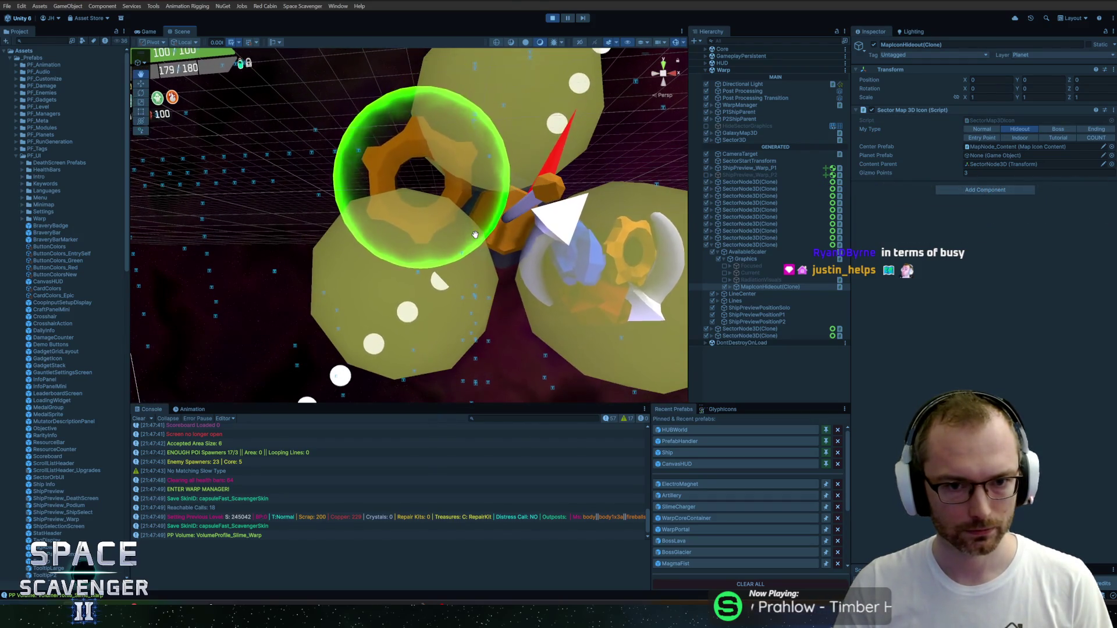
Step: Select SectorNode3D and drill into MapNode_Content > PlanetPos to inspect OutpostIcon_Trade(Clone)
{"action": "right_click", "coordinate": [410, 160]}
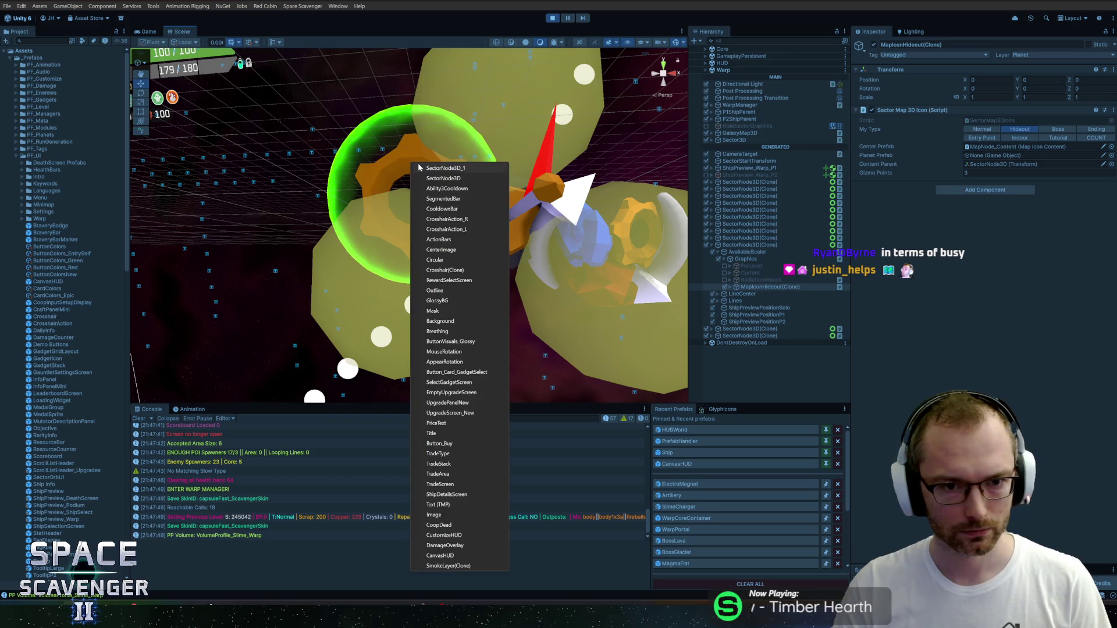
{"action": "left_click", "coordinate": [453, 180]}
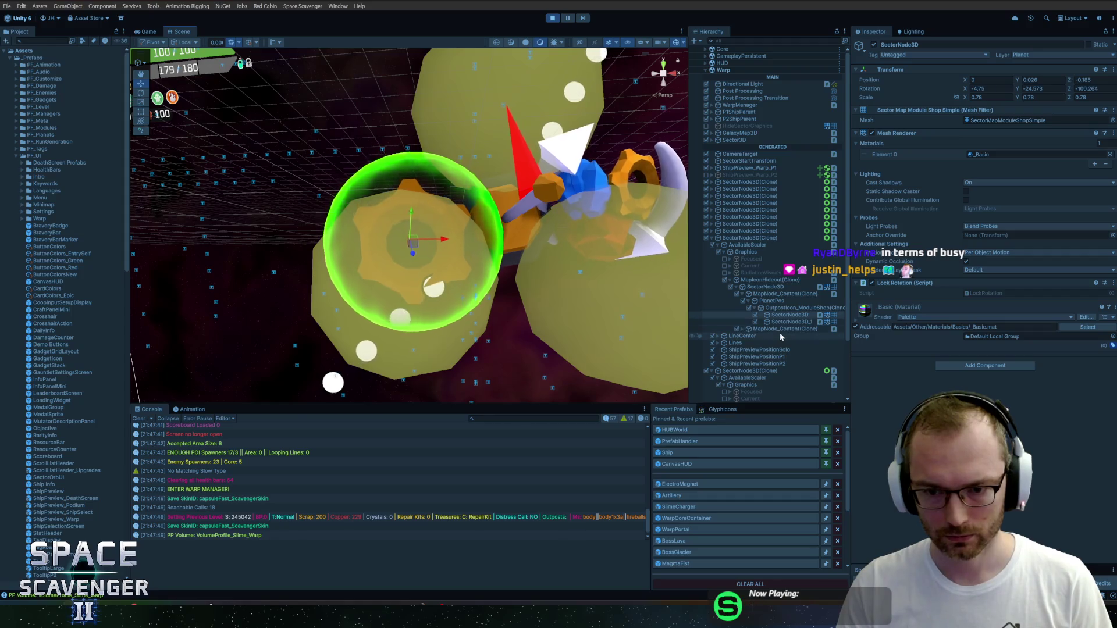
{"action": "left_click", "coordinate": [750, 329]}
{"action": "key", "text": "Right"}
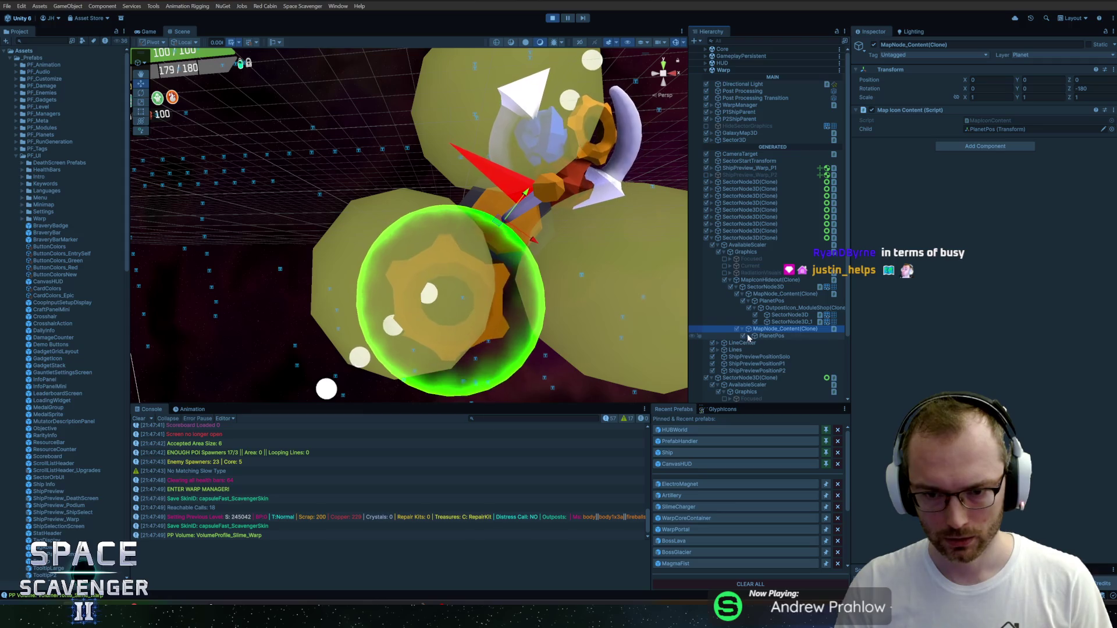
{"action": "left_click", "coordinate": [748, 336]}
{"action": "left_click", "coordinate": [774, 343]}
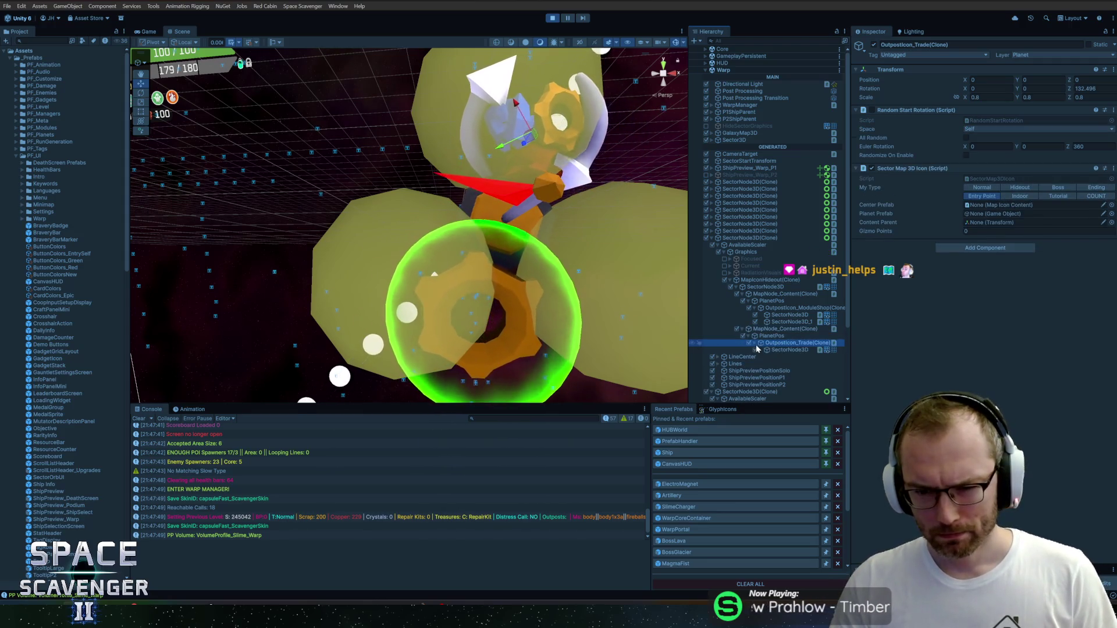
{"action": "left_click", "coordinate": [755, 344]}
{"action": "scroll", "coordinate": [754, 308], "scroll_direction": "down", "scroll_amount": 3}
{"action": "mouse_move", "coordinate": [524, 233]}
{"action": "left_mouse_down"}
{"action": "mouse_move", "coordinate": [357, 249]}
{"action": "mouse_move", "coordinate": [379, 233]}
{"action": "left_mouse_up"}
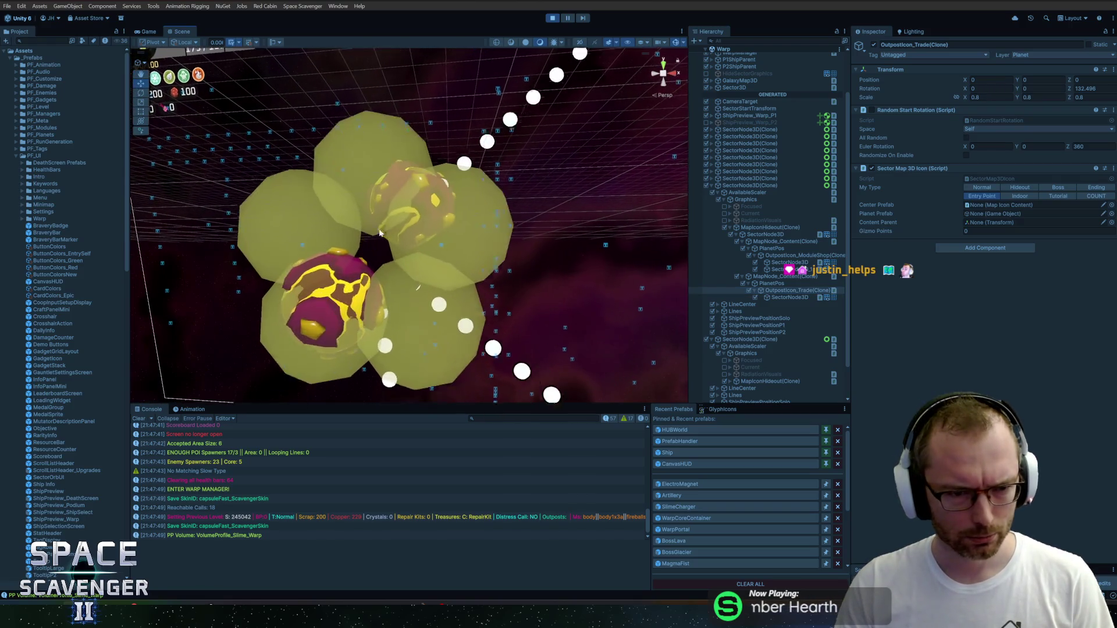
{"action": "scroll", "coordinate": [407, 215], "scroll_direction": "up", "scroll_amount": 10}
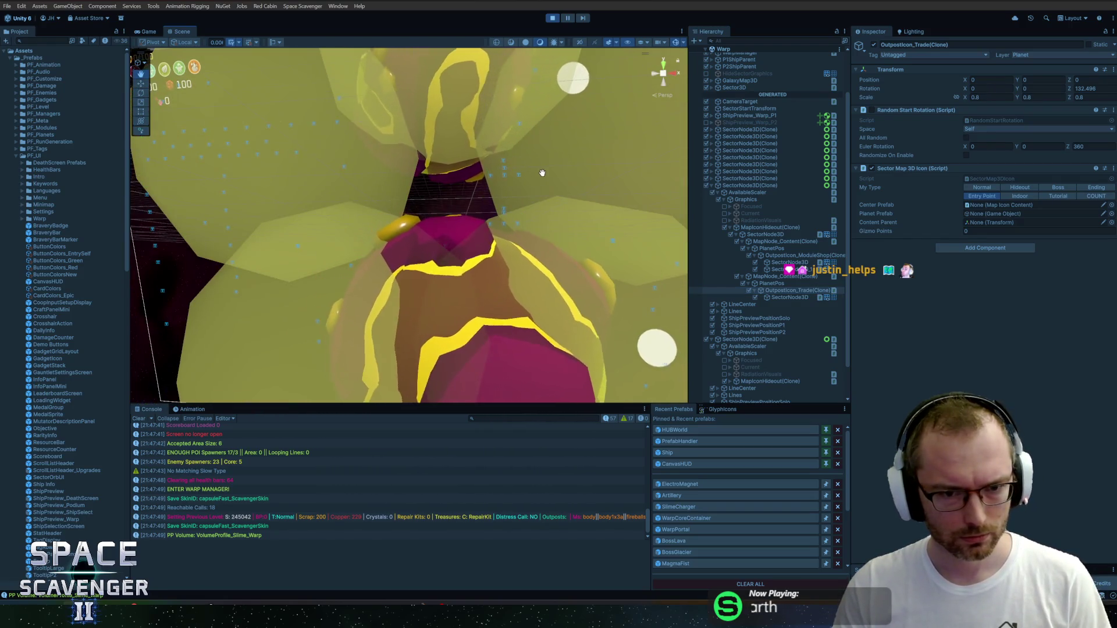
{"action": "scroll", "coordinate": [484, 194], "scroll_direction": "down", "scroll_amount": 10}
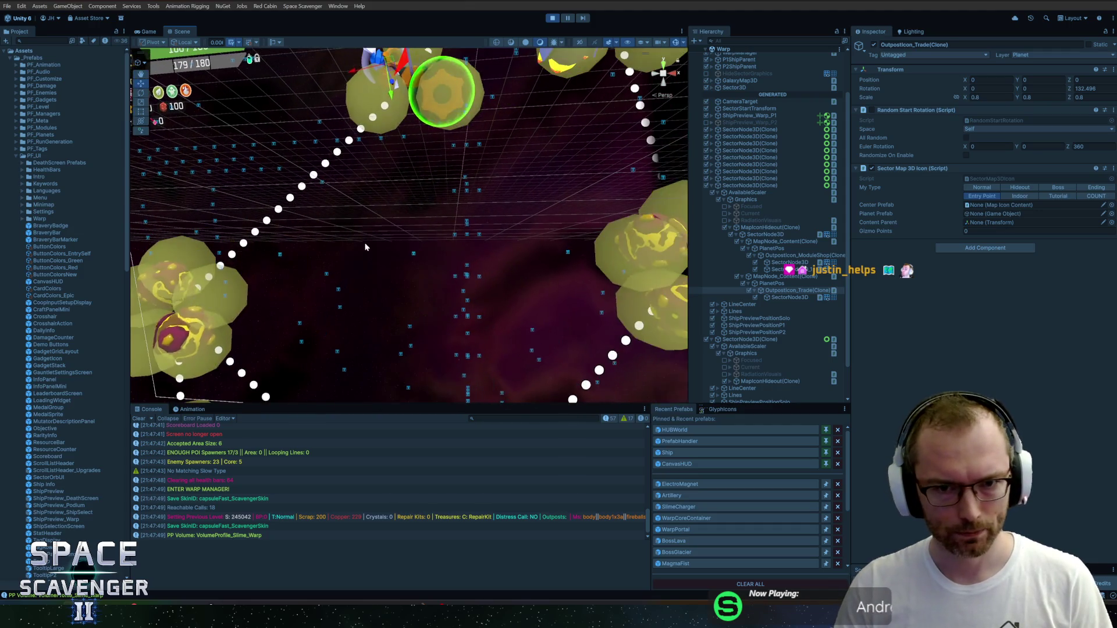
{"action": "left_click_drag", "start_coordinate": [366, 247], "coordinate": [586, 194]}
{"action": "scroll", "coordinate": [535, 244], "scroll_direction": "up", "scroll_amount": 5}
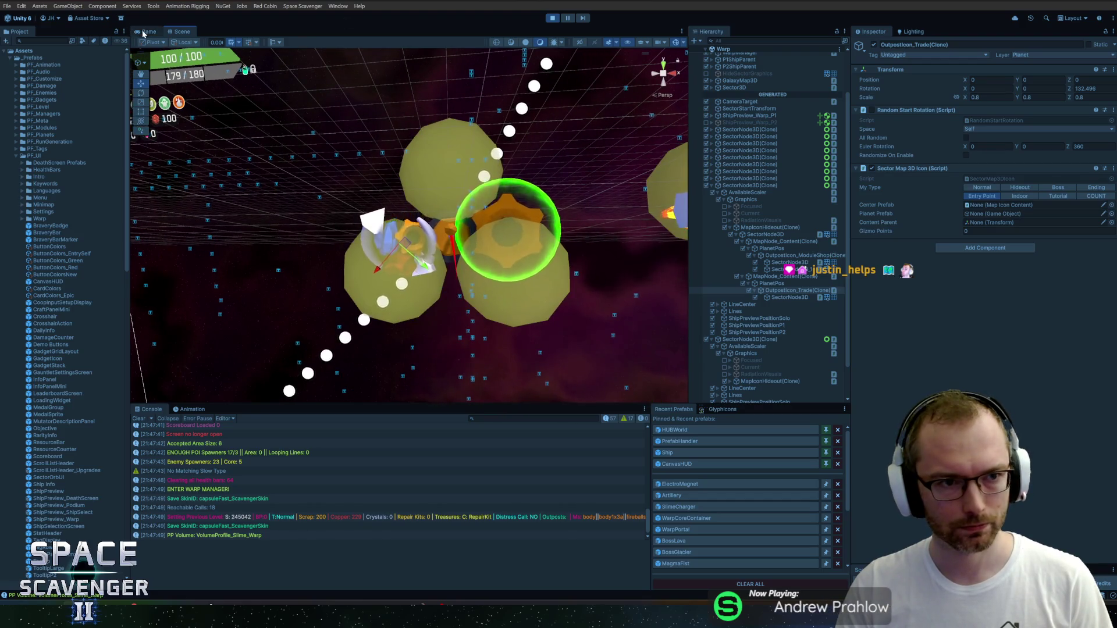
{"action": "left_click", "coordinate": [146, 31]}
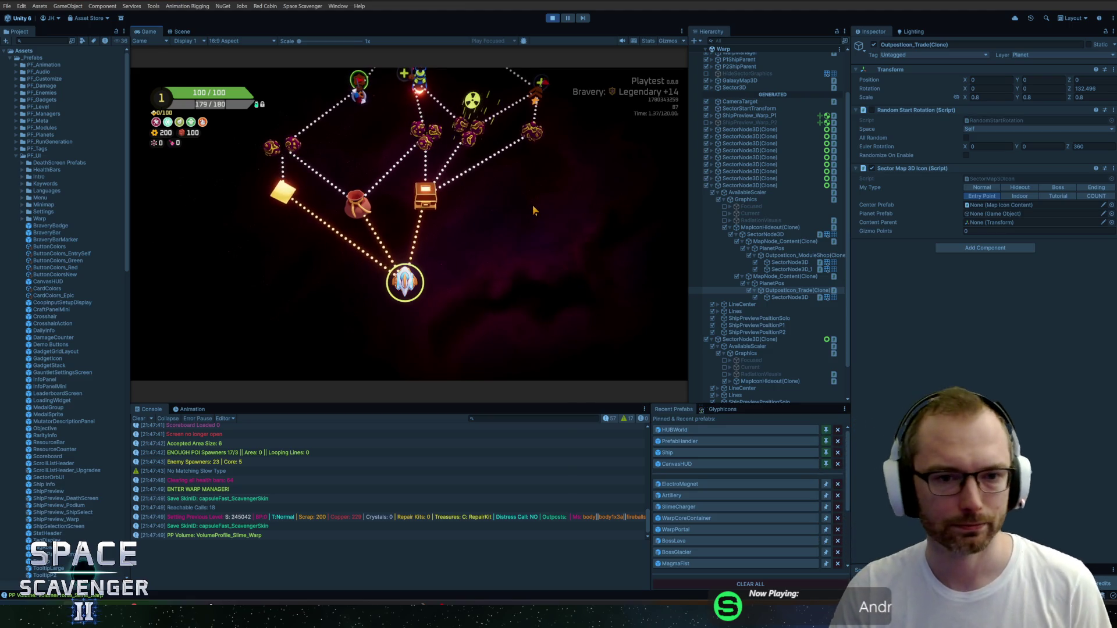
Step: Maximize the Game view and read the Hideout card's oxygen drain, module and Scrap/Copper trade details
{"action": "key", "text": "super"}
{"action": "double_click", "coordinate": [149, 32]}
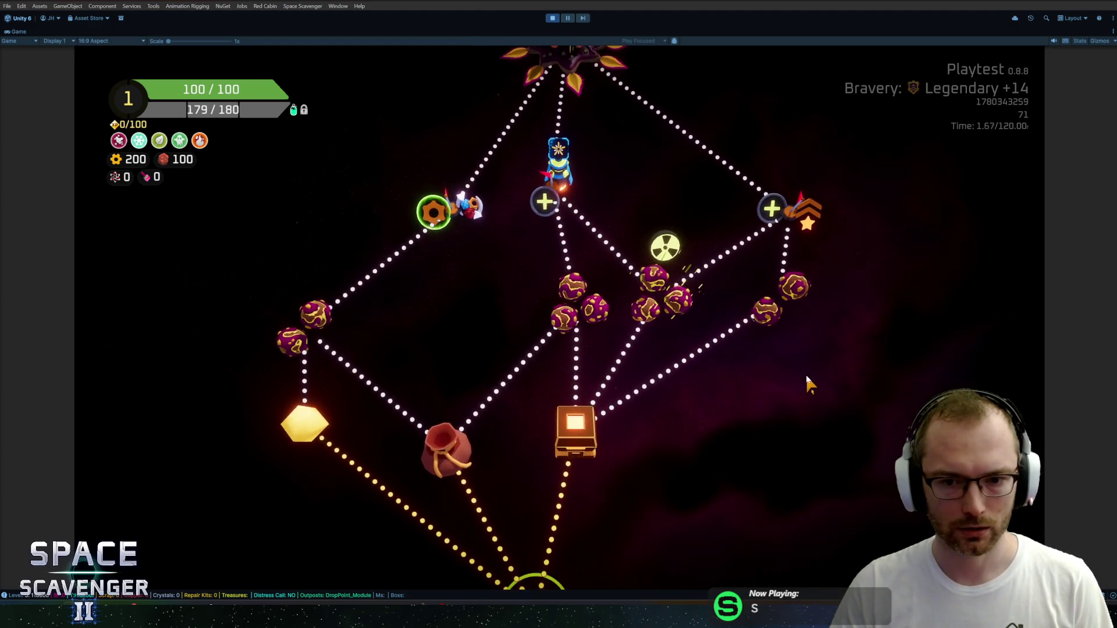
{"action": "mouse_move", "coordinate": [582, 308]}
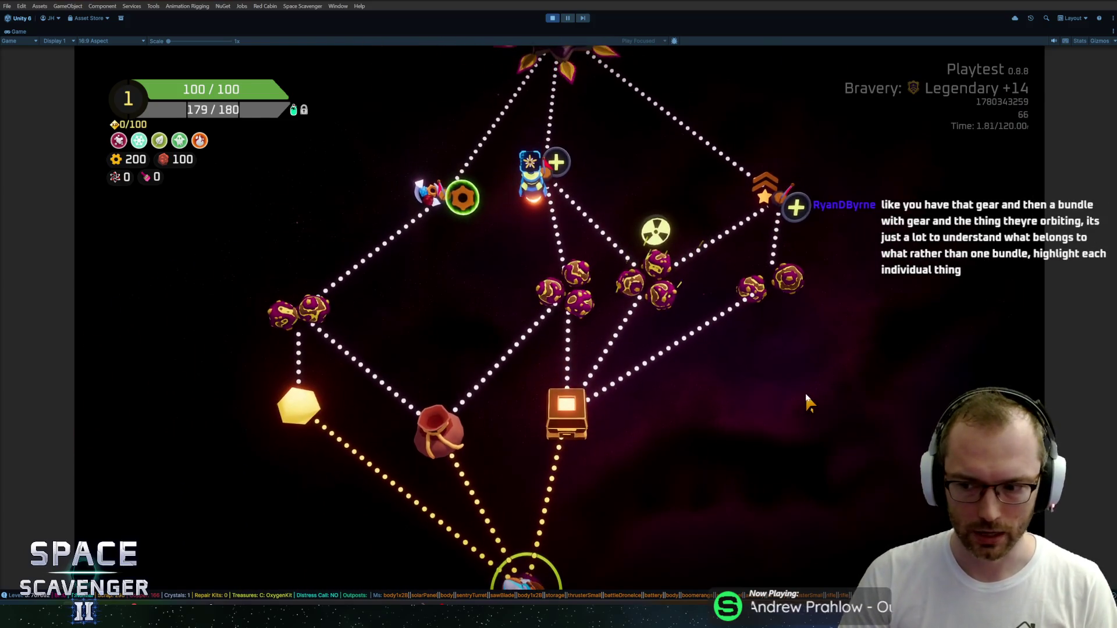
{"action": "mouse_move", "coordinate": [527, 352]}
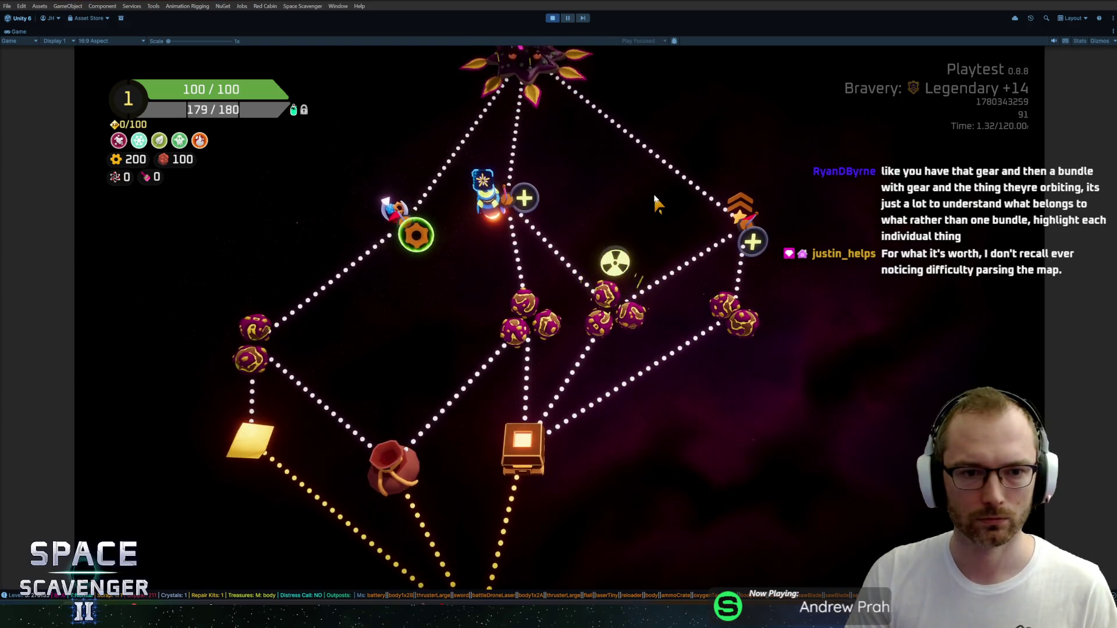
{"action": "mouse_move", "coordinate": [459, 262]}
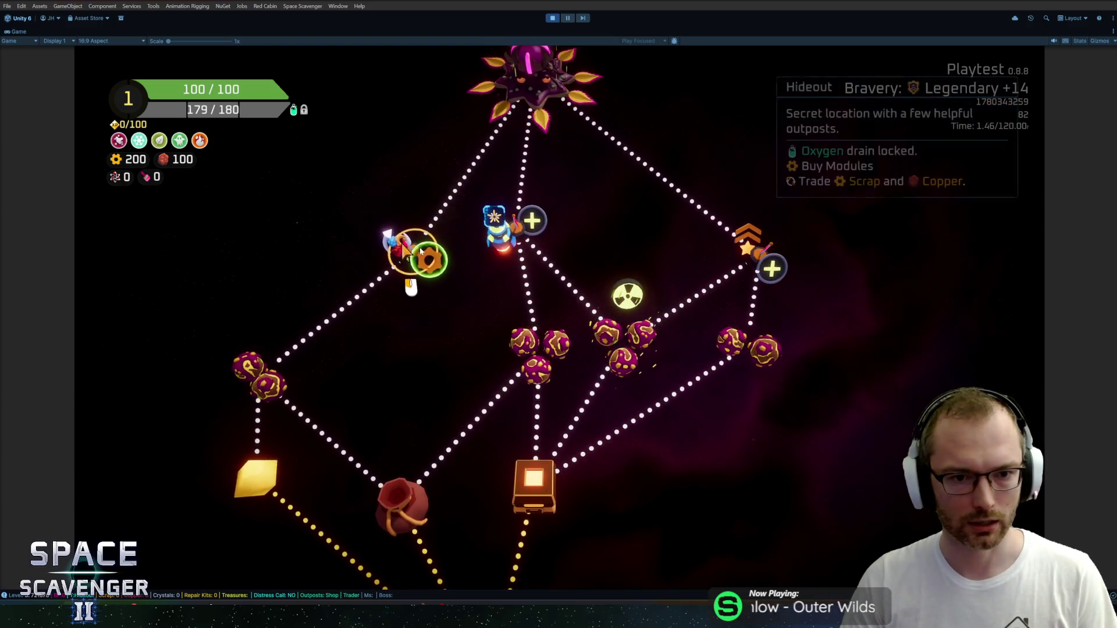
Step: Scroll the sector map, check the Drop point details and travel to the planet cluster node
{"action": "scroll", "coordinate": [456, 361], "scroll_direction": "down", "scroll_amount": 2}
{"action": "mouse_move", "coordinate": [515, 392]}
{"action": "scroll", "coordinate": [661, 399], "scroll_direction": "up", "scroll_amount": 1}
{"action": "scroll", "coordinate": [578, 356], "scroll_direction": "down", "scroll_amount": 1}
{"action": "scroll", "coordinate": [635, 367], "scroll_direction": "up", "scroll_amount": 1}
{"action": "scroll", "coordinate": [628, 373], "scroll_direction": "down", "scroll_amount": 2}
{"action": "scroll", "coordinate": [611, 371], "scroll_direction": "up", "scroll_amount": 1}
{"action": "scroll", "coordinate": [595, 362], "scroll_direction": "down", "scroll_amount": 1}
{"action": "scroll", "coordinate": [605, 384], "scroll_direction": "up", "scroll_amount": 2}
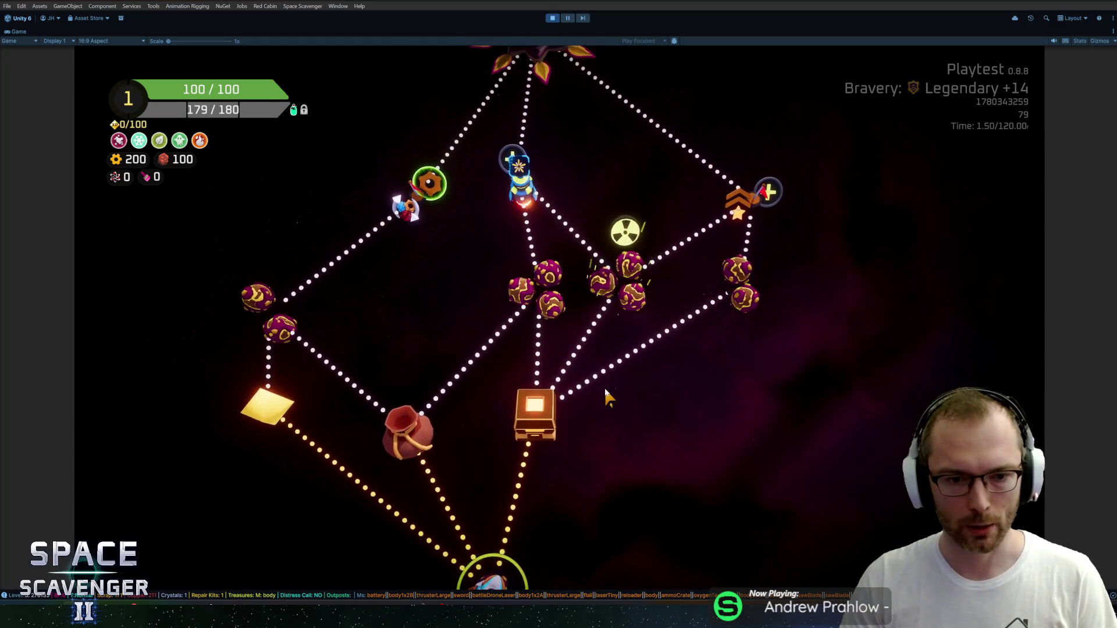
{"action": "left_click", "coordinate": [555, 363]}
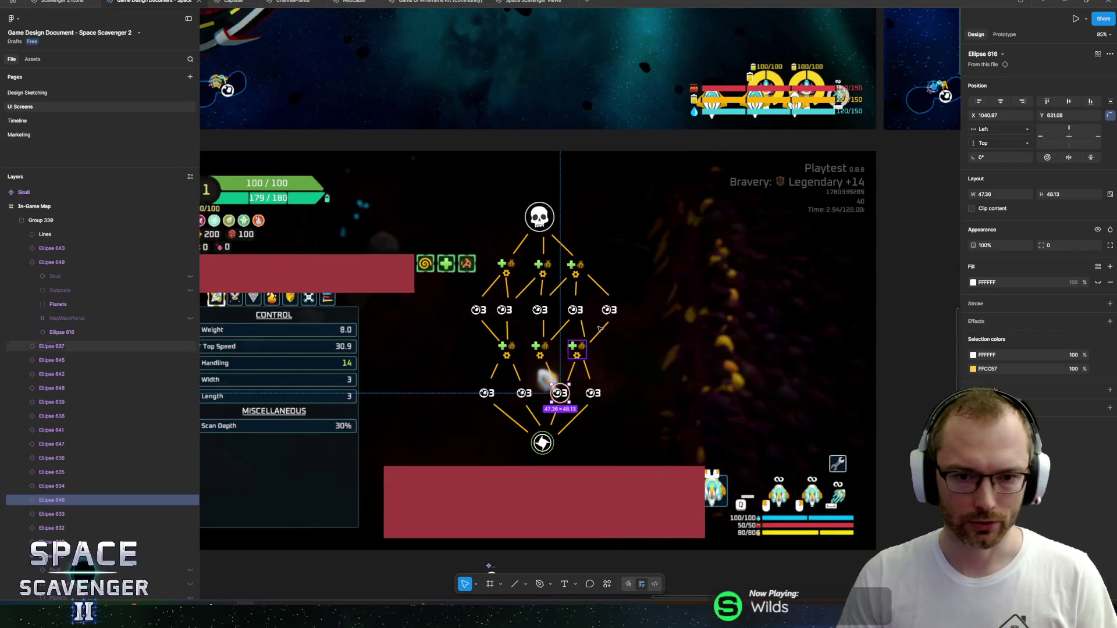
Step: Centre the Figma In-Game Map node tree and select Group 330 to check its size
{"action": "scroll", "coordinate": [599, 329], "scroll_direction": "down", "scroll_amount": 2}
{"action": "scroll", "coordinate": [612, 491], "scroll_direction": "up", "scroll_amount": 1}
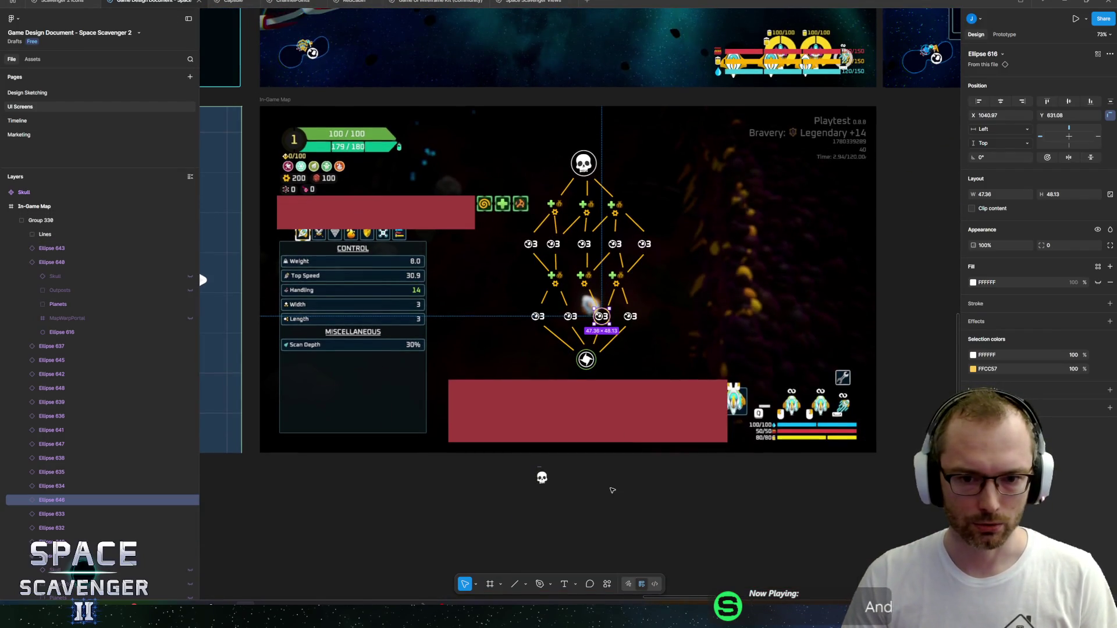
{"action": "left_click", "coordinate": [612, 490]}
{"action": "scroll", "coordinate": [582, 325], "scroll_direction": "up", "scroll_amount": 3}
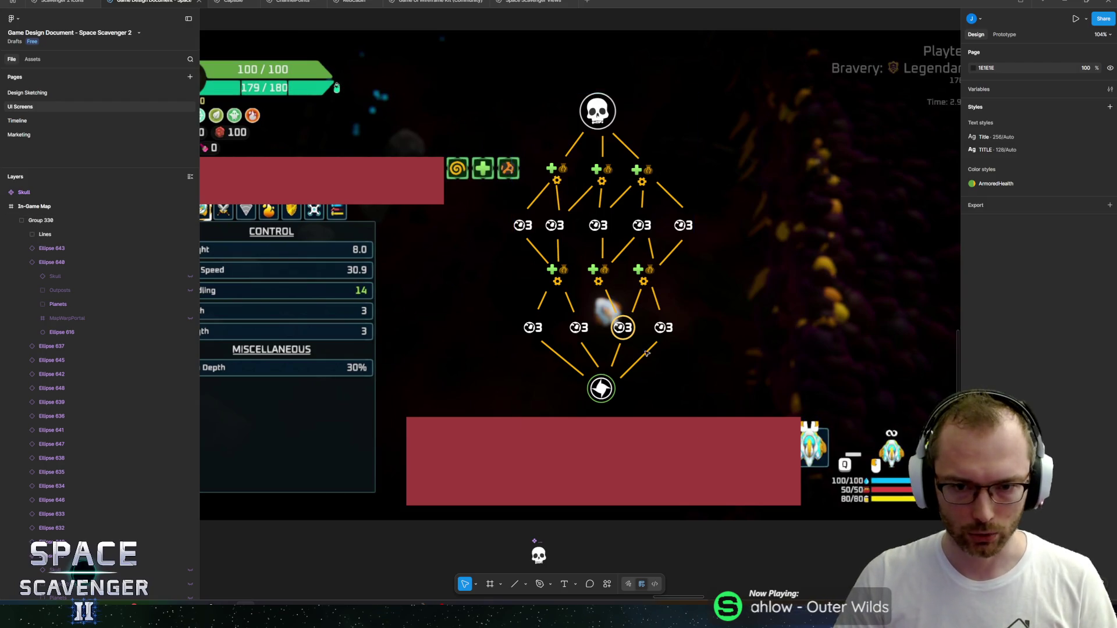
{"action": "mouse_move", "coordinate": [526, 207]}
{"action": "left_mouse_down"}
{"action": "mouse_move", "coordinate": [499, 233]}
{"action": "mouse_move", "coordinate": [451, 232]}
{"action": "left_mouse_up"}
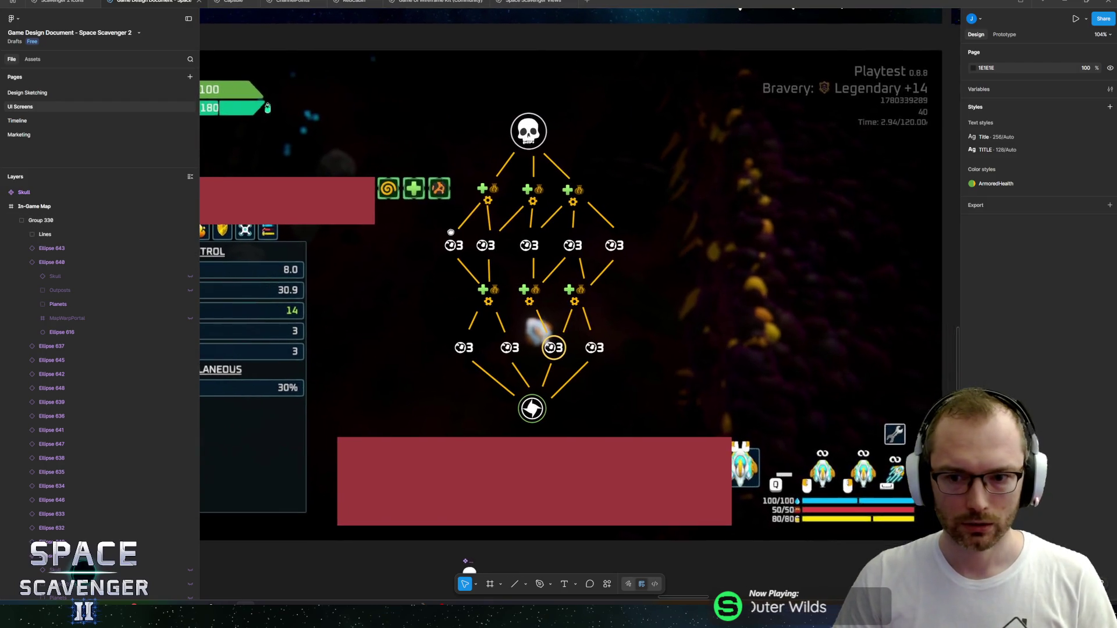
{"action": "key", "text": "alt+Tab"}
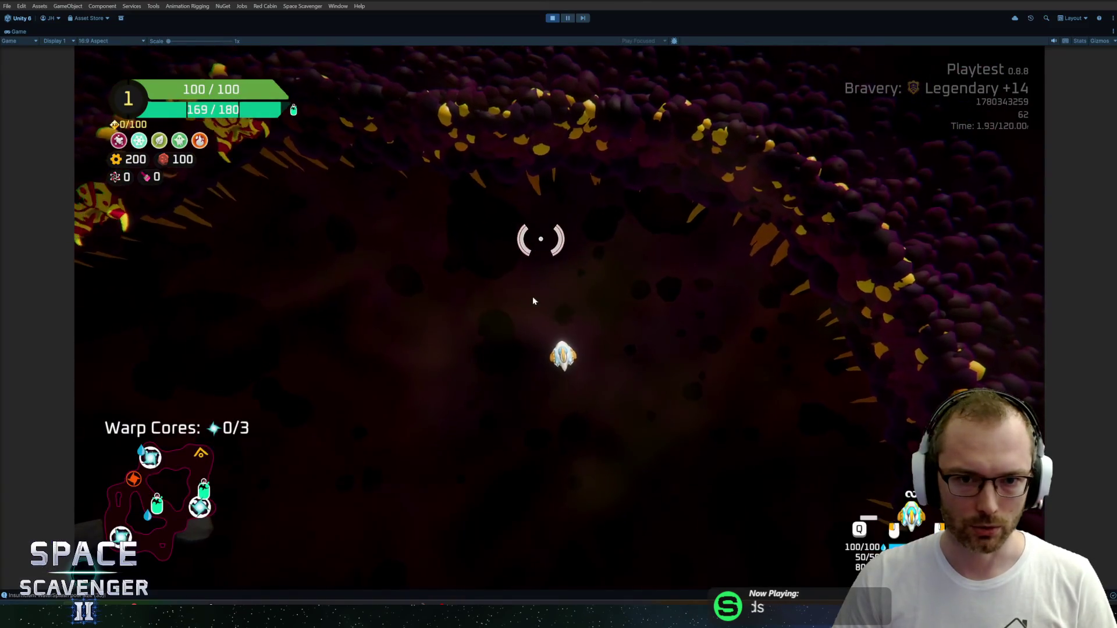
{"action": "key", "text": "alt+Tab"}
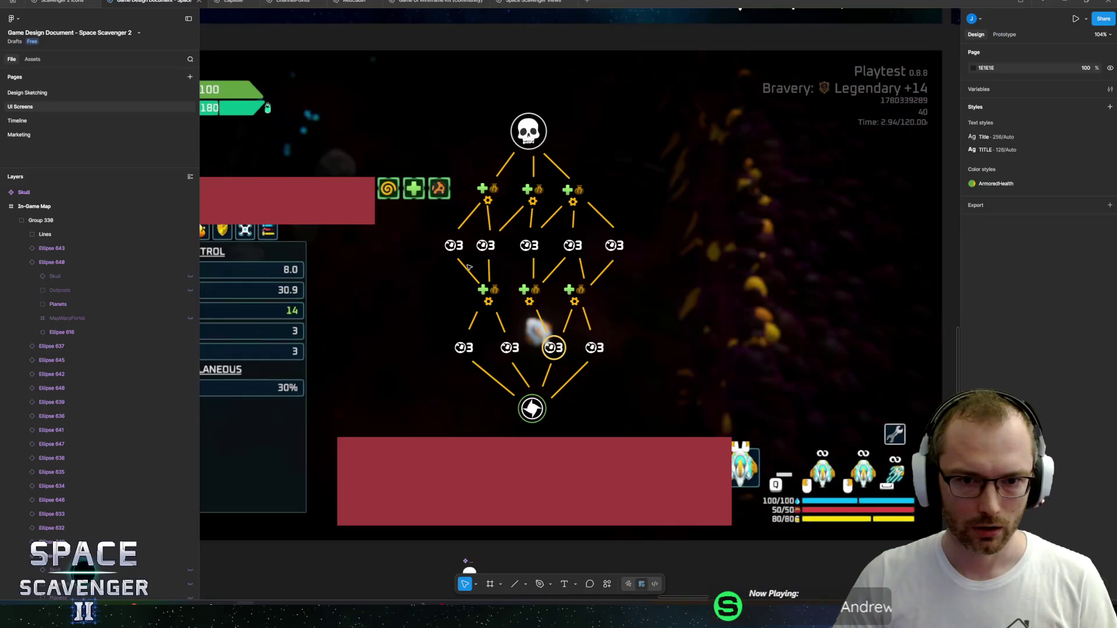
{"action": "left_click", "coordinate": [536, 253]}
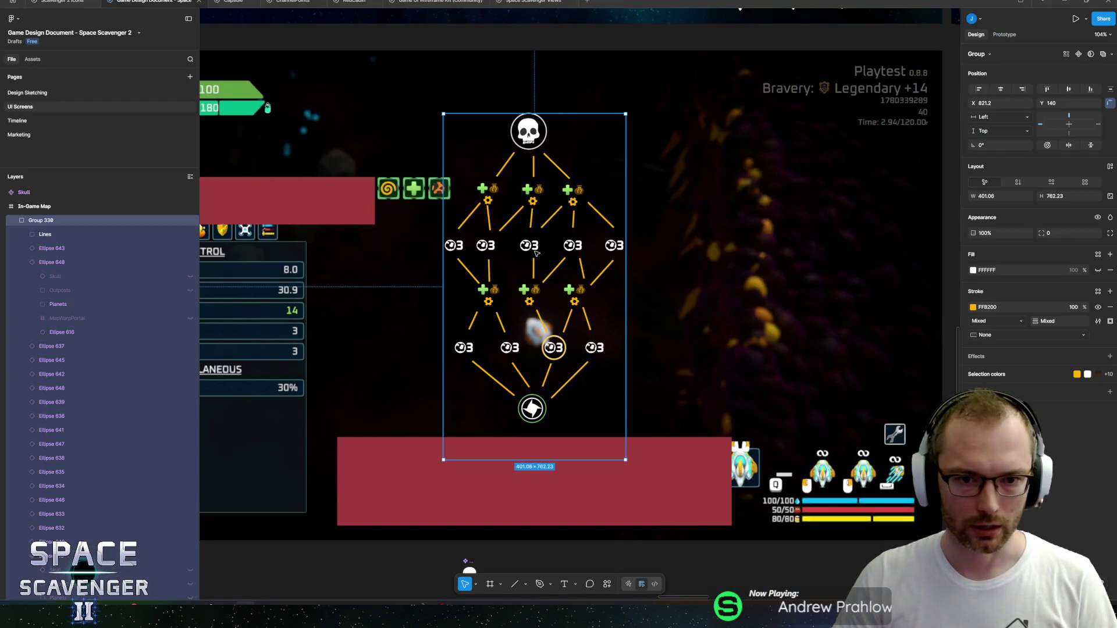
{"action": "left_click_drag", "start_coordinate": [529, 238], "coordinate": [534, 260]}
{"action": "key", "text": "alt+Tab"}
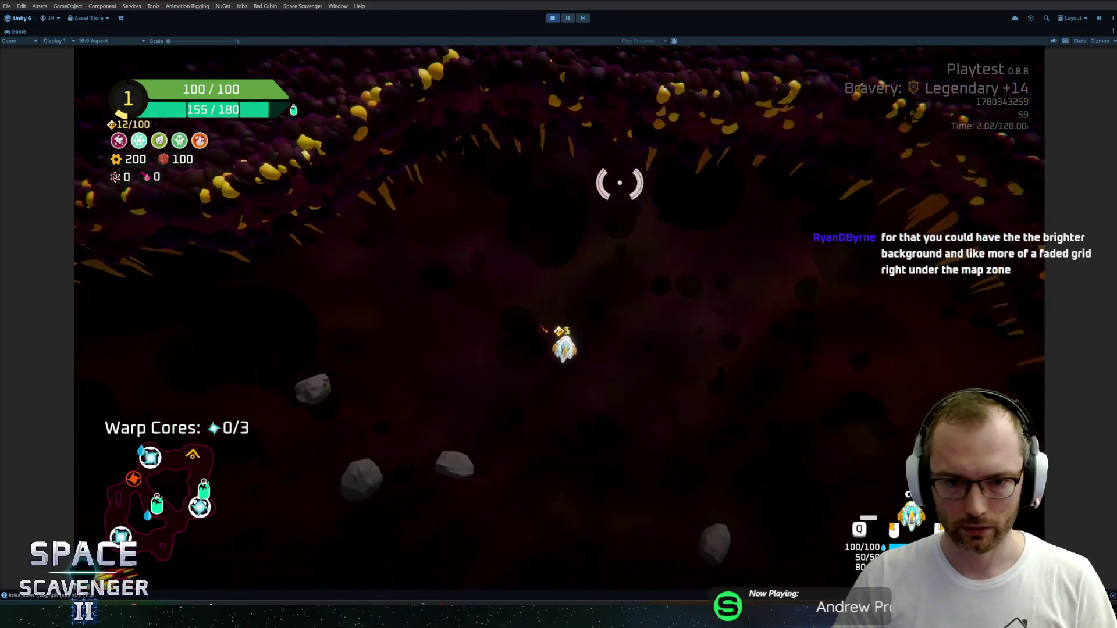
Step: Review the ship stats panel (100/100 health, empty storage, 0/3 warp cores), then resume flying
{"action": "key", "text": "Tab"}
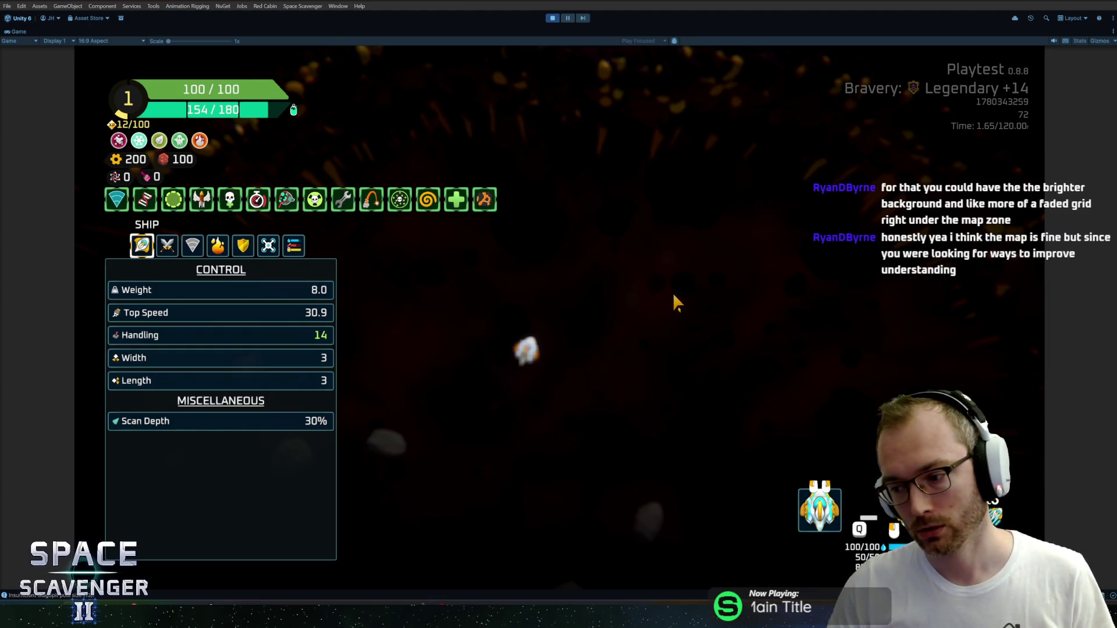
{"action": "key", "text": "Tab"}
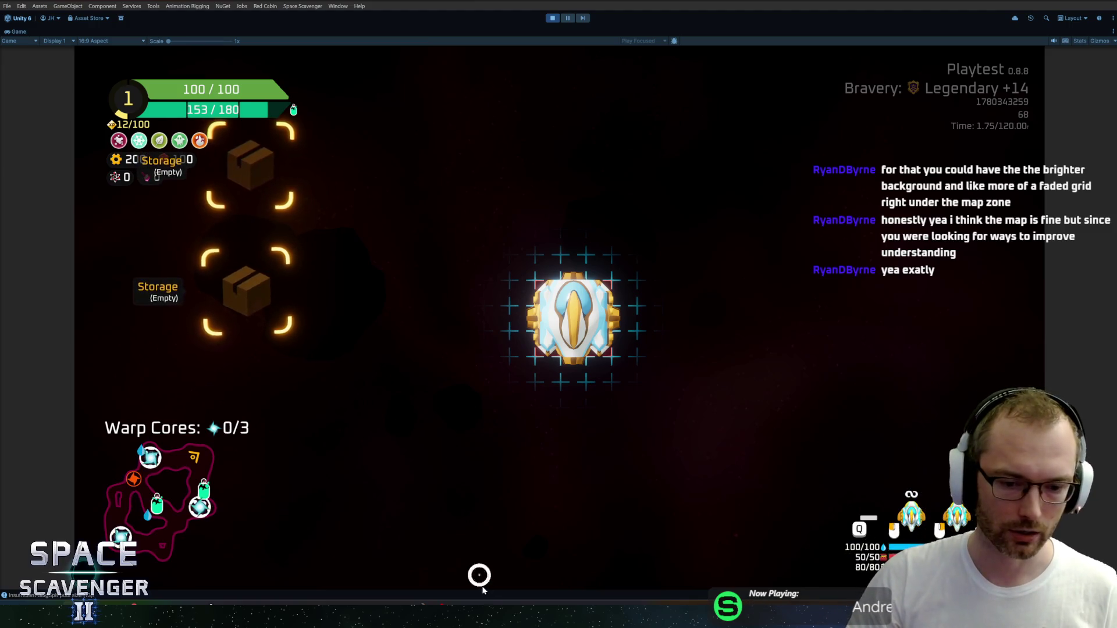
Step: Check the Capsule ship's stats and start the run with it
{"action": "mouse_move", "coordinate": [457, 599]}
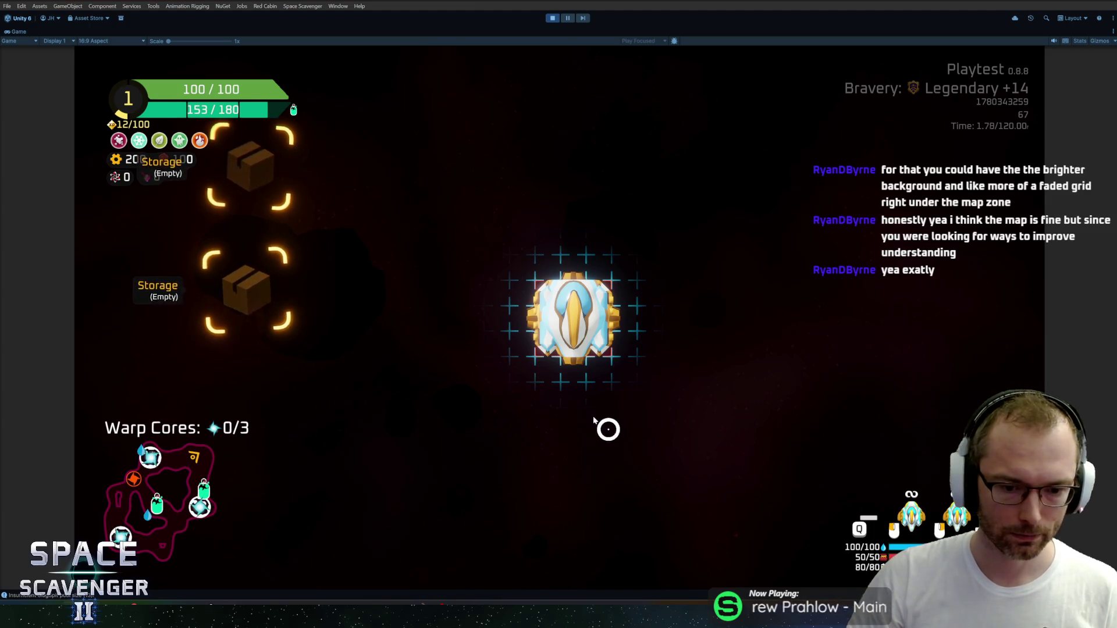
{"action": "mouse_move", "coordinate": [546, 318]}
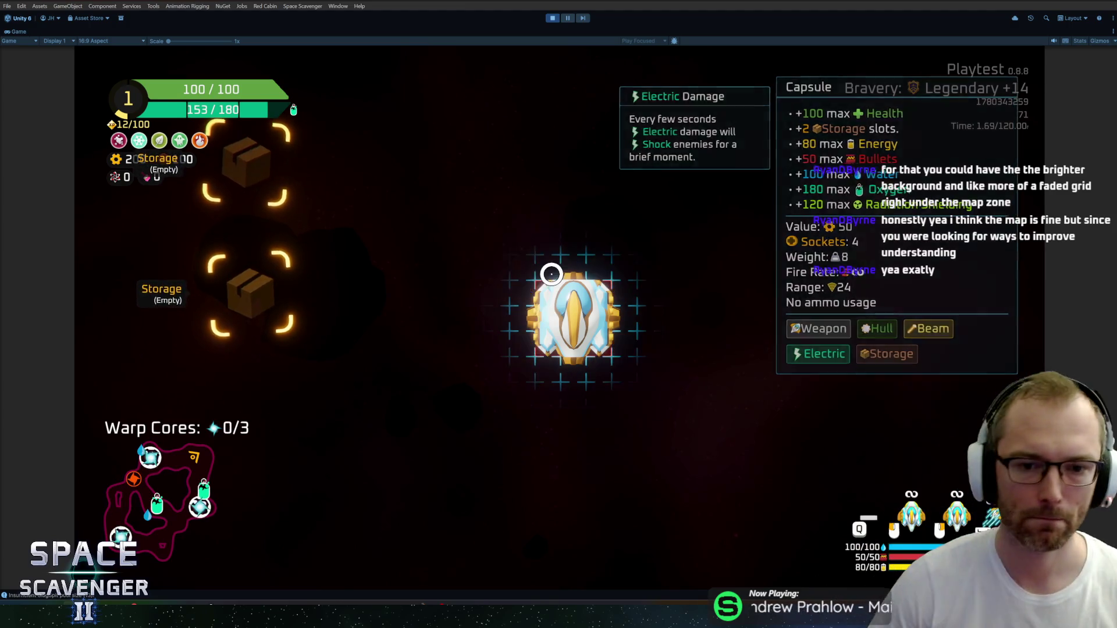
{"action": "left_click", "coordinate": [549, 316]}
Step: Fly down through the asteroids to the Oxygen Station, view its rewards and resume play
{"action": "key", "text": "s"}
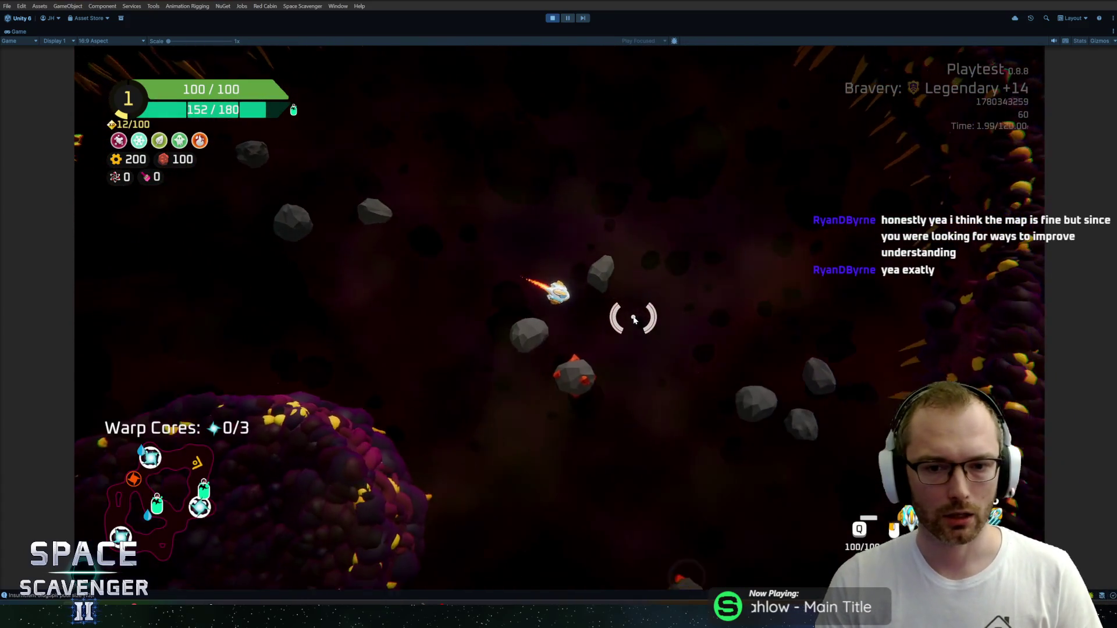
{"action": "key", "text": "s"}
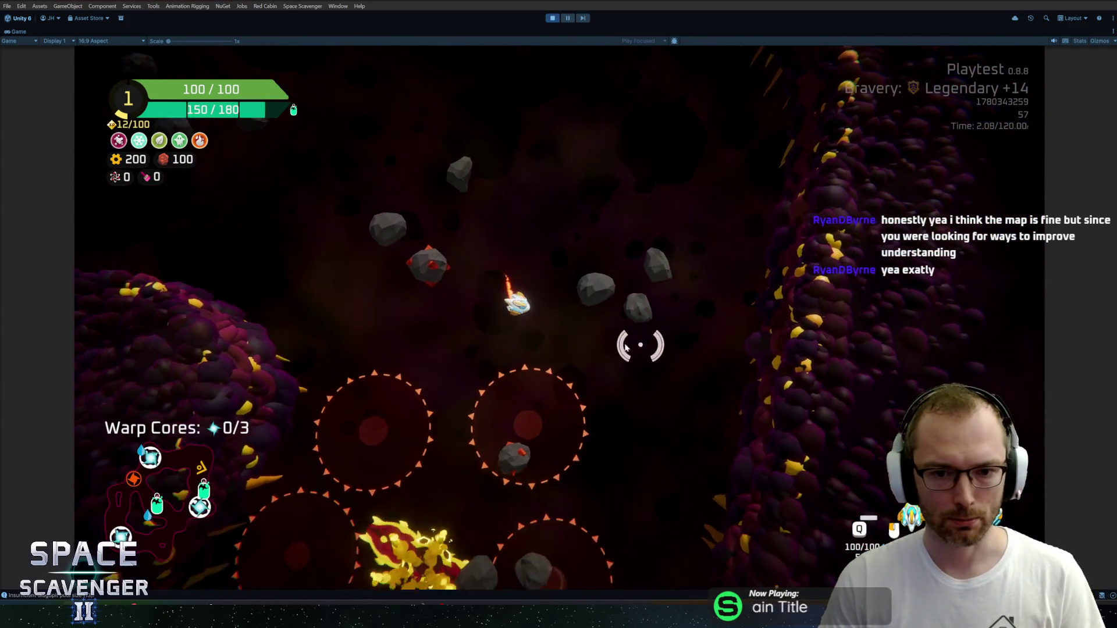
{"action": "key", "text": "s"}
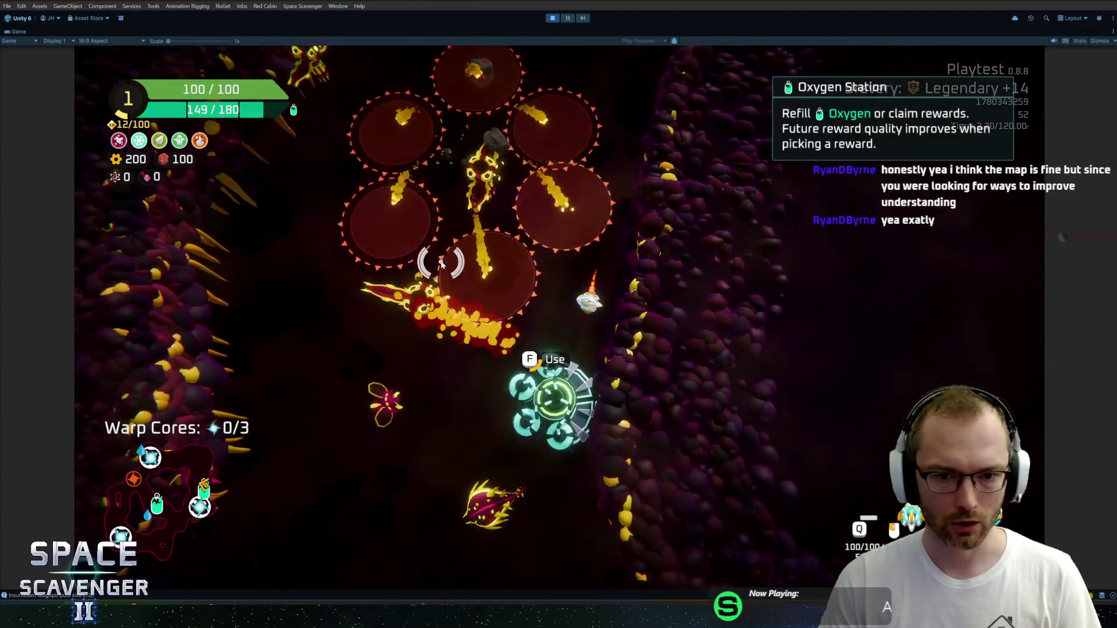
{"action": "key", "text": "e"}
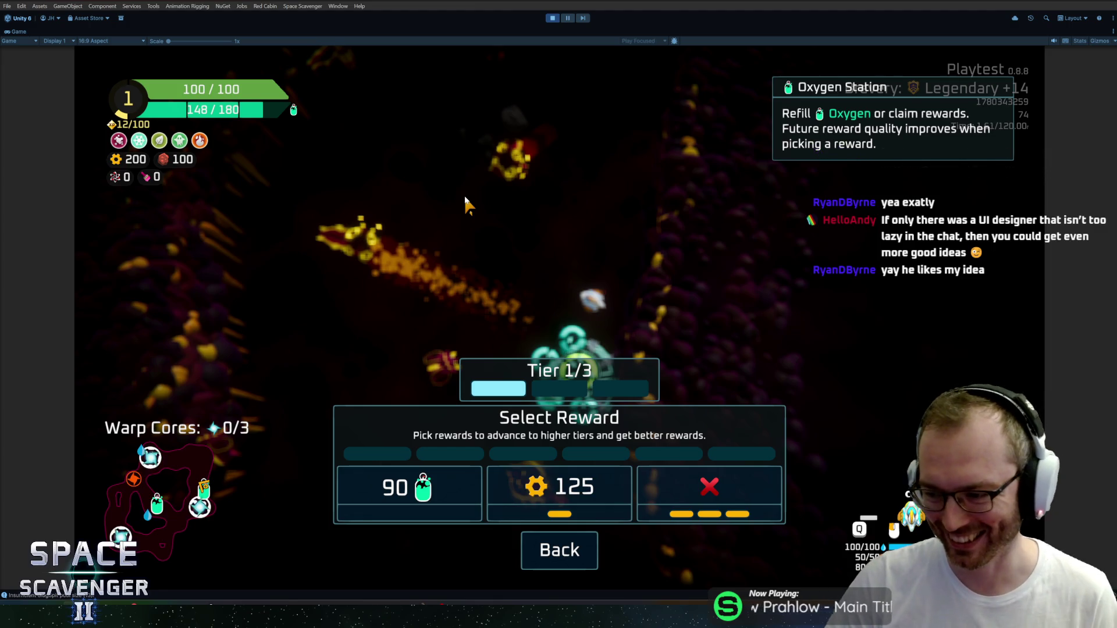
{"action": "key", "text": "Escape"}
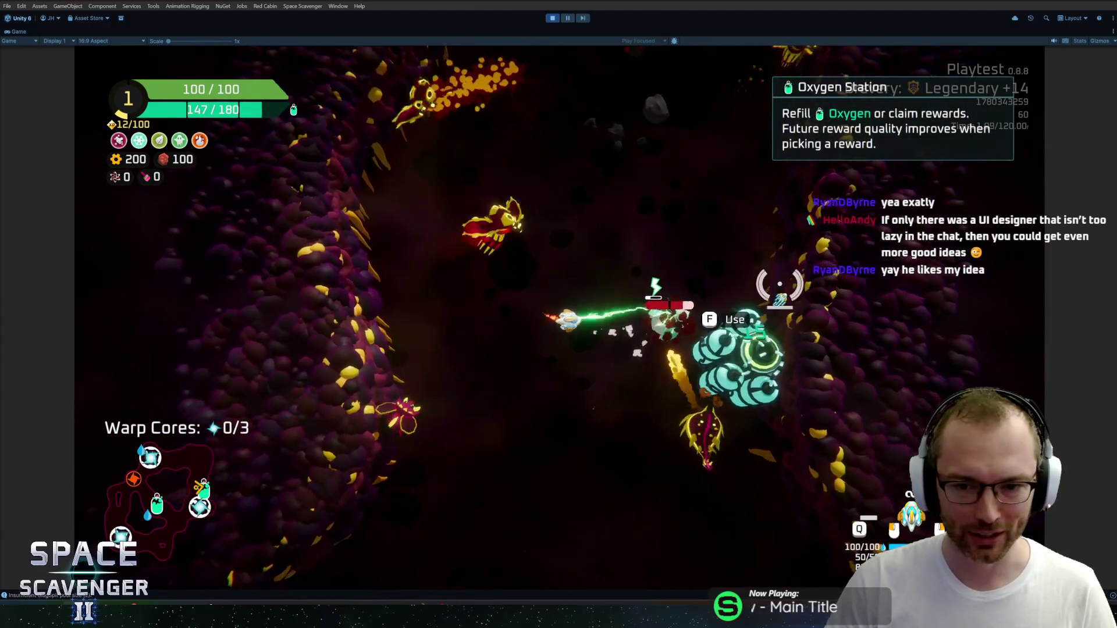
Step: Fight enemies around the station until a Beetle destroys the ship
{"action": "key", "text": "w"}
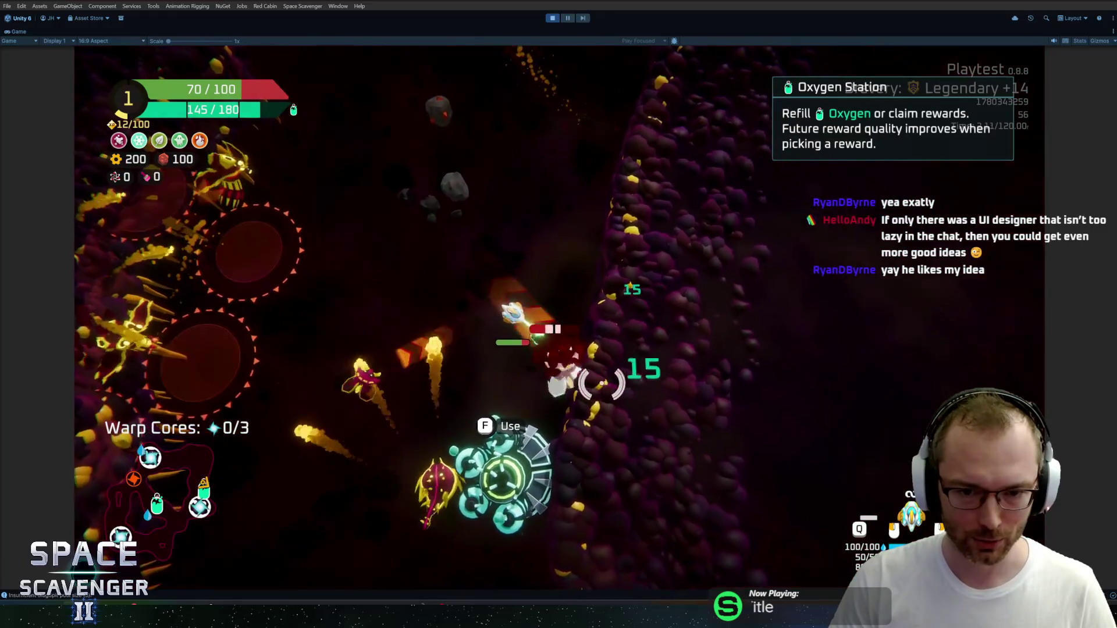
{"action": "key", "text": "s"}
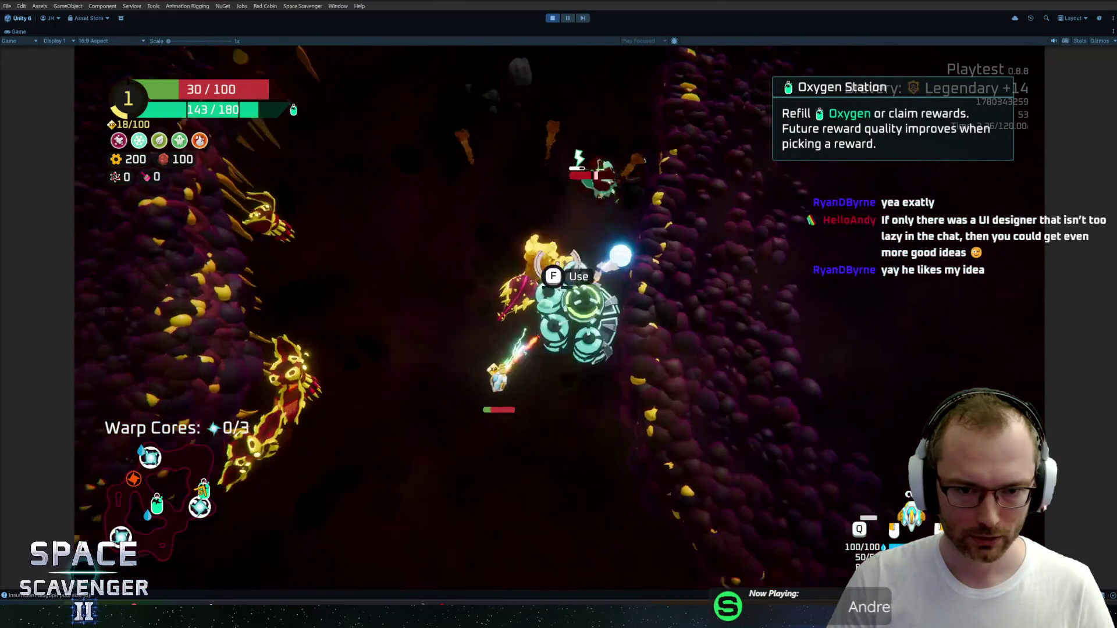
{"action": "key", "text": "w"}
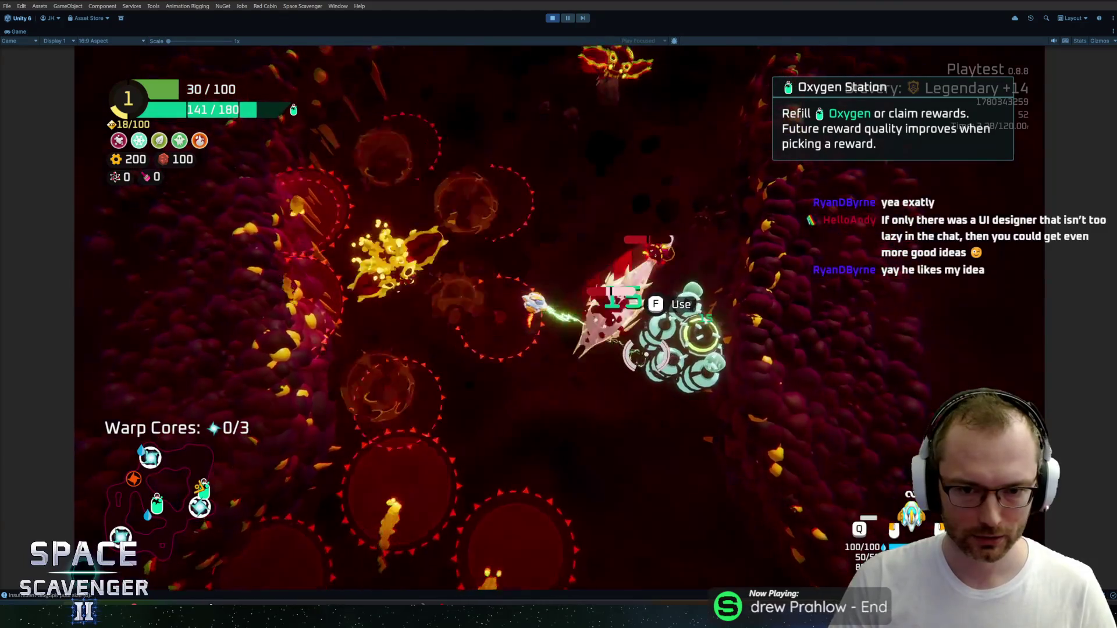
{"action": "key", "text": "s"}
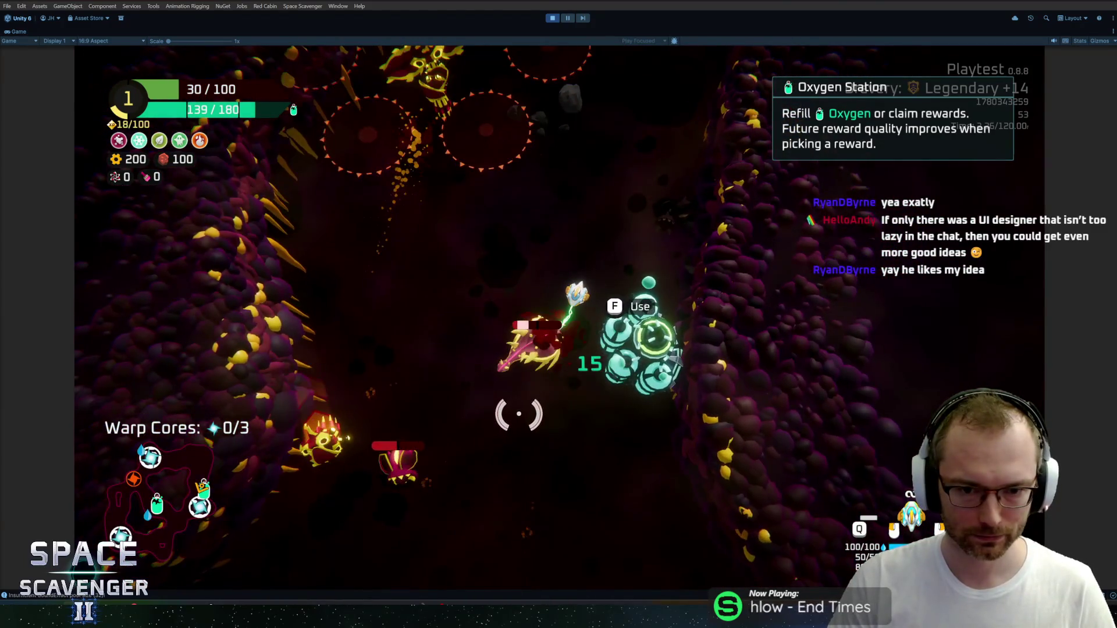
{"action": "key", "text": "a"}
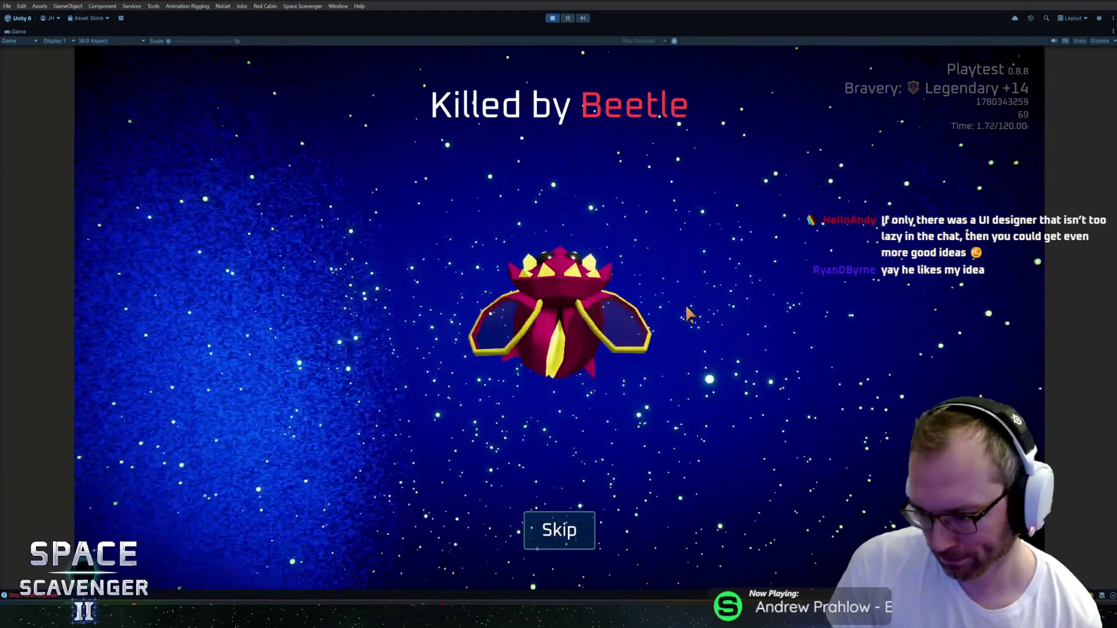
Step: Glance at the Figma in-game map mockup, then return to the run Summary screen
{"action": "left_click", "coordinate": [168, 605]}
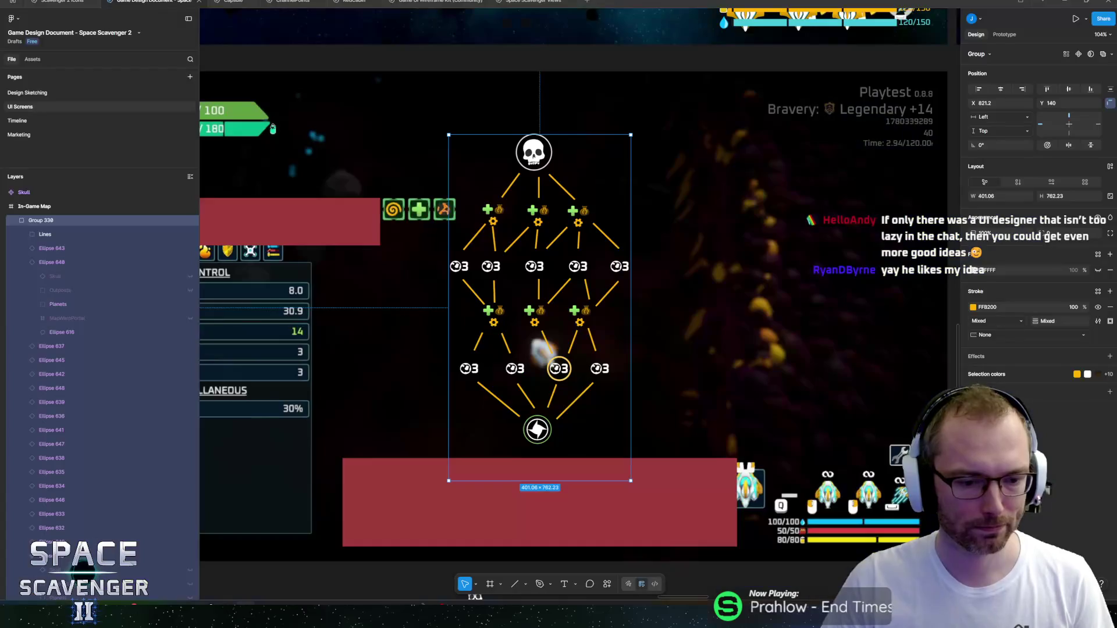
{"action": "scroll", "coordinate": [577, 372], "scroll_direction": "down", "scroll_amount": 3}
{"action": "scroll", "coordinate": [590, 330], "scroll_direction": "up", "scroll_amount": 6}
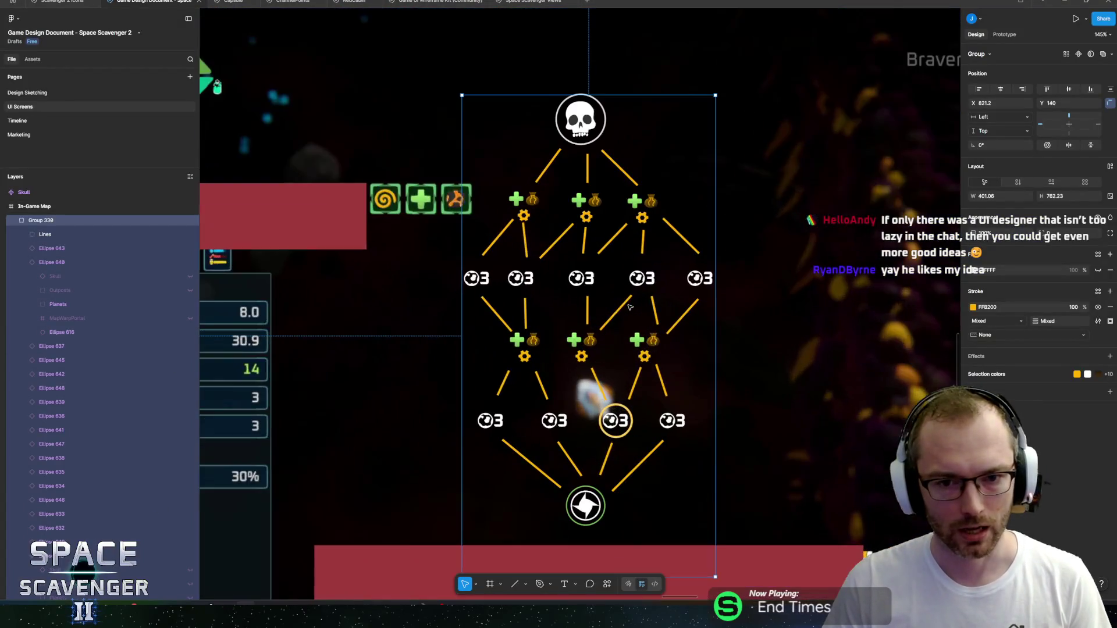
{"action": "scroll", "coordinate": [577, 329], "scroll_direction": "down", "scroll_amount": 2}
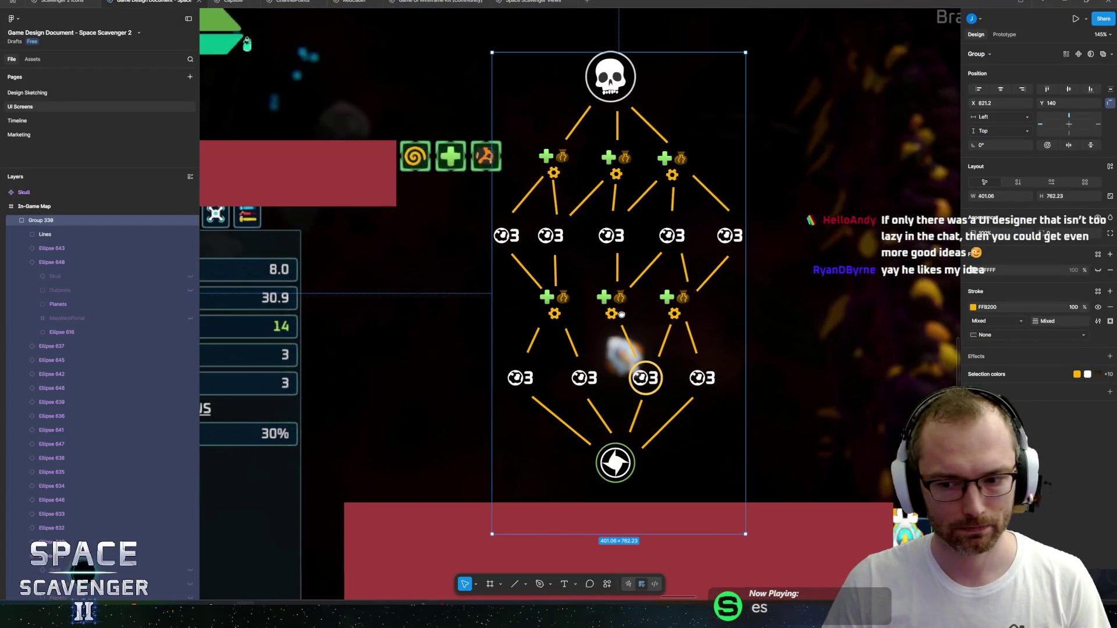
{"action": "key", "text": "alt+Tab"}
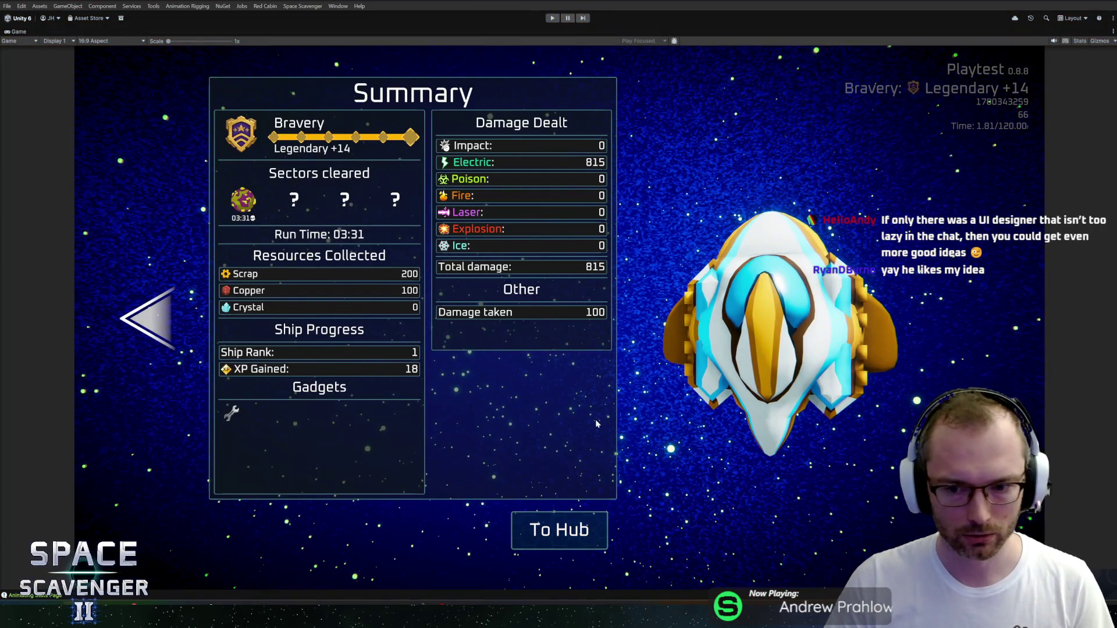
Step: Exit play mode, open the CanvasHUD prefab, collapse its hierarchy and frame ShipDetailsScreen
{"action": "key", "text": "ctrl+p"}
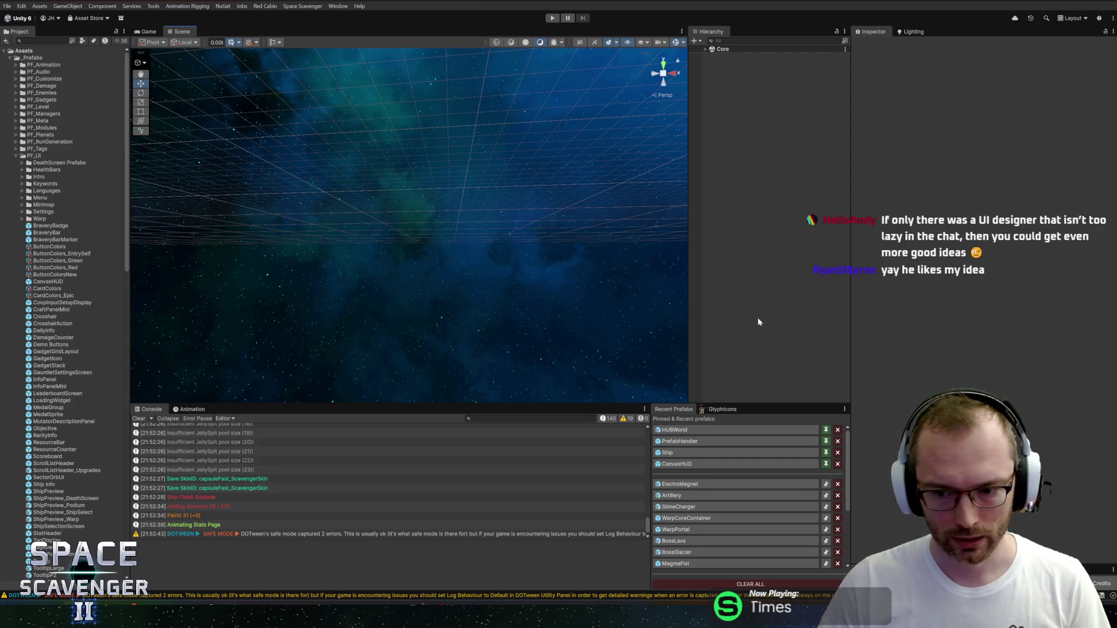
{"action": "left_click", "coordinate": [705, 463]}
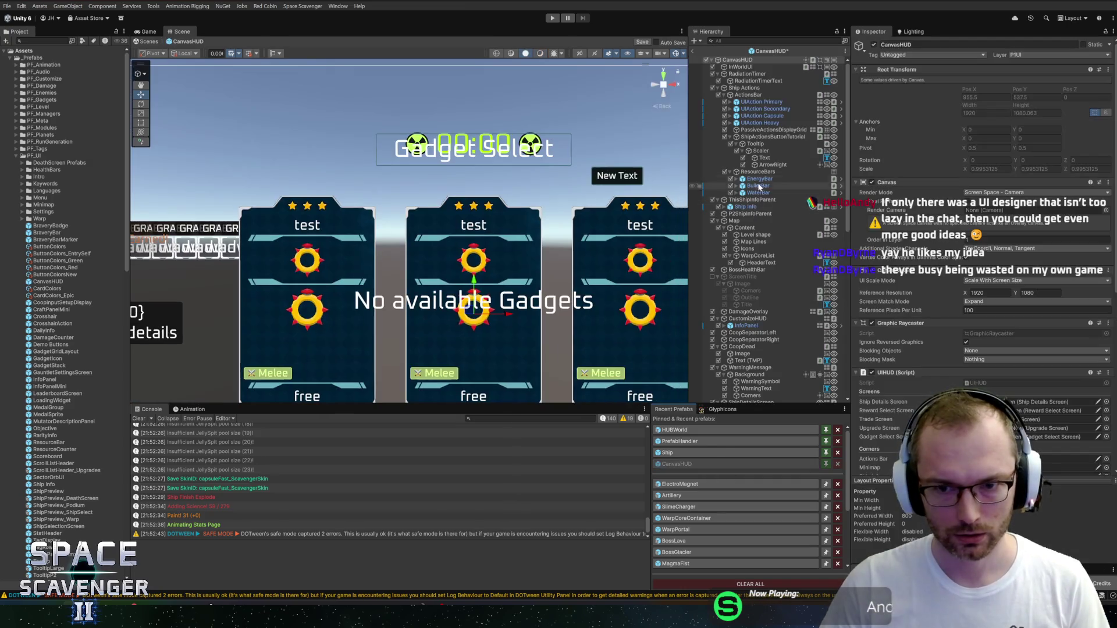
{"action": "left_click", "coordinate": [718, 88]}
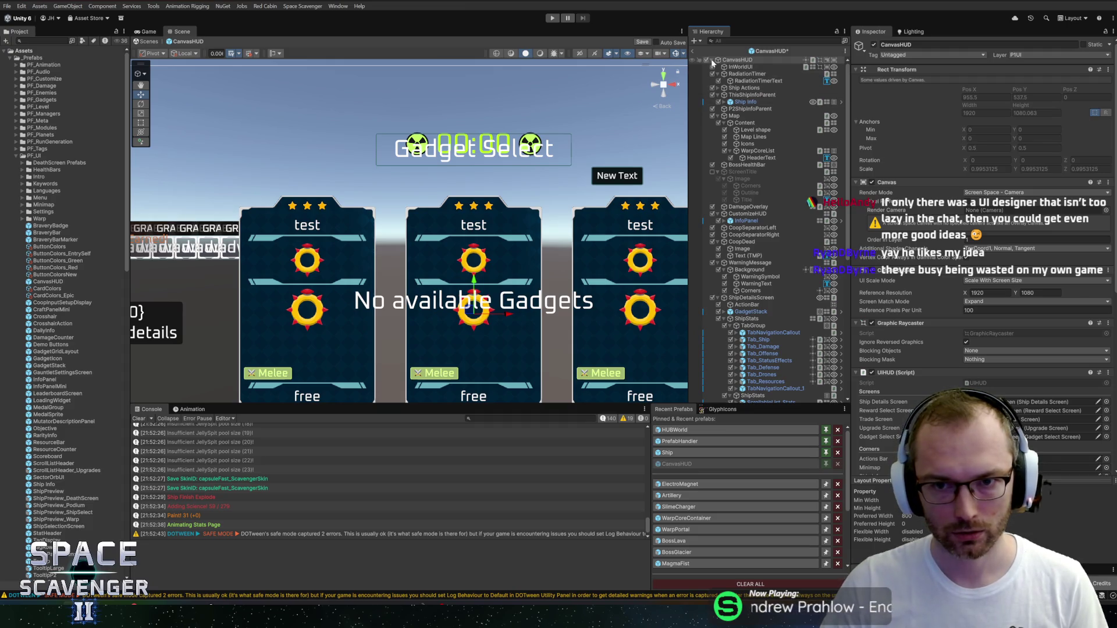
{"action": "left_click", "coordinate": [712, 60]}
{"action": "double_click", "coordinate": [739, 68]}
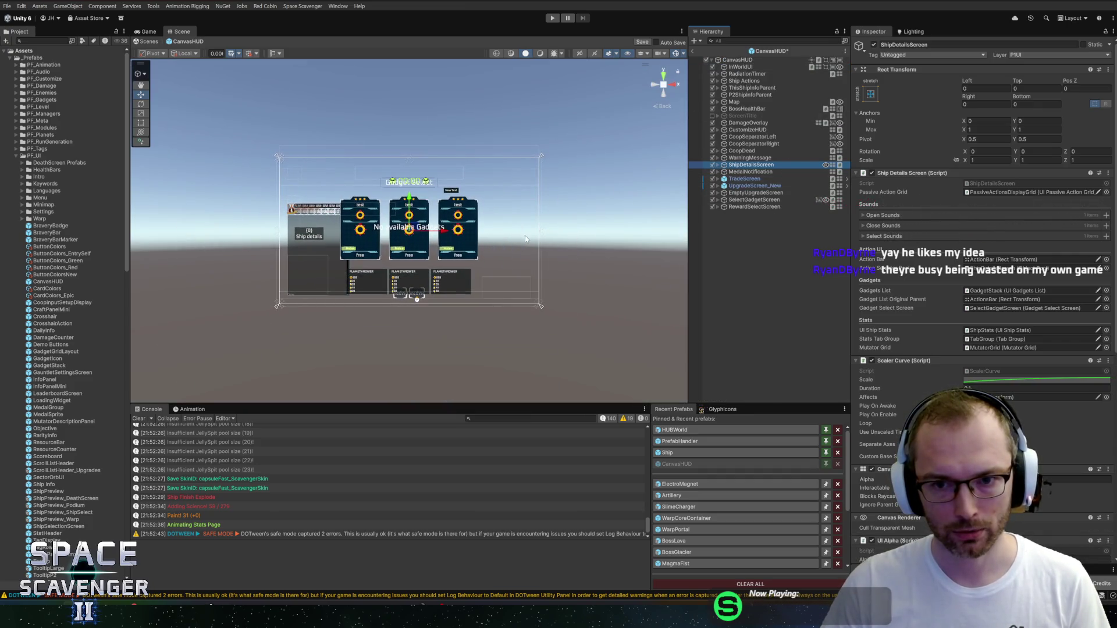
Step: Inspect TradeScreen, locate its prefab asset in the project, and save CanvasHUD
{"action": "scroll", "coordinate": [425, 207], "scroll_direction": "up", "scroll_amount": 4}
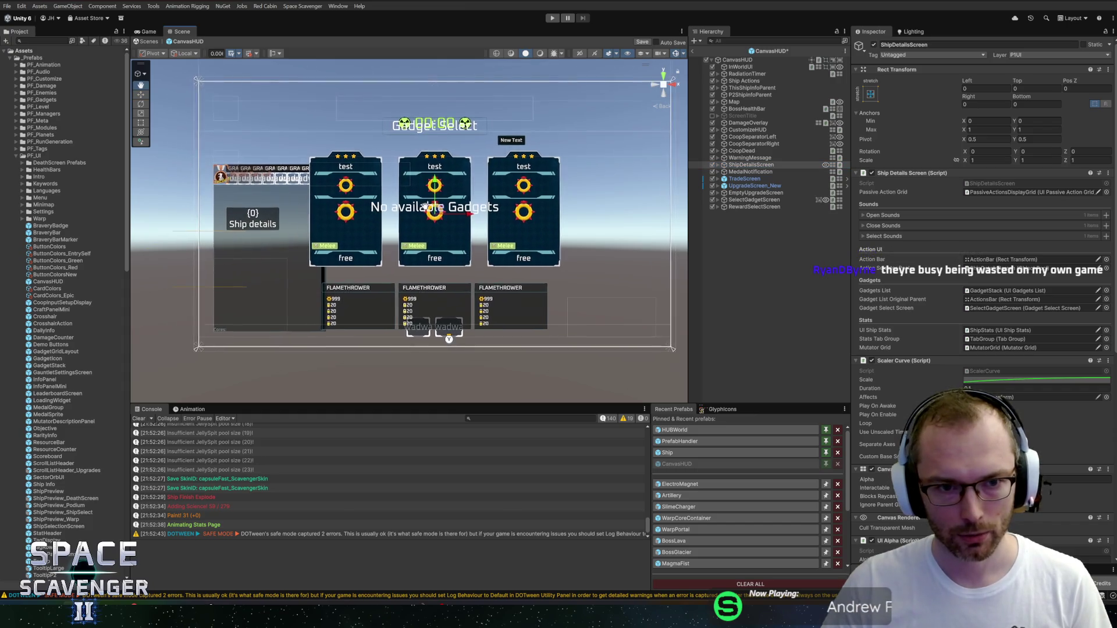
{"action": "left_click", "coordinate": [737, 179]}
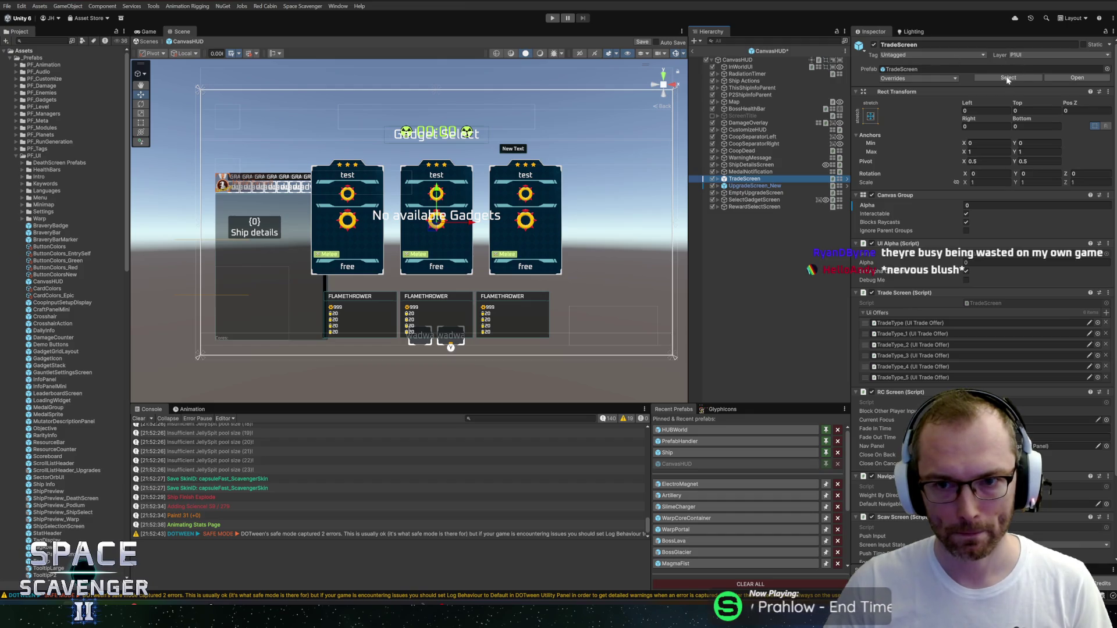
{"action": "left_click", "coordinate": [1008, 78]}
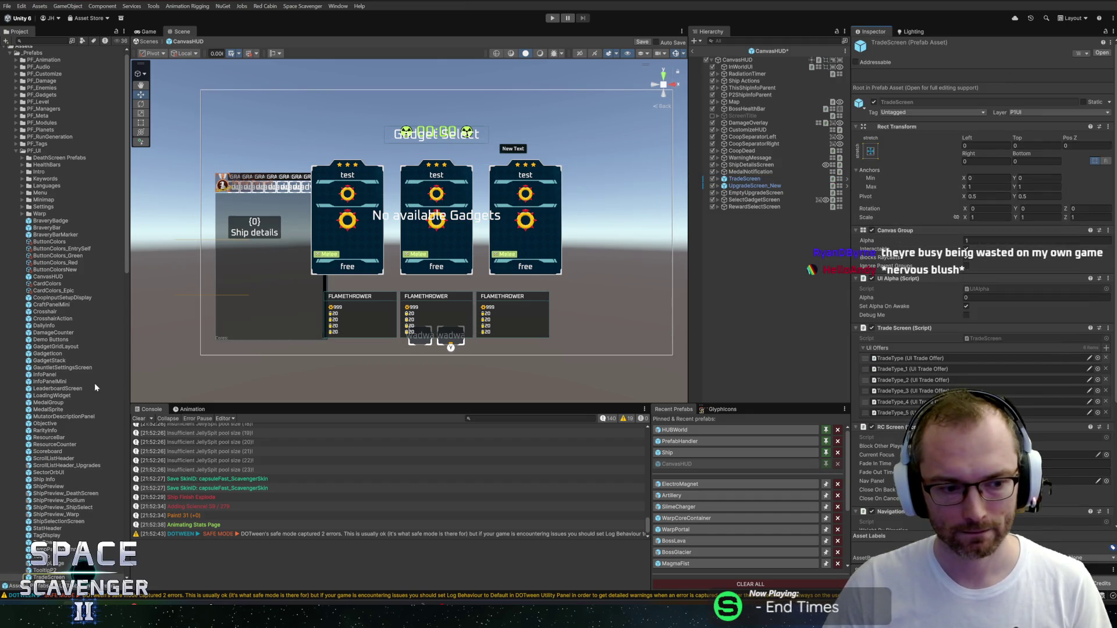
{"action": "scroll", "coordinate": [94, 383], "scroll_direction": "down", "scroll_amount": 5}
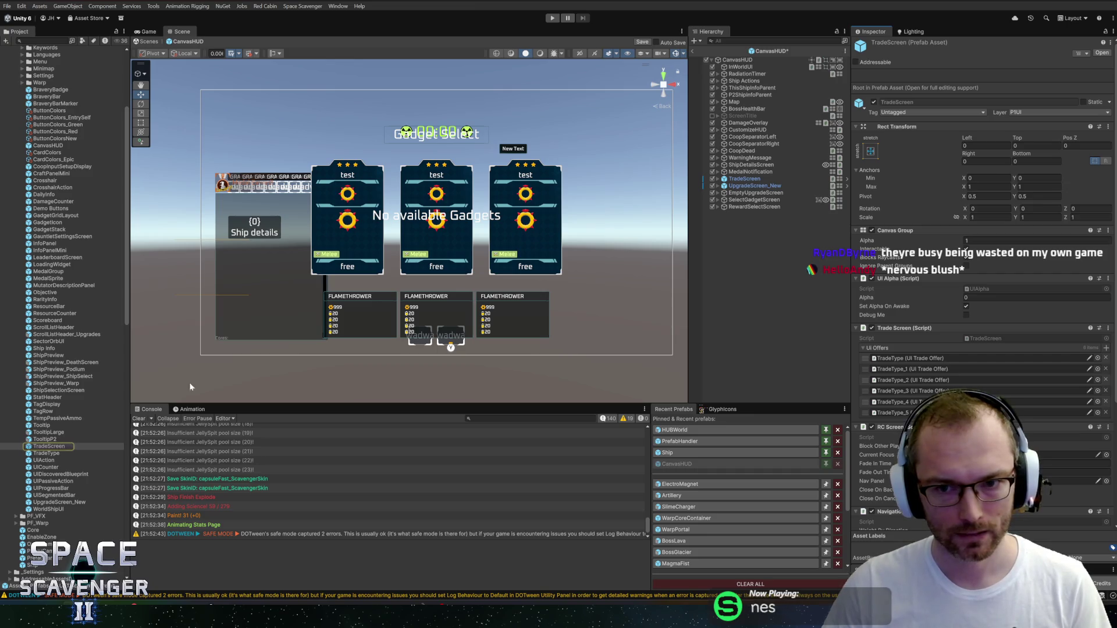
{"action": "key", "text": "ctrl+s"}
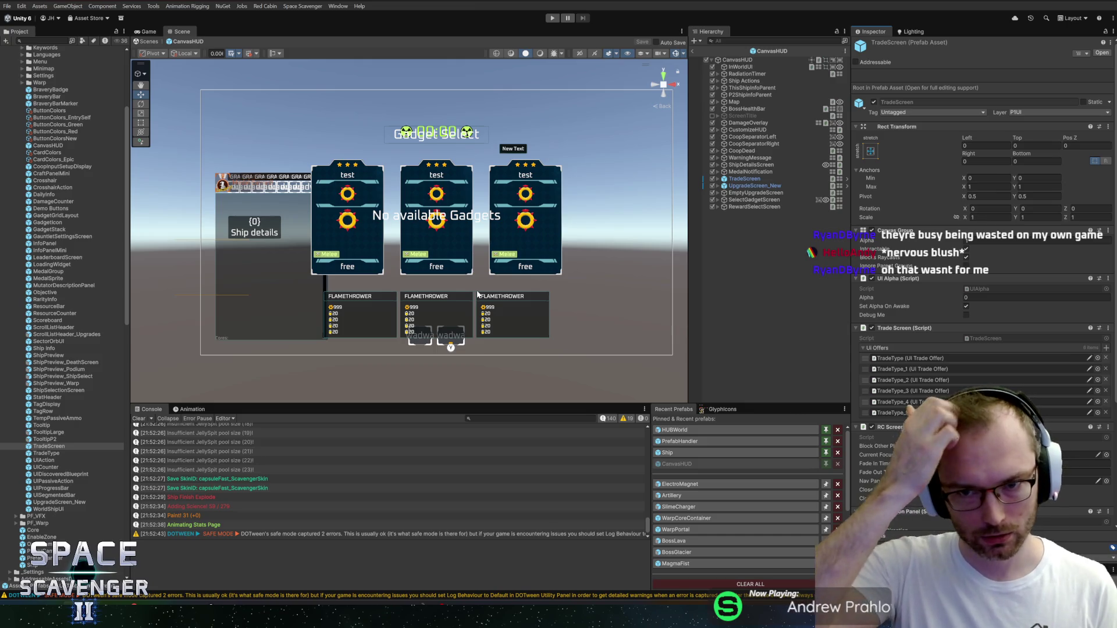
Step: Review the TradeScreen and UpgradeScreen_New objects in the Scene view
{"action": "left_click", "coordinate": [744, 179]}
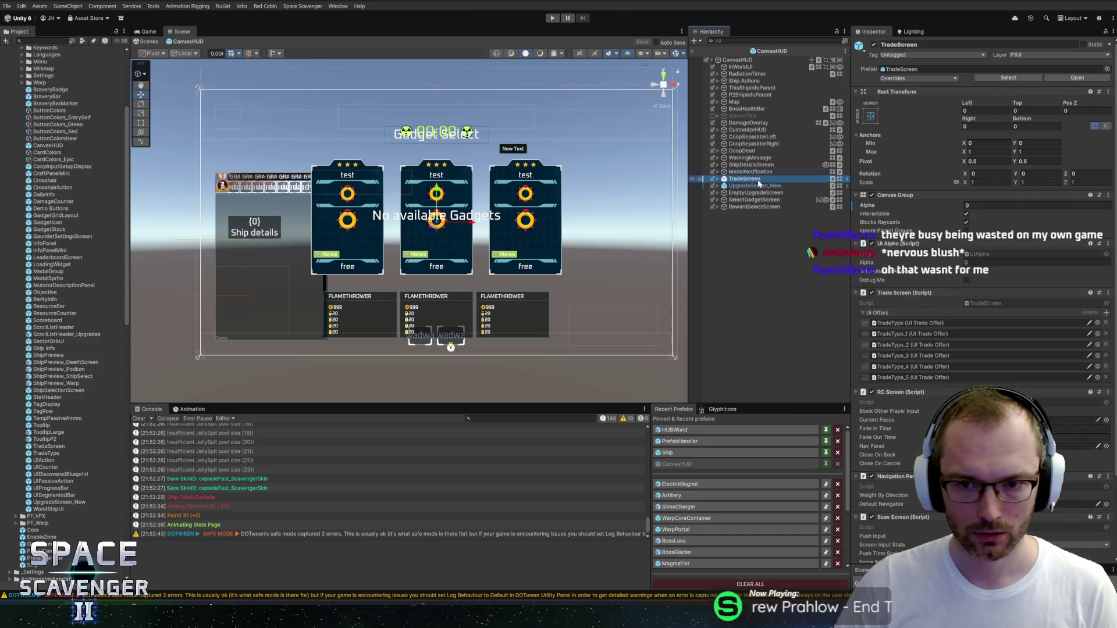
{"action": "left_click", "coordinate": [812, 186]}
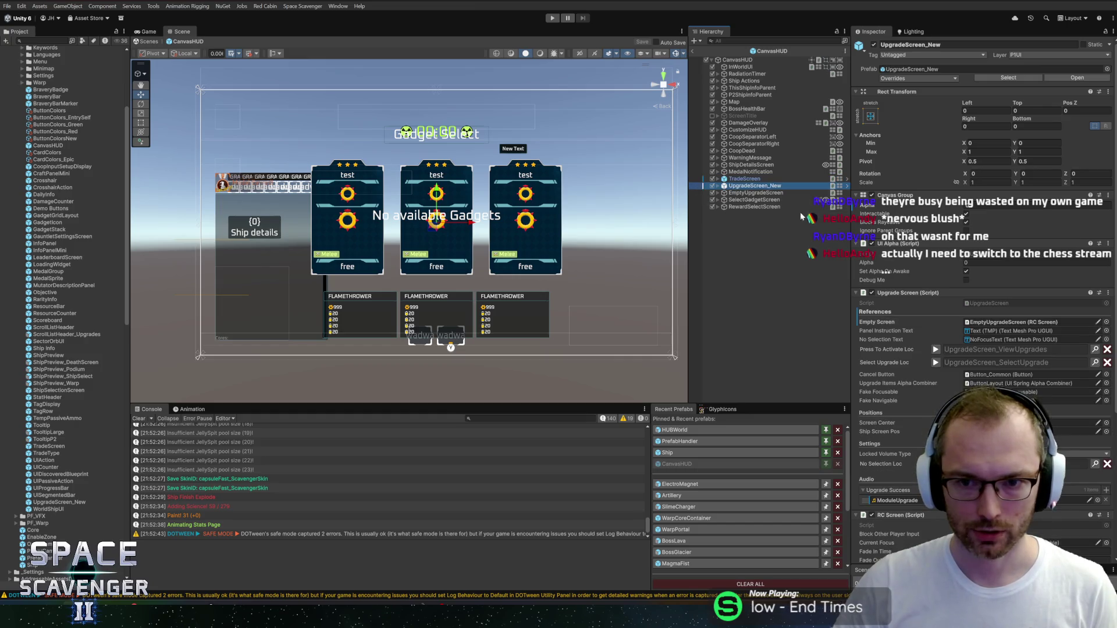
{"action": "scroll", "coordinate": [519, 222], "scroll_direction": "up", "scroll_amount": 1}
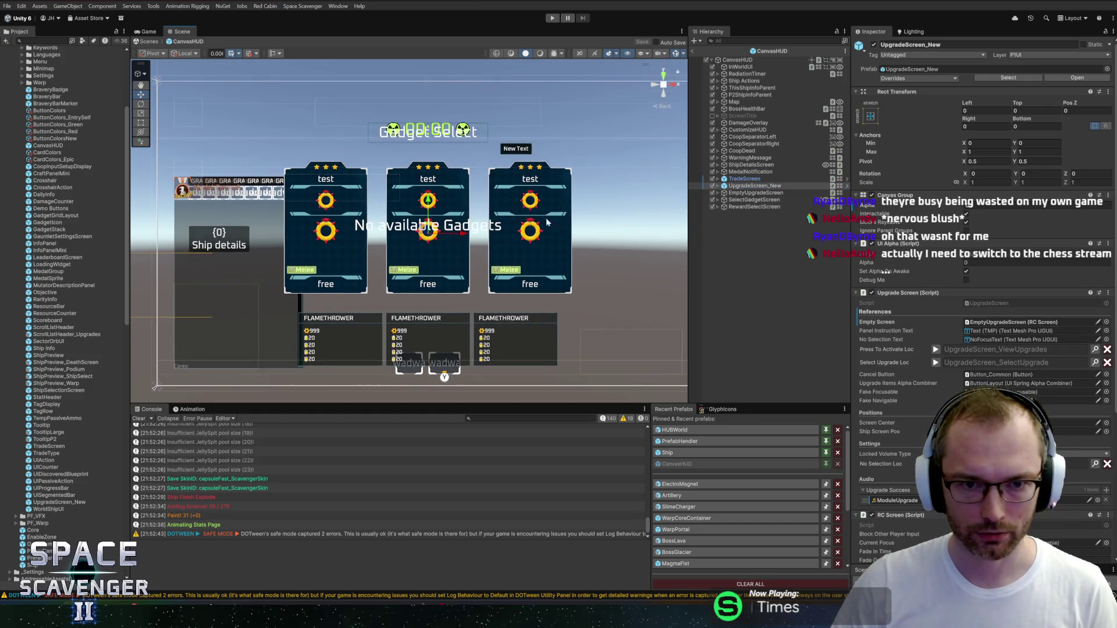
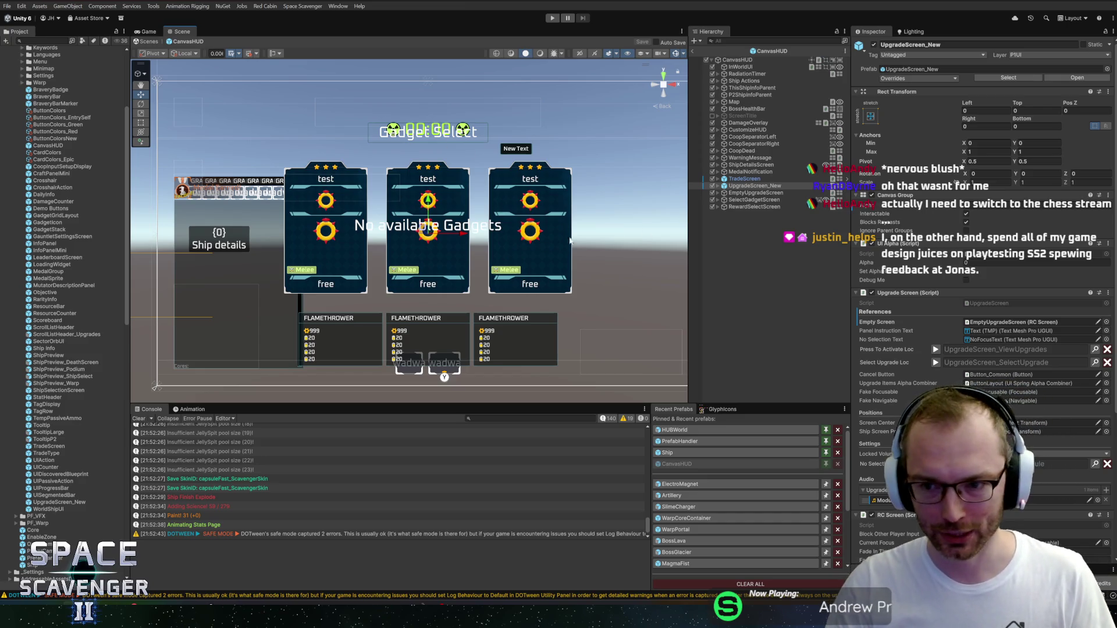
Step: Select ShipDetailsScreen in the Hierarchy instead of SelectGadgetScreen and expand its children
{"action": "left_click", "coordinate": [750, 200]}
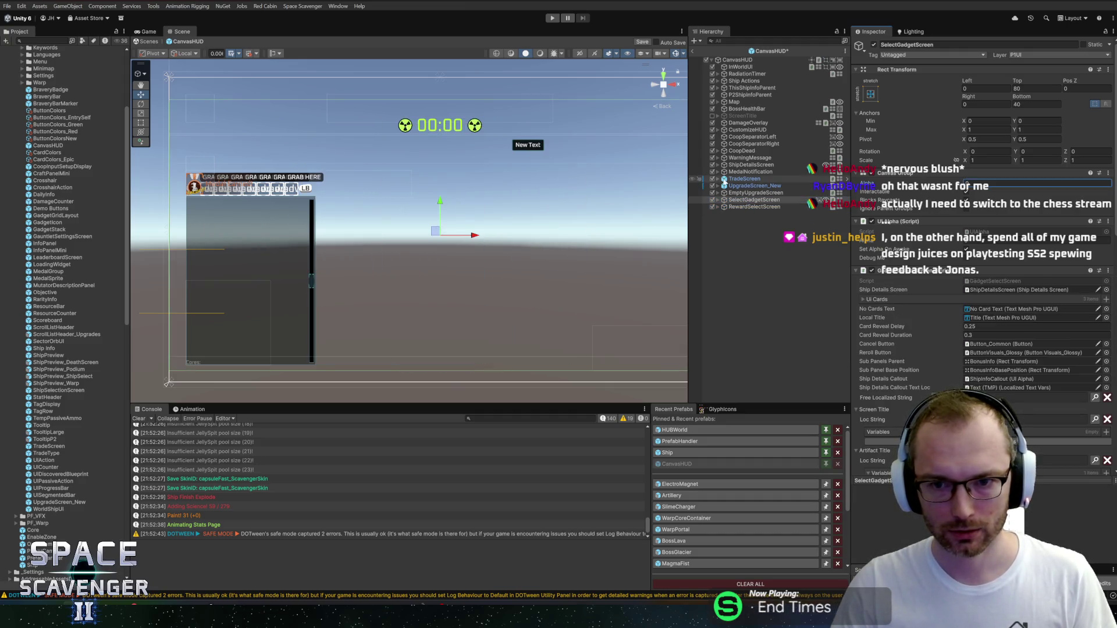
{"action": "left_click", "coordinate": [753, 166]}
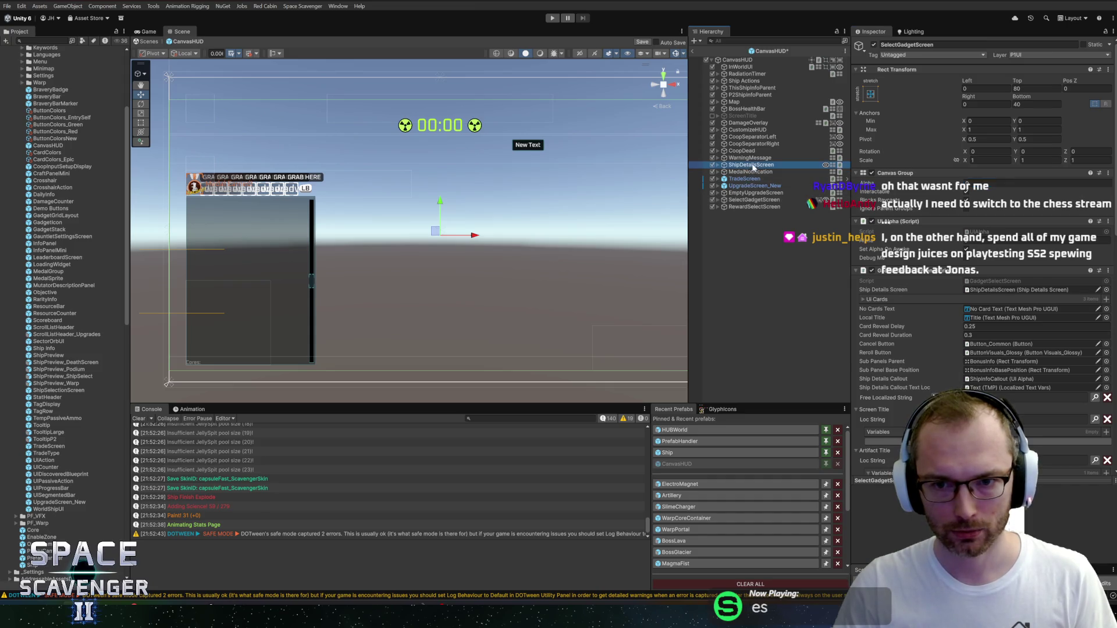
{"action": "left_click", "coordinate": [718, 165]}
Step: Preview the ship panel by scrubbing its Canvas Group Alpha, then frame ShipDetailsScreen in the scene
{"action": "scroll", "coordinate": [916, 357], "scroll_direction": "down", "scroll_amount": 4}
{"action": "mouse_move", "coordinate": [916, 361]}
{"action": "left_mouse_down"}
{"action": "mouse_move", "coordinate": [784, 365]}
{"action": "mouse_move", "coordinate": [990, 372]}
{"action": "left_mouse_up"}
{"action": "scroll", "coordinate": [553, 269], "scroll_direction": "up", "scroll_amount": 1}
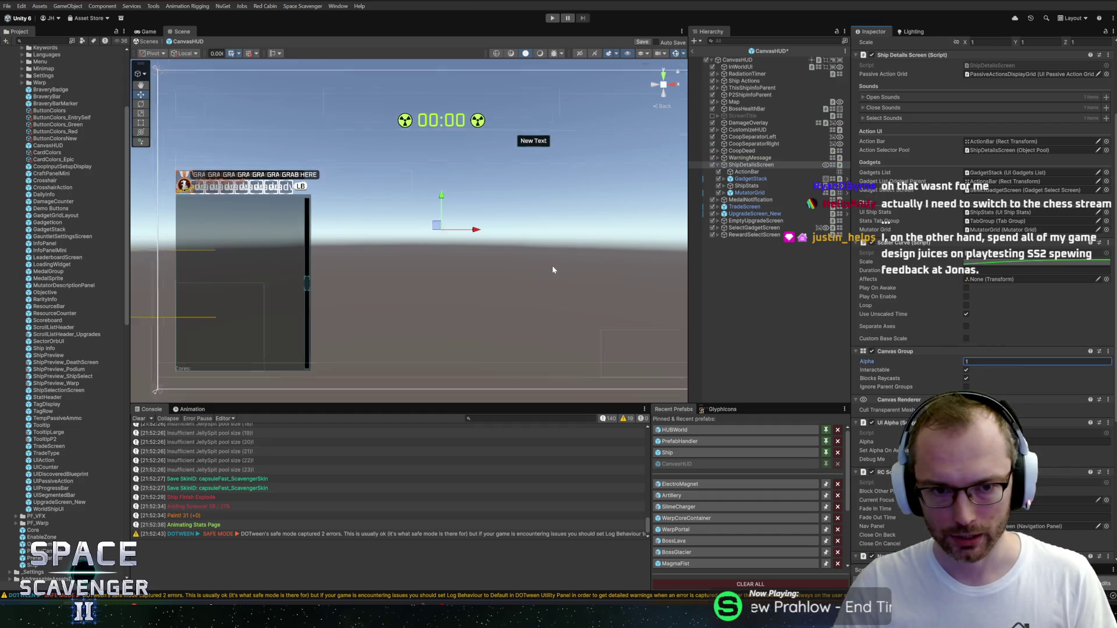
{"action": "double_click", "coordinate": [745, 166]}
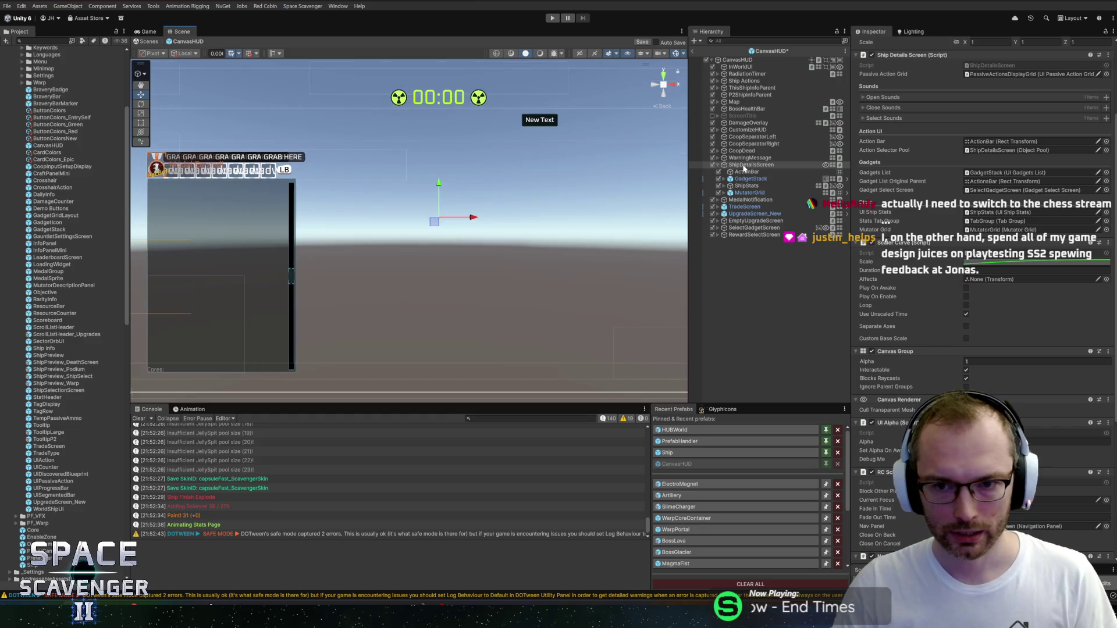
Step: Create an empty child under ShipDetailsScreen anchored at bottom-centre
{"action": "right_click", "coordinate": [744, 169]}
{"action": "left_click", "coordinate": [784, 316]}
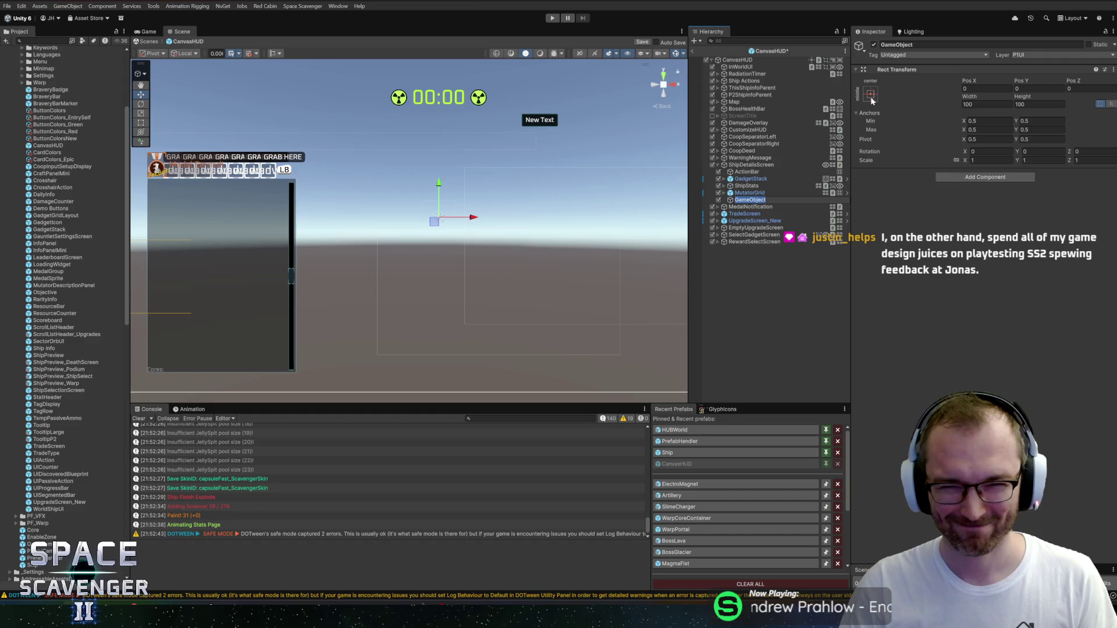
{"action": "left_click", "coordinate": [870, 97]}
{"action": "left_click", "coordinate": [920, 203], "text": "alt+shift"}
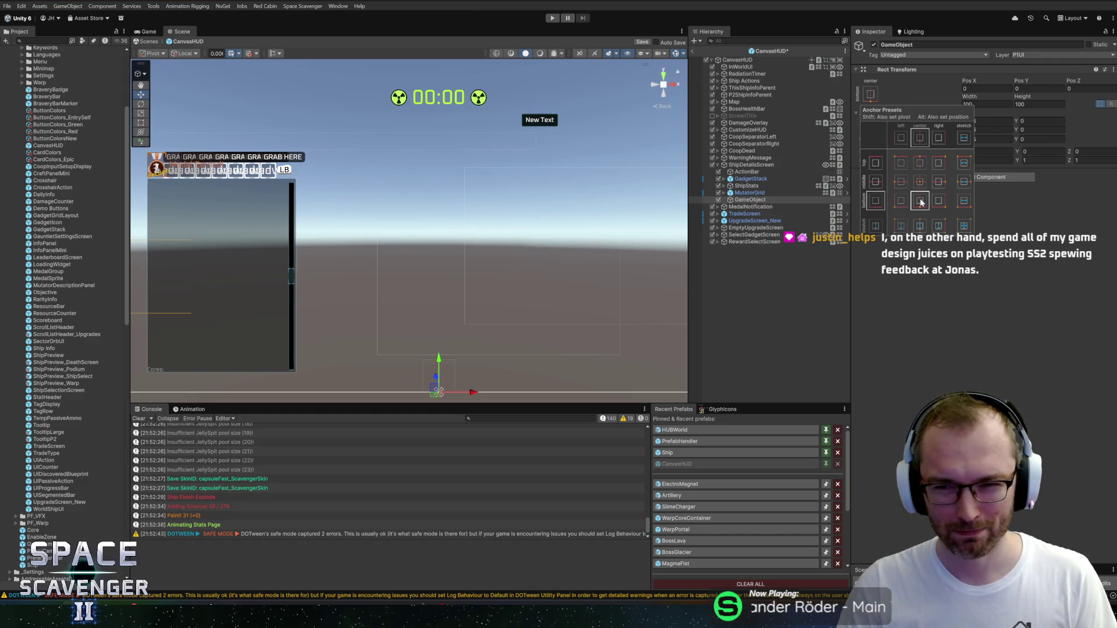
{"action": "left_click", "coordinate": [871, 101]}
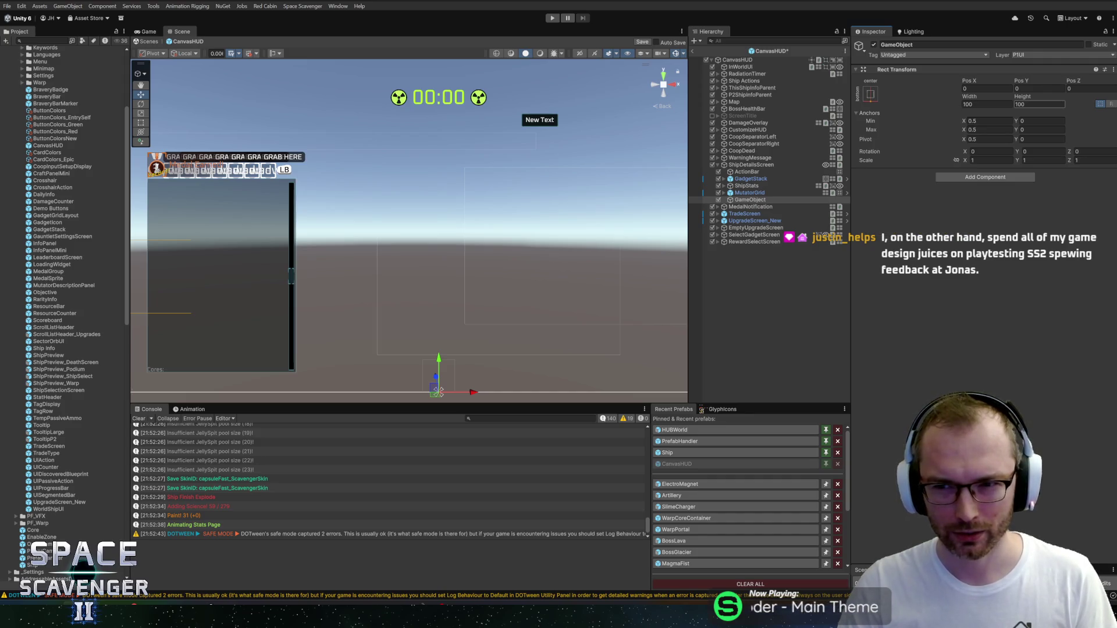
Step: Size the new object to width 500 and height 900 at Pos Y 180
{"action": "double_click", "coordinate": [1018, 103]}
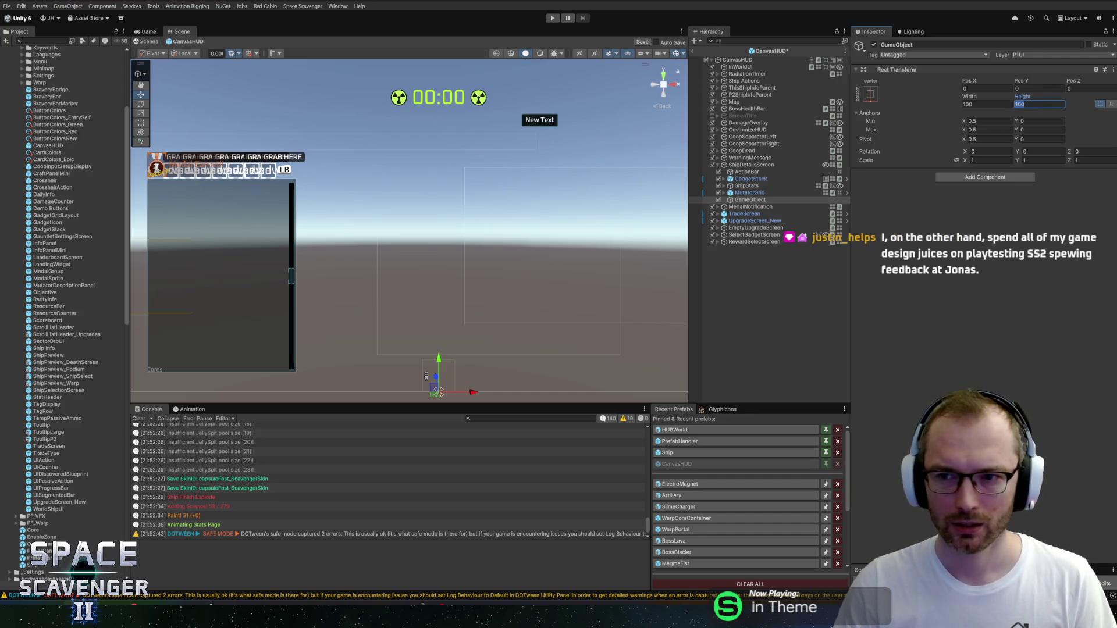
{"action": "type", "text": "800"}
{"action": "left_click", "coordinate": [968, 105]}
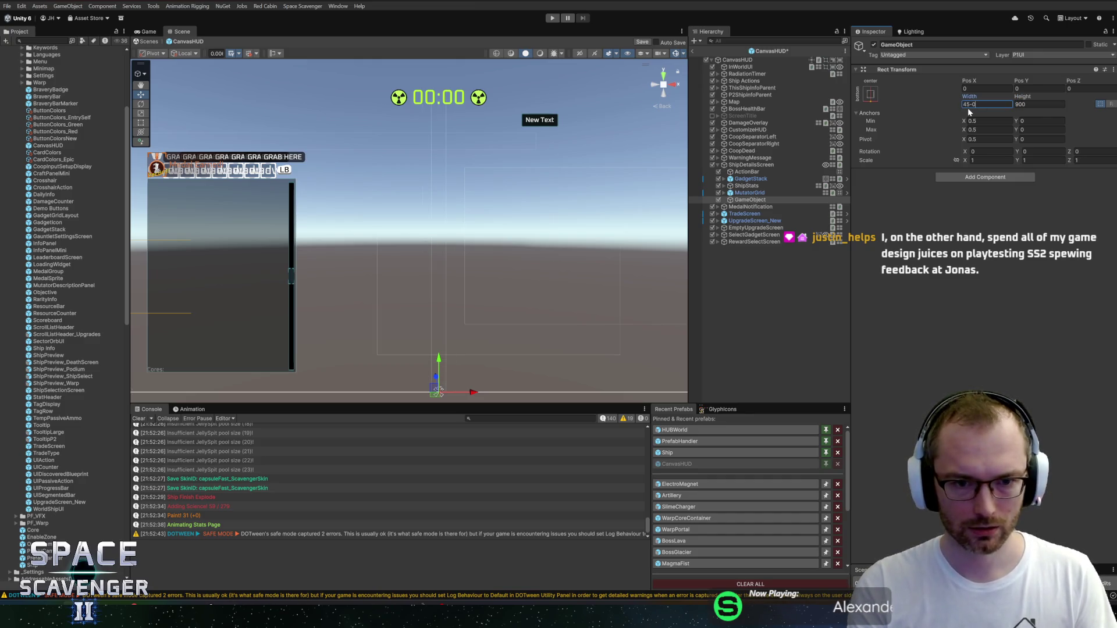
{"action": "type", "text": "0"}
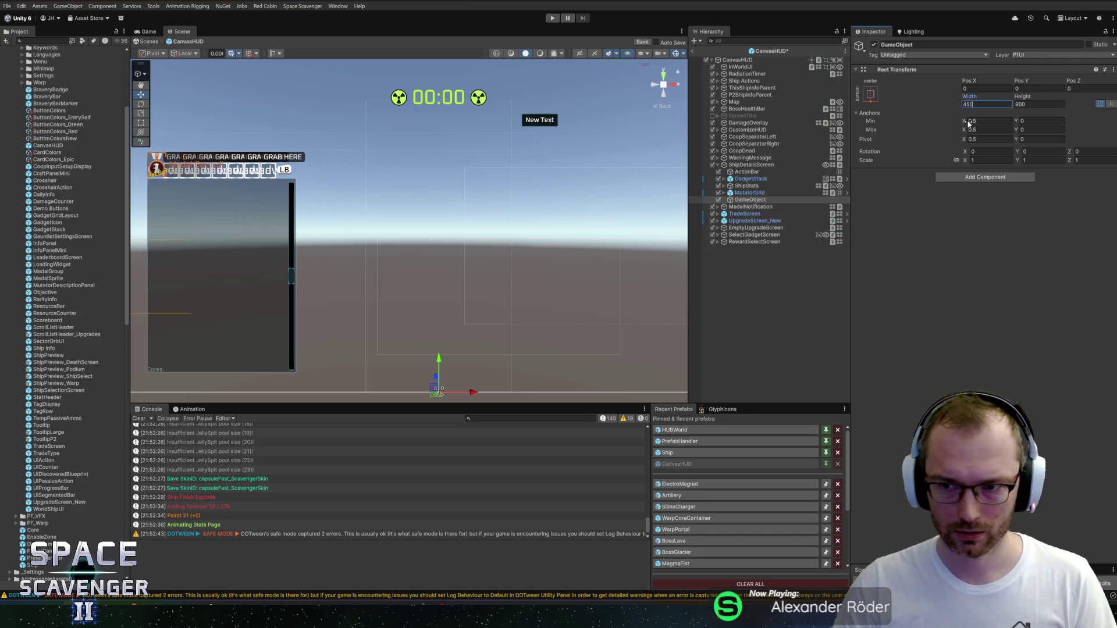
{"action": "left_click", "coordinate": [1025, 87]}
{"action": "type", "text": "20"}
{"action": "type", "text": "0"}
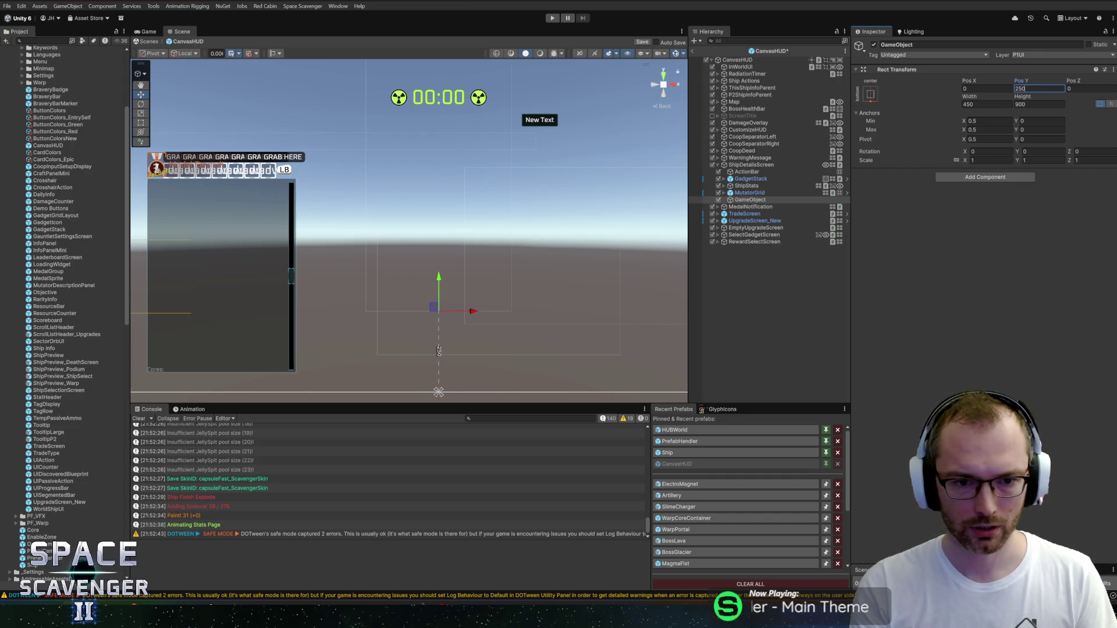
{"action": "mouse_move", "coordinate": [581, 90]}
{"action": "left_mouse_down"}
{"action": "mouse_move", "coordinate": [562, 197]}
{"action": "mouse_move", "coordinate": [578, 132]}
{"action": "left_mouse_up"}
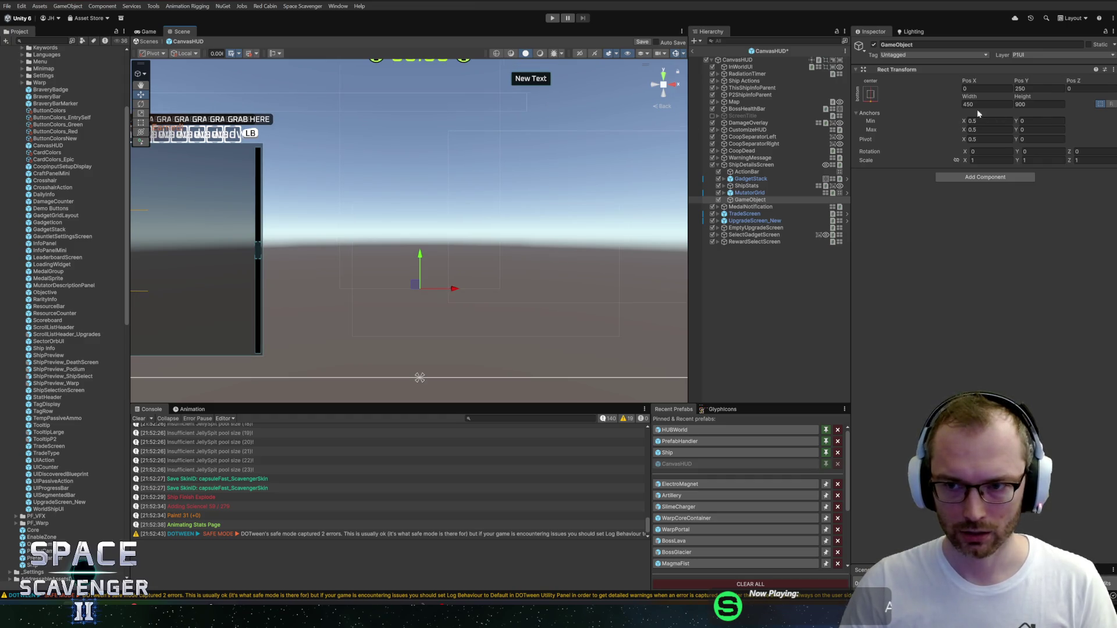
{"action": "left_click", "coordinate": [1035, 89]}
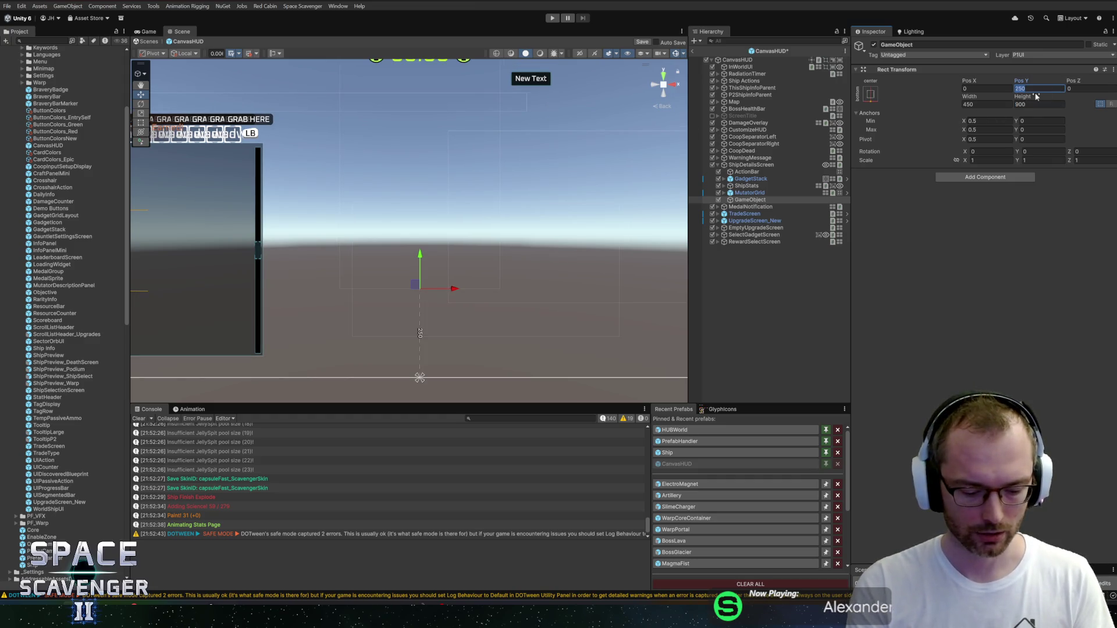
{"action": "type", "text": "200"}
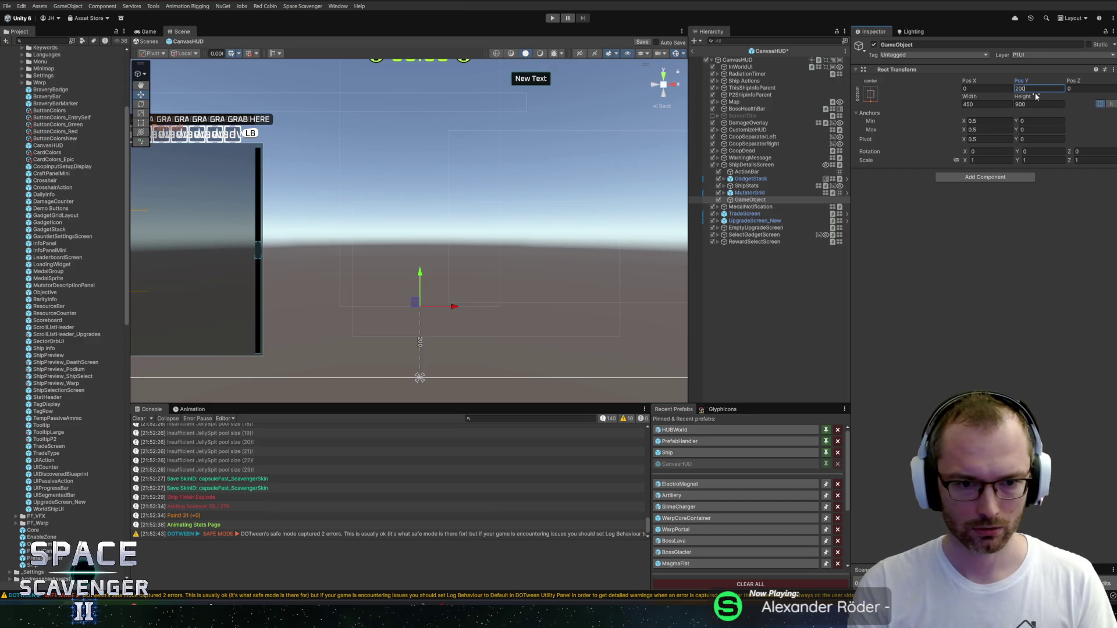
{"action": "type", "text": "180"}
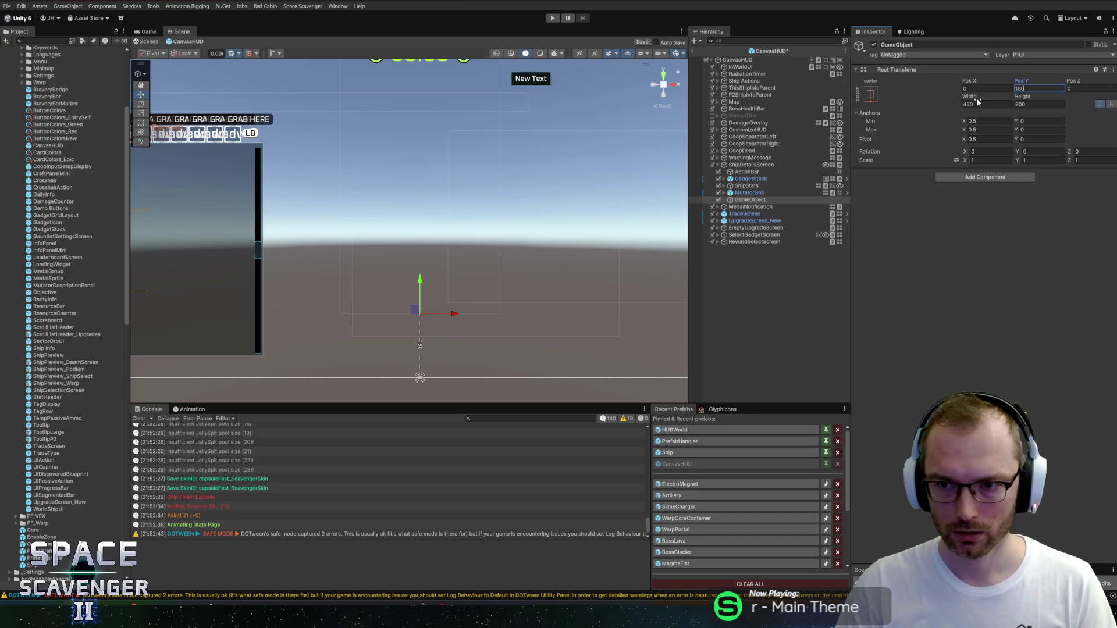
{"action": "left_click_drag", "start_coordinate": [971, 99], "coordinate": [1075, 106]}
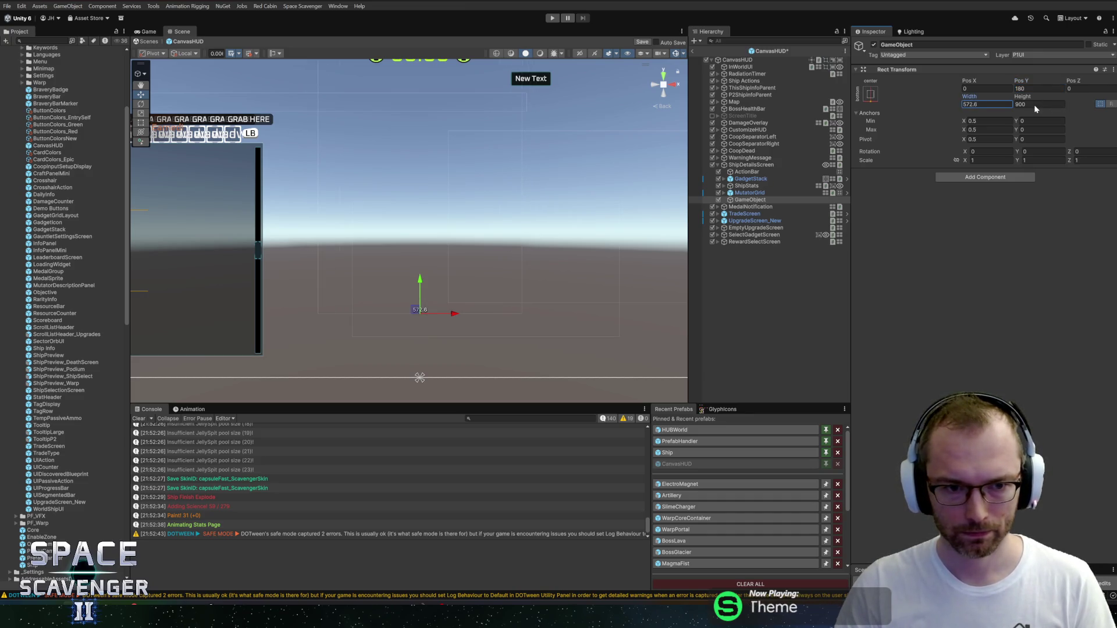
{"action": "key", "text": "Return"}
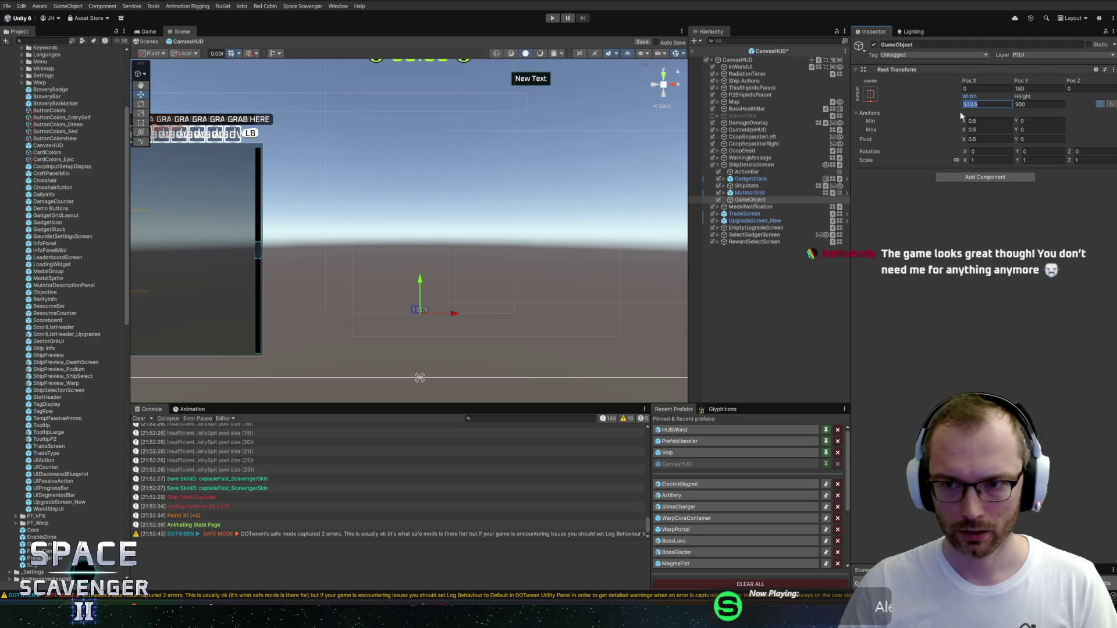
{"action": "type", "text": "500"}
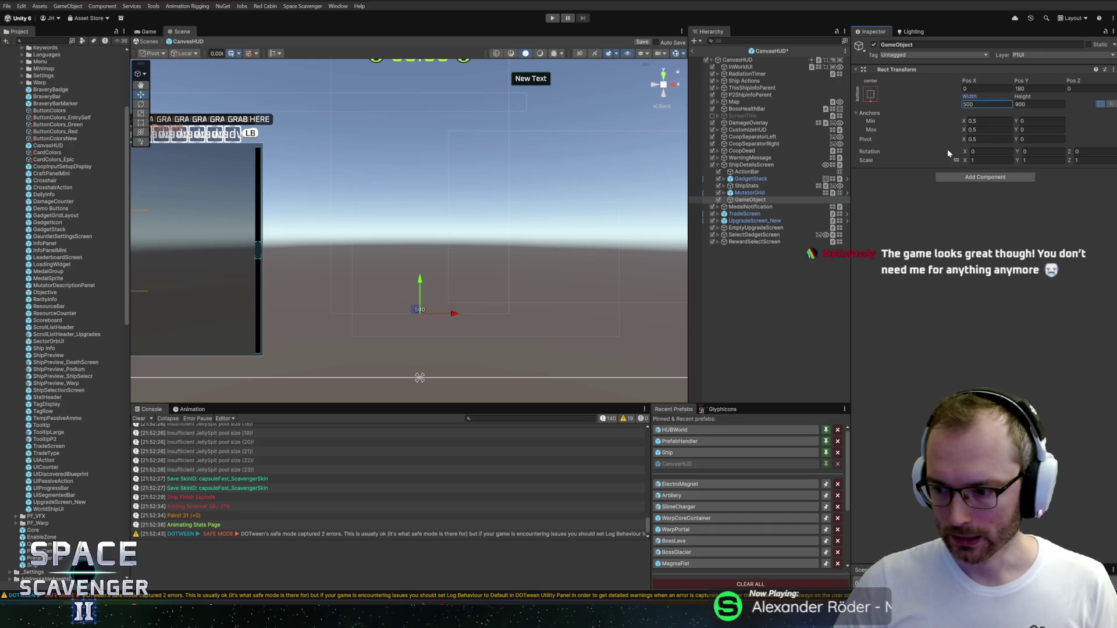
{"action": "left_click_drag", "start_coordinate": [557, 276], "coordinate": [519, 304]}
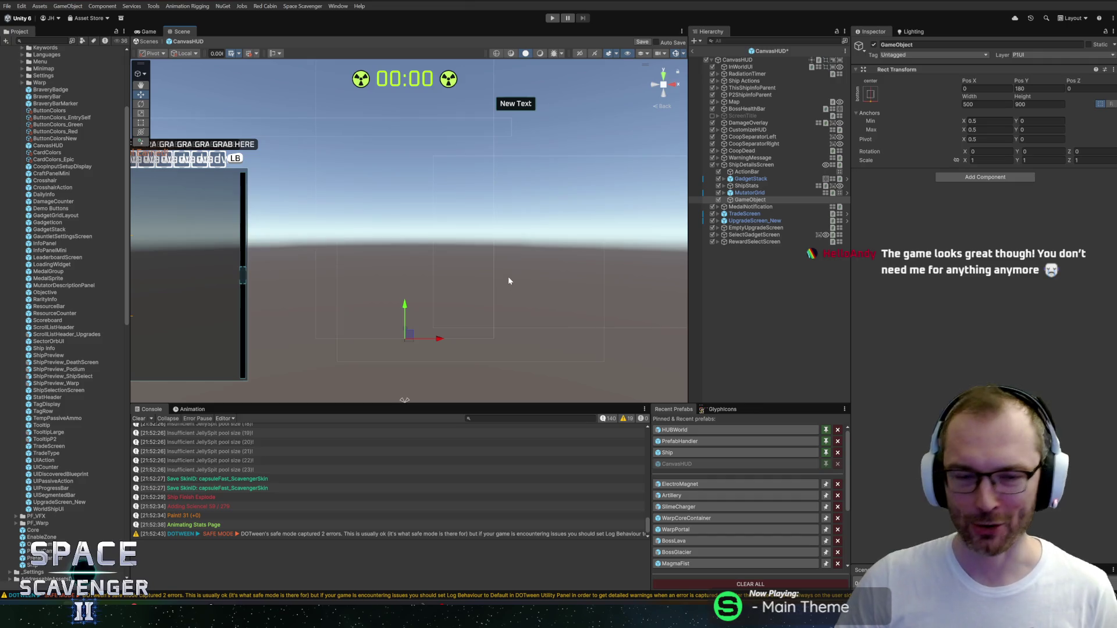
Step: Reduce the new object's height to 700 and save the CanvasHUD prefab
{"action": "mouse_move", "coordinate": [454, 234]}
{"action": "left_mouse_down"}
{"action": "mouse_move", "coordinate": [488, 235]}
{"action": "mouse_move", "coordinate": [496, 282]}
{"action": "mouse_move", "coordinate": [501, 232]}
{"action": "left_mouse_up"}
{"action": "scroll", "coordinate": [501, 254], "scroll_direction": "down", "scroll_amount": 3}
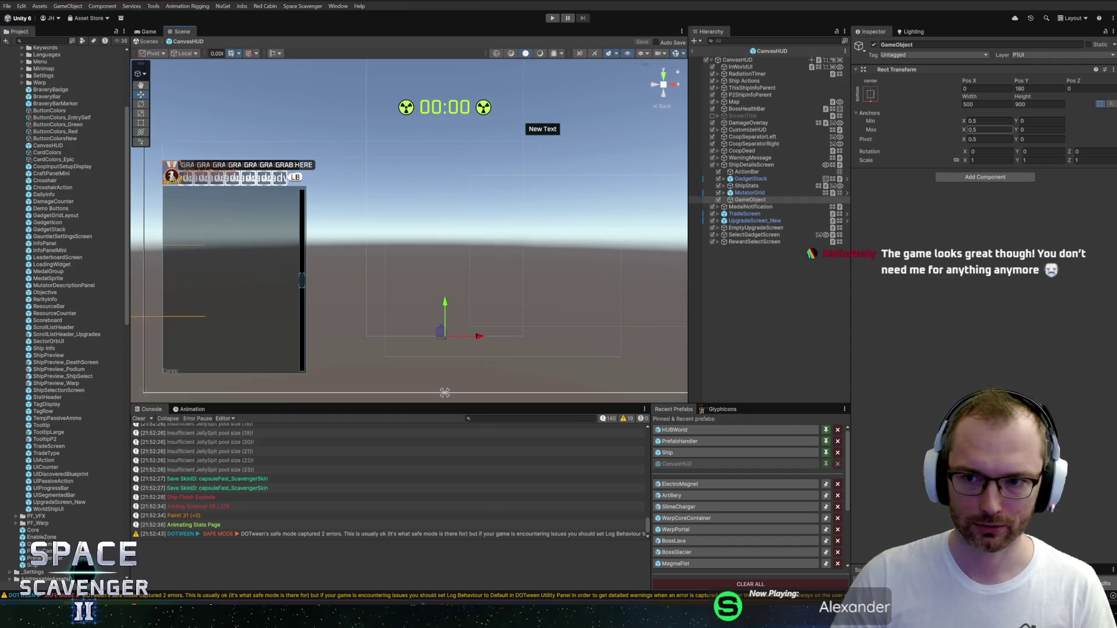
{"action": "left_click", "coordinate": [1025, 100]}
{"action": "left_click_drag", "start_coordinate": [1025, 99], "coordinate": [877, 99]}
{"action": "type", "text": "700"}
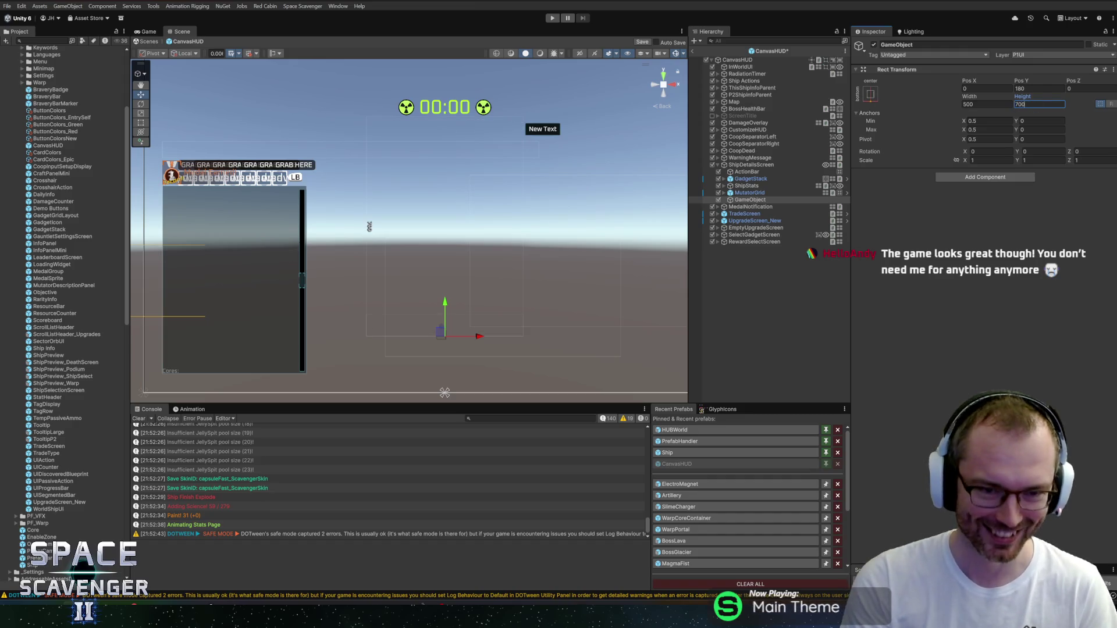
{"action": "scroll", "coordinate": [547, 197], "scroll_direction": "up", "scroll_amount": 1}
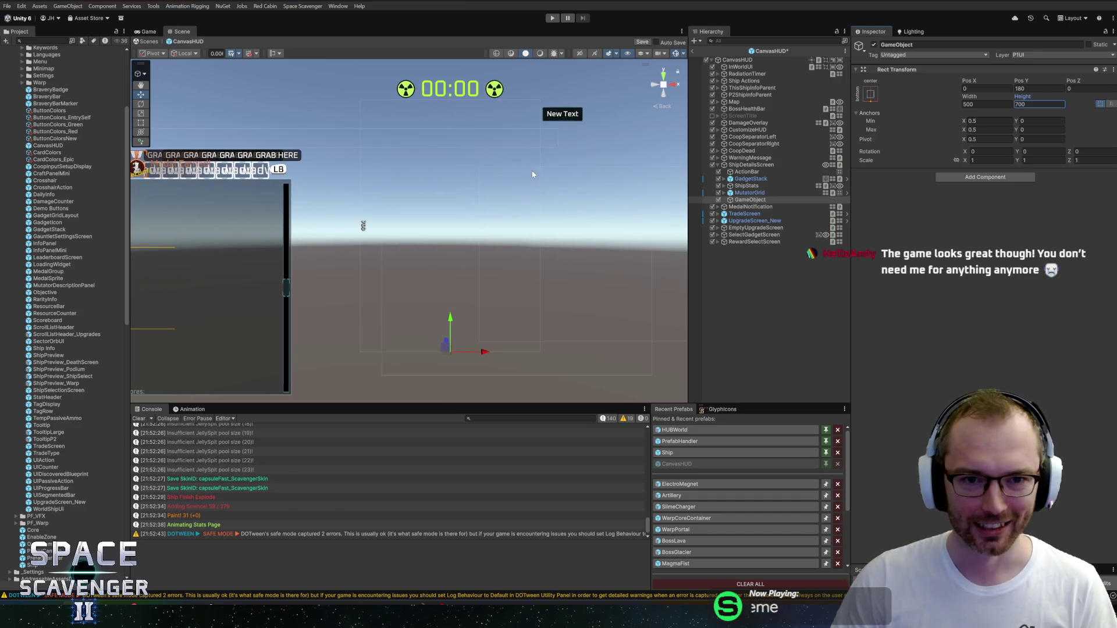
{"action": "scroll", "coordinate": [533, 174], "scroll_direction": "down", "scroll_amount": 2}
{"action": "scroll", "coordinate": [536, 165], "scroll_direction": "down", "scroll_amount": 2}
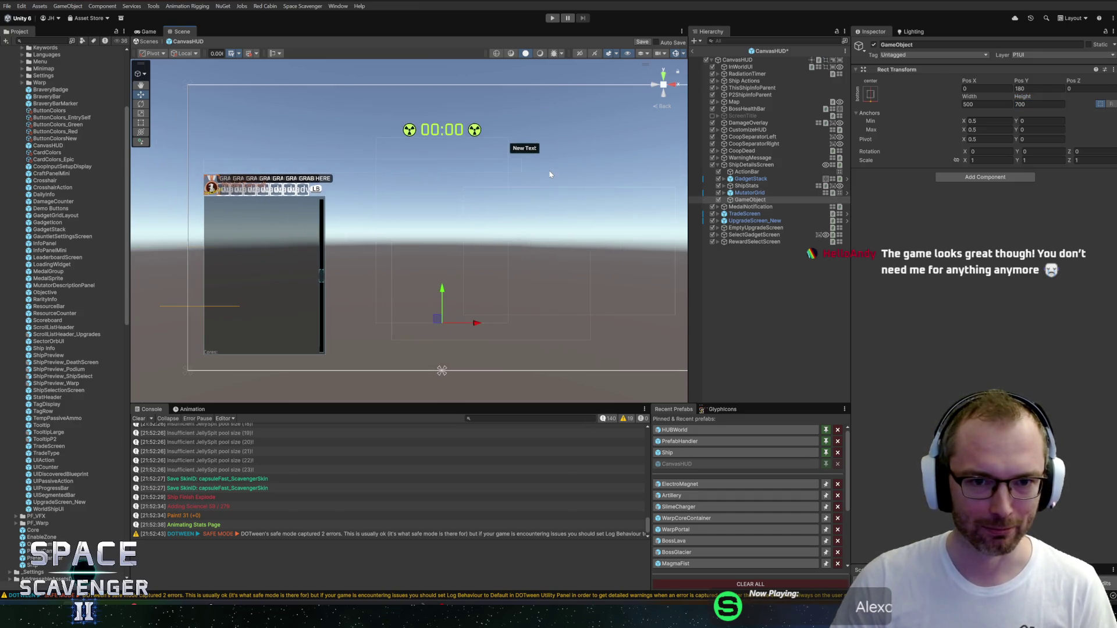
{"action": "key", "text": "ctrl+s"}
Step: Rename the new GameObject to SectoMap2D
{"action": "mouse_move", "coordinate": [454, 172]}
{"action": "left_mouse_down"}
{"action": "mouse_move", "coordinate": [454, 187]}
{"action": "mouse_move", "coordinate": [469, 187]}
{"action": "mouse_move", "coordinate": [459, 175]}
{"action": "mouse_move", "coordinate": [479, 197]}
{"action": "left_mouse_up"}
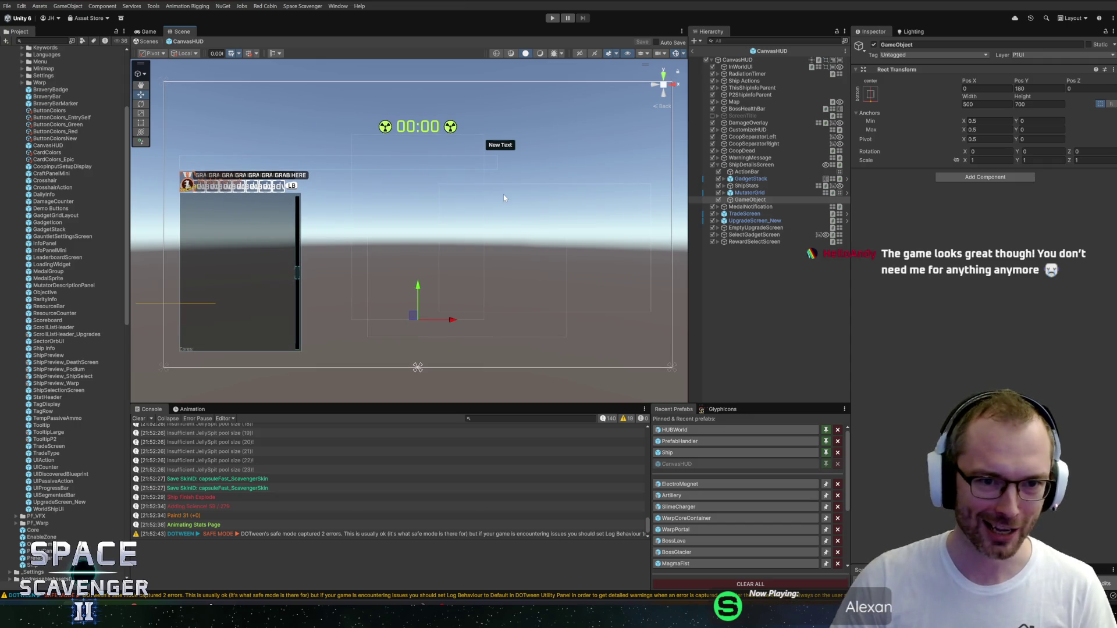
{"action": "scroll", "coordinate": [504, 199], "scroll_direction": "up", "scroll_amount": 3}
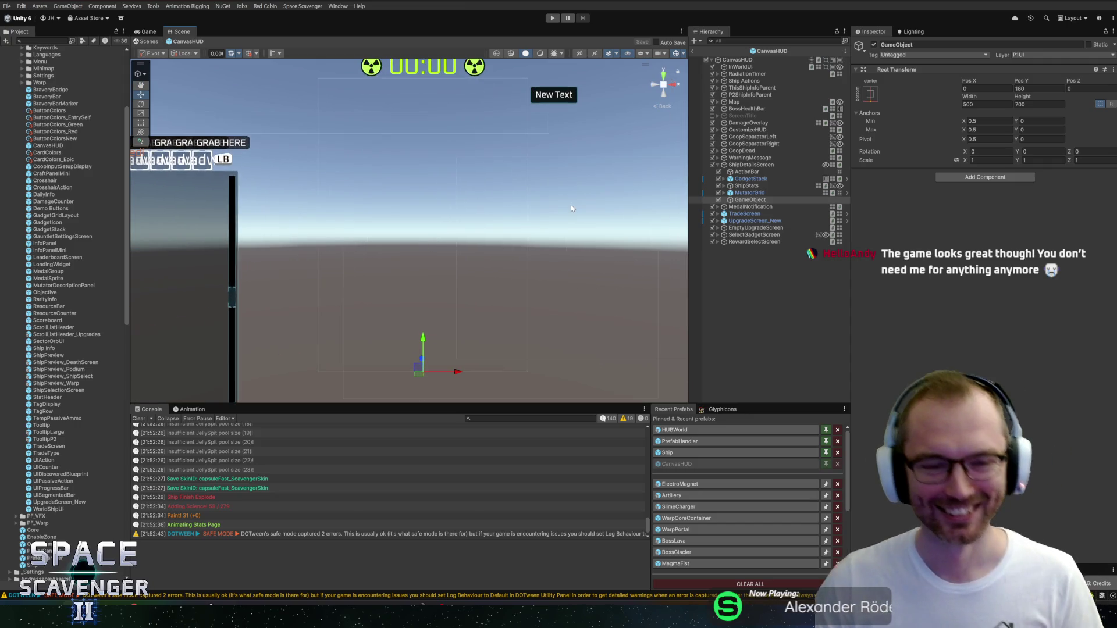
{"action": "scroll", "coordinate": [571, 205], "scroll_direction": "down", "scroll_amount": 2}
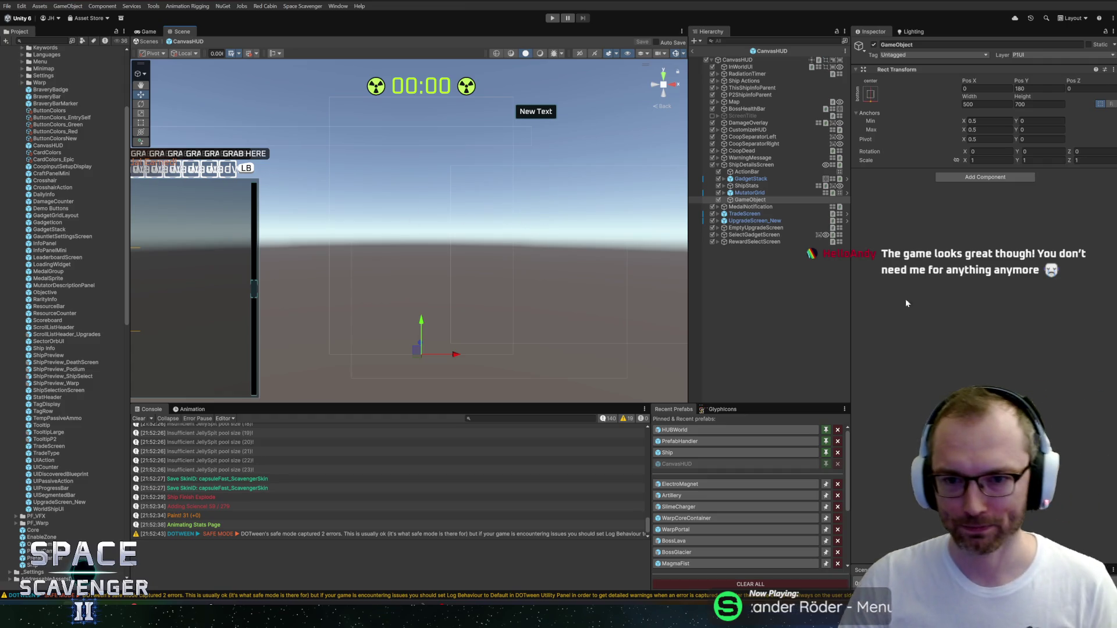
{"action": "left_click", "coordinate": [750, 199]}
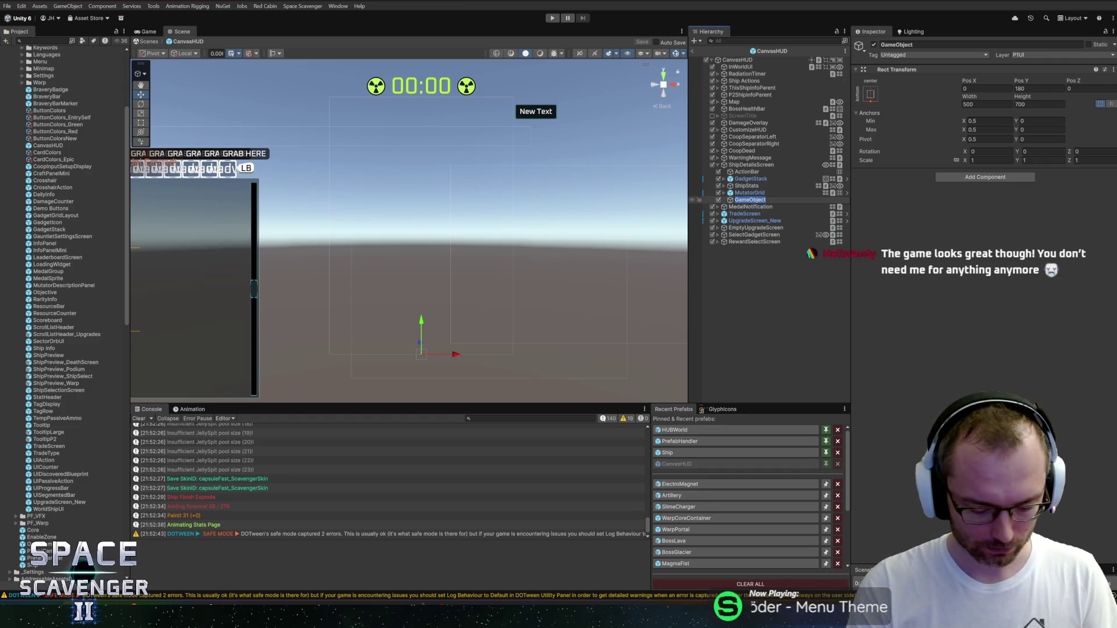
{"action": "type", "text": "Sec"}
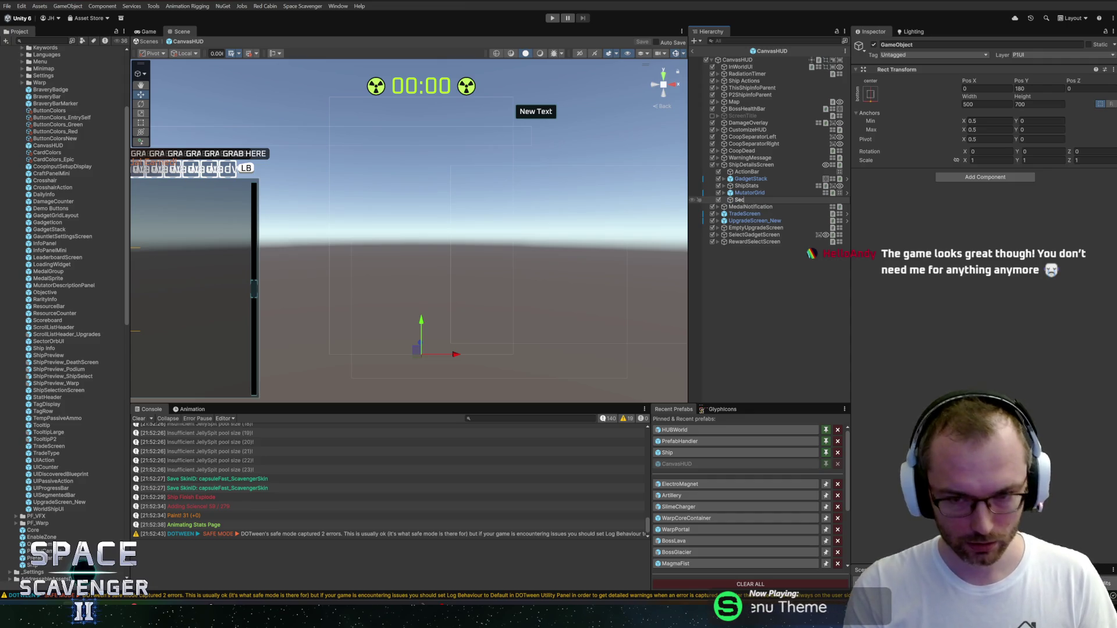
{"action": "type", "text": "toMap2D"}
{"action": "key", "text": "Return"}
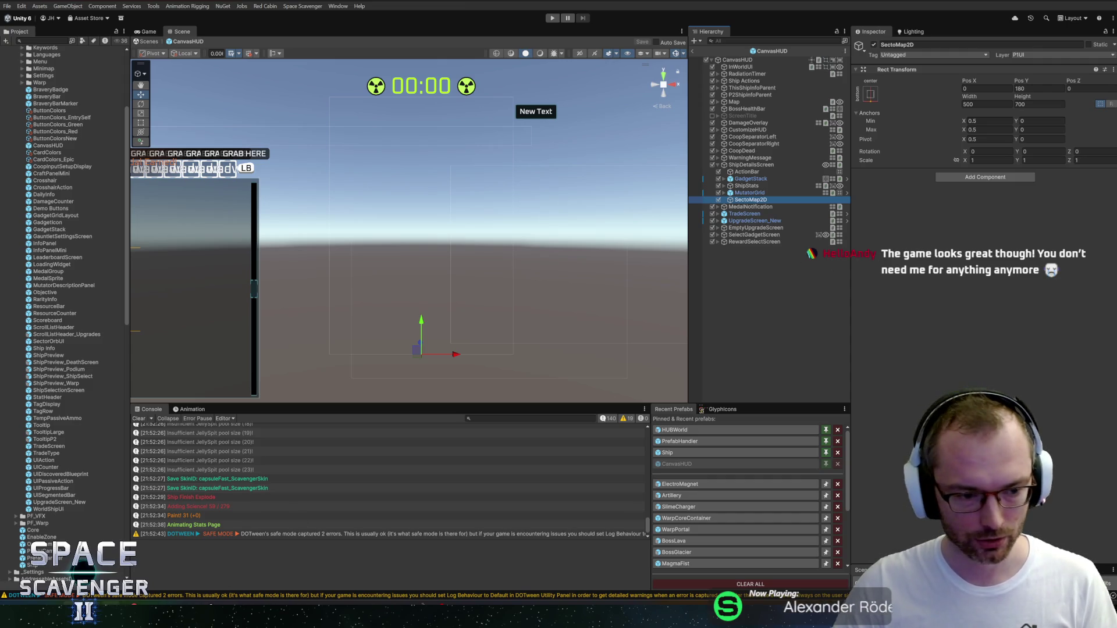
{"action": "key", "text": "alt+Tab"}
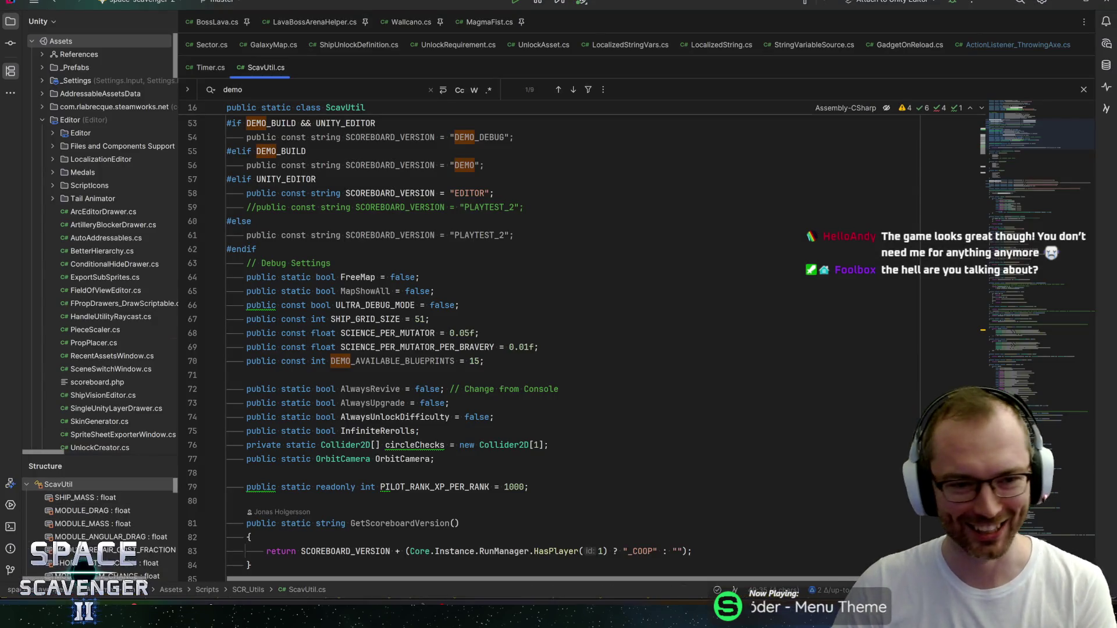
Step: Close the 'demo' search in ScavUtil.cs and look over the debug constants down to FreeMap
{"action": "left_click", "coordinate": [429, 319]}
{"action": "key", "text": "Escape"}
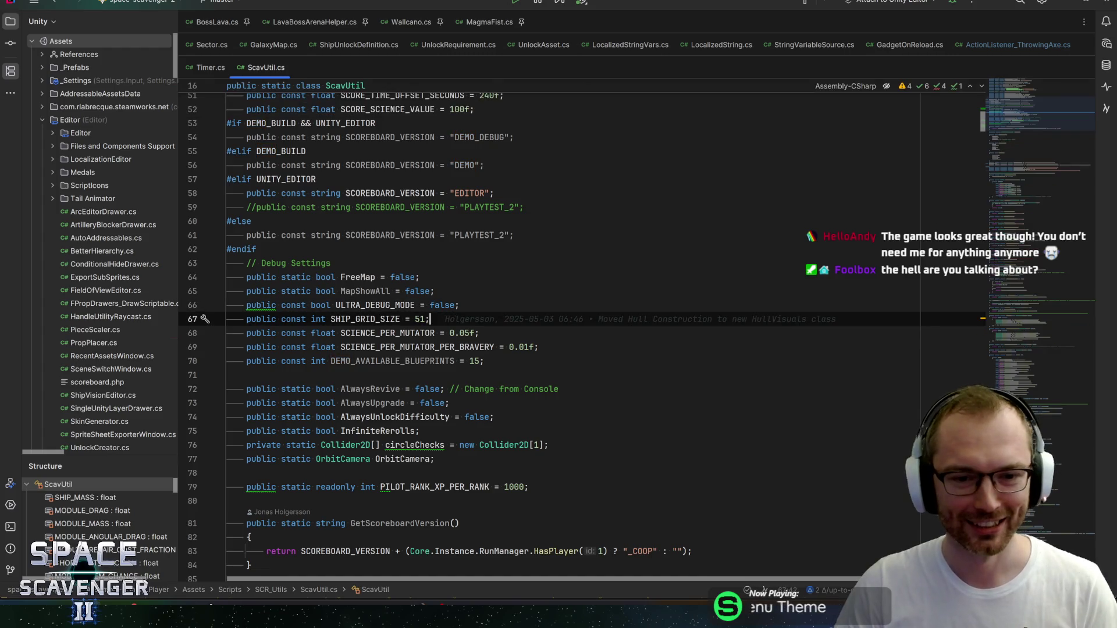
{"action": "scroll", "coordinate": [1033, 120], "scroll_direction": "down", "scroll_amount": 2}
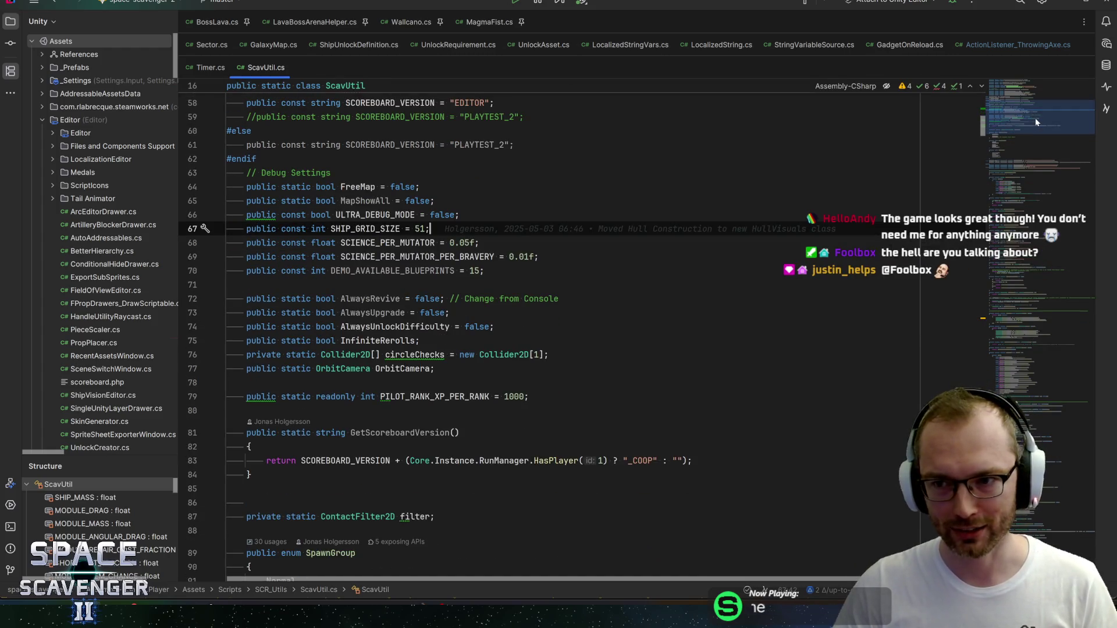
{"action": "scroll", "coordinate": [1037, 120], "scroll_direction": "up", "scroll_amount": 1}
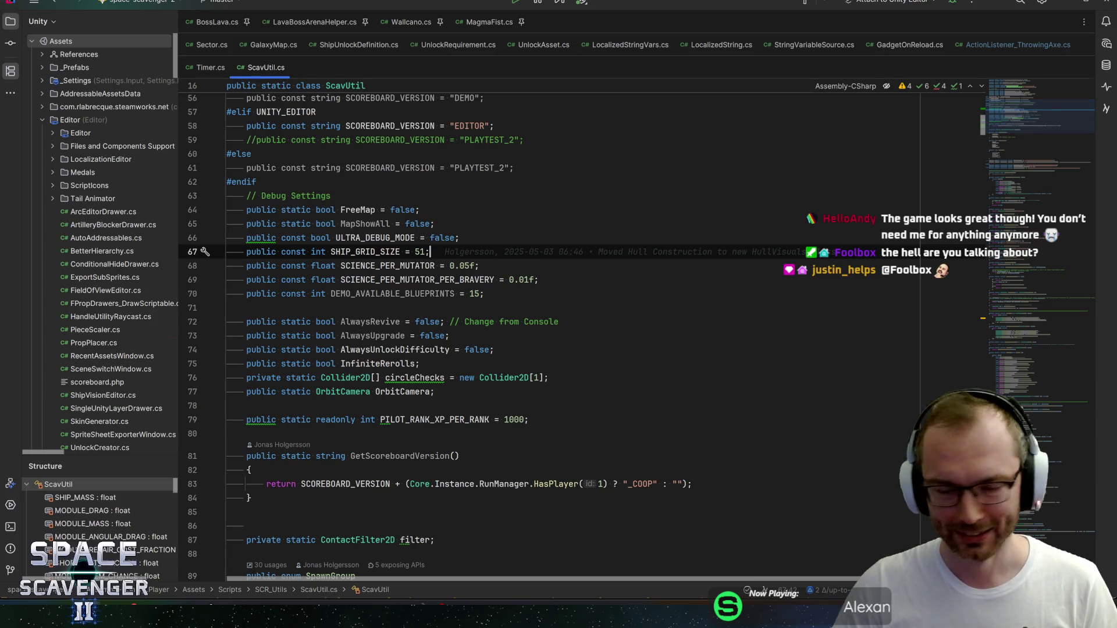
{"action": "key", "text": "Down"}
{"action": "key", "text": "Down"}
{"action": "key", "text": "Down"}
{"action": "key", "text": "Up"}
{"action": "key", "text": "Up"}
{"action": "key", "text": "Up"}
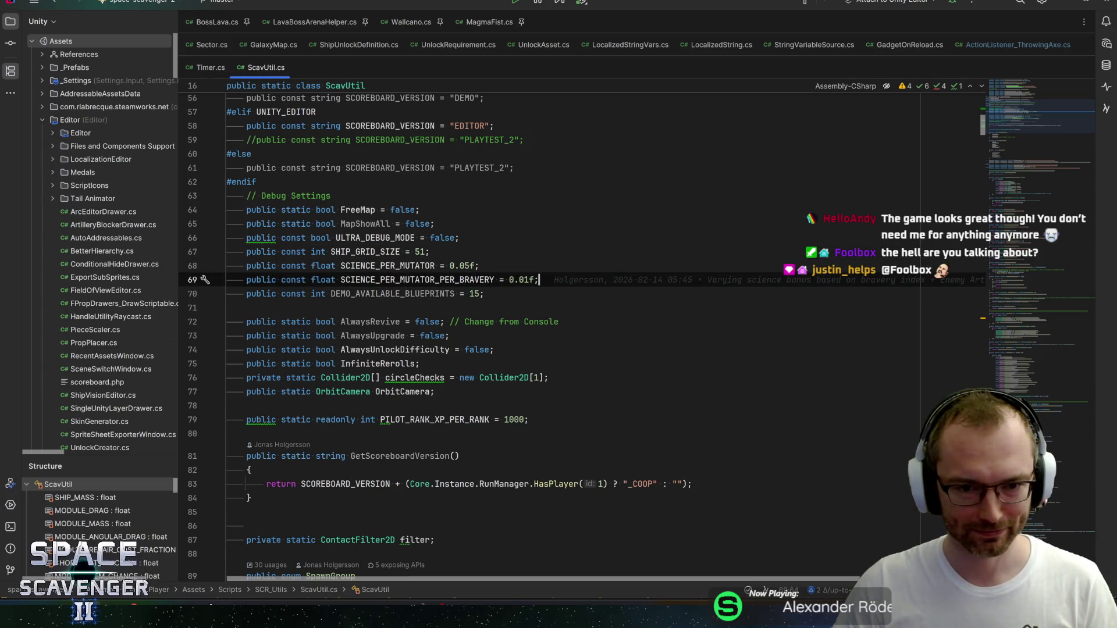
{"action": "key", "text": "Down"}
{"action": "key", "text": "Up"}
{"action": "key", "text": "Up"}
{"action": "key", "text": "Up"}
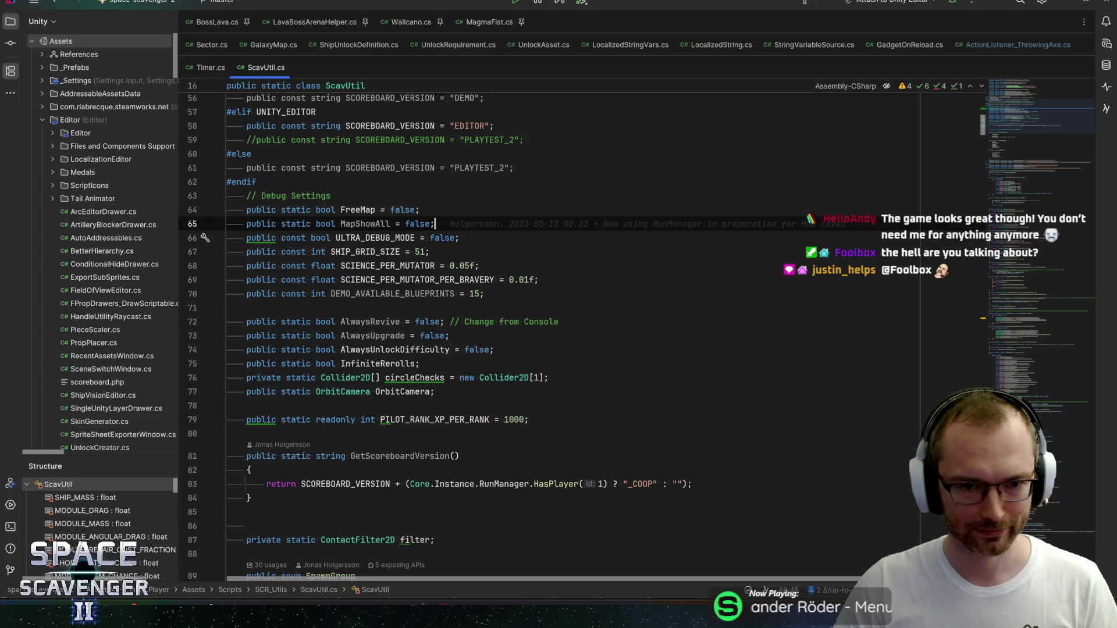
{"action": "scroll", "coordinate": [43, 119], "scroll_direction": "down", "scroll_amount": 1}
Step: Collapse the Editor folder and expand Assets > Scripts > SCR_UI in the project tree
{"action": "left_click", "coordinate": [42, 112]}
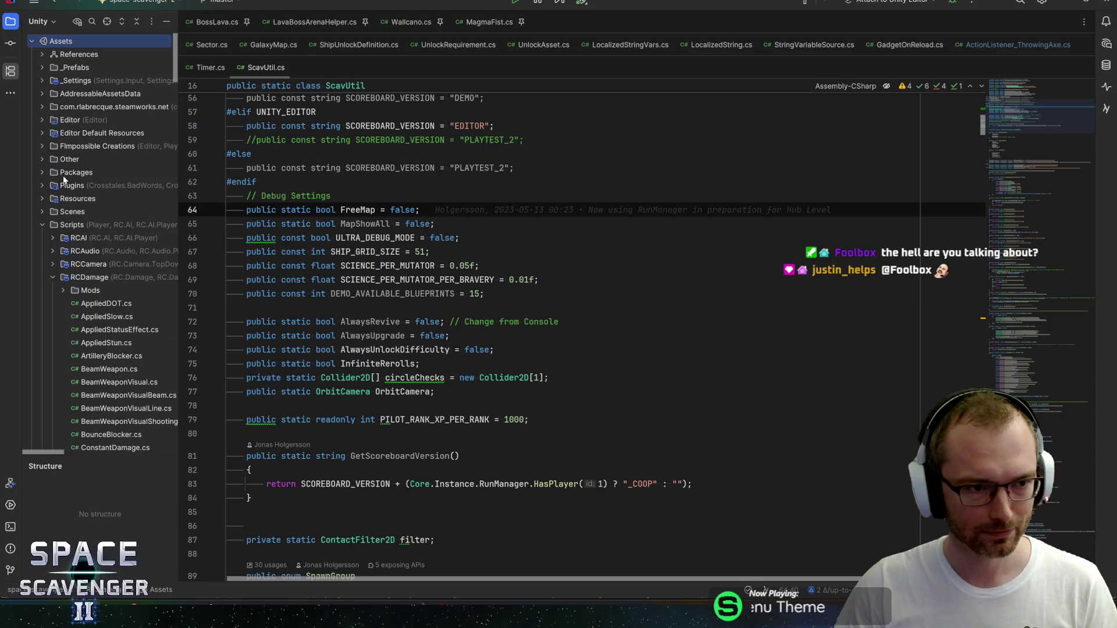
{"action": "scroll", "coordinate": [41, 232], "scroll_direction": "down", "scroll_amount": 1}
{"action": "scroll", "coordinate": [52, 198], "scroll_direction": "down", "scroll_amount": 3}
{"action": "scroll", "coordinate": [49, 232], "scroll_direction": "up", "scroll_amount": 5}
{"action": "left_click", "coordinate": [40, 222]}
{"action": "left_click", "coordinate": [39, 223]}
{"action": "scroll", "coordinate": [50, 280], "scroll_direction": "down", "scroll_amount": 10}
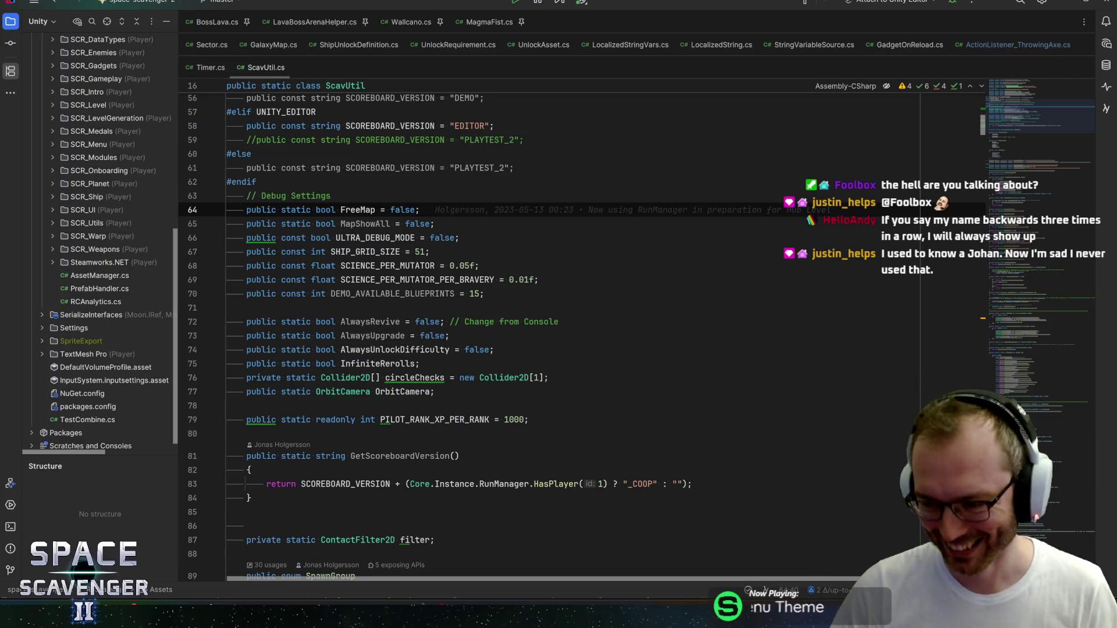
{"action": "mouse_move", "coordinate": [384, 294]}
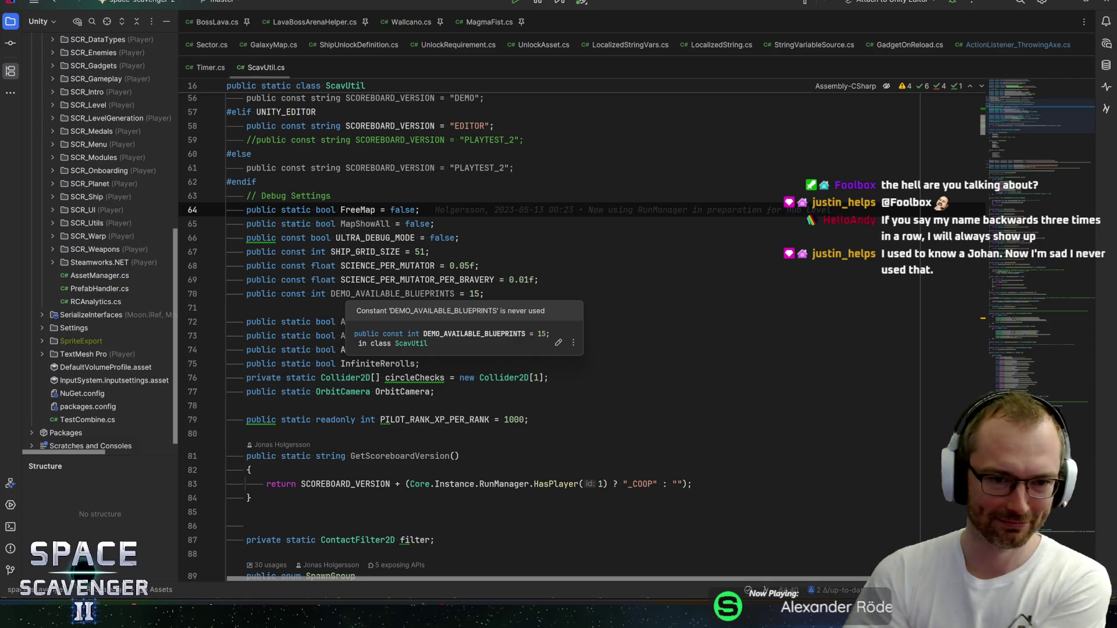
{"action": "scroll", "coordinate": [147, 215], "scroll_direction": "up", "scroll_amount": 3}
{"action": "left_click", "coordinate": [52, 289]}
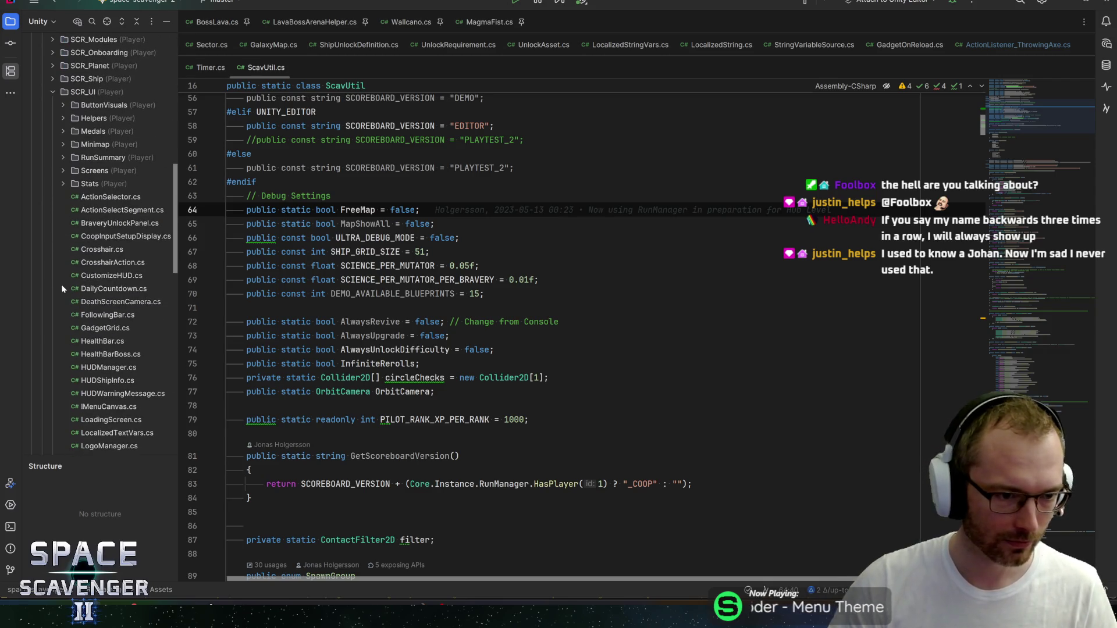
Step: Peek into the Minimap folder under SCR_UI and collapse it again
{"action": "scroll", "coordinate": [61, 285], "scroll_direction": "up", "scroll_amount": 3}
{"action": "left_click", "coordinate": [63, 223]}
{"action": "left_click", "coordinate": [63, 225]}
{"action": "left_click", "coordinate": [62, 225]}
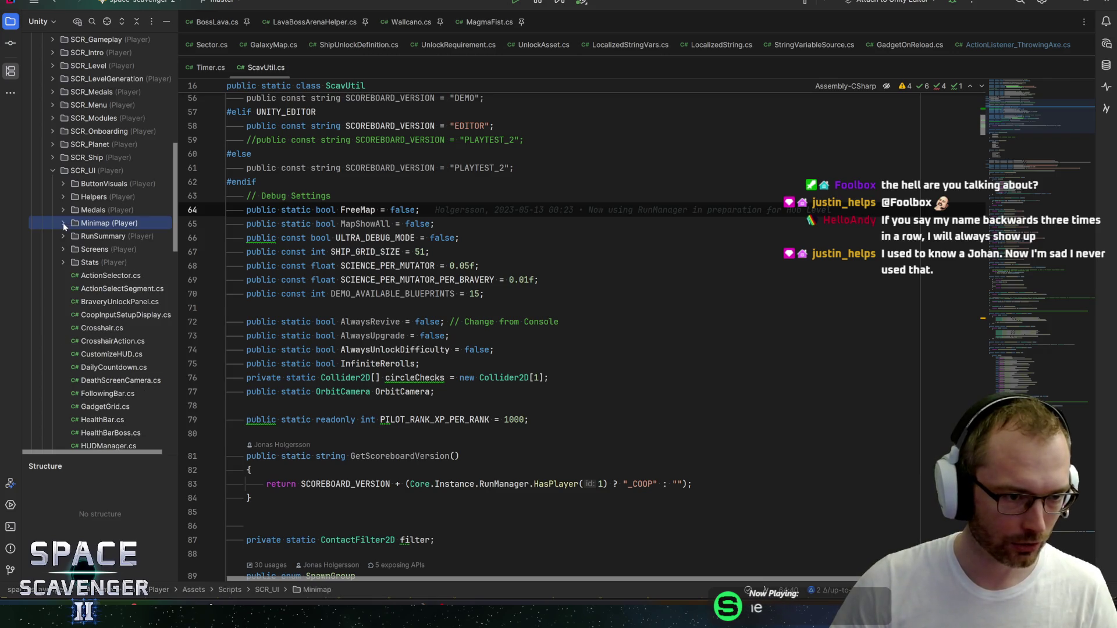
{"action": "left_click", "coordinate": [63, 224]}
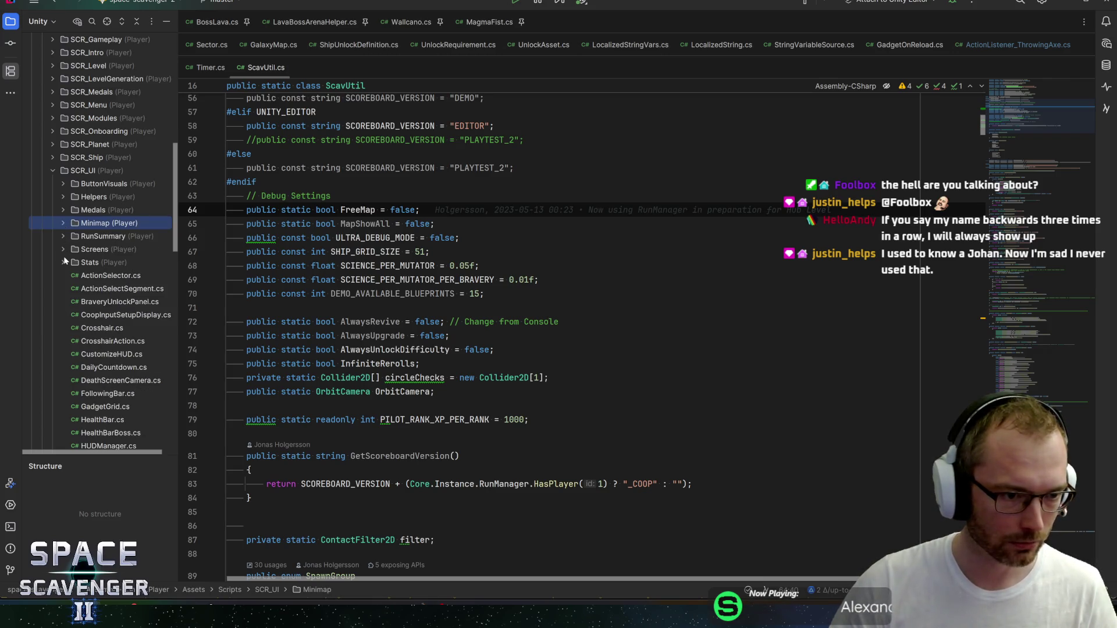
Step: Add a new directory named SectorMap2D inside SCR_UI
{"action": "left_click", "coordinate": [76, 172]}
{"action": "right_click", "coordinate": [75, 172]}
{"action": "mouse_move", "coordinate": [105, 180]}
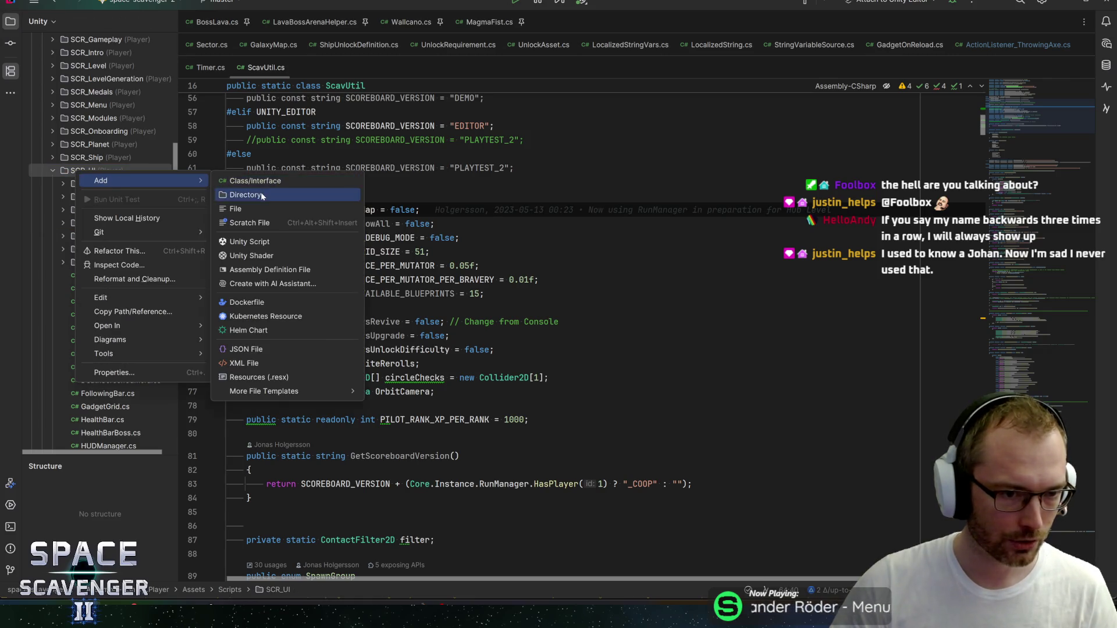
{"action": "left_click", "coordinate": [261, 195]}
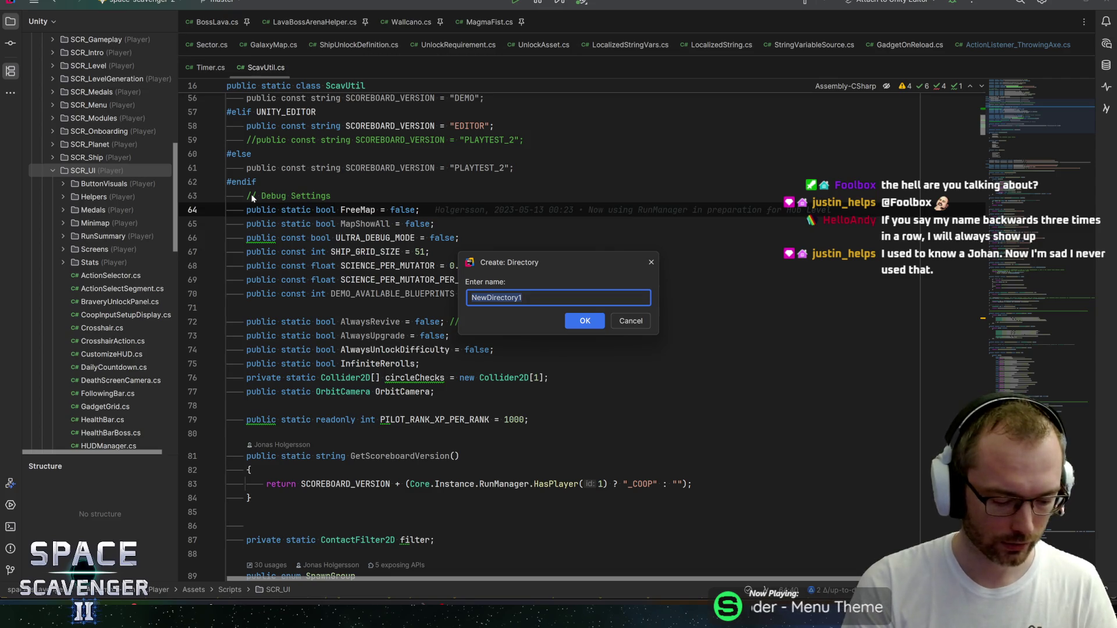
{"action": "type", "text": "Sector"}
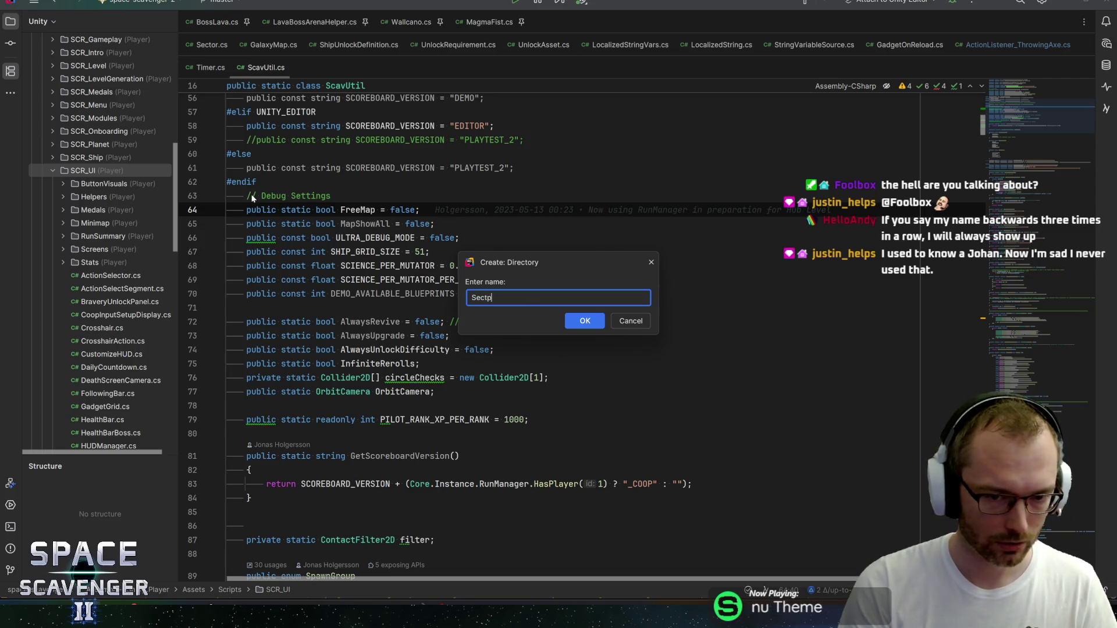
{"action": "type", "text": "Map2"}
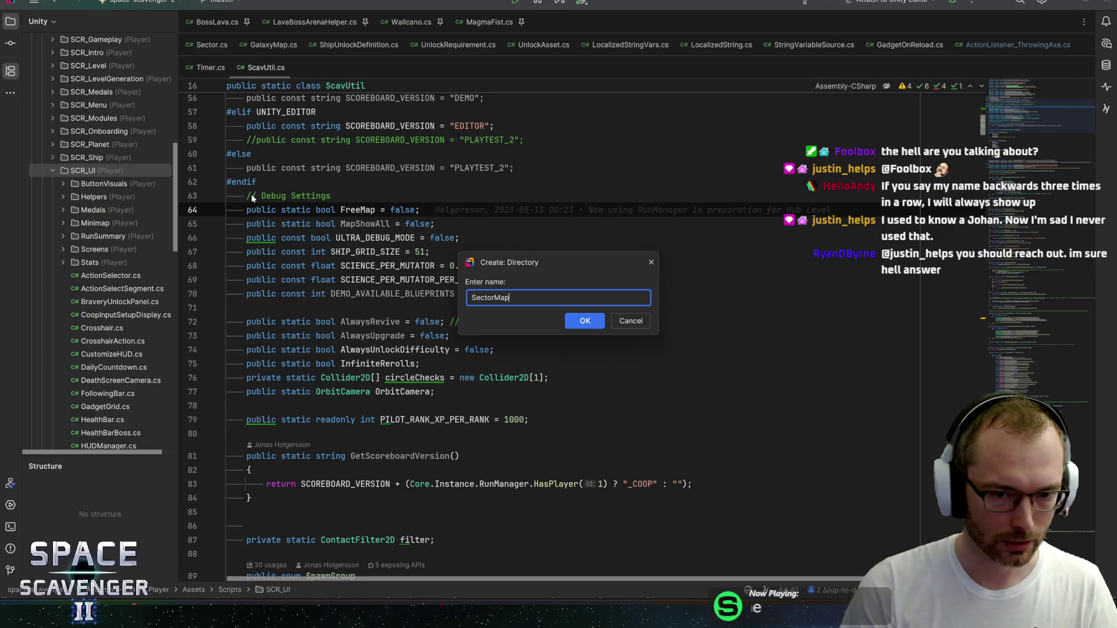
{"action": "type", "text": "D"}
{"action": "key", "text": "Return"}
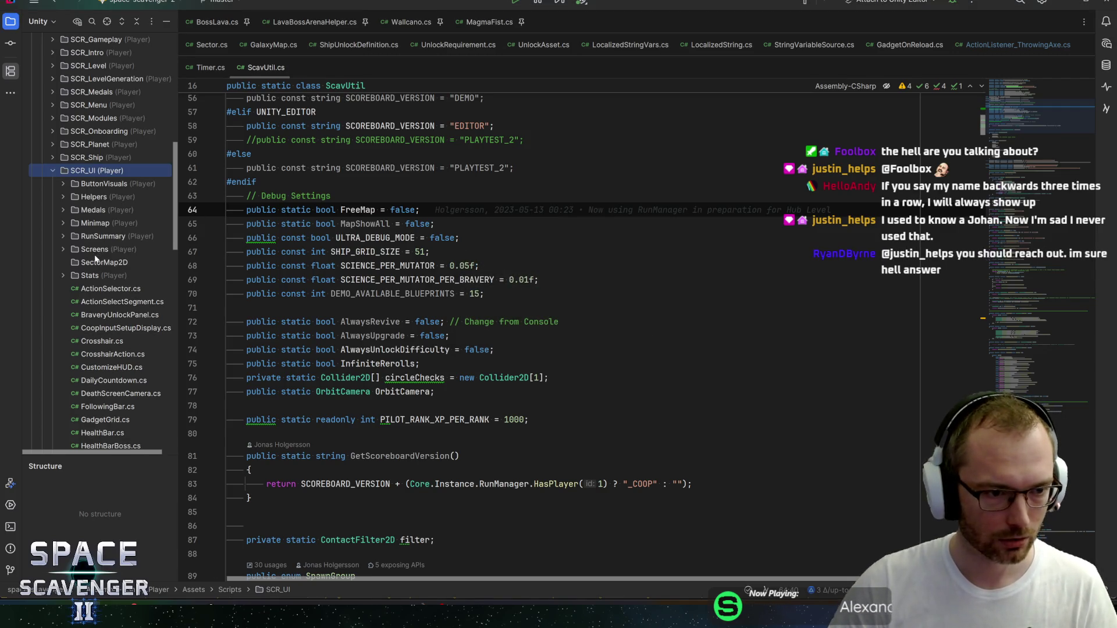
Step: Add a Unity script named SectorMap2D inside the SectorMap2D folder
{"action": "left_click", "coordinate": [96, 260]}
{"action": "right_click", "coordinate": [96, 260]}
{"action": "key", "text": "Escape"}
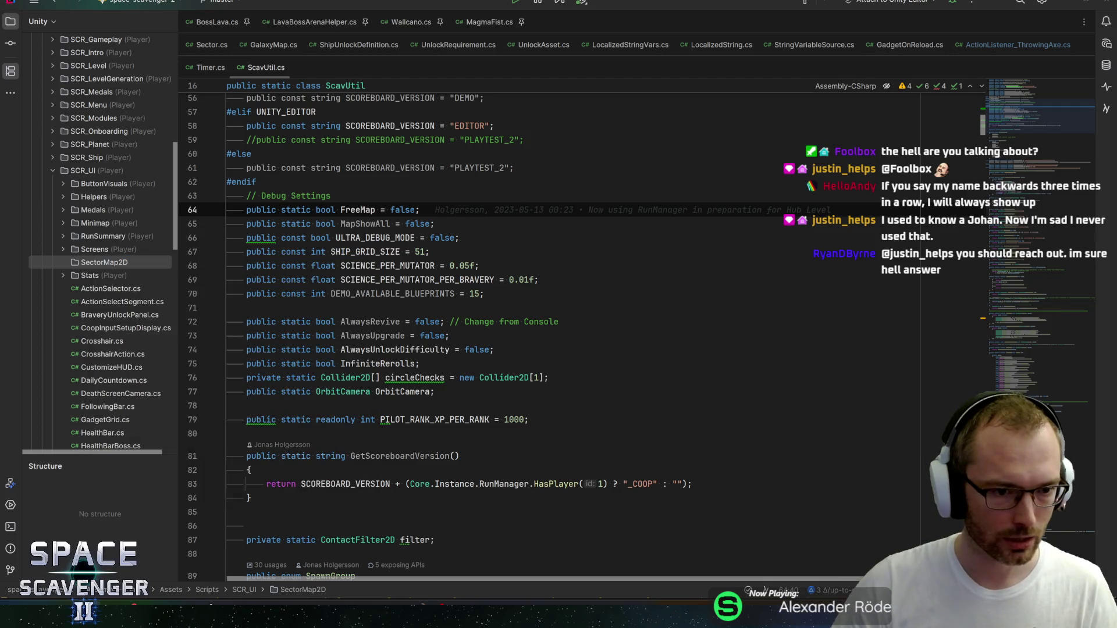
{"action": "key", "text": "alt+Insert"}
{"action": "type", "text": "SectorMap2D"}
{"action": "key", "text": "Return"}
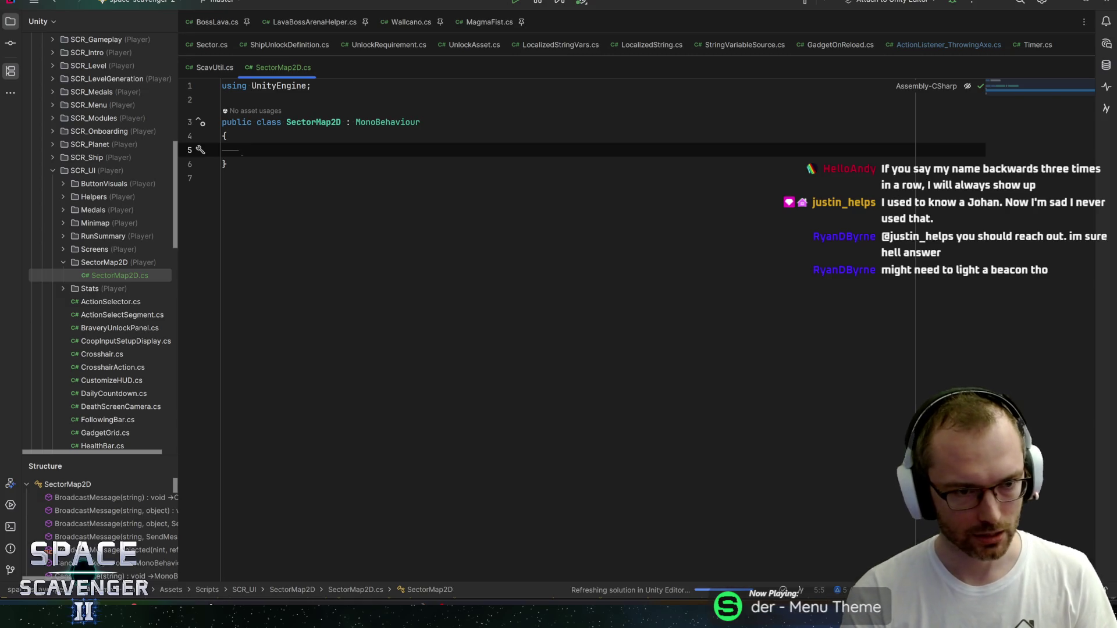
Step: Write a public void CreateMap(Sector sector) method that calls sector.CreateMap()
{"action": "type", "text": "public voi"}
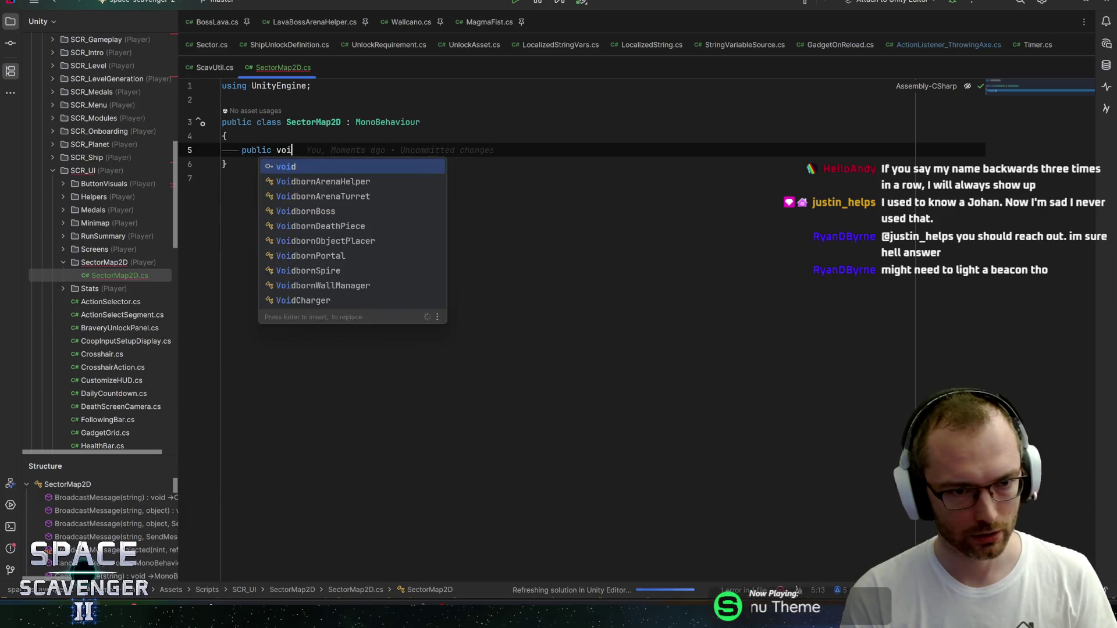
{"action": "type", "text": "d CreateMap"}
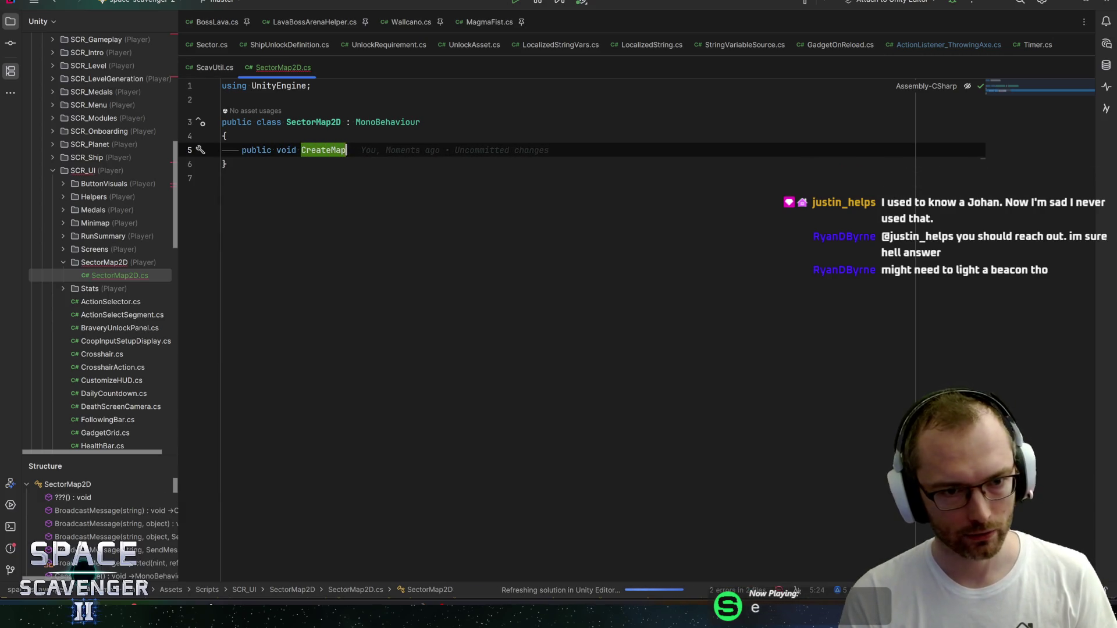
{"action": "type", "text": "(Sector se"}
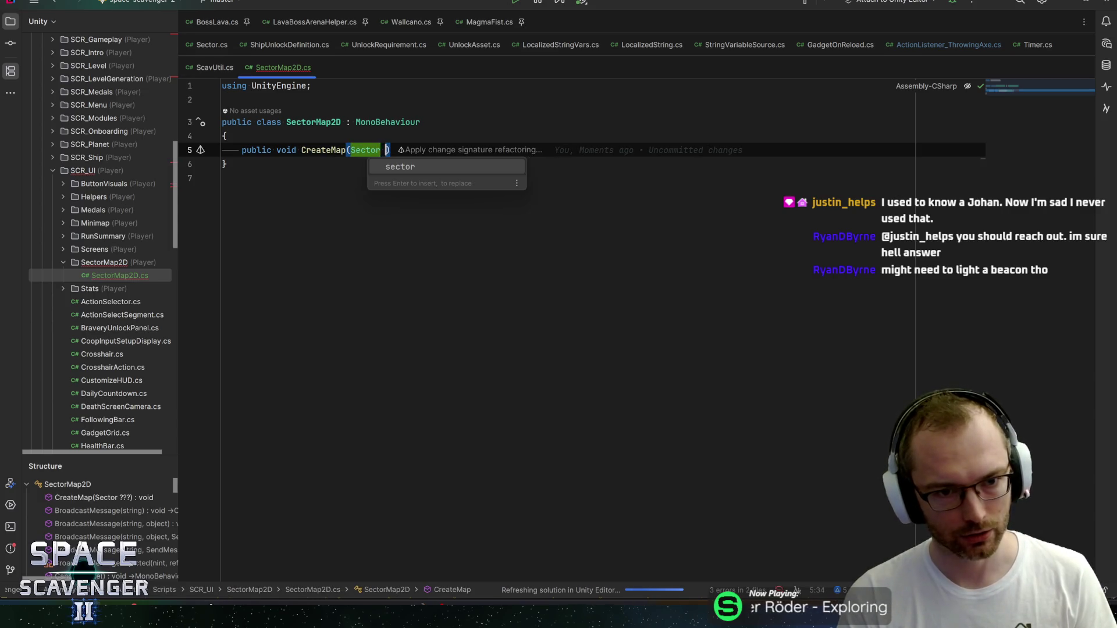
{"action": "type", "text": "ctor"}
{"action": "key", "text": "ctrl+shift+Return"}
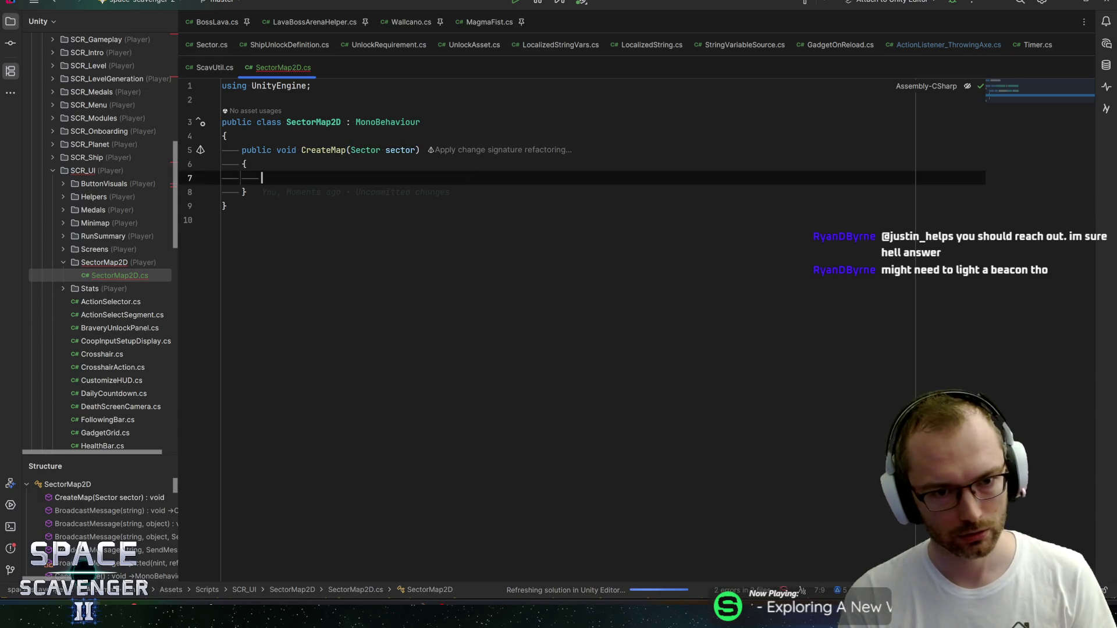
{"action": "type", "text": "sector.map"}
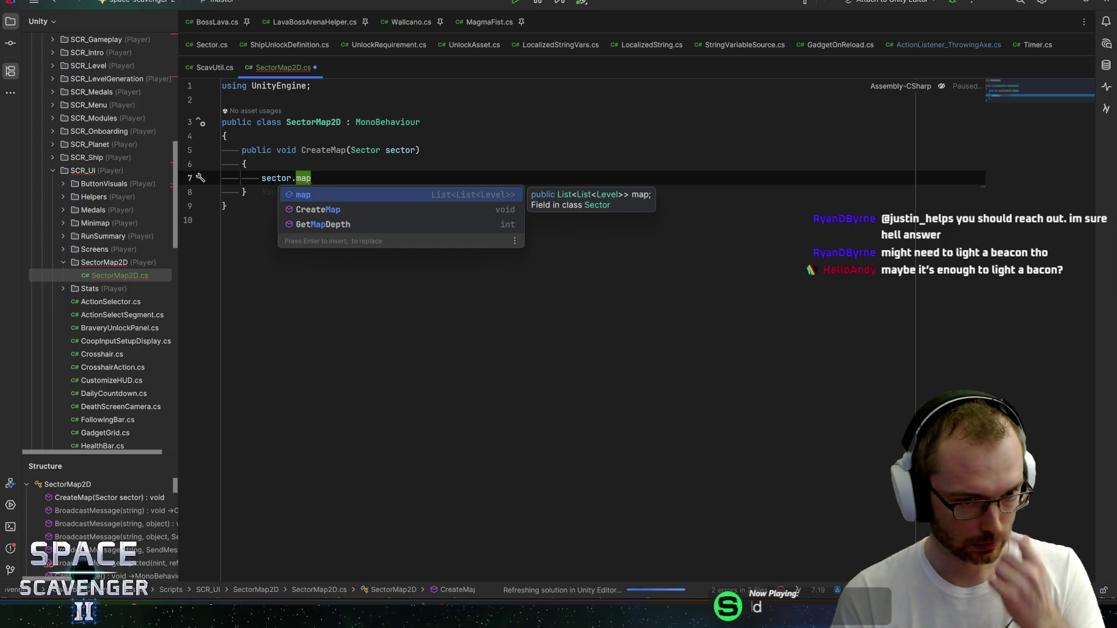
{"action": "key", "text": "Down"}
{"action": "key", "text": "Return"}
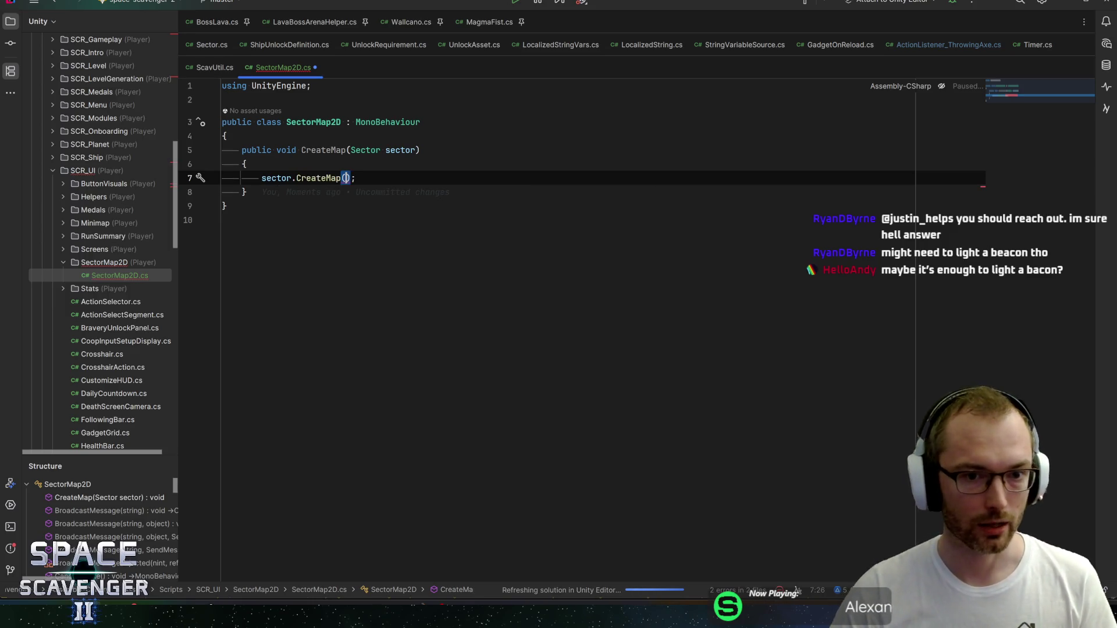
Step: Inspect Sector's CreateMap definition, then return and delete the sector.CreateMap() statement
{"action": "key", "text": "ctrl+b"}
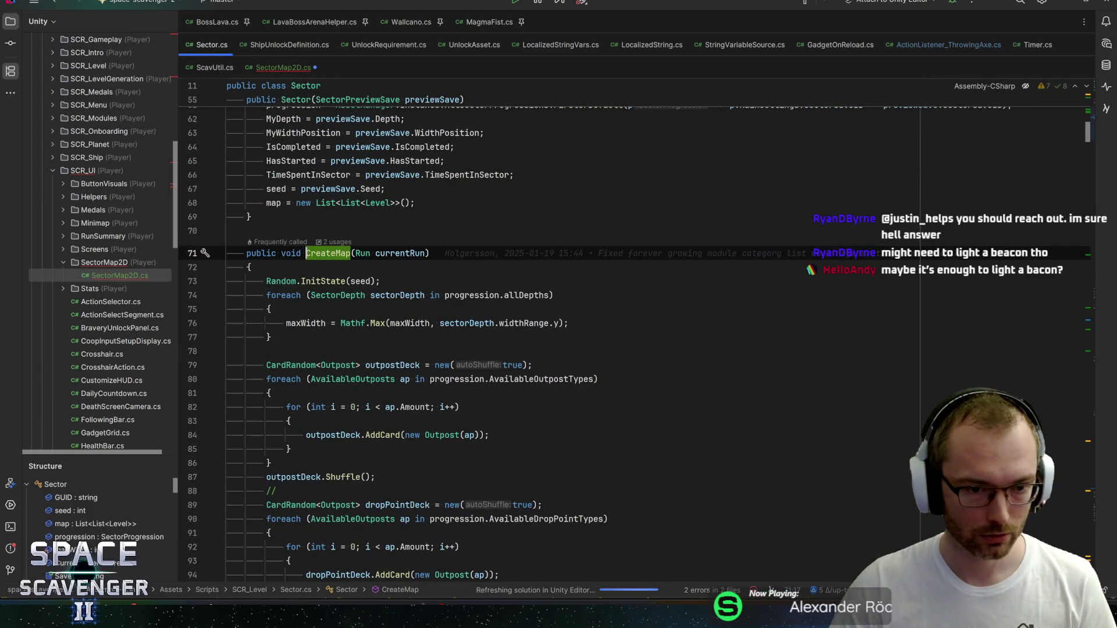
{"action": "scroll", "coordinate": [634, 343], "scroll_direction": "down", "scroll_amount": 10}
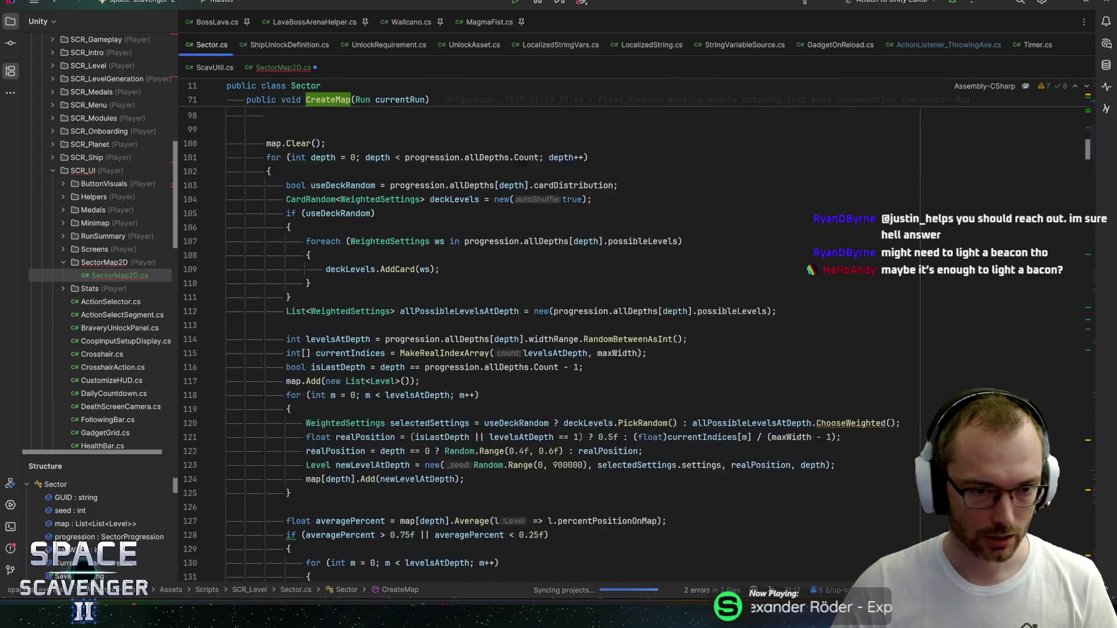
{"action": "scroll", "coordinate": [419, 198], "scroll_direction": "down", "scroll_amount": 6}
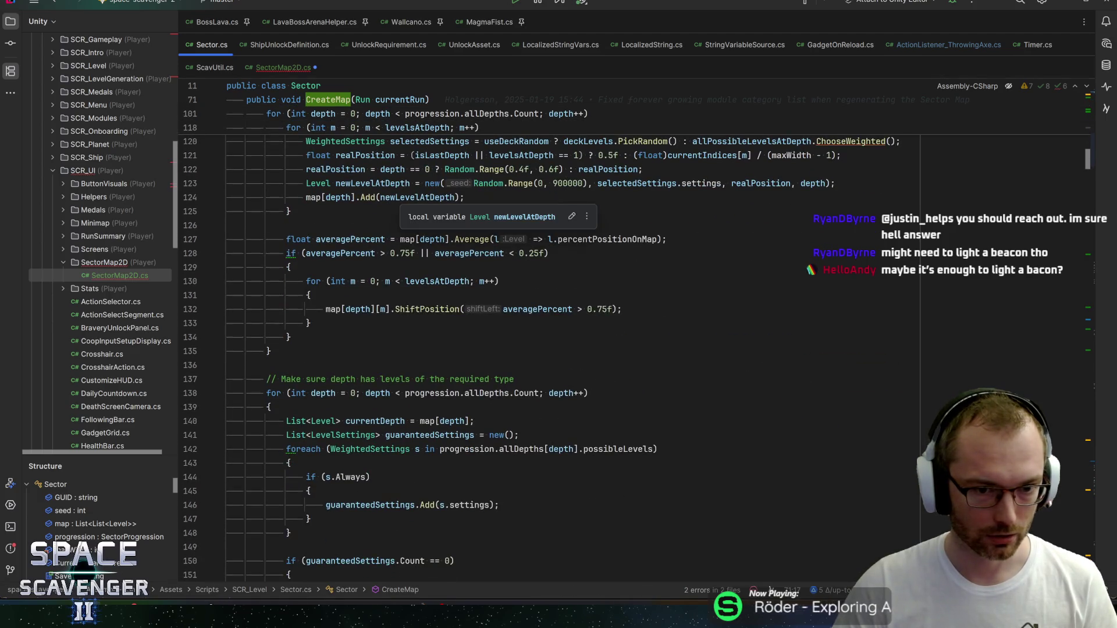
{"action": "scroll", "coordinate": [419, 198], "scroll_direction": "down", "scroll_amount": 5}
{"action": "scroll", "coordinate": [419, 198], "scroll_direction": "up", "scroll_amount": 10}
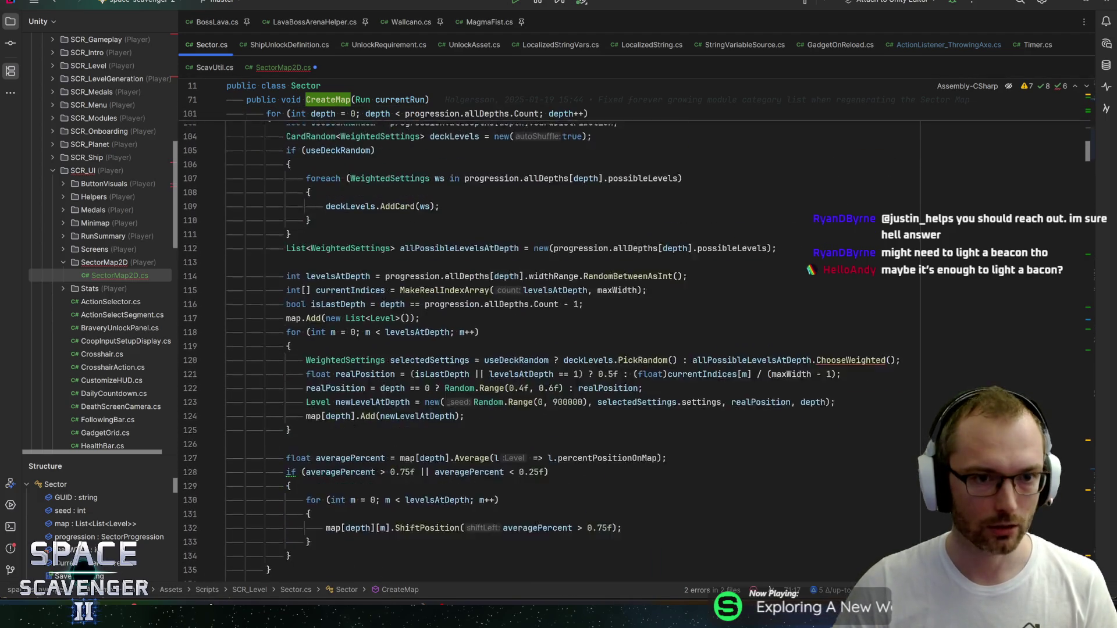
{"action": "scroll", "coordinate": [414, 533], "scroll_direction": "up", "scroll_amount": 2}
{"action": "scroll", "coordinate": [414, 533], "scroll_direction": "down", "scroll_amount": 3}
{"action": "key", "text": "ctrl+Tab"}
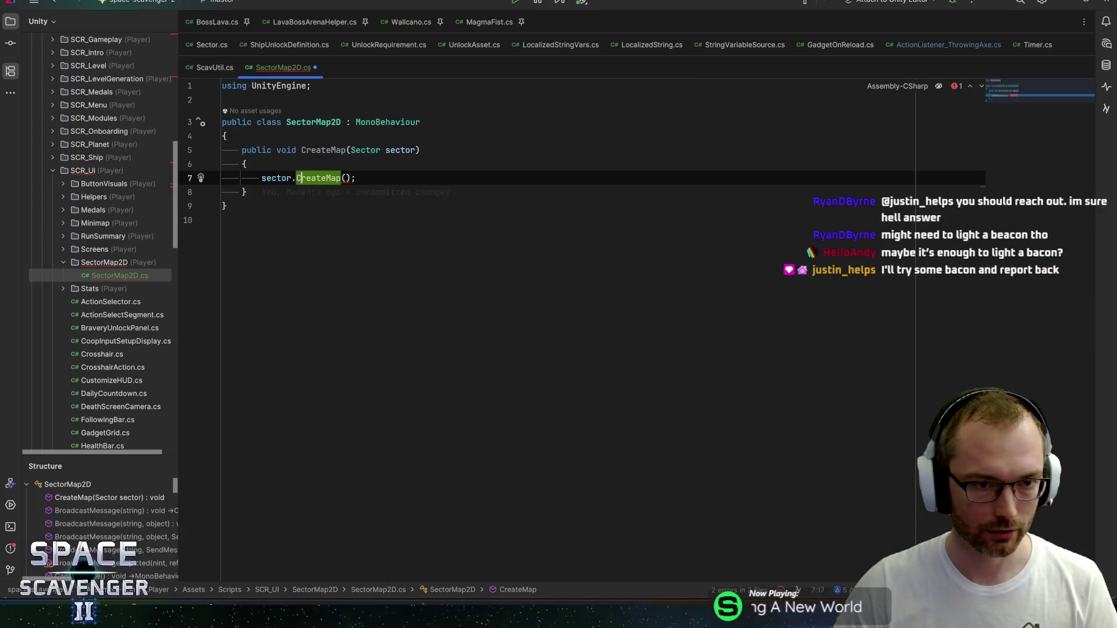
{"action": "key", "text": "ctrl+w"}
{"action": "key", "text": "ctrl+w"}
{"action": "key", "text": "ctrl+w"}
{"action": "key", "text": "BackSpace"}
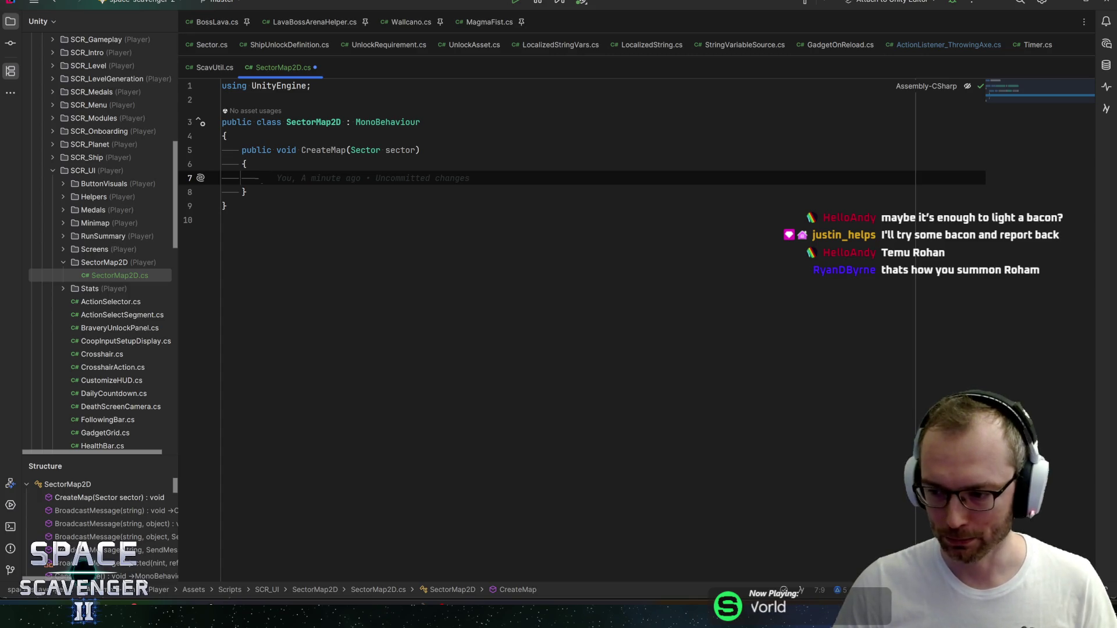
Step: Confirm no statements remain inside the CreateMap method body
{"action": "key", "text": "Up"}
{"action": "key", "text": "Down"}
{"action": "key", "text": "ctrl+w"}
{"action": "key", "text": "Escape"}
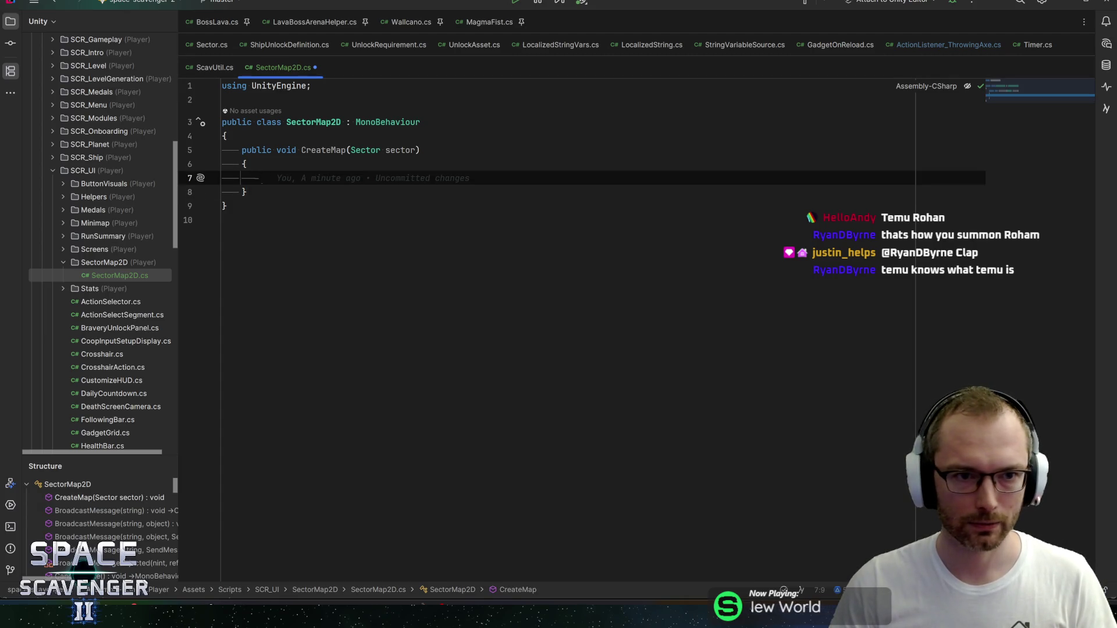
Step: Add a [SerializeField] private GameObject nodePrefab field above CreateMap
{"action": "left_click", "coordinate": [227, 136]}
{"action": "key", "text": "Return"}
{"action": "type", "text": "serial"}
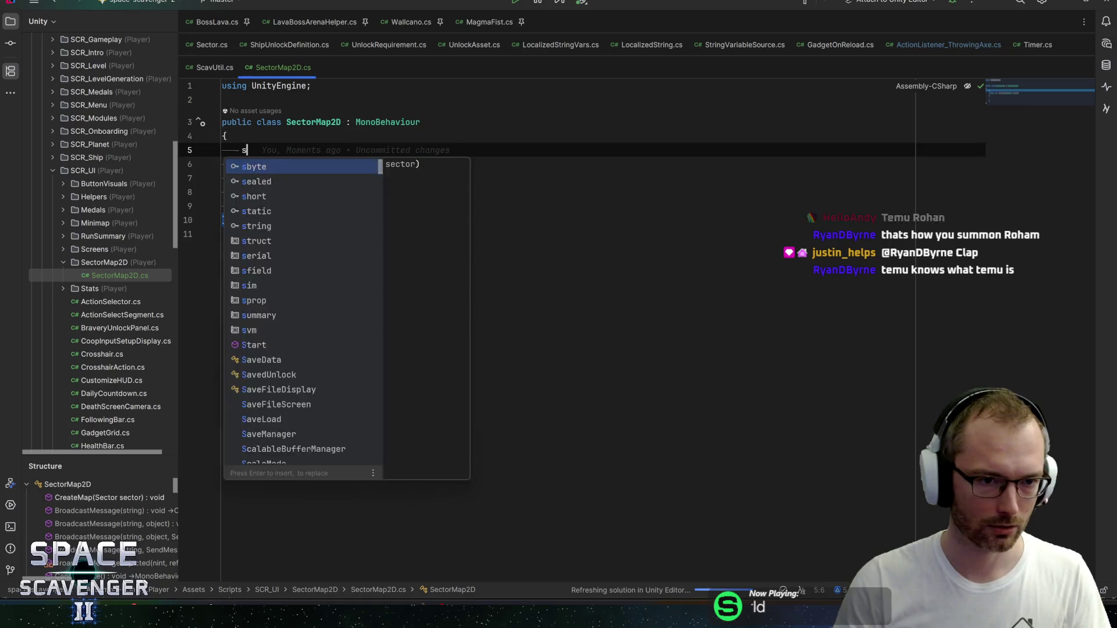
{"action": "key", "text": "Tab"}
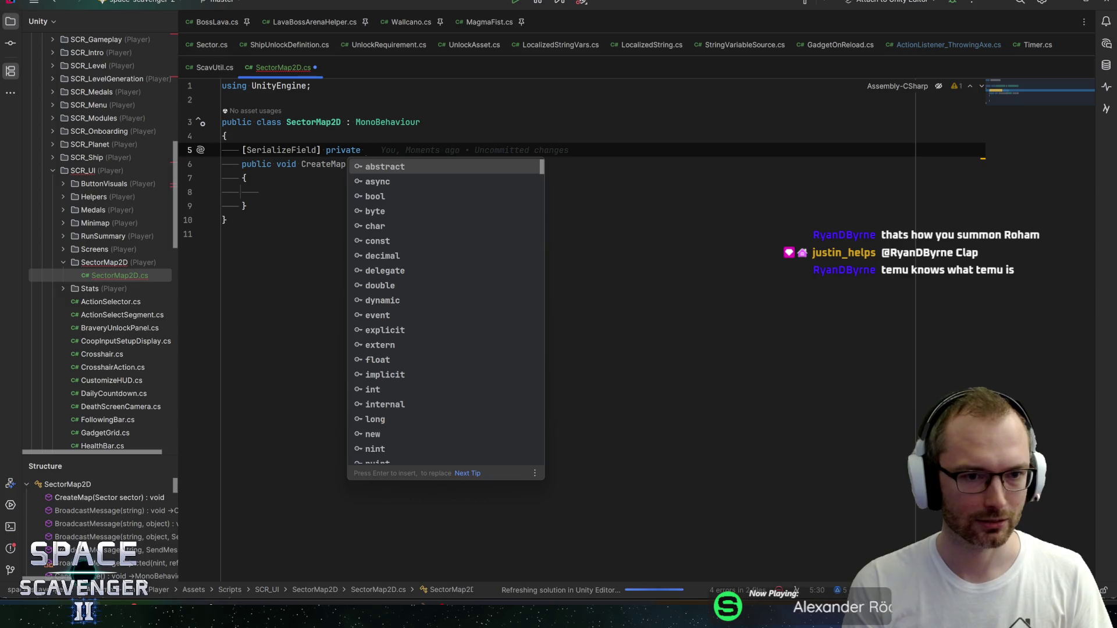
{"action": "key", "text": "Escape"}
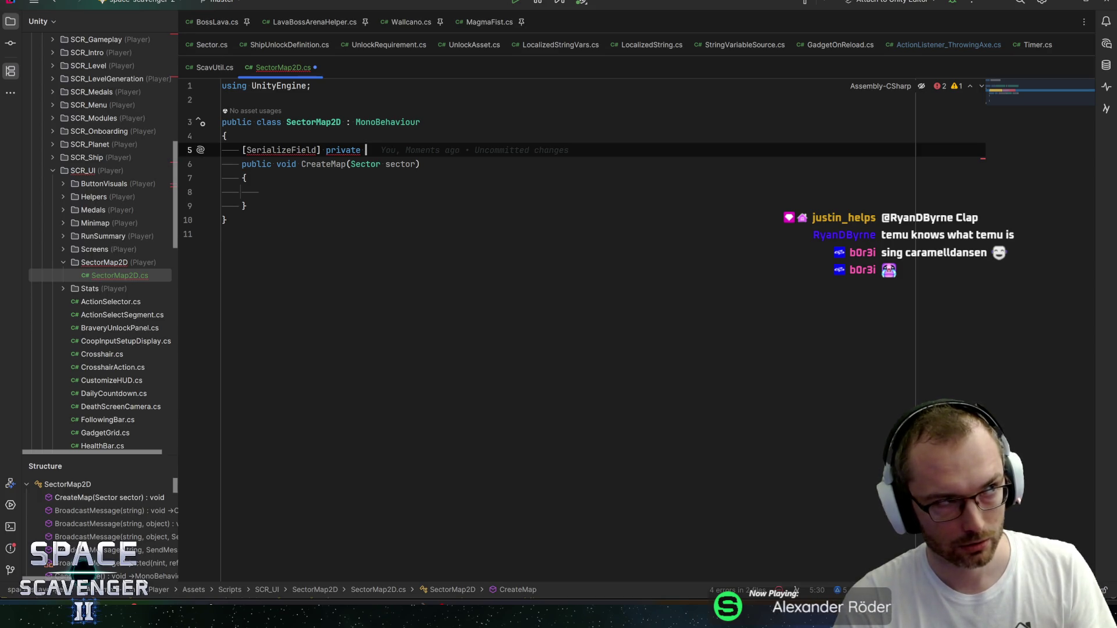
{"action": "type", "text": "GameObject"}
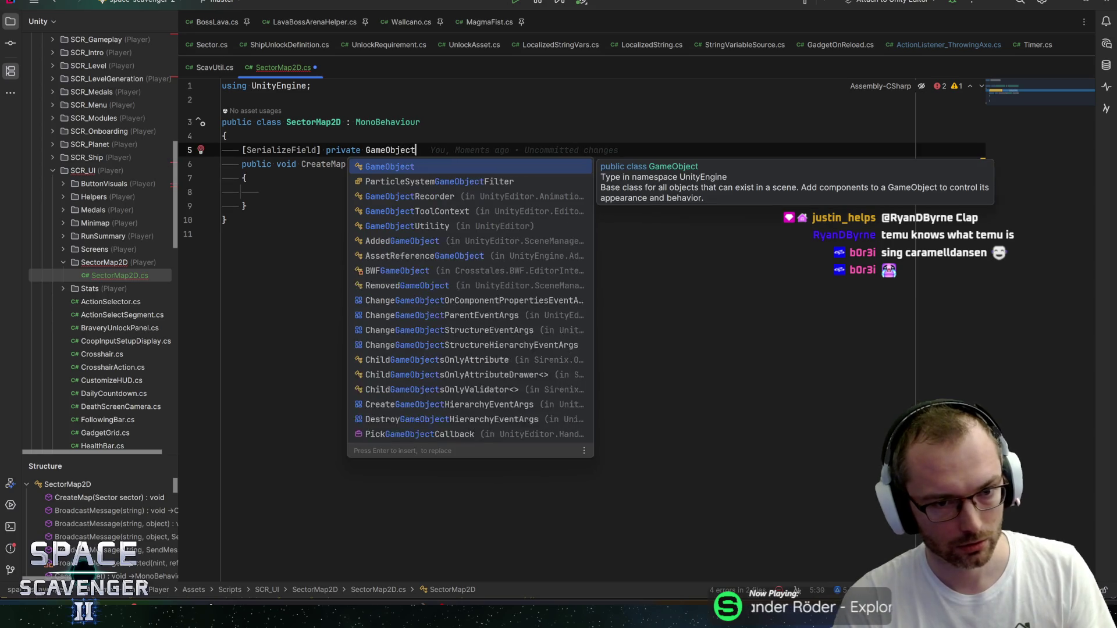
{"action": "type", "text": " nodePrefab;"}
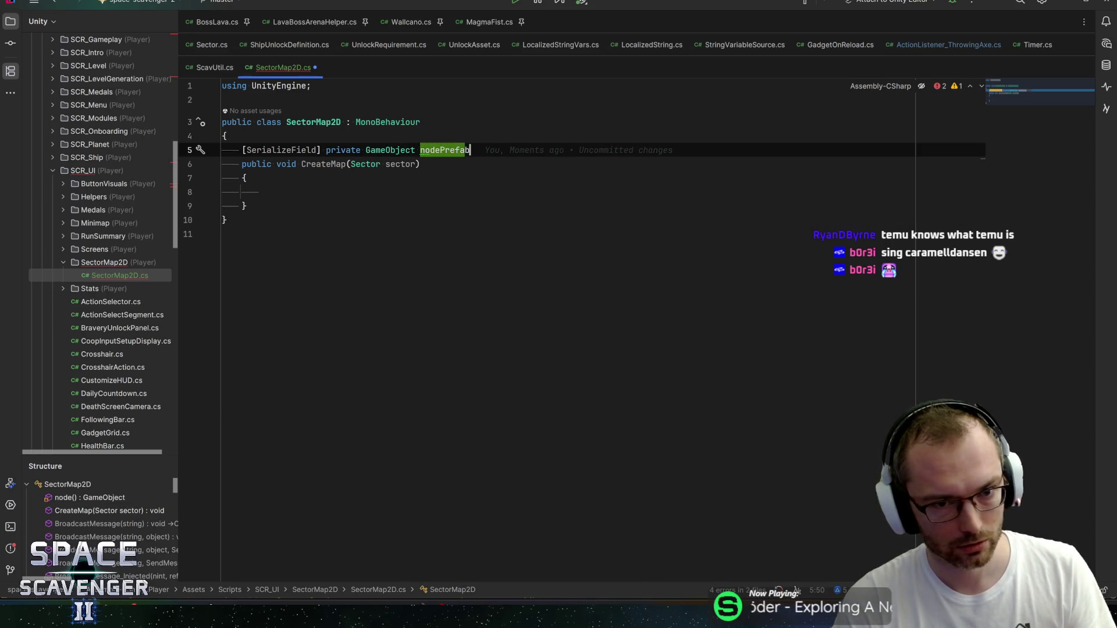
{"action": "key", "text": "Return"}
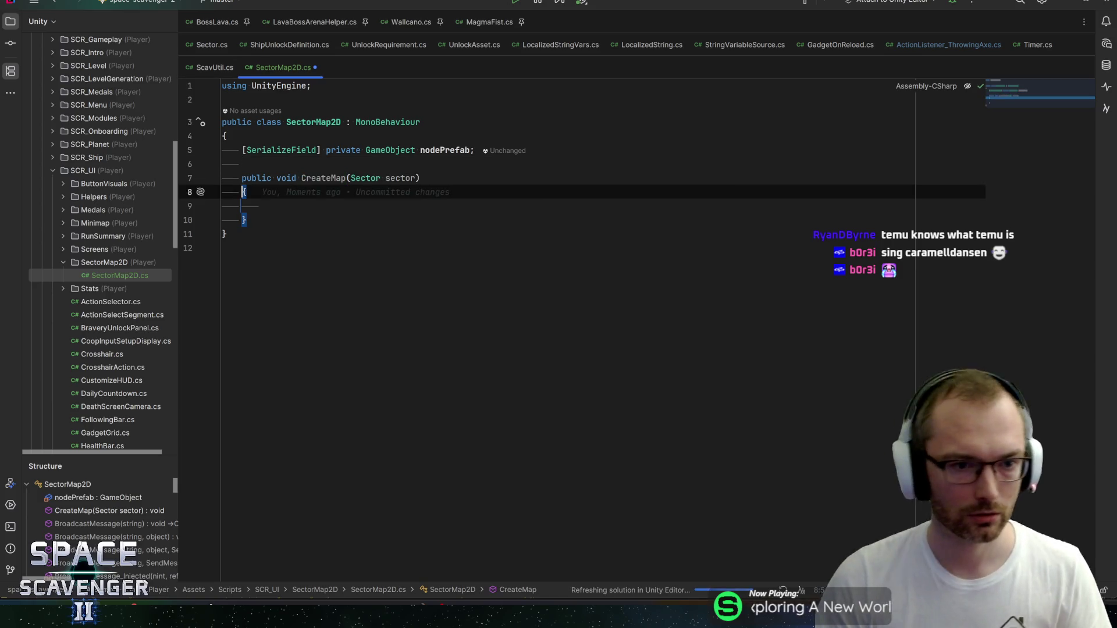
Step: Assign sector.map to a map variable in CreateMap, converting var to List<List<Level>>
{"action": "left_click", "coordinate": [223, 206]}
{"action": "key", "text": "Tab"}
{"action": "type", "text": "sector.map"}
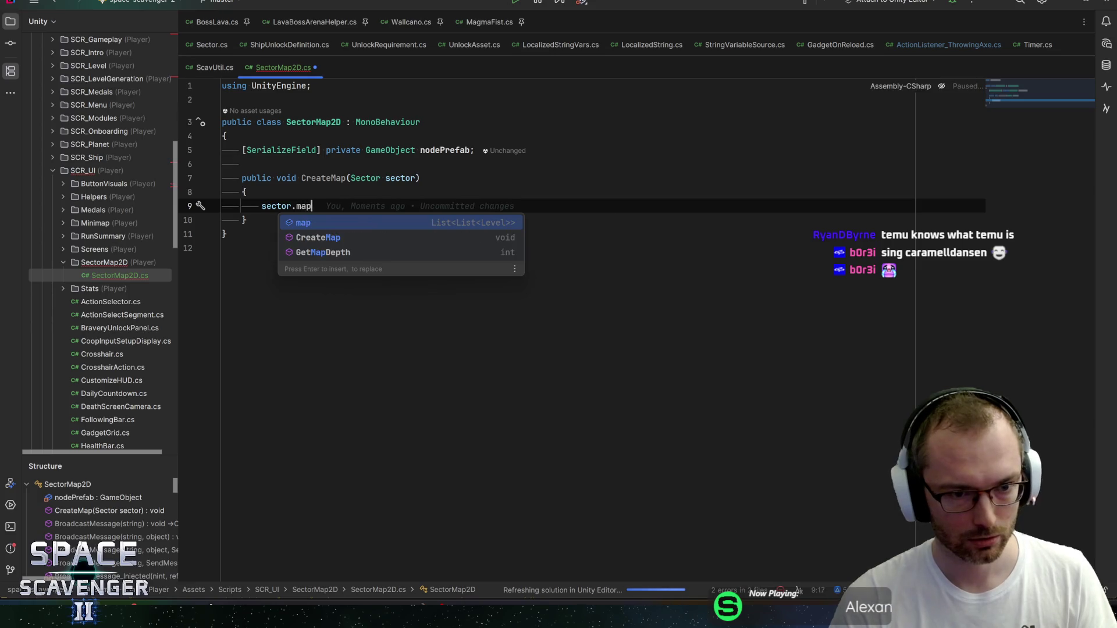
{"action": "key", "text": "Home"}
{"action": "type", "text": "var "}
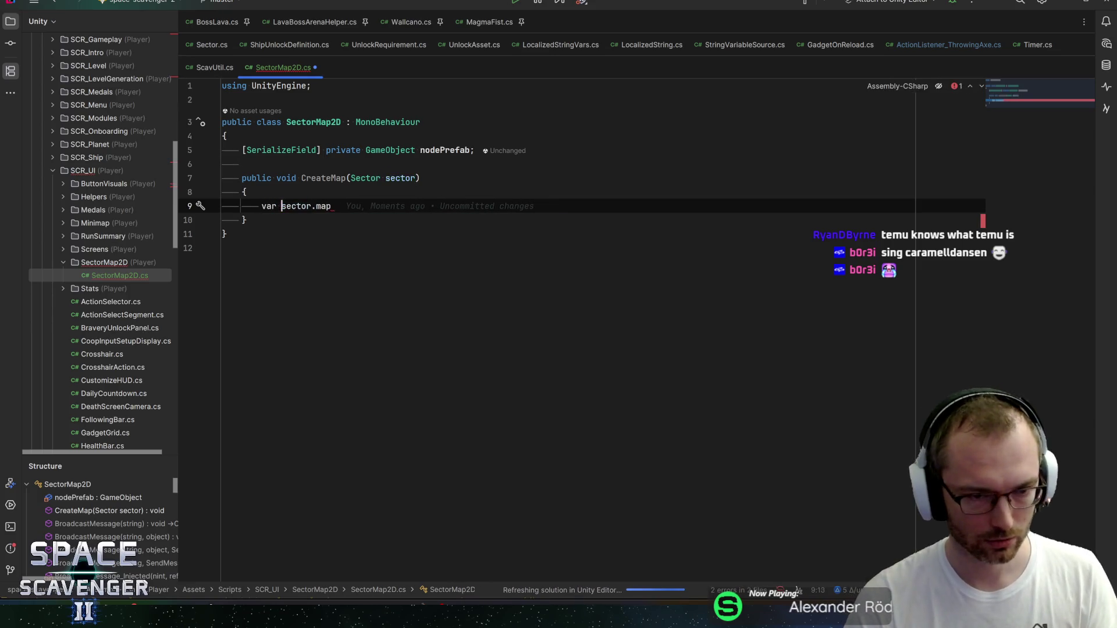
{"action": "type", "text": "map ="}
{"action": "key", "text": "End"}
{"action": "type", "text": ";"}
{"action": "key", "text": "alt+Return"}
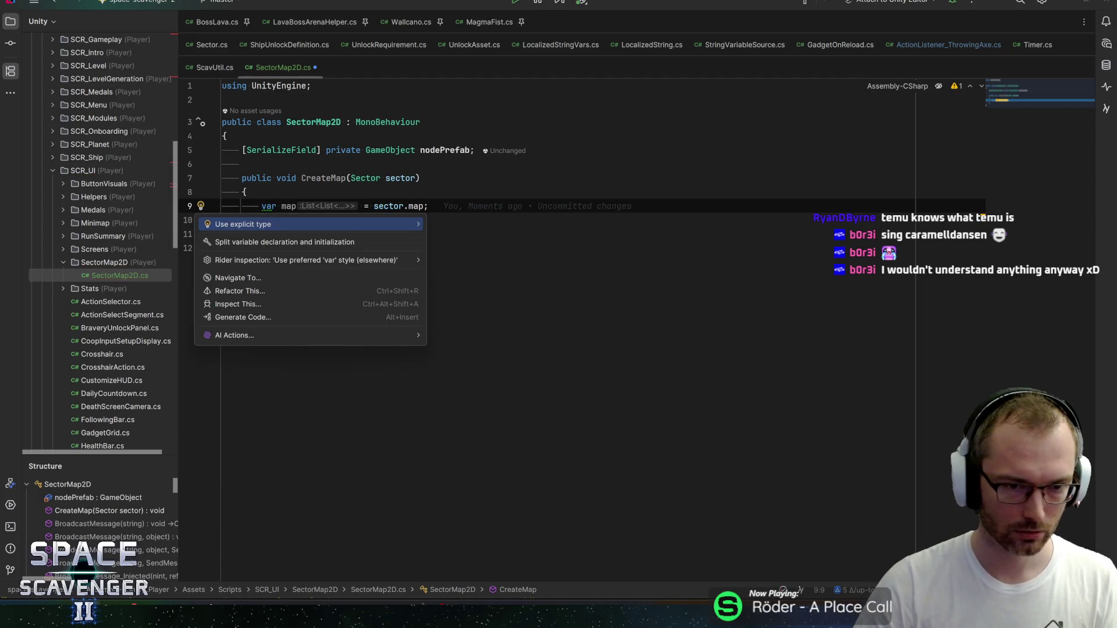
{"action": "key", "text": "Return"}
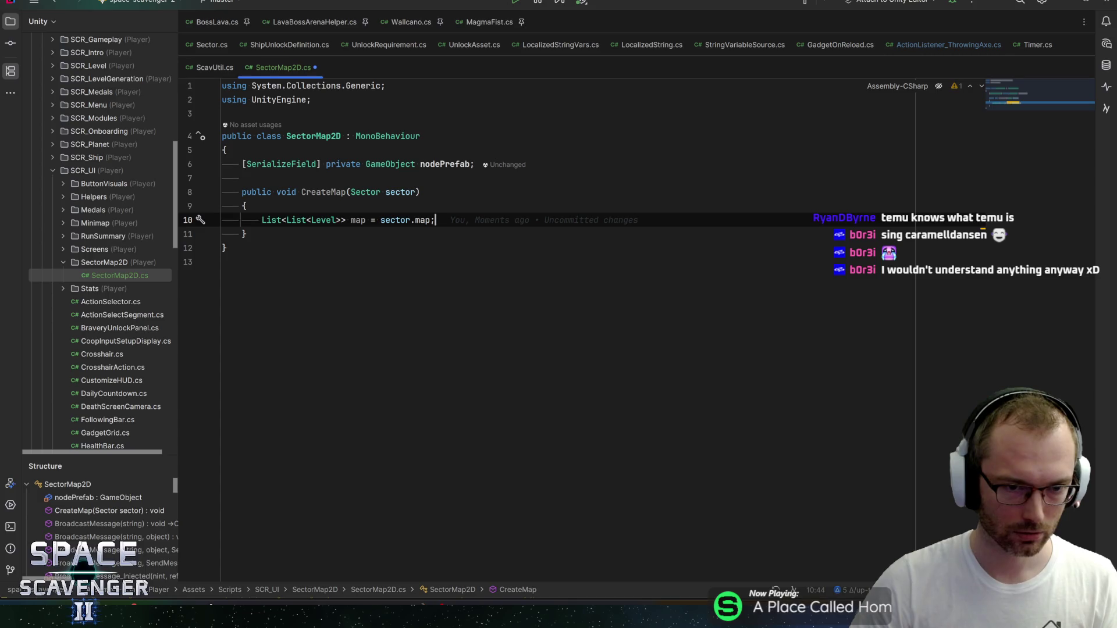
{"action": "key", "text": "Up"}
{"action": "key", "text": "Up"}
{"action": "key", "text": "Up"}
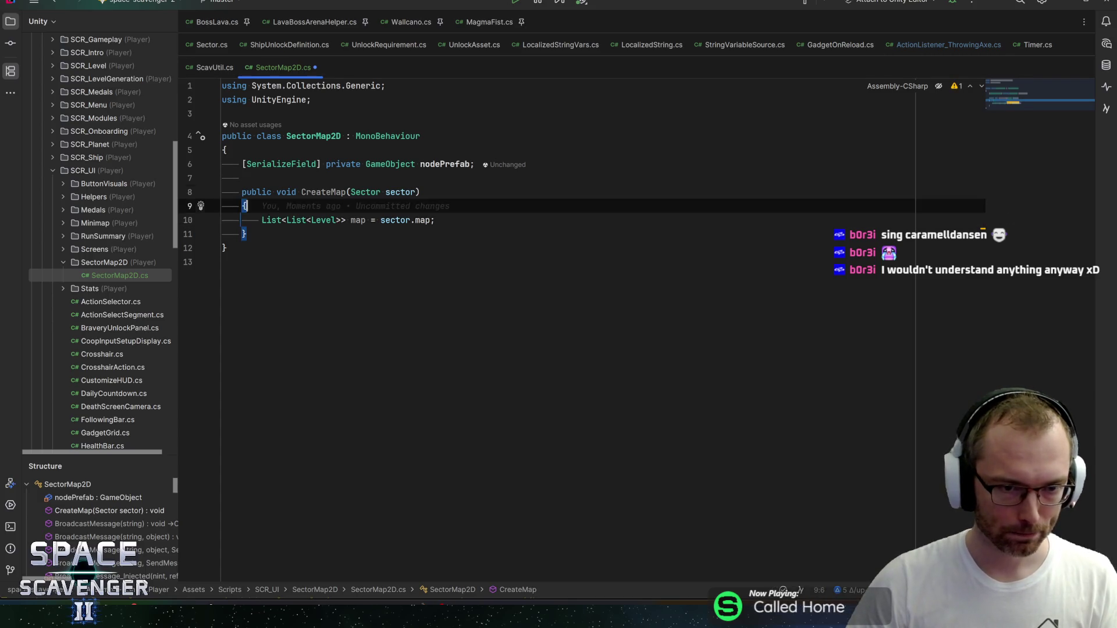
Step: Add serialized RectTransform baseNode and float depthSeparation fields above nodePrefab
{"action": "key", "text": "ctrl+alt+Return"}
{"action": "type", "text": "[SerializeField] private "}
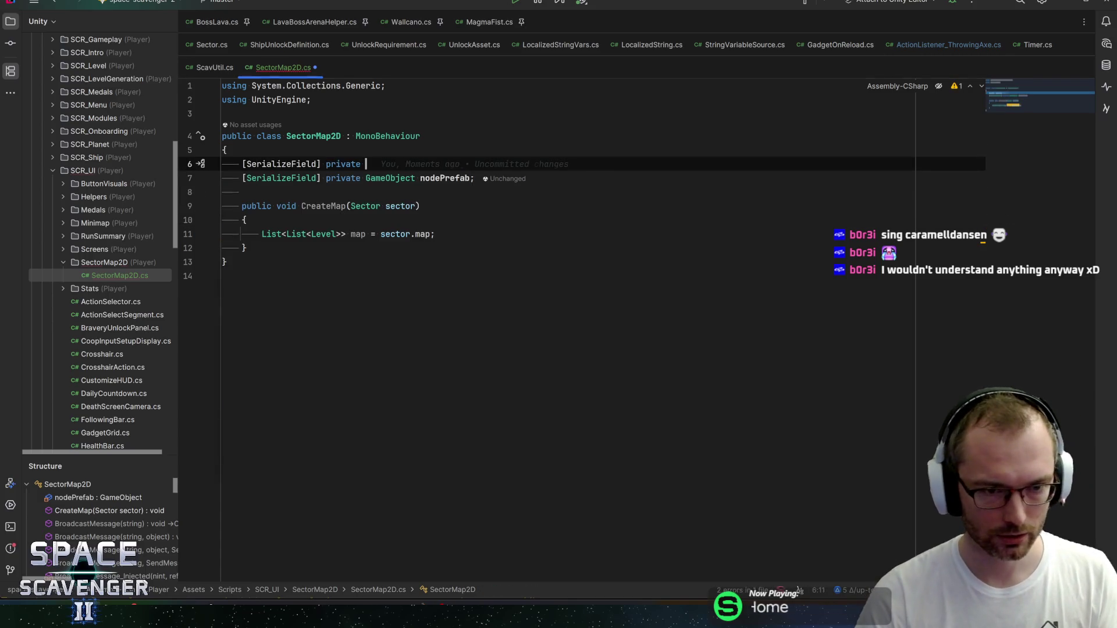
{"action": "type", "text": "Rect"}
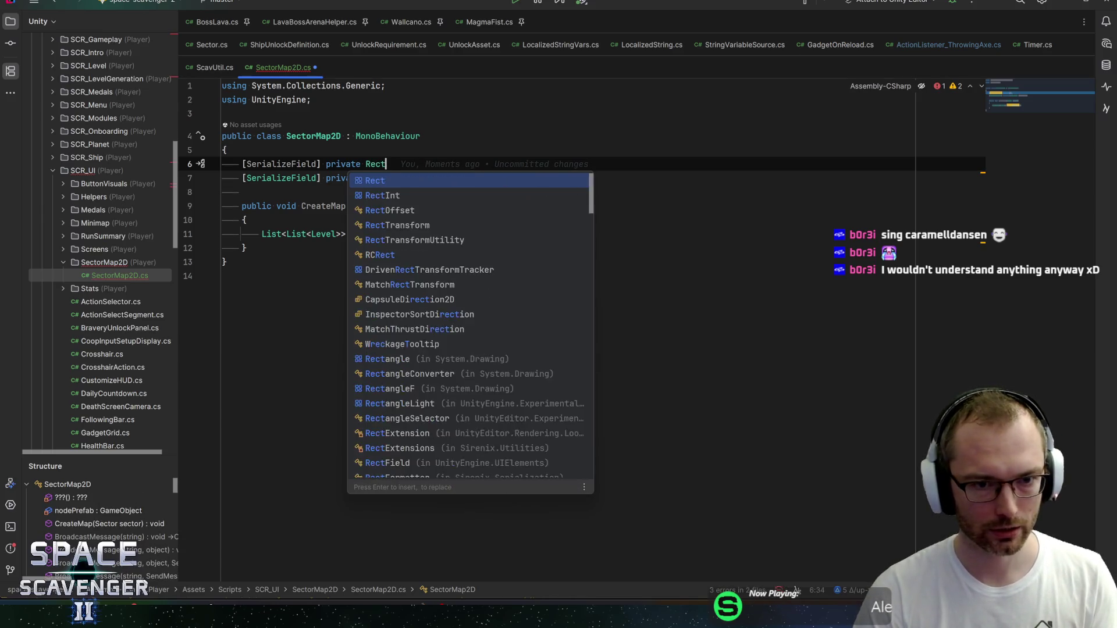
{"action": "key", "text": "Return"}
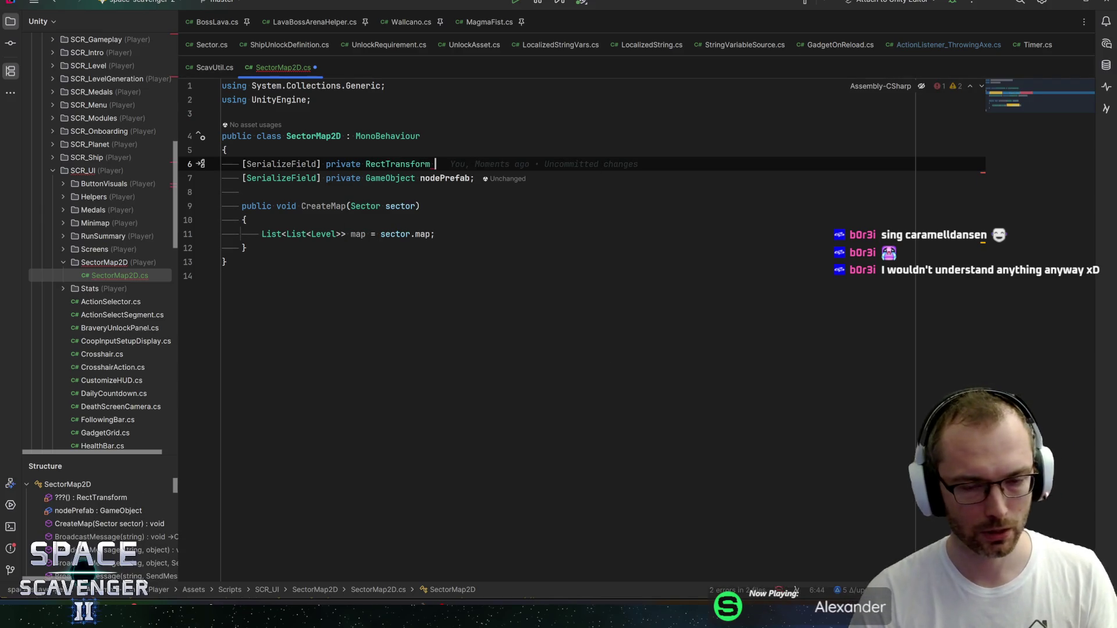
{"action": "type", "text": "baseNode;"}
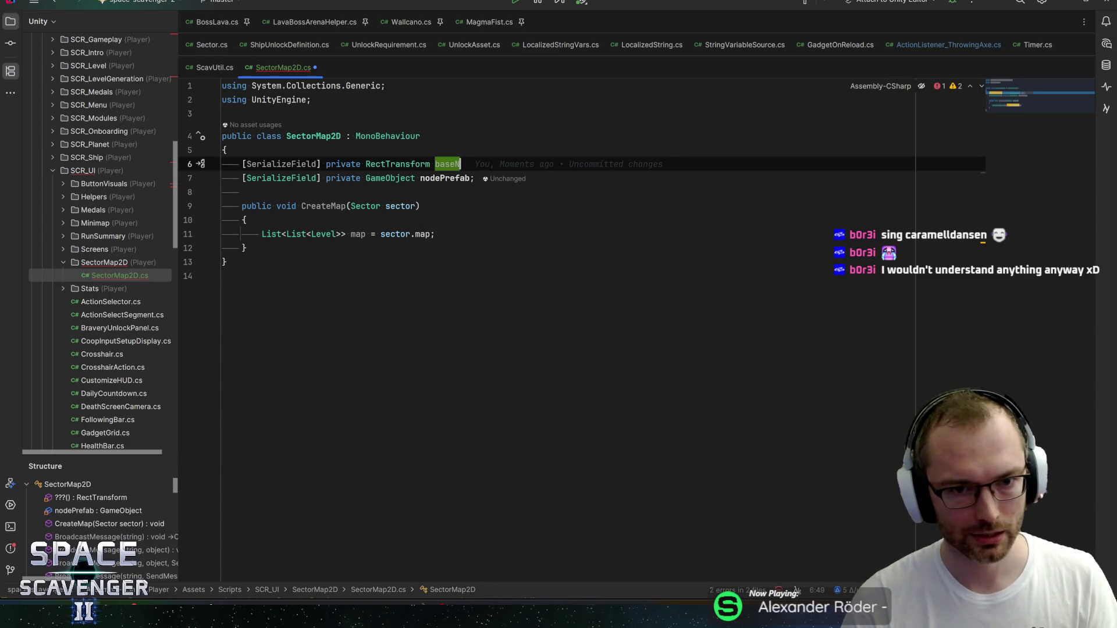
{"action": "key", "text": "Return"}
{"action": "type", "text": "[SerializeField] private "}
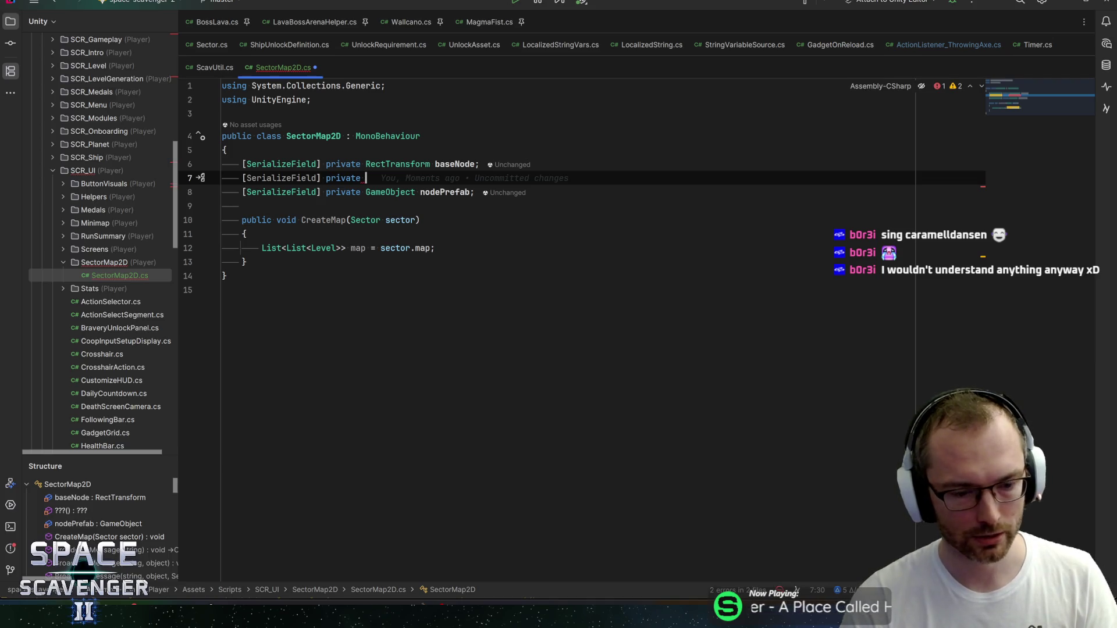
{"action": "type", "text": "float"}
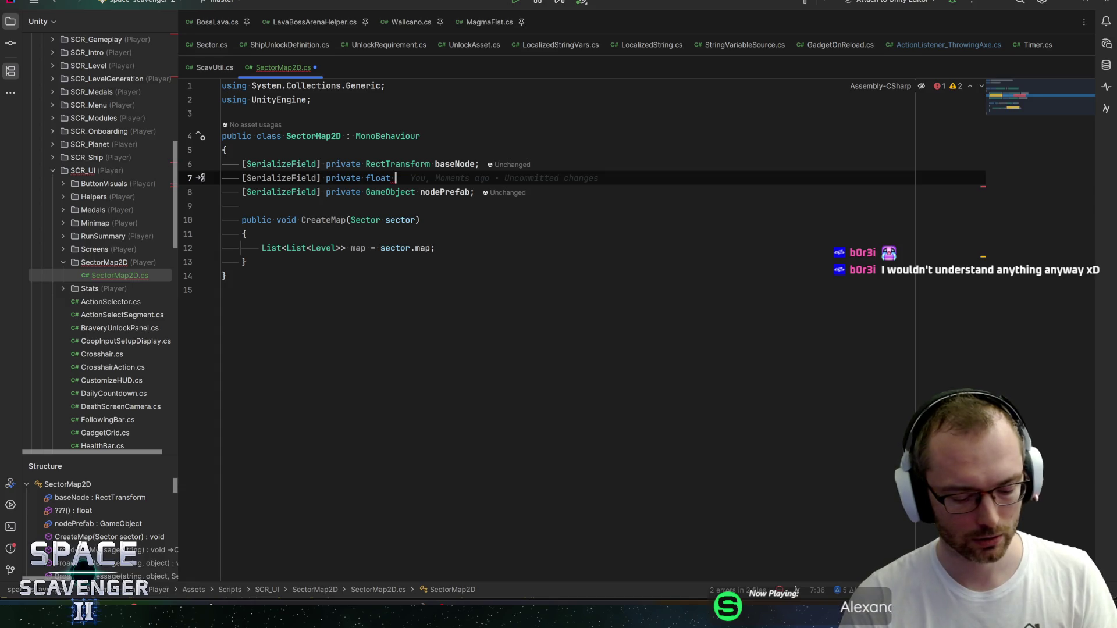
{"action": "type", "text": "depth"}
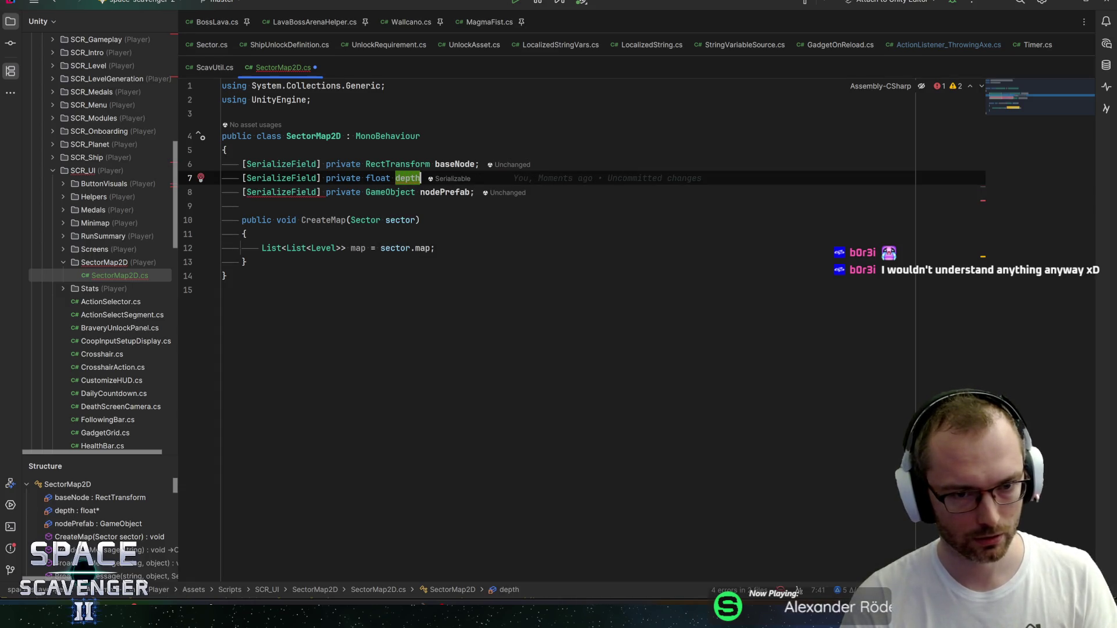
{"action": "type", "text": "Separation;"}
{"action": "key", "text": "Return"}
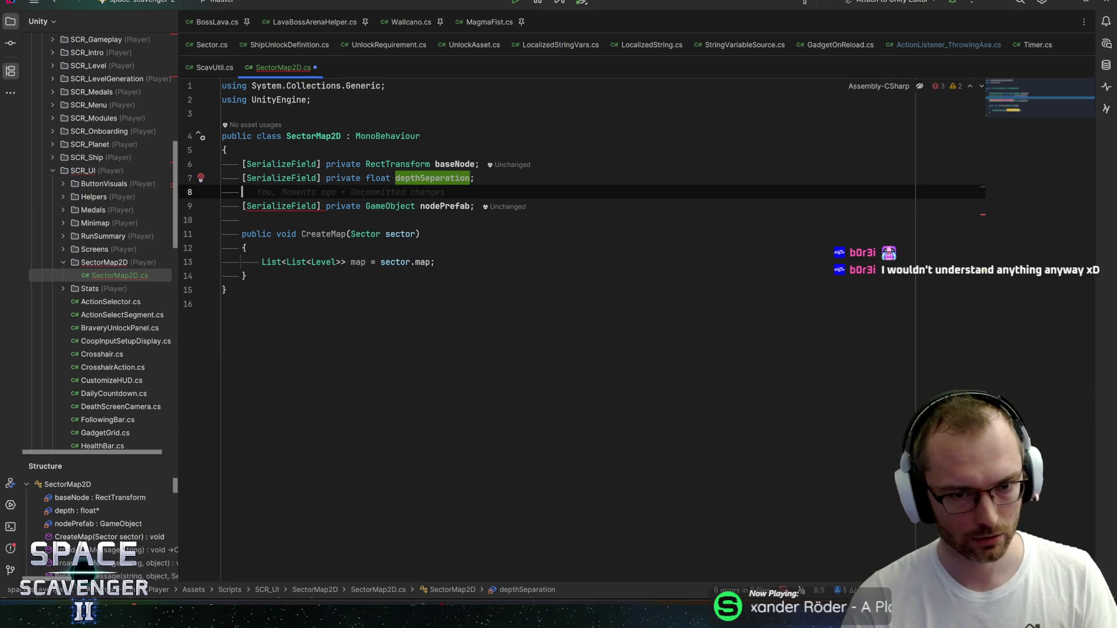
Step: Add a serialized float maxDepthWidth field and save the script
{"action": "type", "text": "serial"}
{"action": "key", "text": "Tab"}
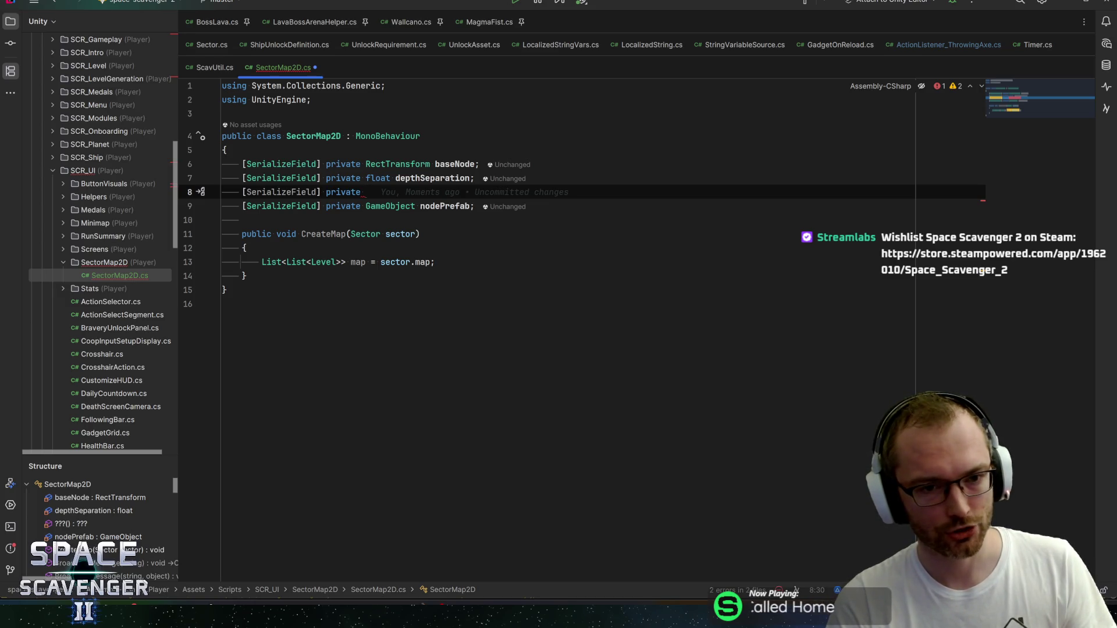
{"action": "type", "text": "float "}
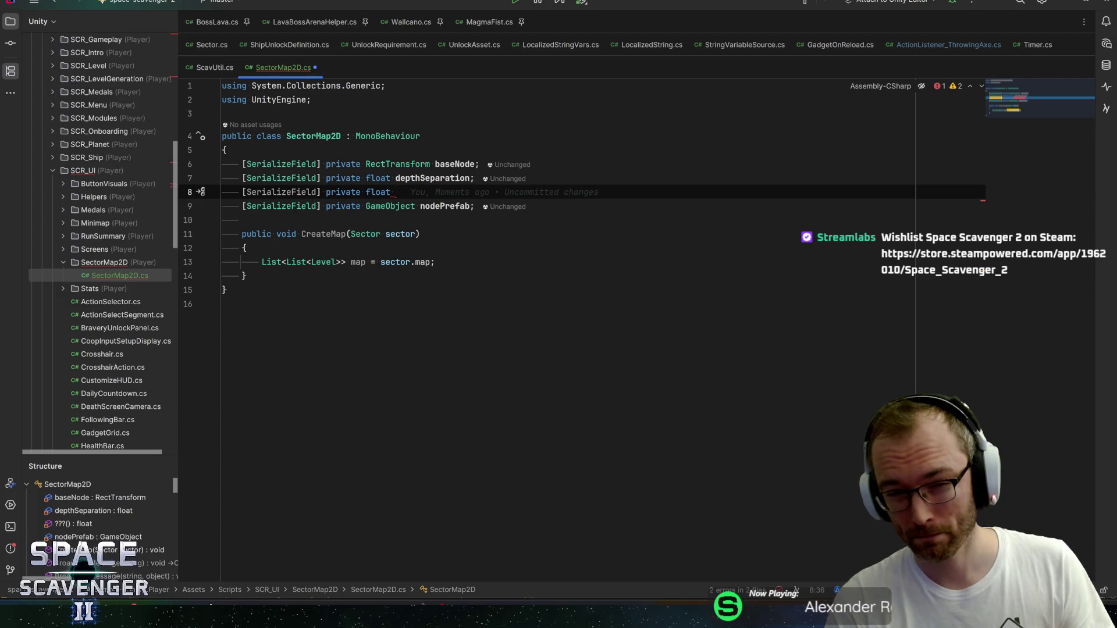
{"action": "type", "text": "maxDept"}
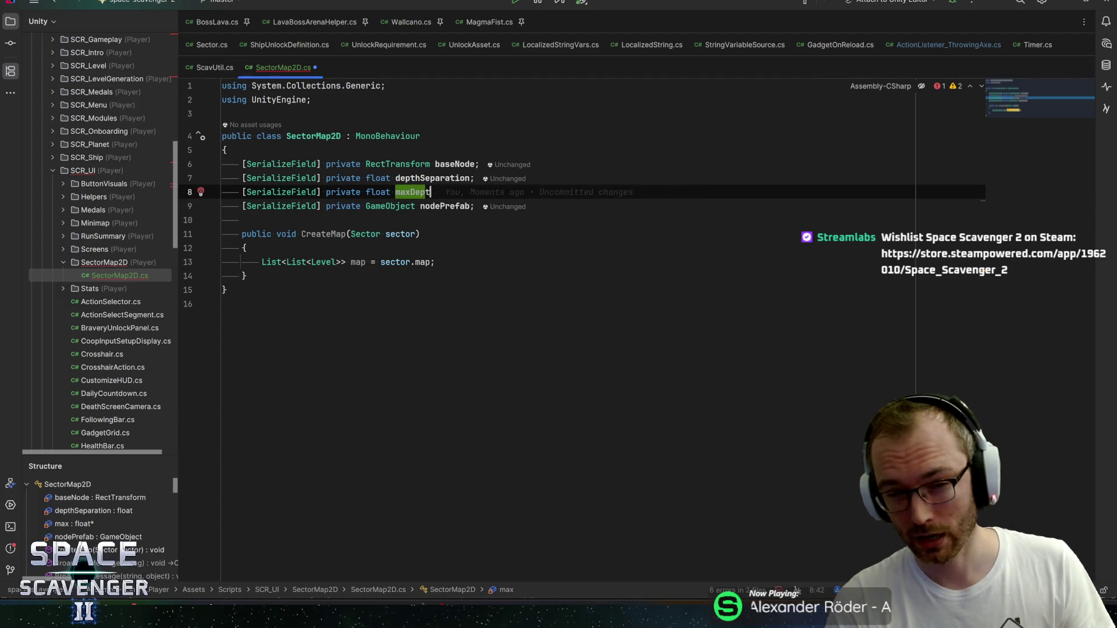
{"action": "type", "text": "hWidth;"}
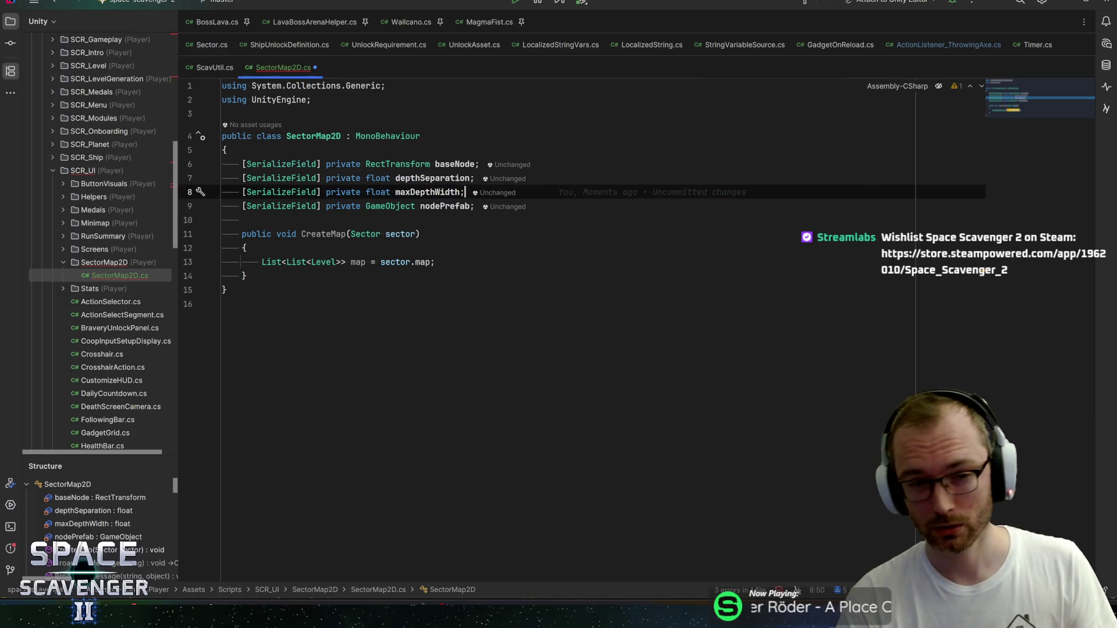
{"action": "key", "text": "Down"}
{"action": "key", "text": "Down"}
{"action": "key", "text": "Down"}
{"action": "key", "text": "ctrl+s"}
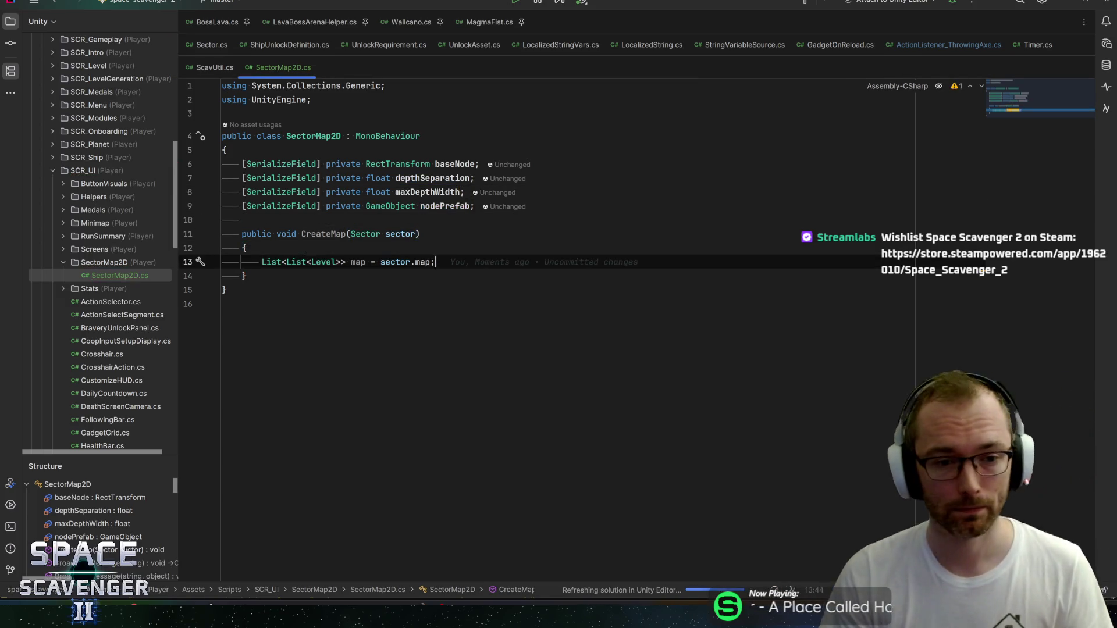
Step: Add a foreach loop over map, with each List<Level> item named depth
{"action": "key", "text": "Return"}
{"action": "key", "text": "Return"}
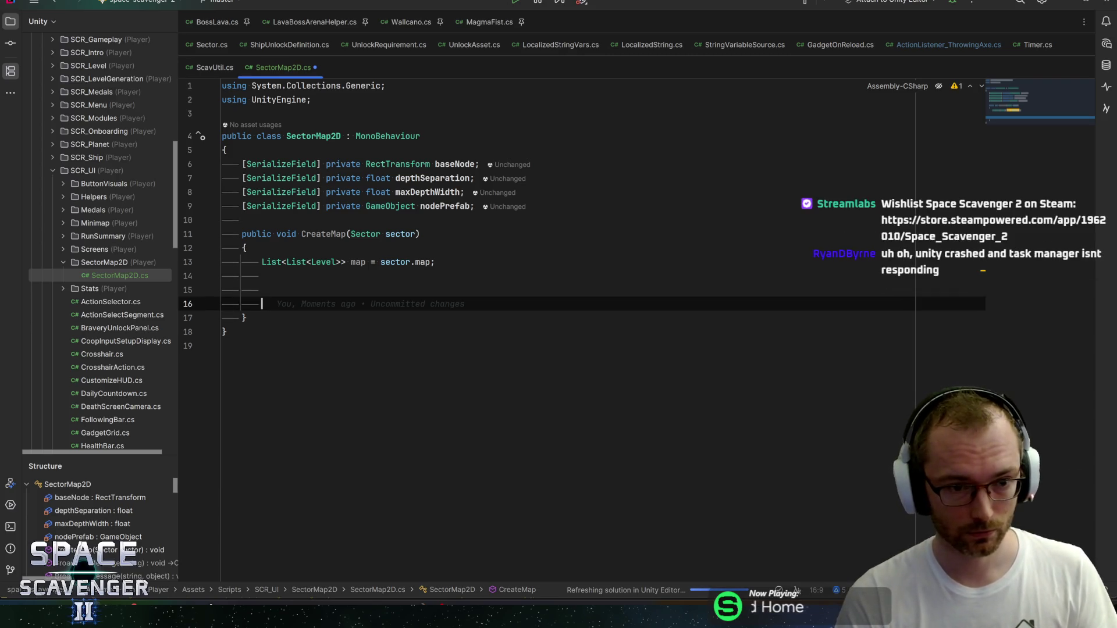
{"action": "key", "text": "BackSpace"}
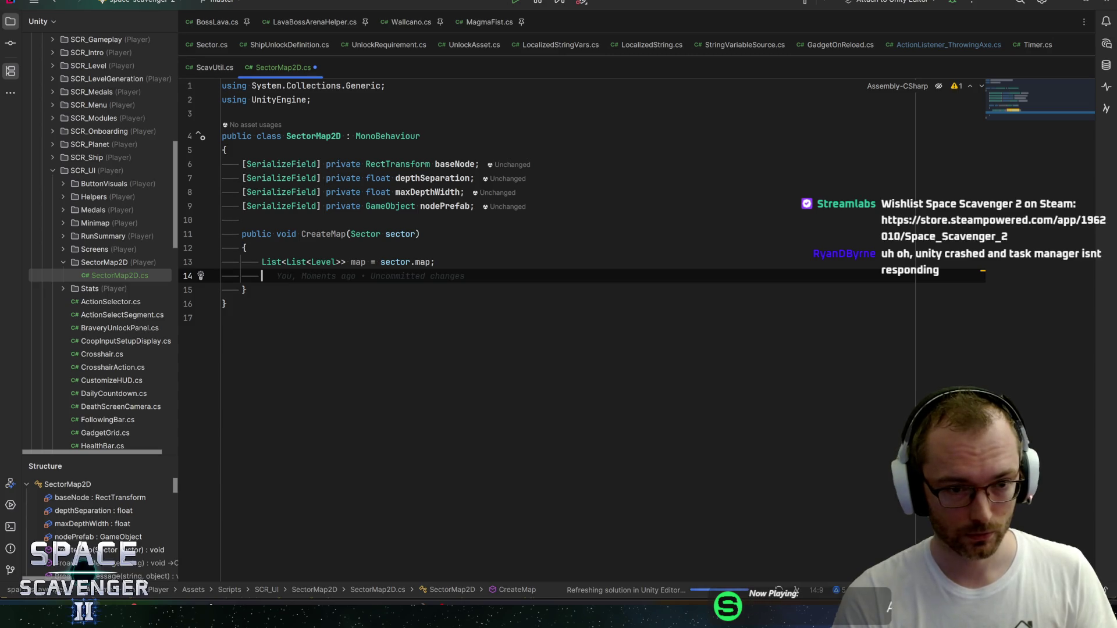
{"action": "type", "text": "for"}
{"action": "type", "text": "each"}
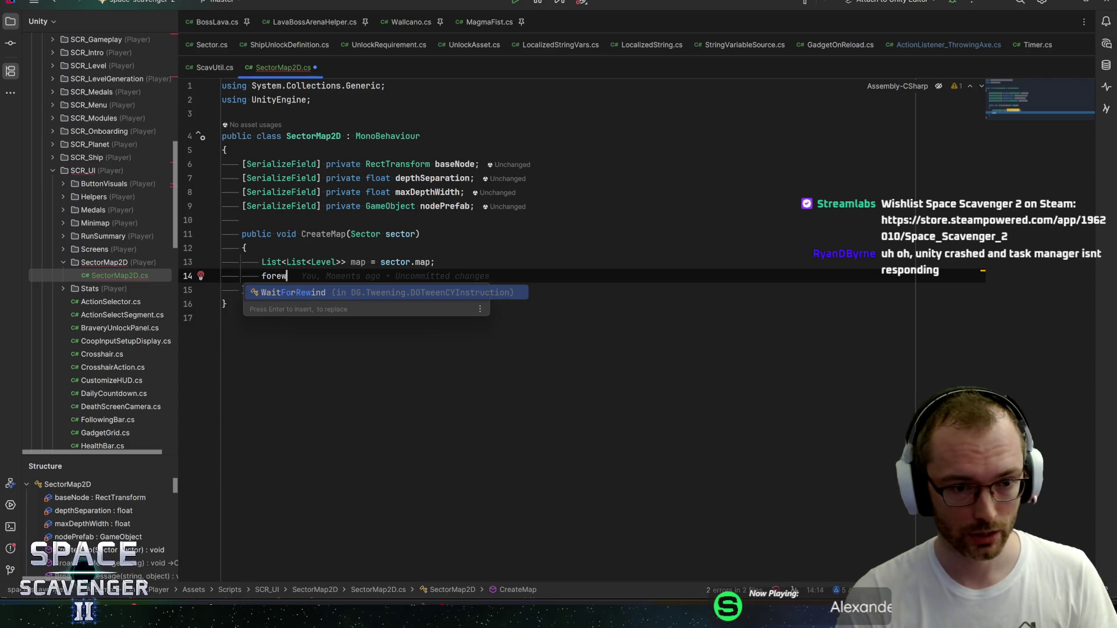
{"action": "key", "text": "Tab"}
{"action": "type", "text": "map"}
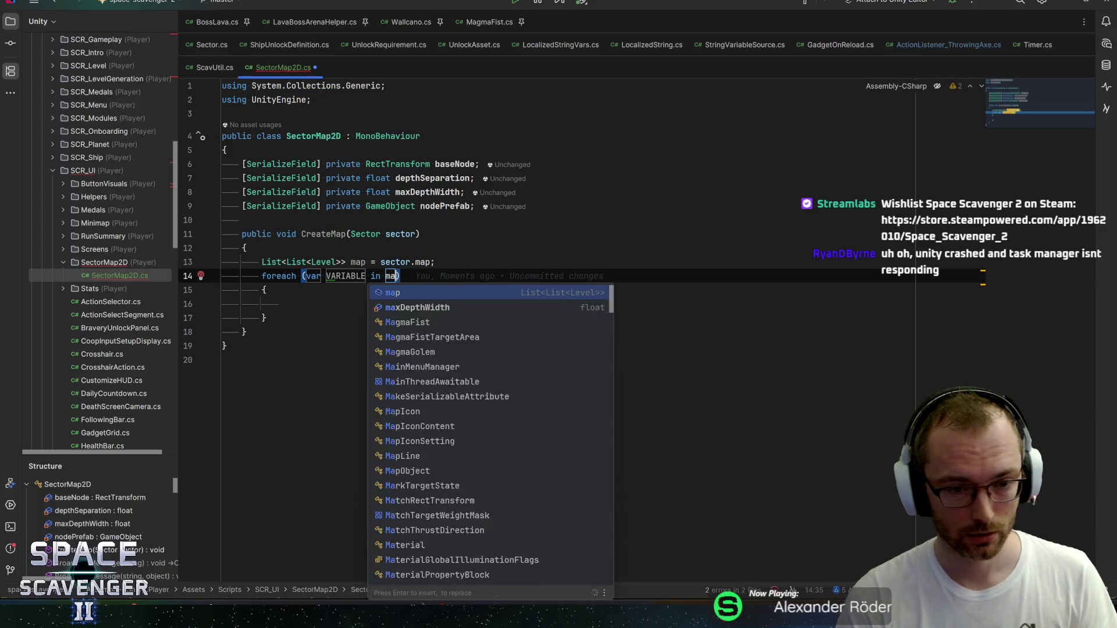
{"action": "key", "text": "Return"}
{"action": "key", "text": "Return"}
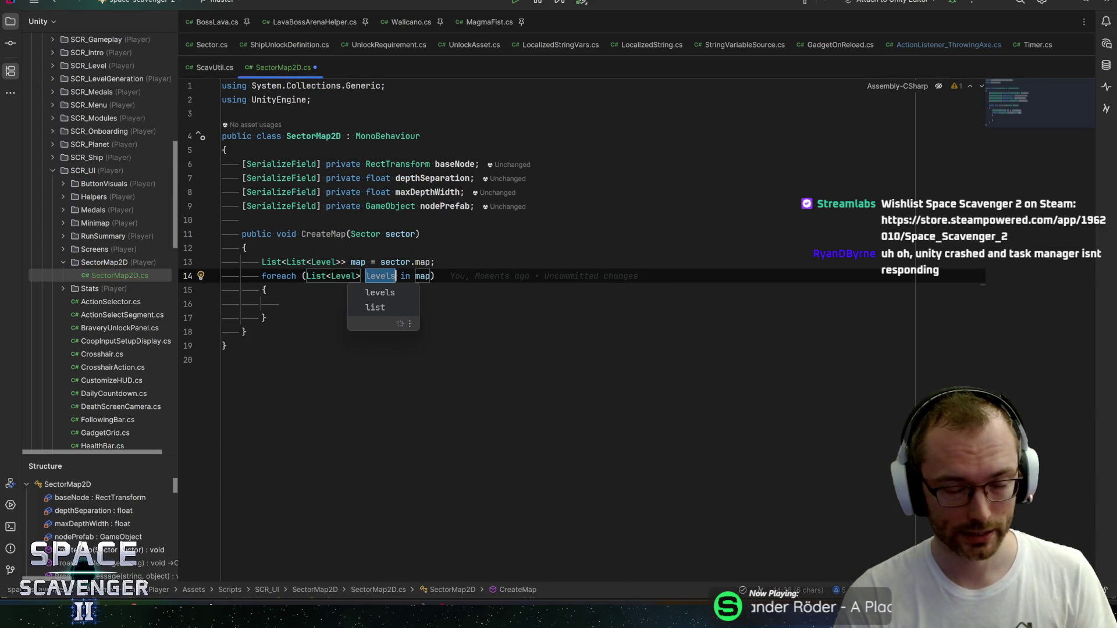
{"action": "type", "text": "depth"}
{"action": "key", "text": "Return"}
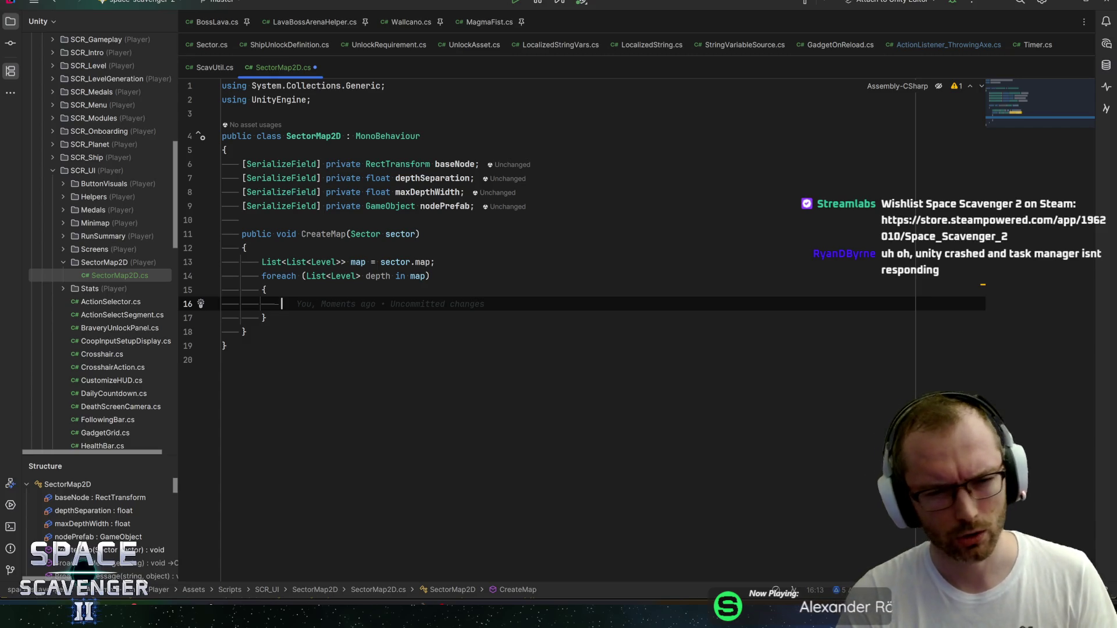
Step: Check the depthSeparation field, then return to the empty outer loop body
{"action": "left_click", "coordinate": [424, 179]}
{"action": "key", "text": "ctrl+w"}
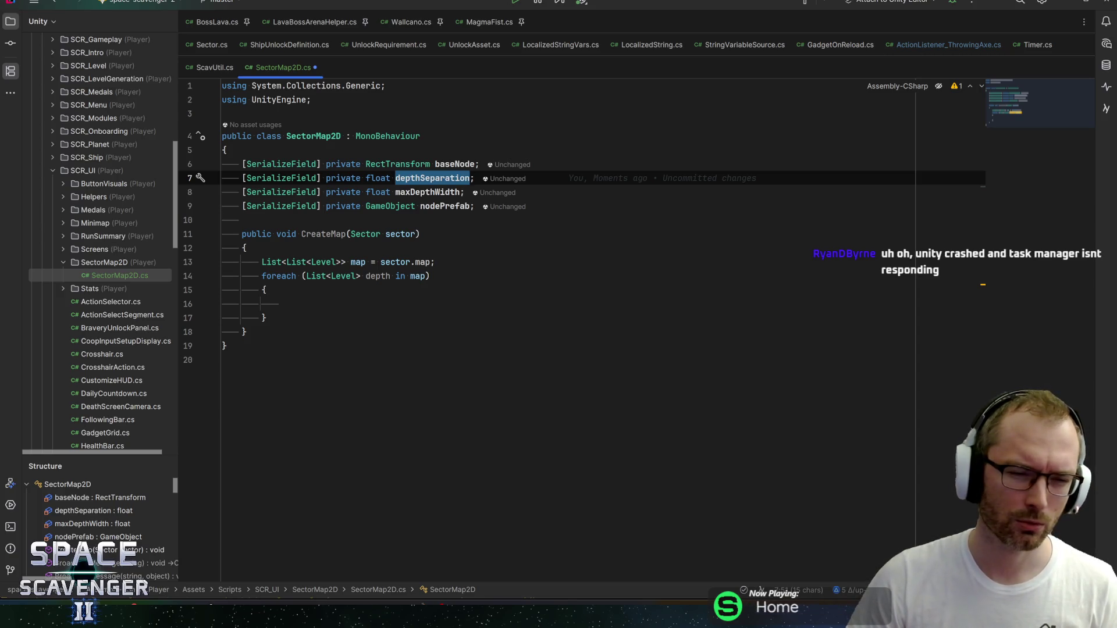
{"action": "left_click", "coordinate": [281, 304]}
{"action": "left_click", "coordinate": [267, 290]}
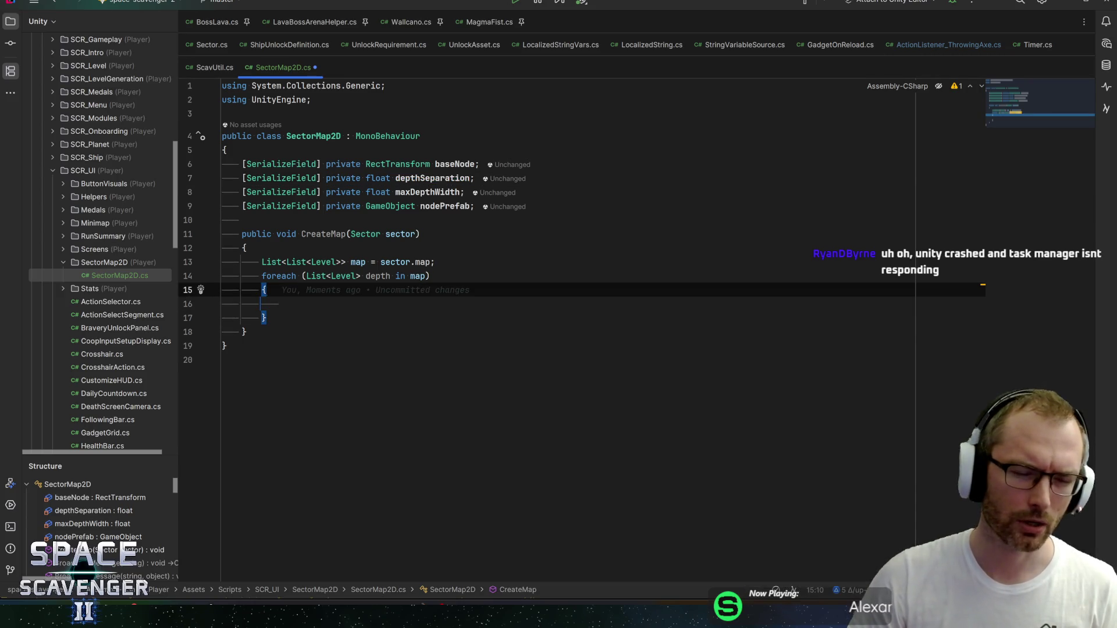
{"action": "left_click", "coordinate": [282, 304]}
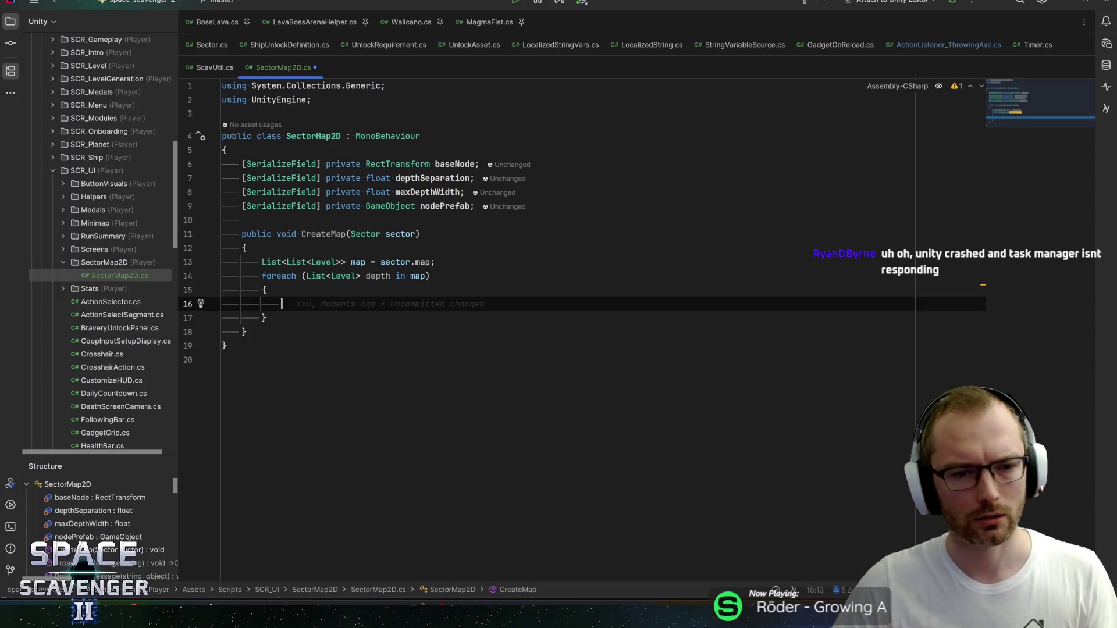
{"action": "left_click", "coordinate": [434, 178]}
{"action": "left_click", "coordinate": [268, 290]}
{"action": "key", "text": "Down"}
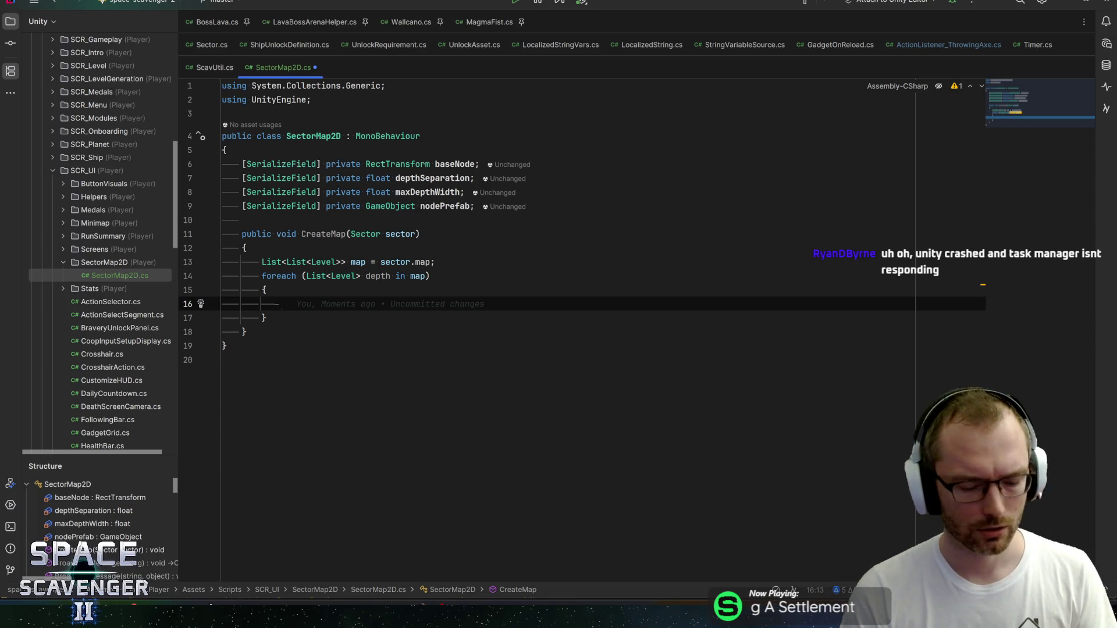
Step: Loop over each Level level in depth with the fore template, then begin 'float percent ='
{"action": "type", "text": "deapth"}
{"action": "key", "text": "BackSpace"}
{"action": "key", "text": "BackSpace"}
{"action": "key", "text": "BackSpace"}
{"action": "type", "text": "pth.fore"}
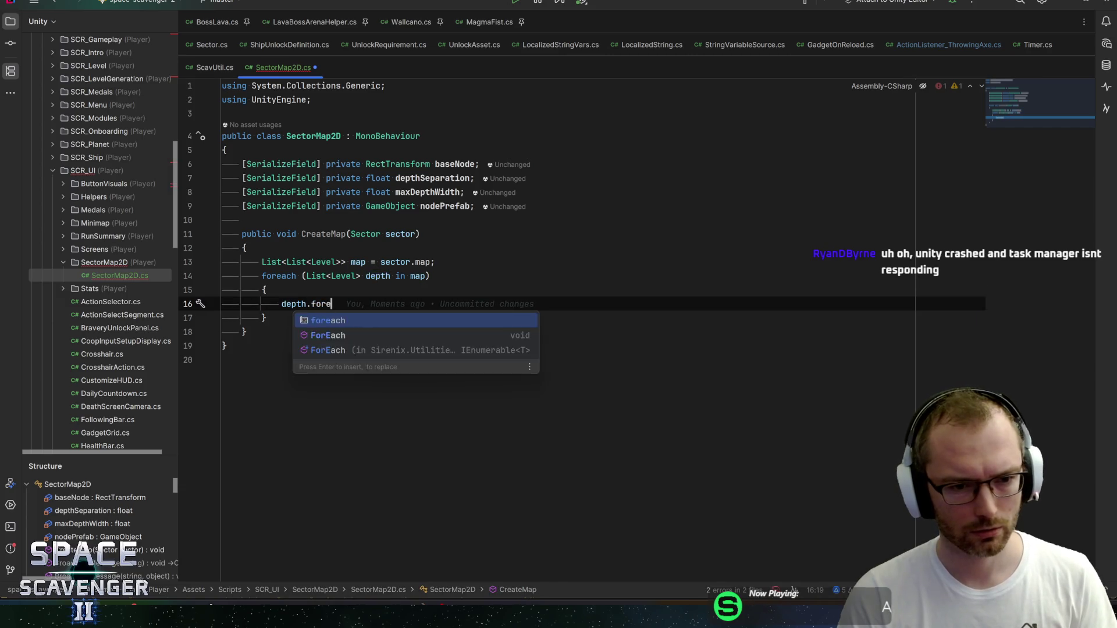
{"action": "key", "text": "Return"}
{"action": "type", "text": "Level"}
{"action": "key", "text": "Tab"}
{"action": "type", "text": "le"}
{"action": "key", "text": "Return"}
{"action": "key", "text": "Return"}
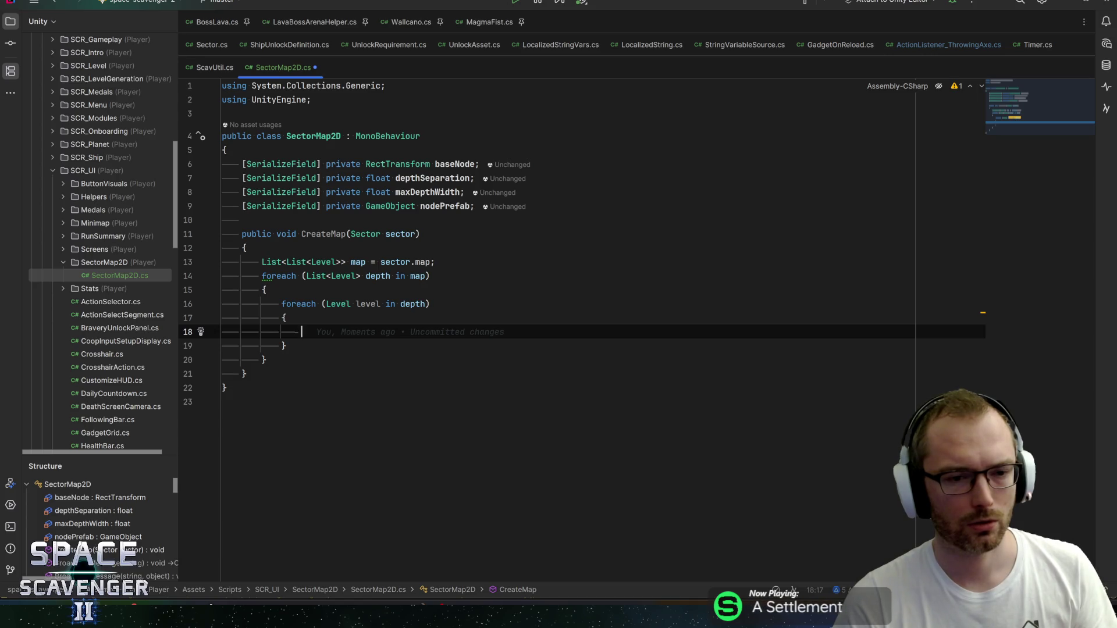
{"action": "type", "text": "float perc"}
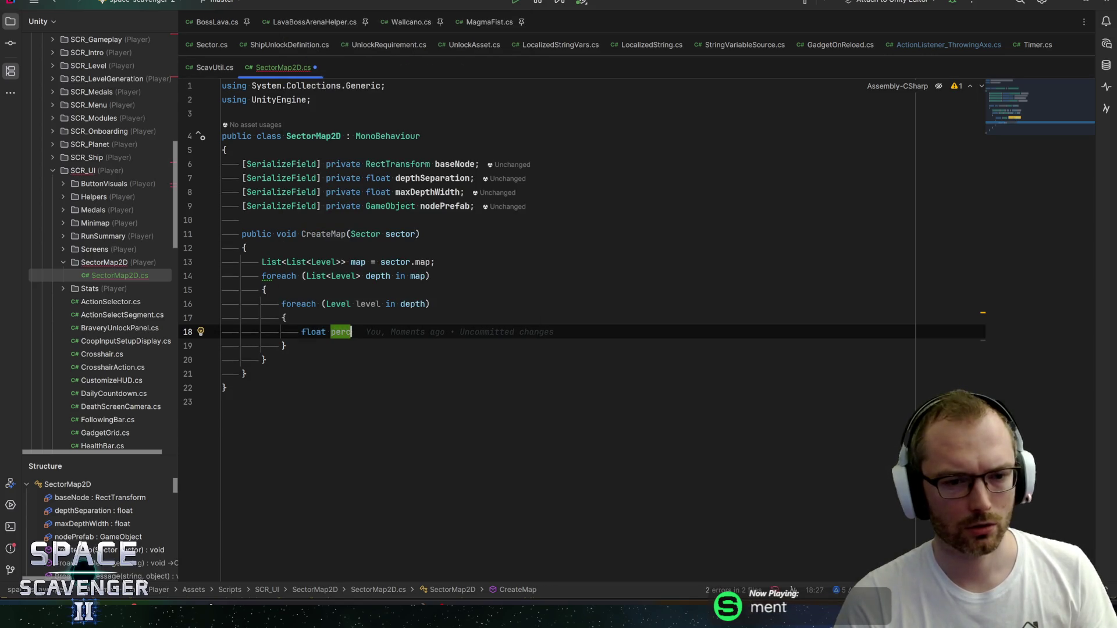
{"action": "type", "text": "ent ="}
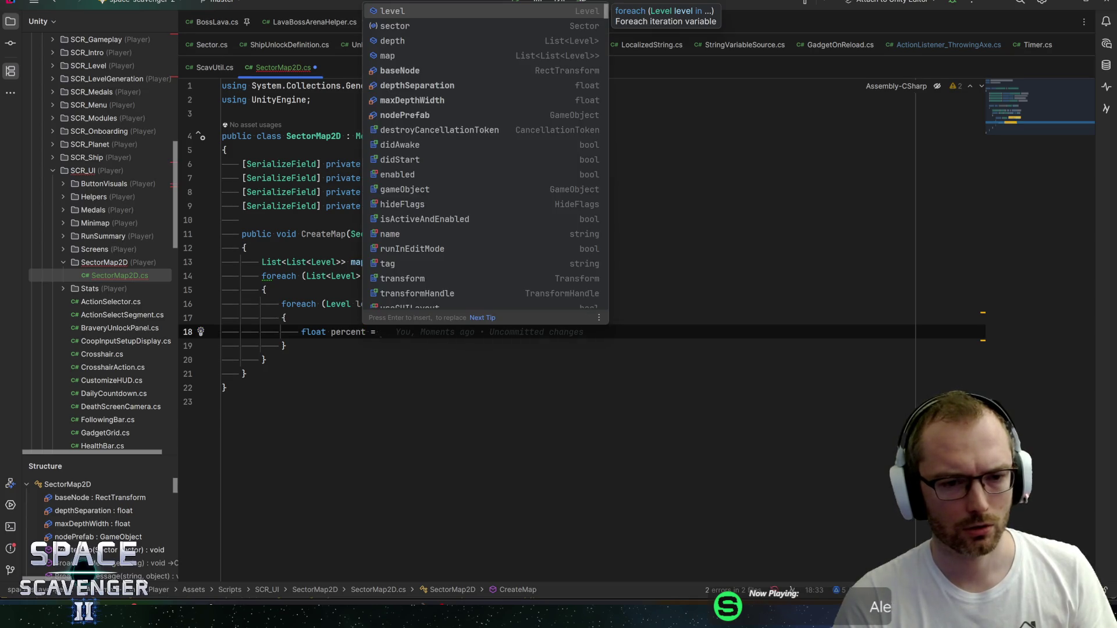
Step: Convert the inner foreach into an indexed for loop with index i
{"action": "key", "text": "Escape"}
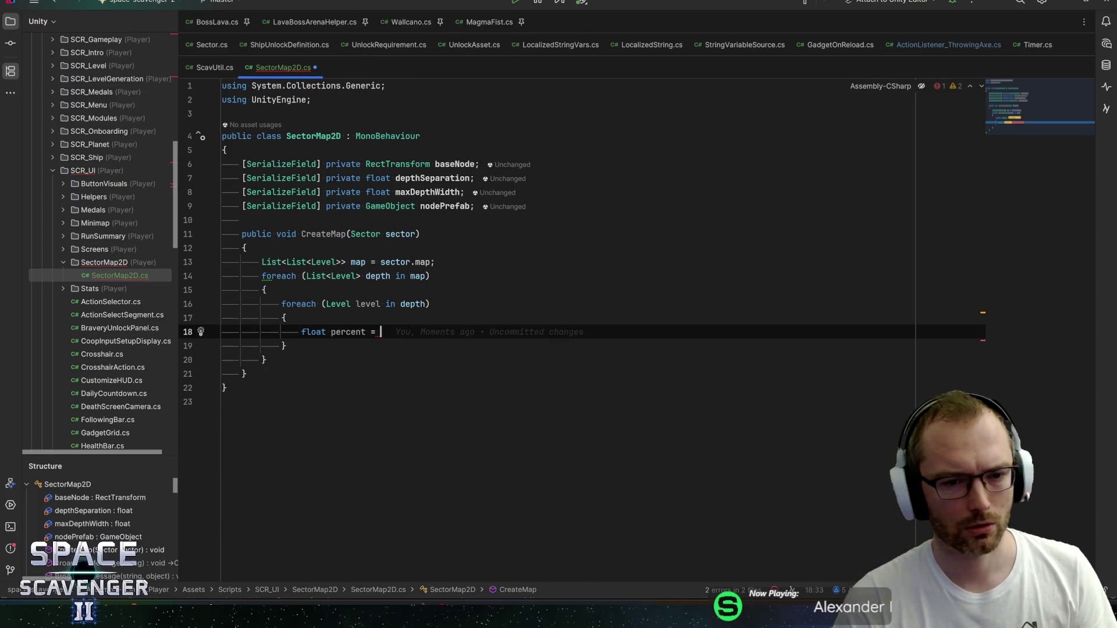
{"action": "key", "text": "Up"}
{"action": "key", "text": "Up"}
{"action": "key", "text": "Home"}
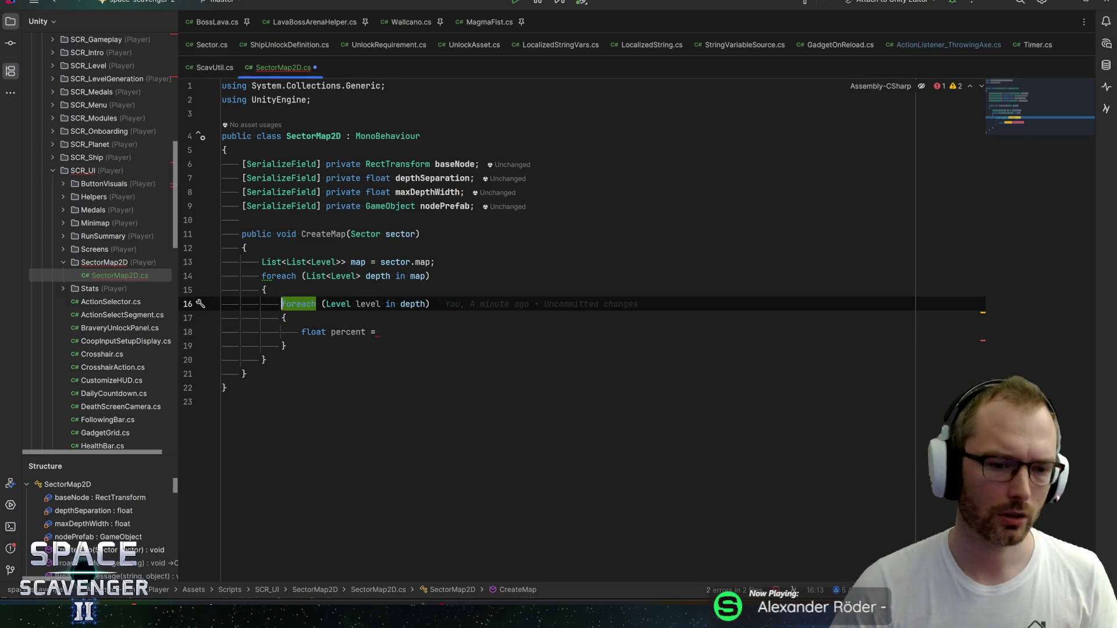
{"action": "key", "text": "alt+Return"}
{"action": "key", "text": "Return"}
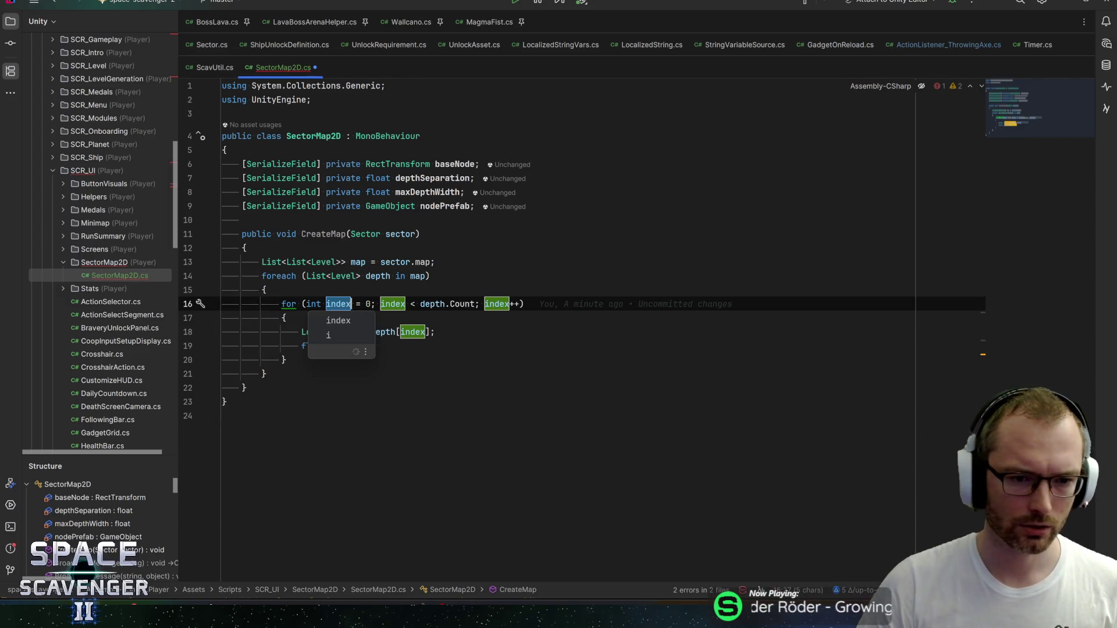
{"action": "type", "text": "i"}
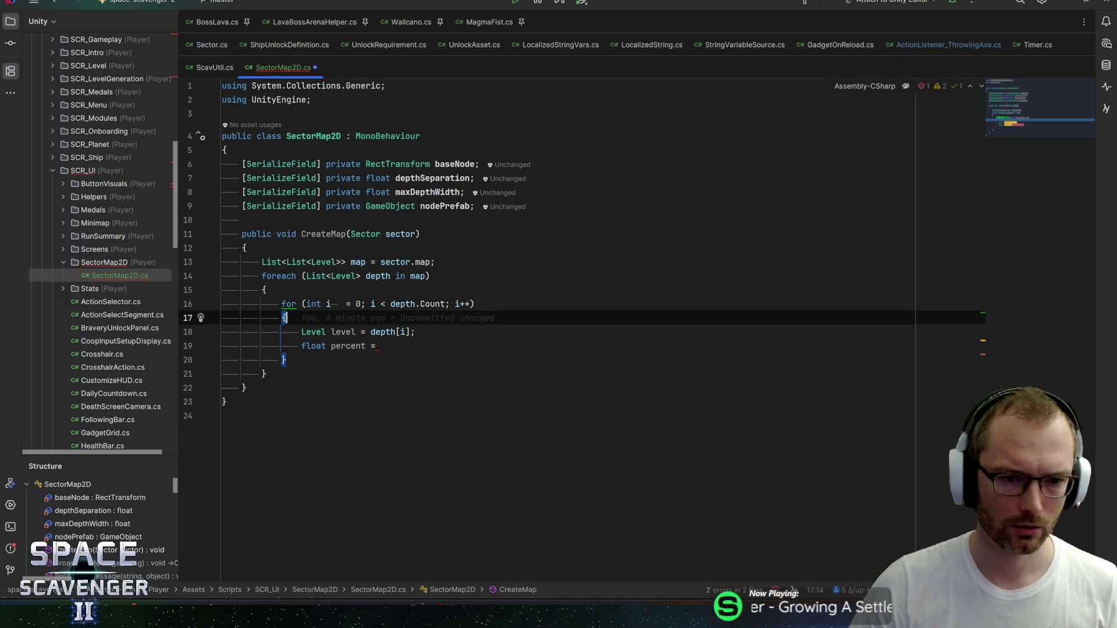
{"action": "key", "text": "Return"}
Step: Make the float percent line read percent = i / depth.Count
{"action": "key", "text": "End"}
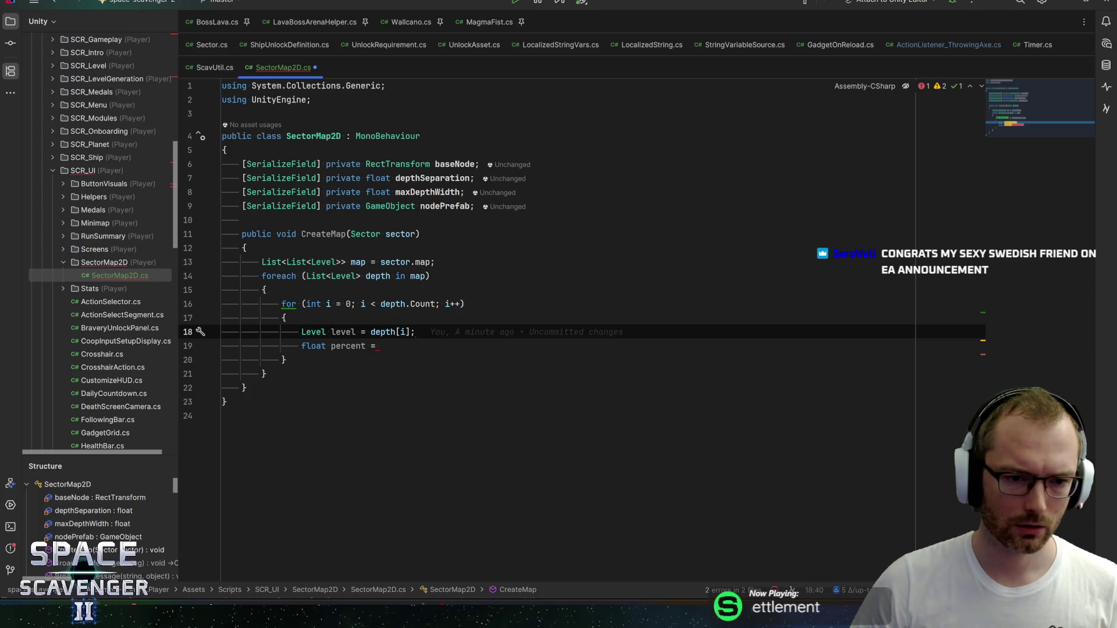
{"action": "left_click", "coordinate": [378, 346]}
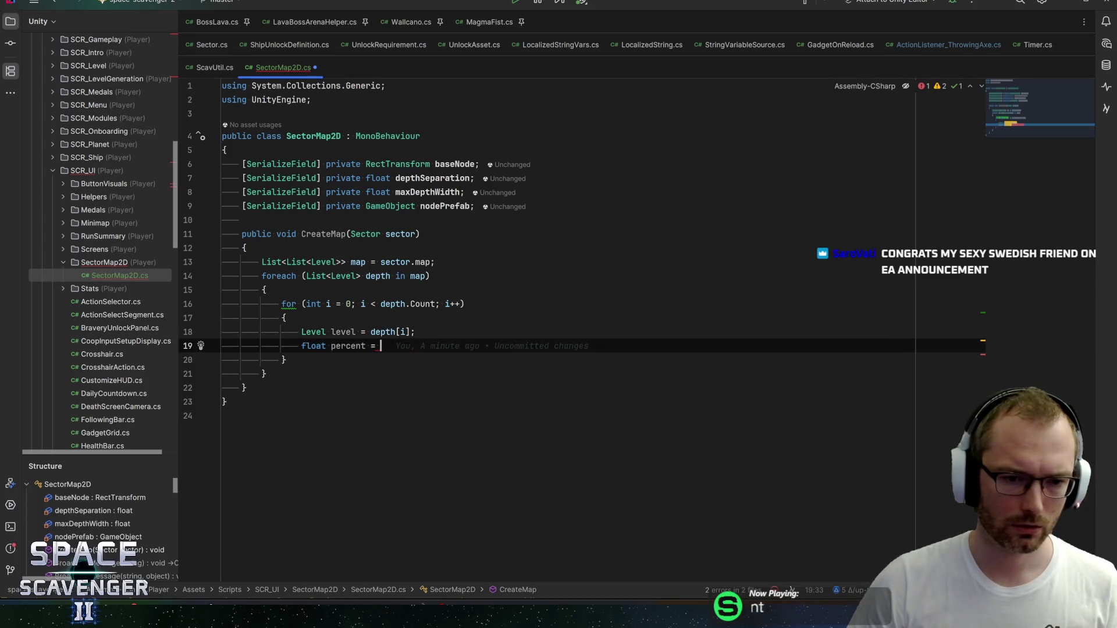
{"action": "type", "text": "i"}
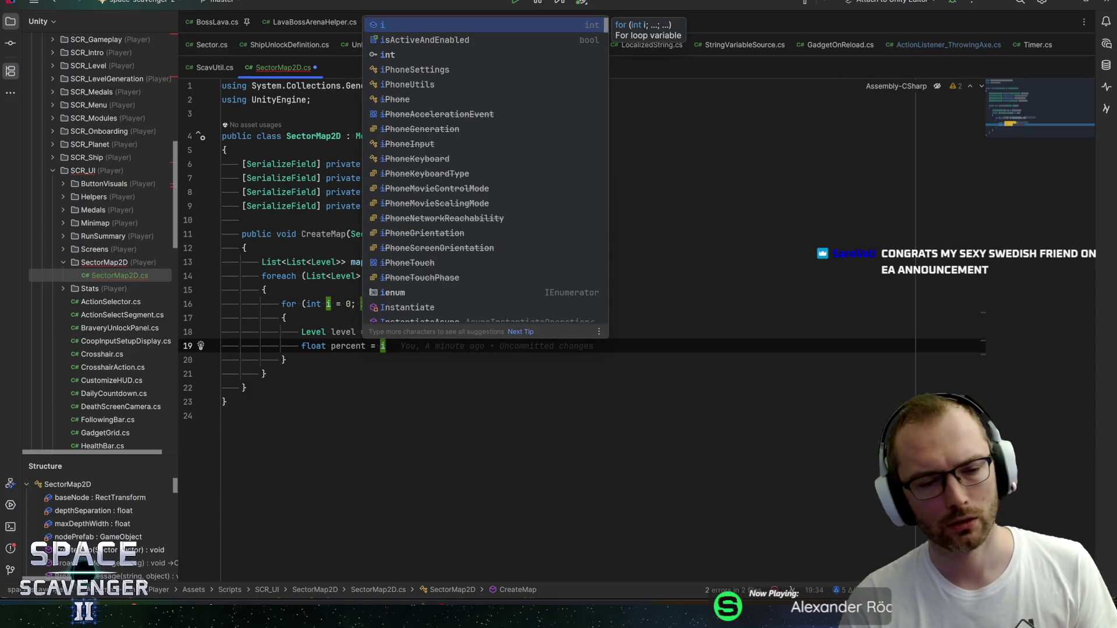
{"action": "type", "text": " / "}
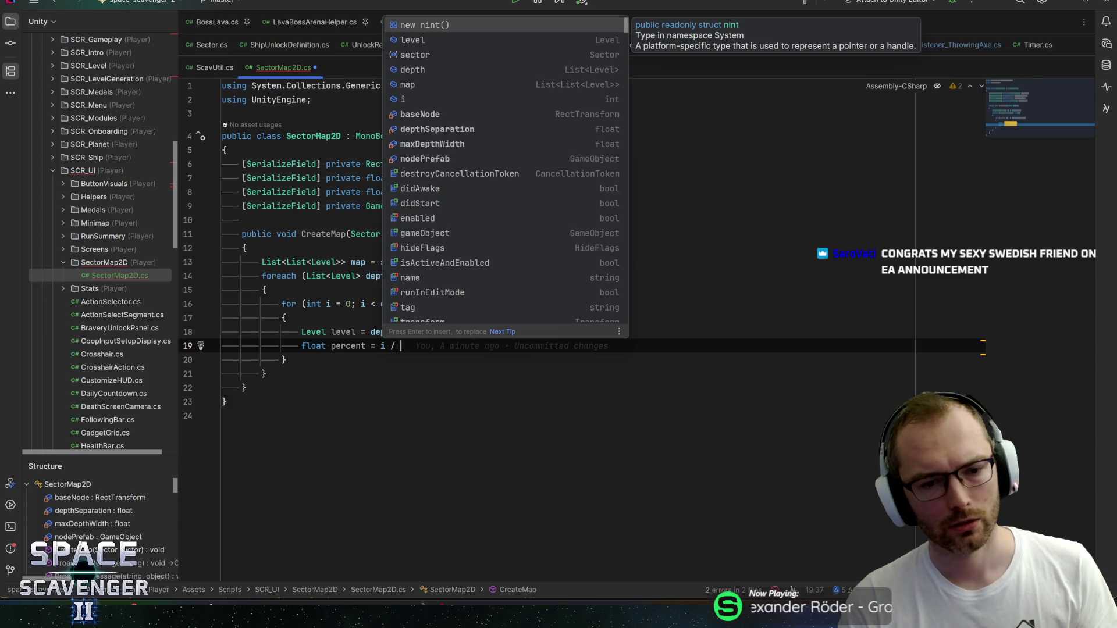
{"action": "type", "text": "dept"}
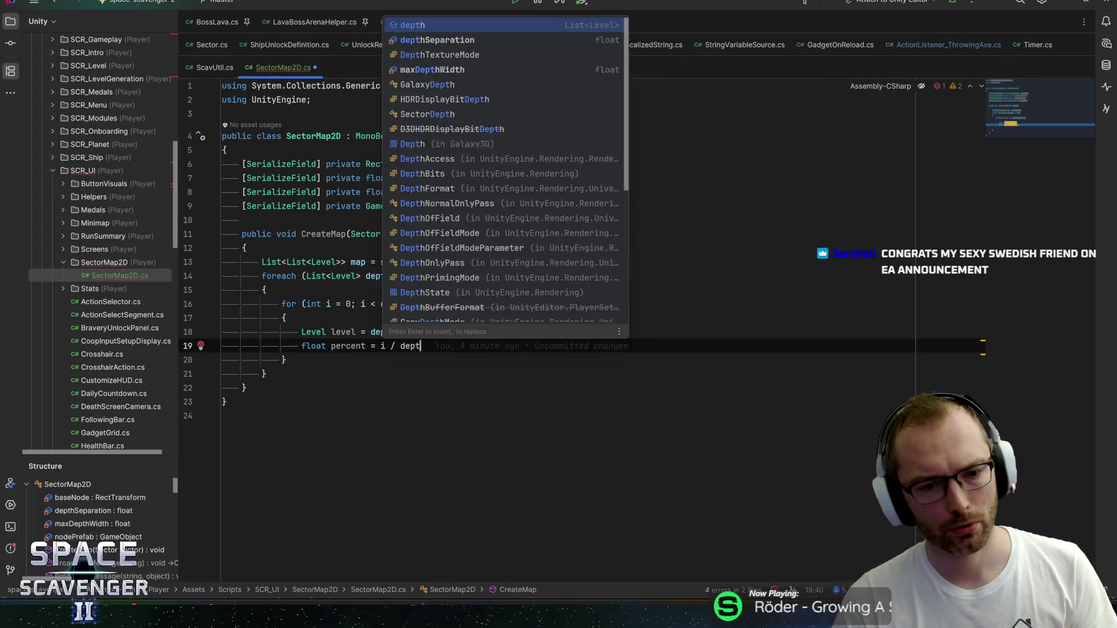
{"action": "type", "text": "h.cou"}
{"action": "key", "text": "Return"}
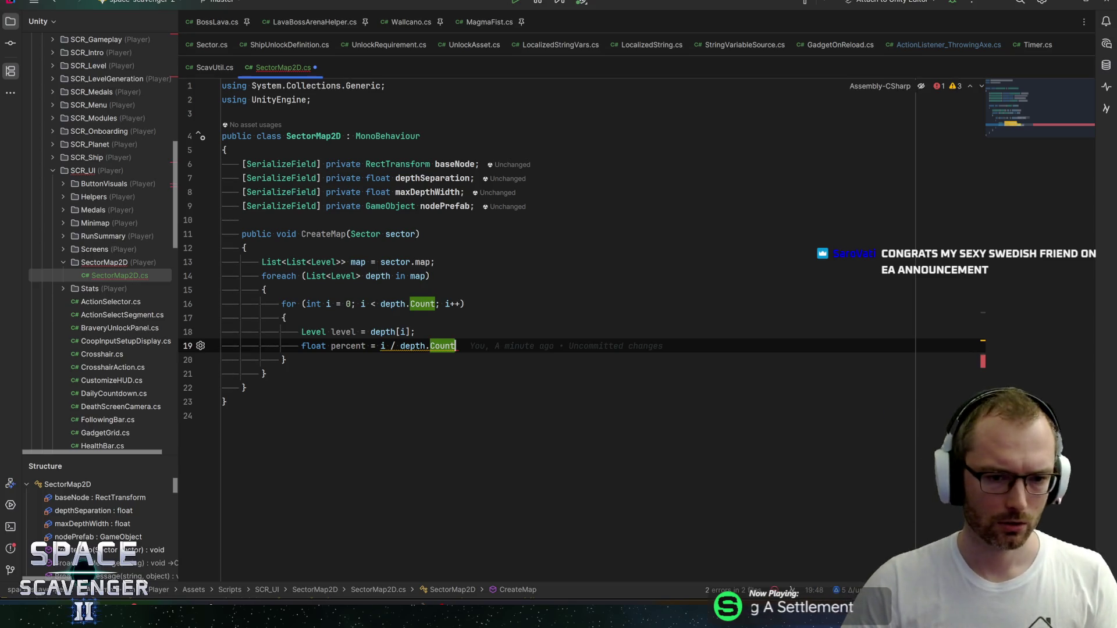
Step: Rewrite percent as depth.Count == 1 ? 0.5f : (i / (depth.Count - 1))
{"action": "type", "text": ";"}
{"action": "key", "text": "ctrl+Left"}
{"action": "key", "text": "ctrl+Left"}
{"action": "key", "text": "ctrl+Left"}
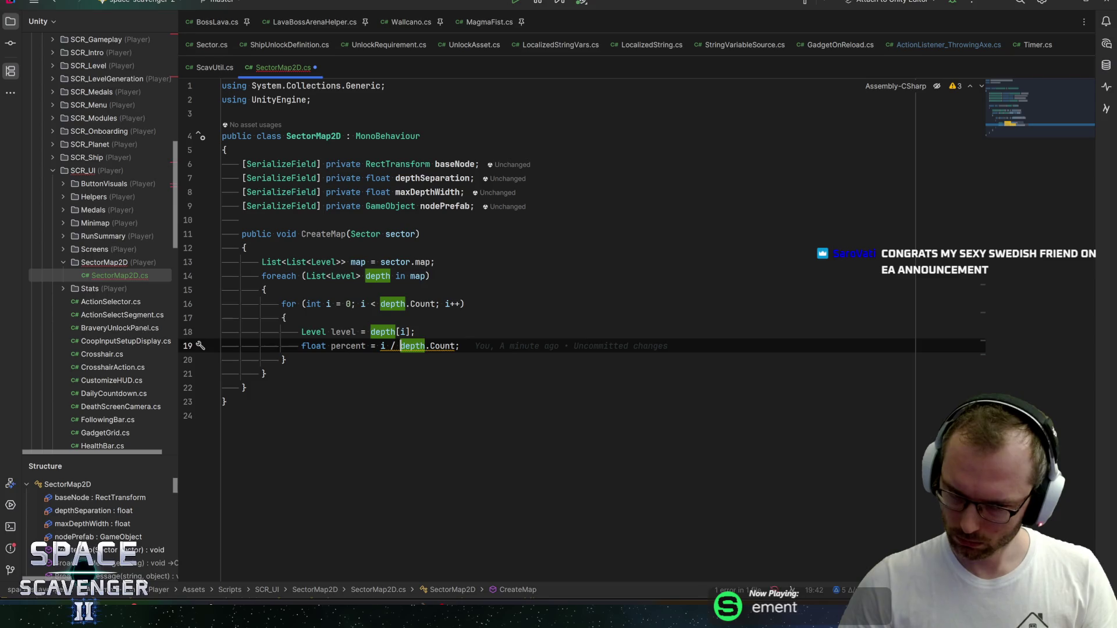
{"action": "key", "text": "Left"}
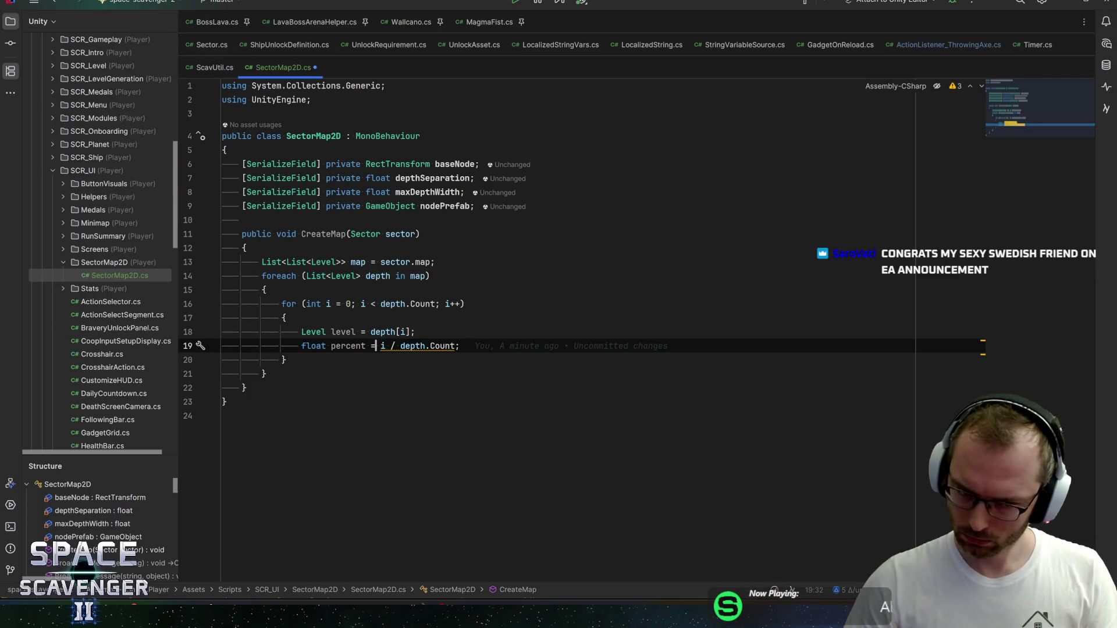
{"action": "type", "text": "depth."}
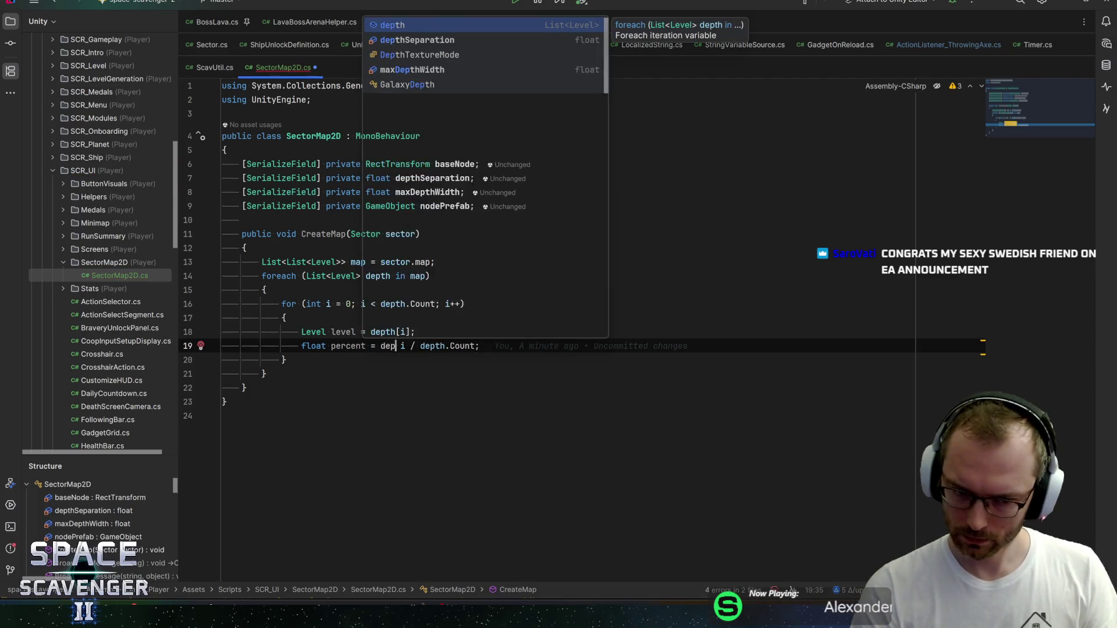
{"action": "key", "text": "Escape"}
{"action": "type", "text": "Count"}
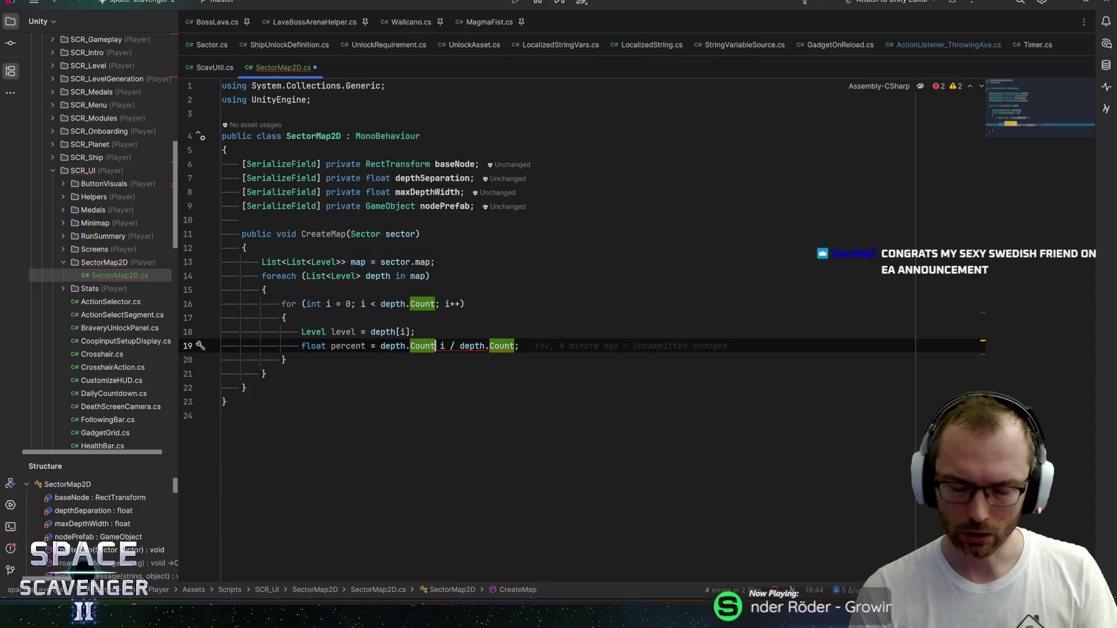
{"action": "type", "text": " == 1 ?"}
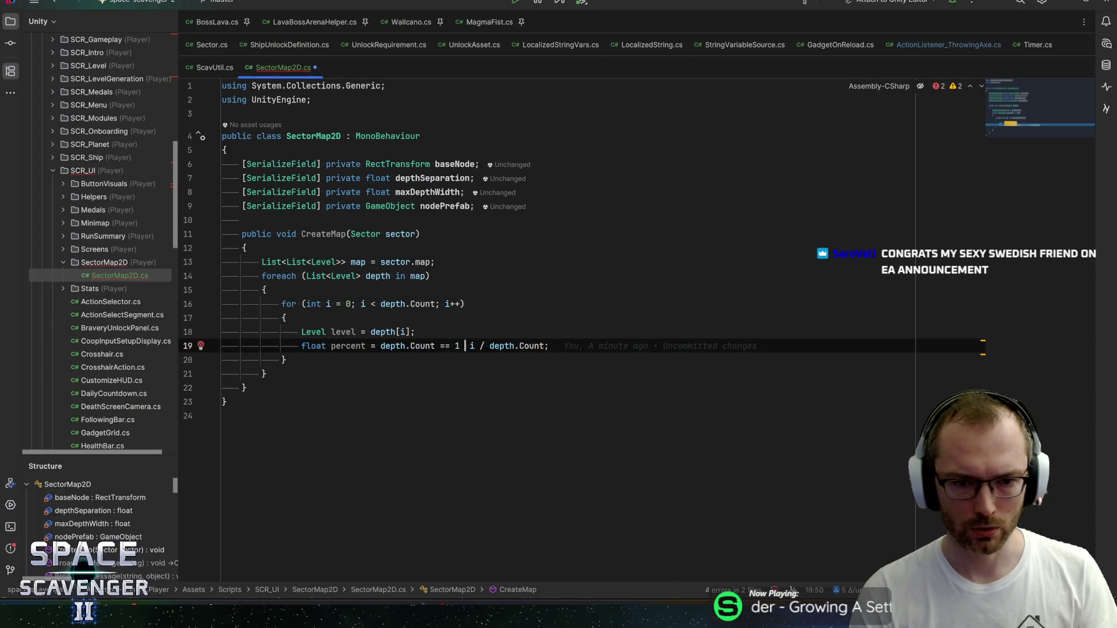
{"action": "type", "text": " 0.5f"}
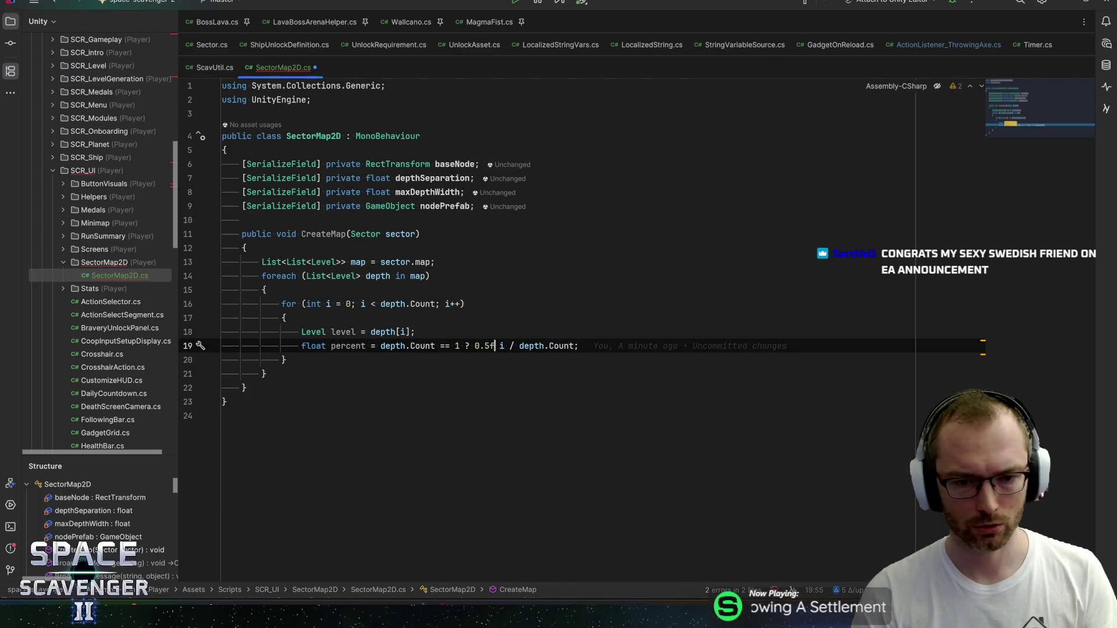
{"action": "type", "text": " : "}
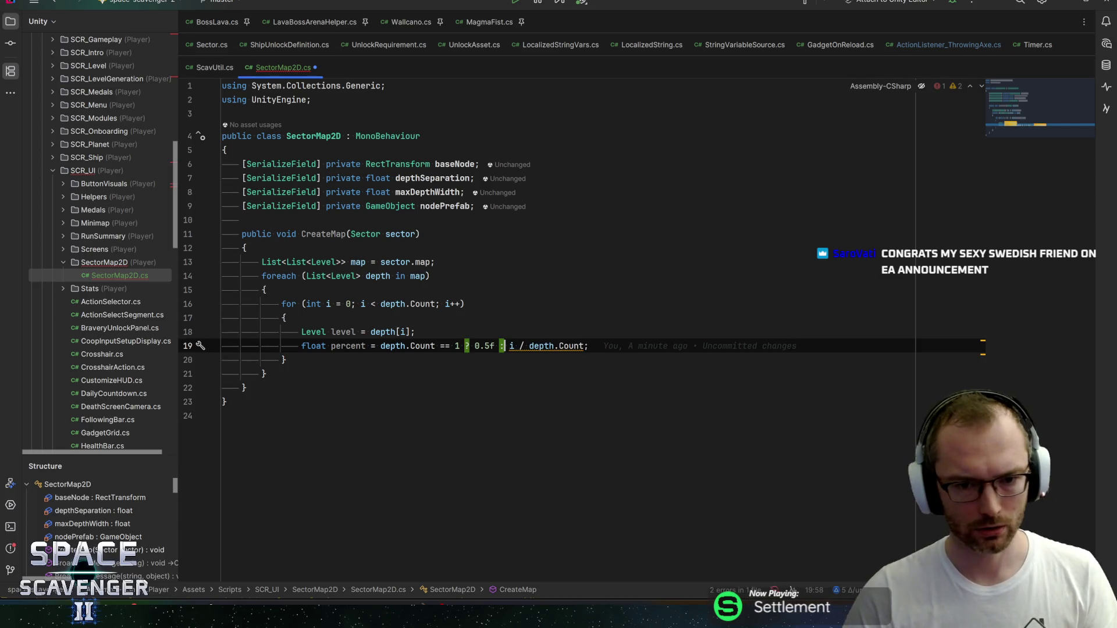
{"action": "type", "text": "("}
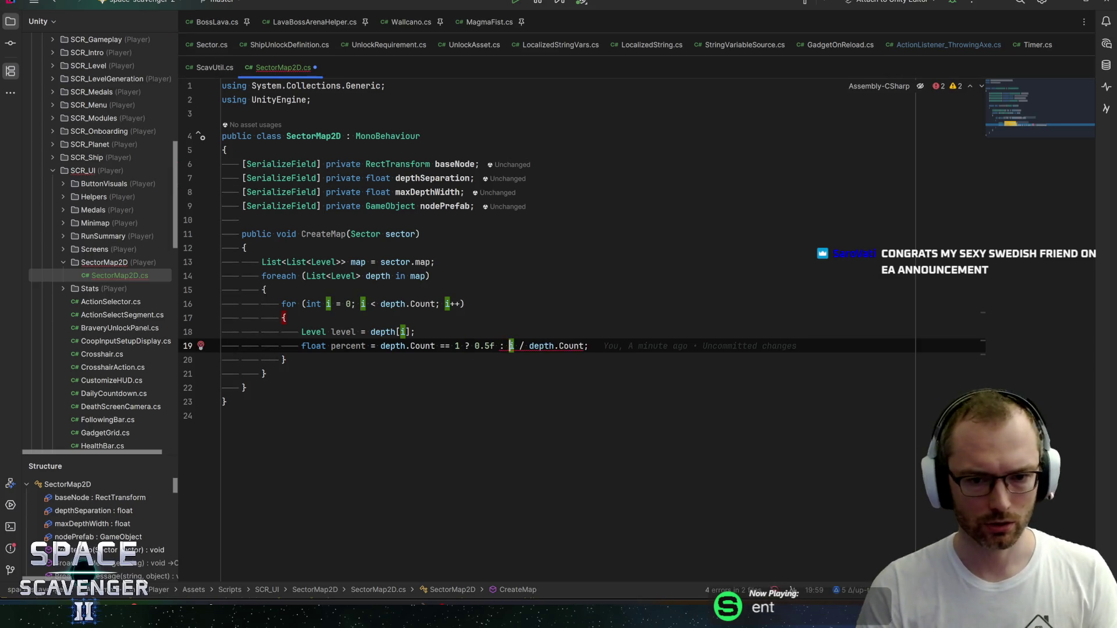
{"action": "left_click", "coordinate": [534, 346]}
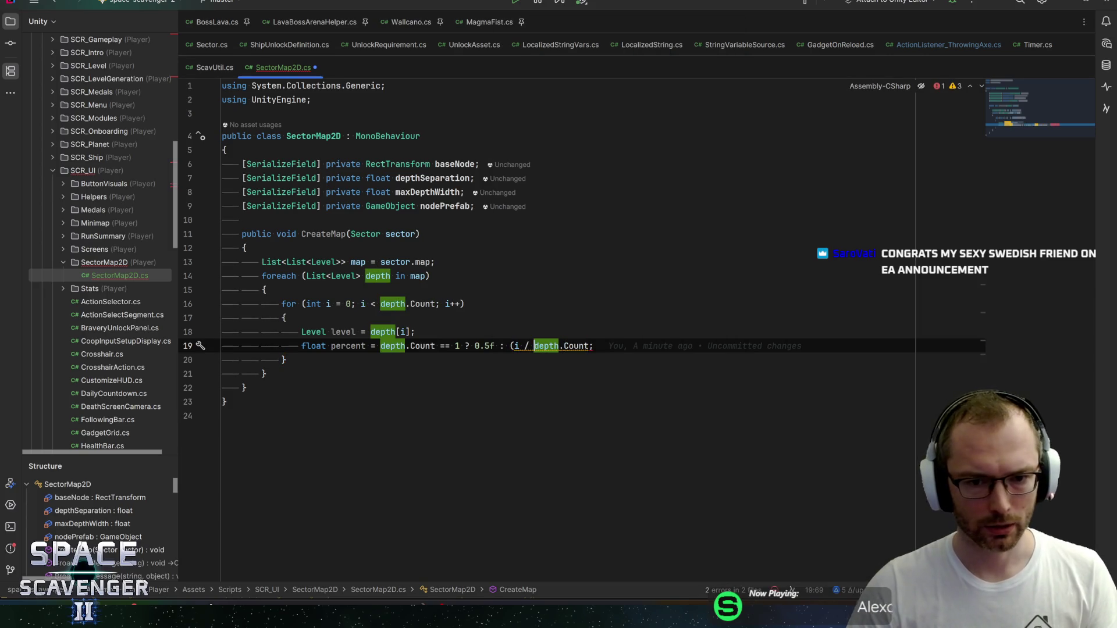
{"action": "type", "text": "("}
{"action": "left_click", "coordinate": [594, 346]}
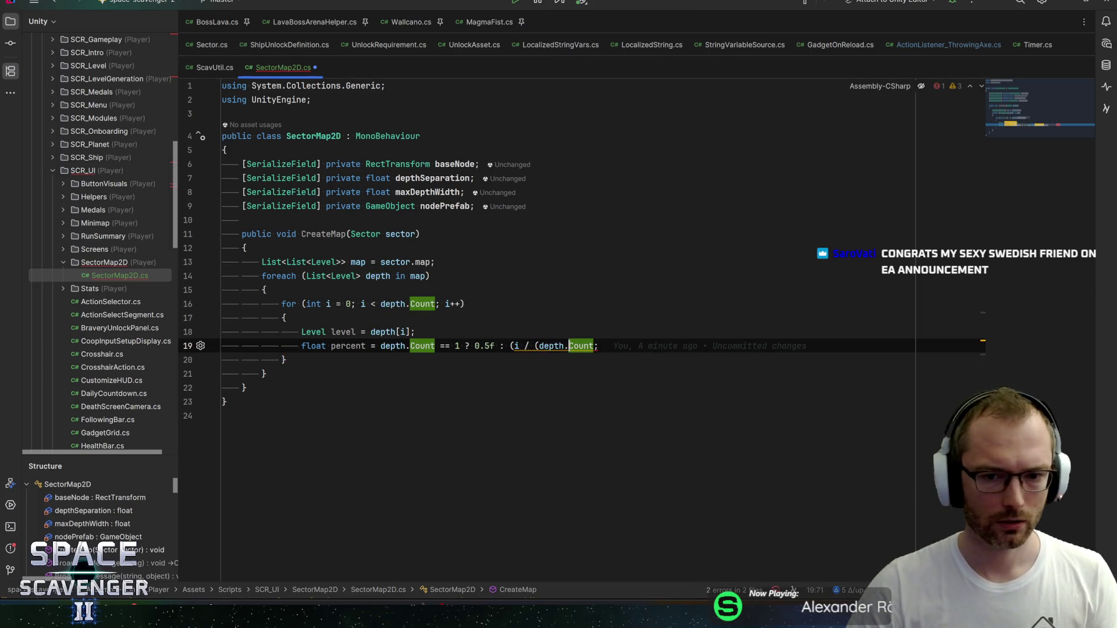
{"action": "type", "text": "- 1)"}
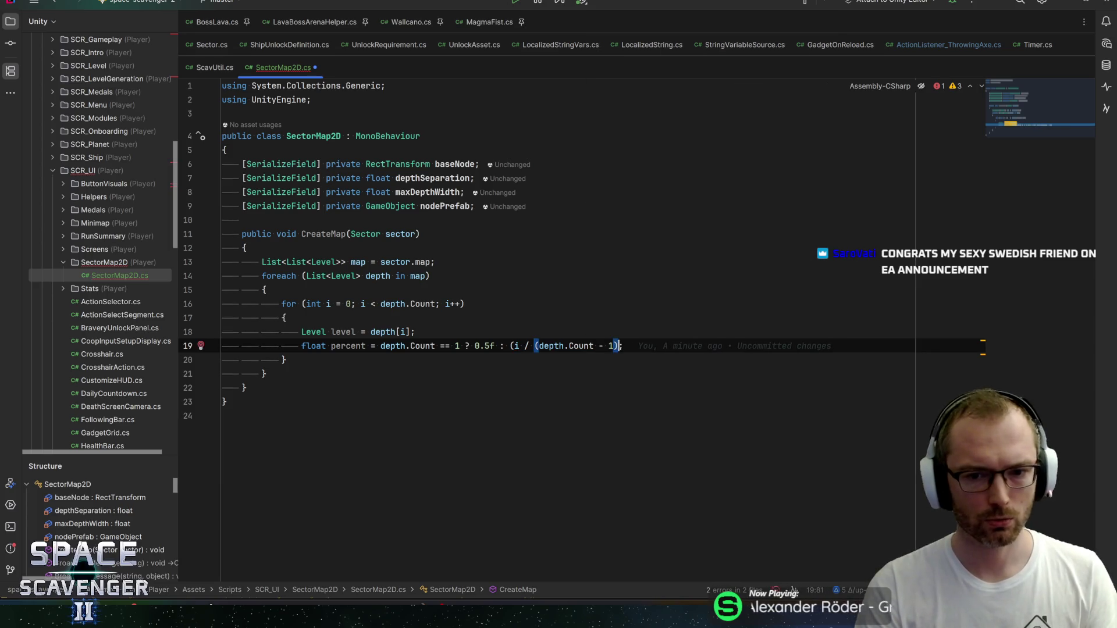
{"action": "key", "text": "End"}
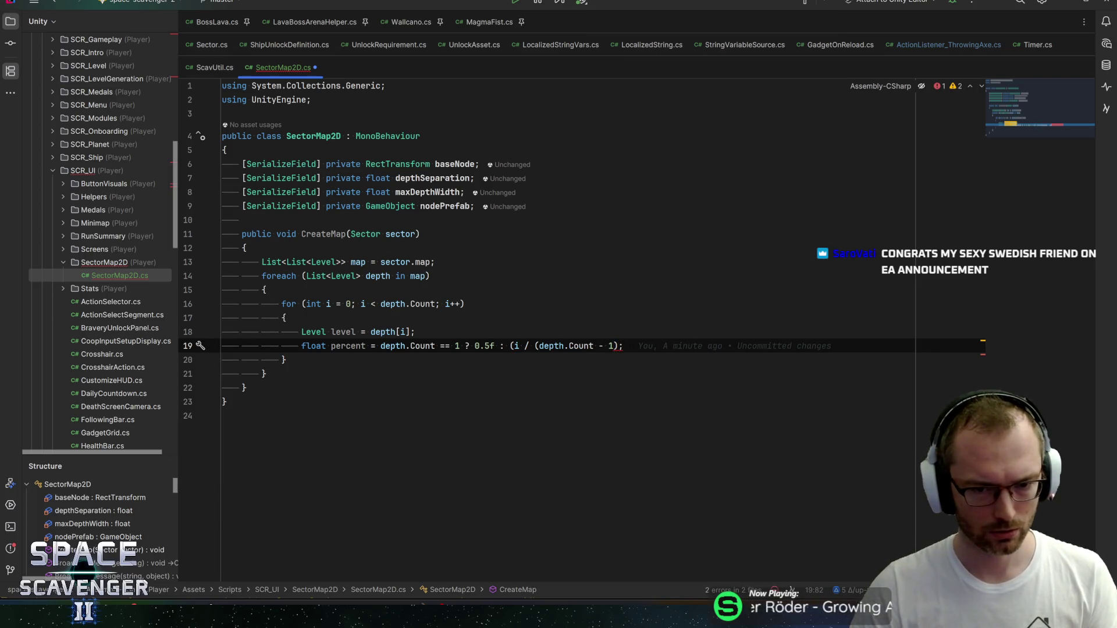
{"action": "key", "text": "Left"}
{"action": "type", "text": ")"}
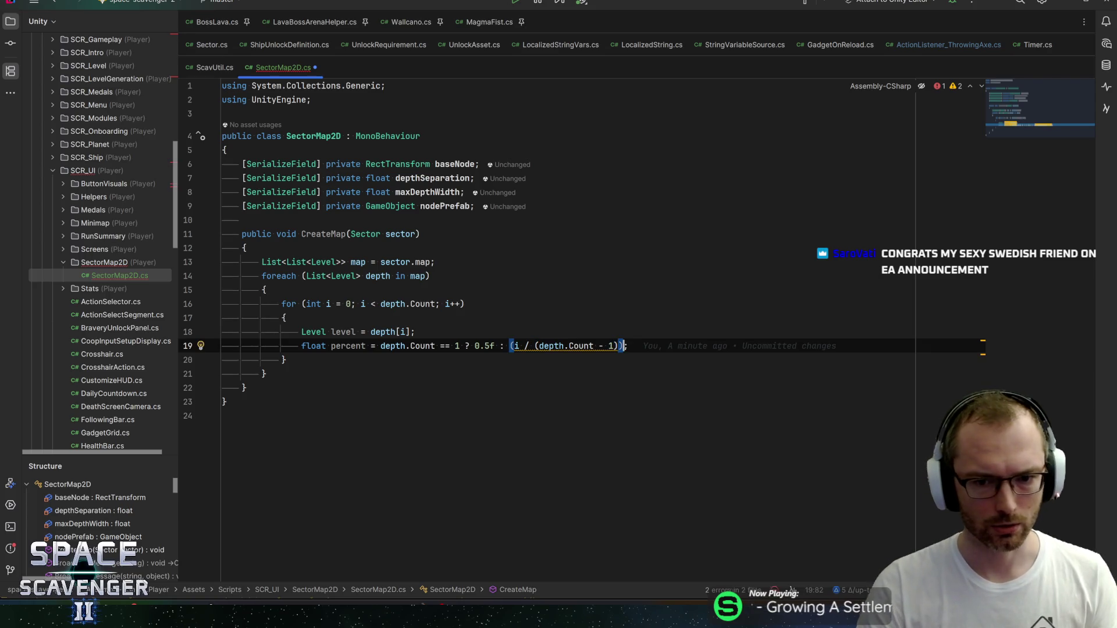
{"action": "key", "text": "Left"}
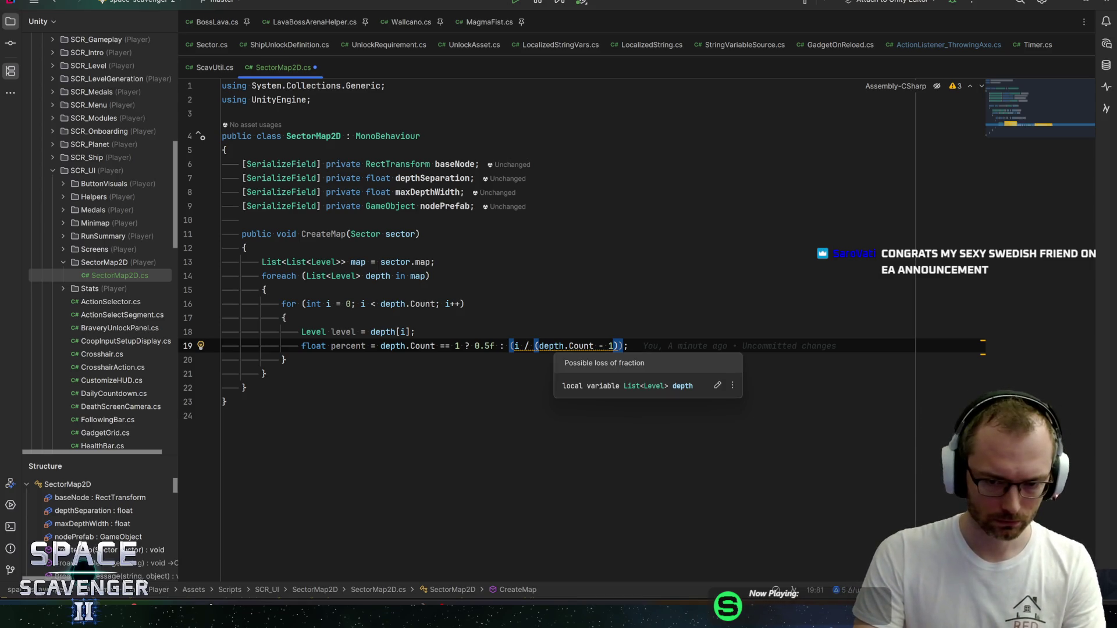
Step: Cast i to float in the percent division on line 19
{"action": "left_click", "coordinate": [515, 346]}
{"action": "type", "text": "(flo"}
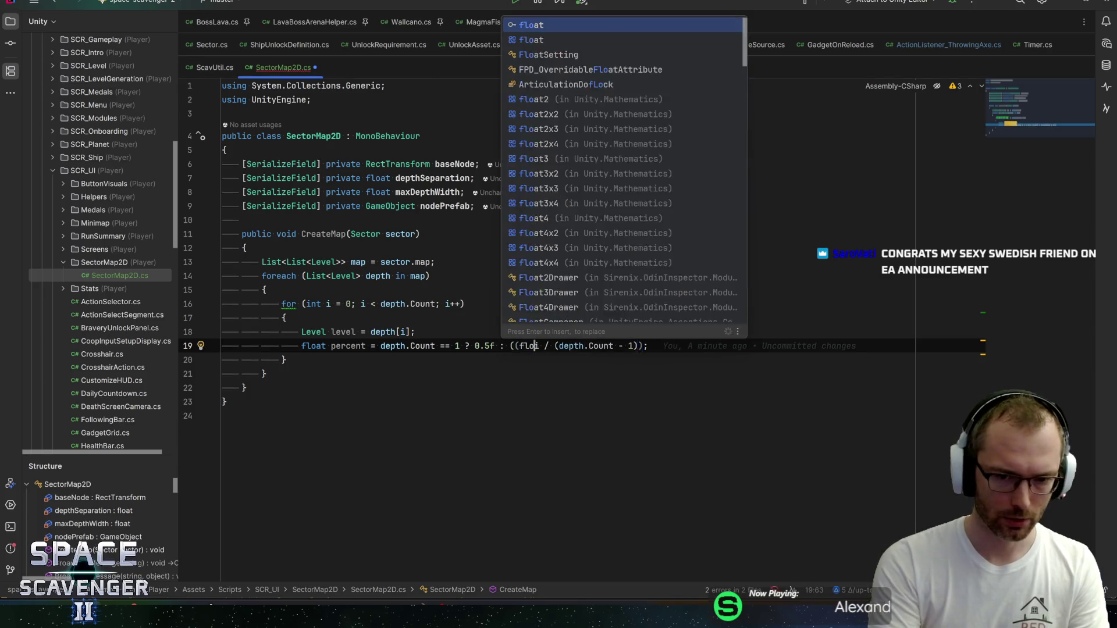
{"action": "key", "text": "Return"}
{"action": "type", "text": ")"}
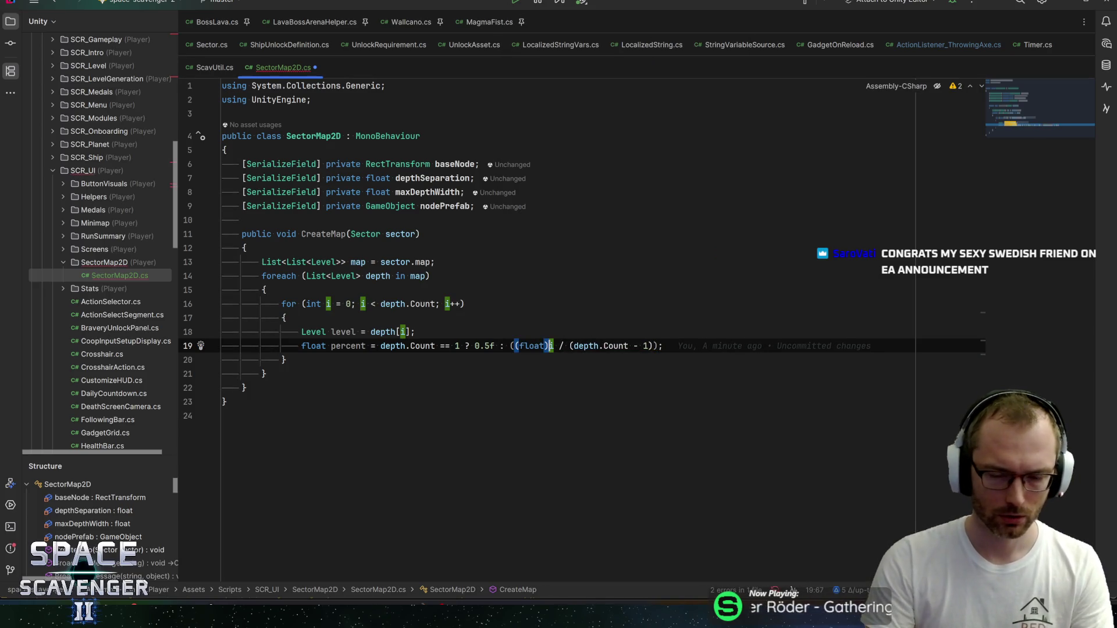
{"action": "left_click", "coordinate": [534, 345]}
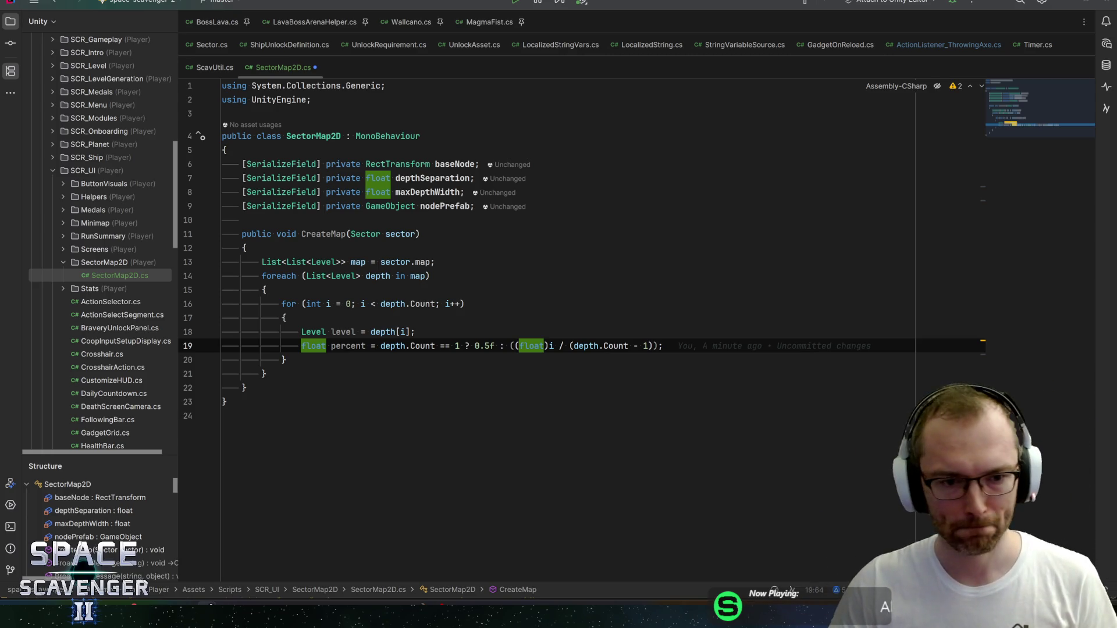
Step: Review the float cast and depth.Count - 1 divisor on line 19, then add a blank line below
{"action": "left_click", "coordinate": [355, 346]}
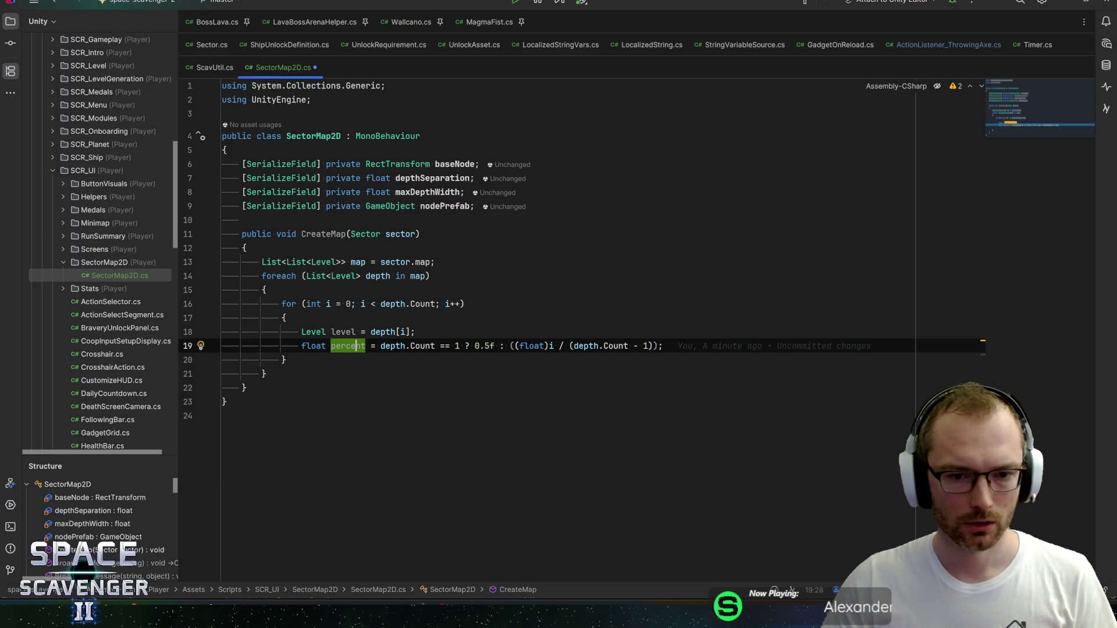
{"action": "key", "text": "ctrl+Right"}
{"action": "key", "text": "ctrl+Right"}
{"action": "key", "text": "ctrl+Right"}
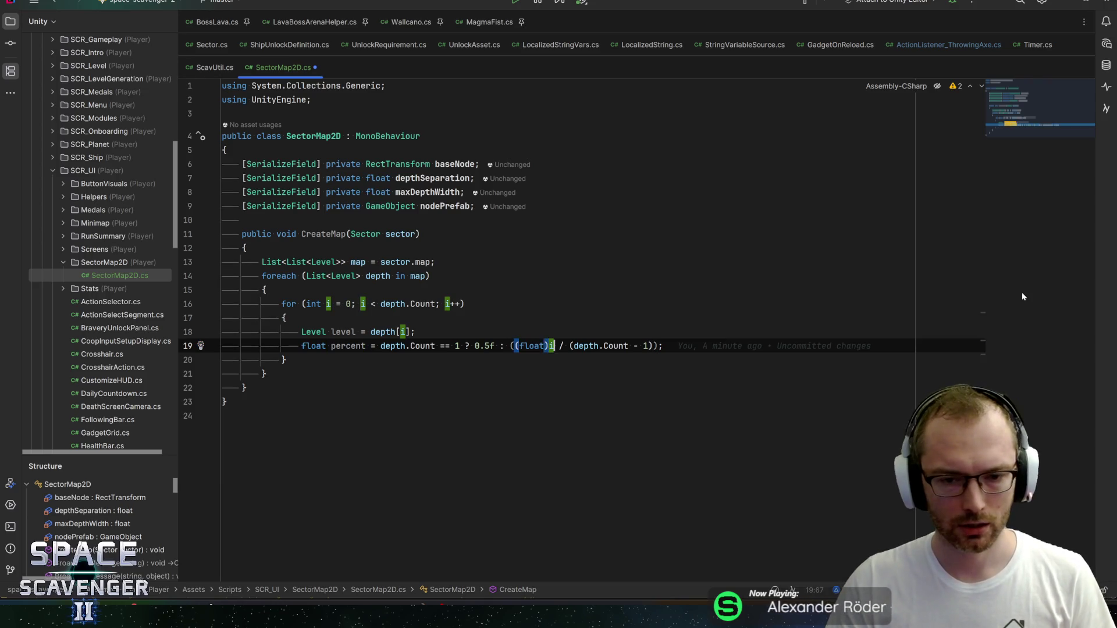
{"action": "key", "text": "ctrl+Right"}
{"action": "key", "text": "shift+Right"}
{"action": "key", "text": "ctrl+shift+Right"}
{"action": "key", "text": "ctrl+shift+Right"}
{"action": "key", "text": "ctrl+shift+Right"}
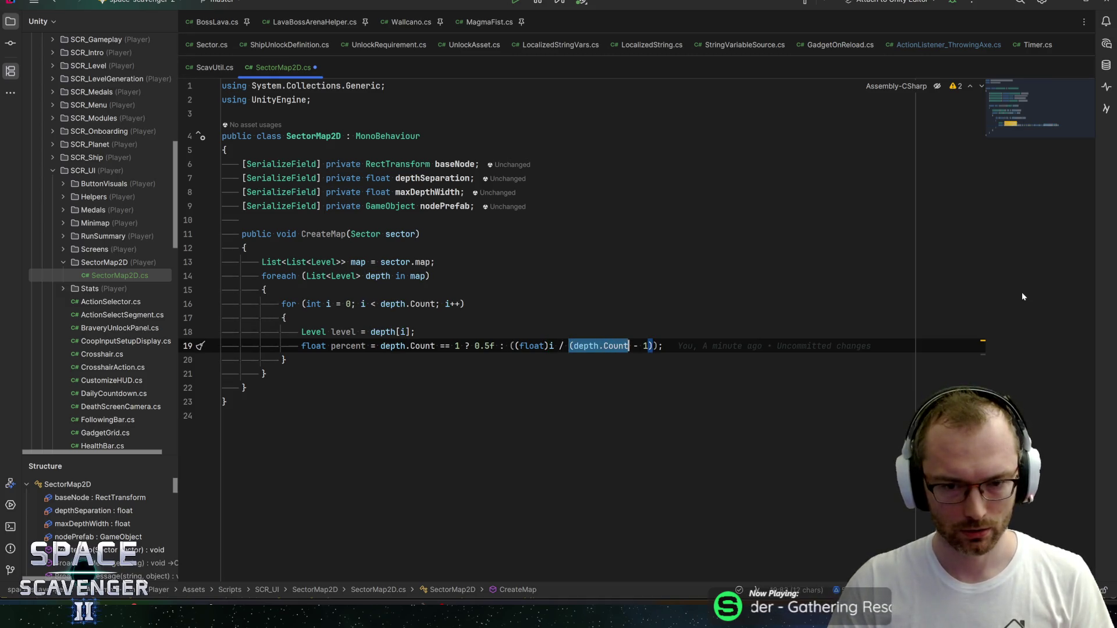
{"action": "key", "text": "shift+Right"}
{"action": "key", "text": "shift+Right"}
{"action": "key", "text": "shift+Right"}
{"action": "key", "text": "shift+Right"}
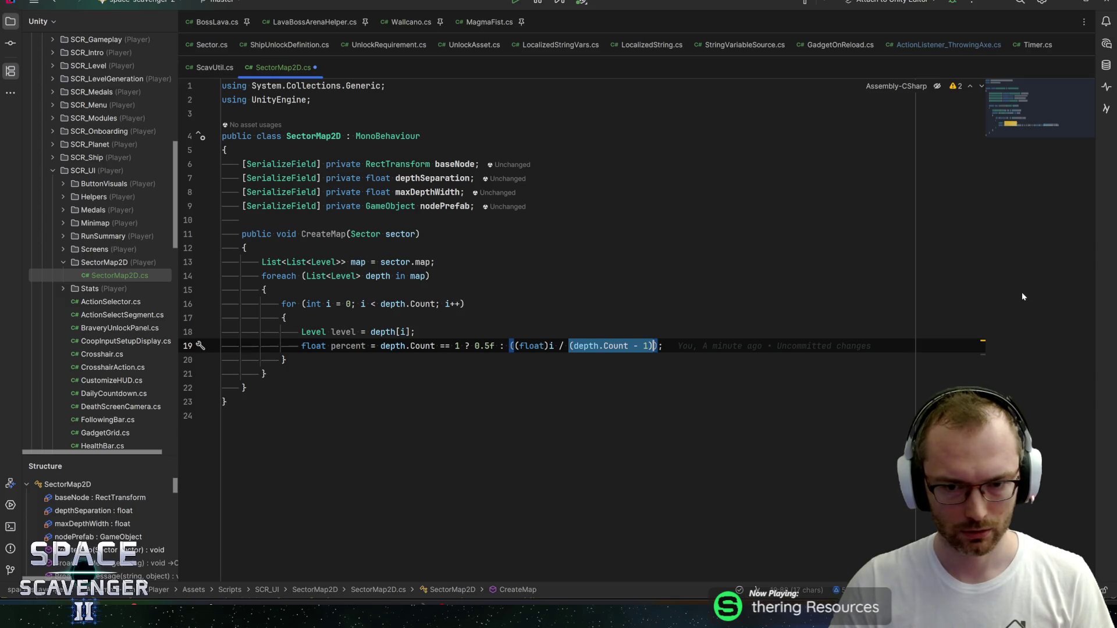
{"action": "key", "text": "Left"}
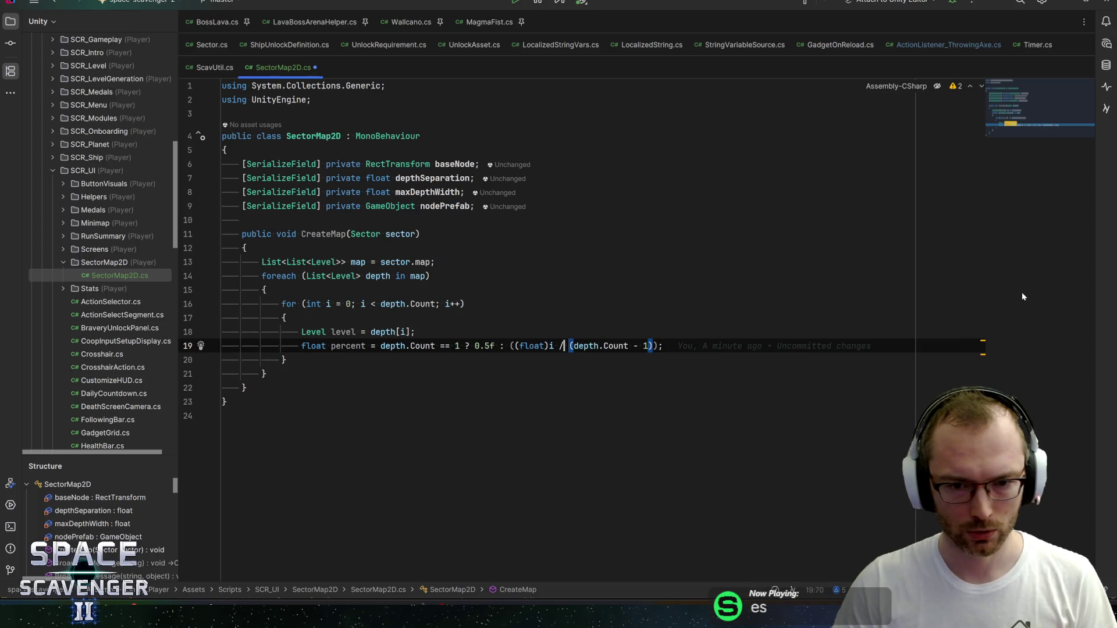
{"action": "key", "text": "Left"}
{"action": "key", "text": "Left"}
{"action": "key", "text": "Left"}
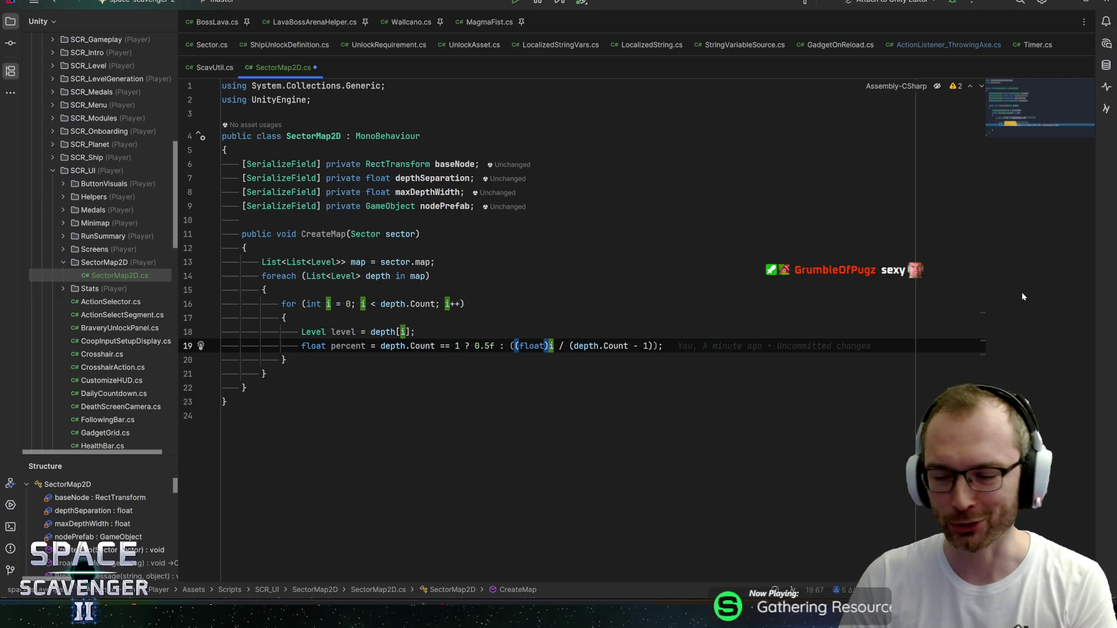
{"action": "key", "text": "Left"}
{"action": "key", "text": "Left"}
{"action": "key", "text": "Left"}
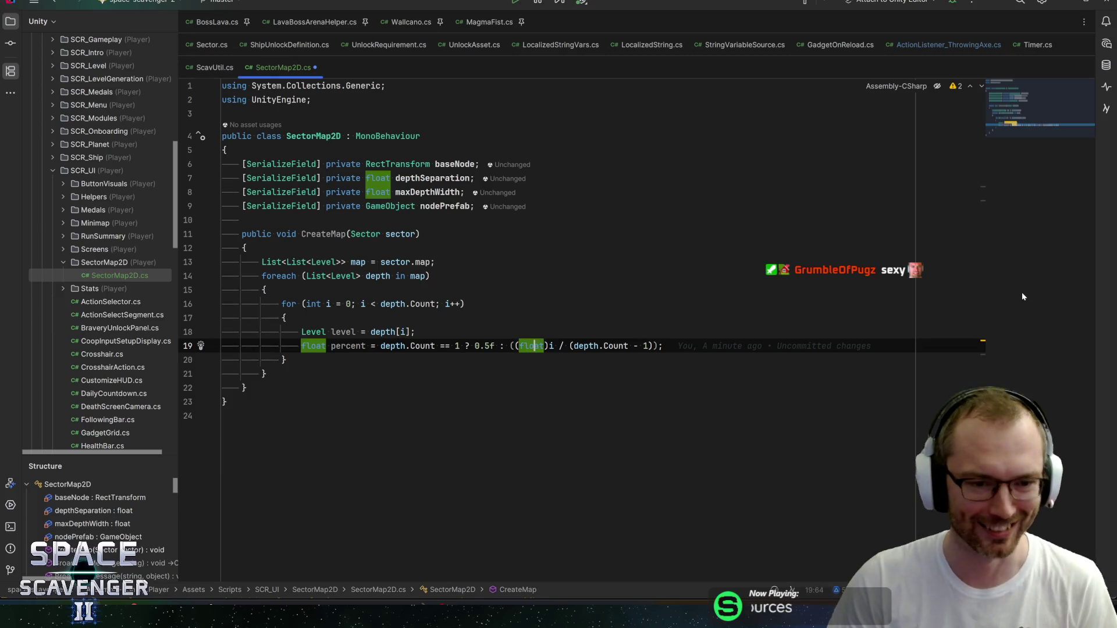
{"action": "key", "text": "End"}
{"action": "key", "text": "Return"}
{"action": "key", "text": "Return"}
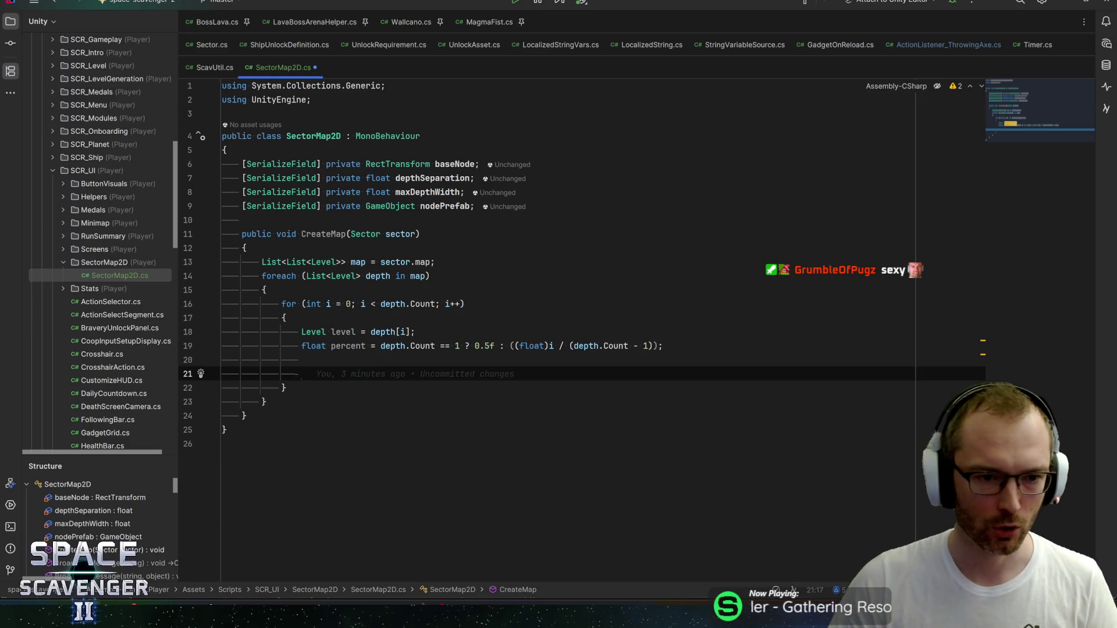
Step: Convert the outer foreach over map into an indexed for loop with counter d
{"action": "left_click", "coordinate": [261, 275]}
{"action": "key", "text": "alt+Return"}
{"action": "key", "text": "Return"}
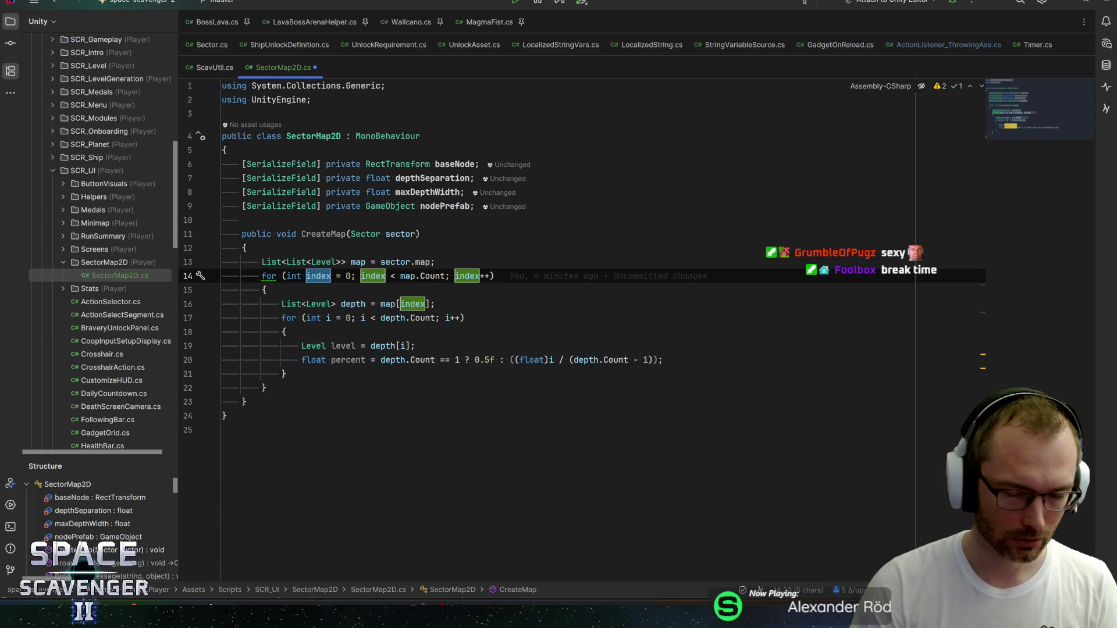
{"action": "type", "text": "d"}
{"action": "key", "text": "Return"}
{"action": "key", "text": "Down"}
{"action": "key", "text": "Down"}
{"action": "key", "text": "Down"}
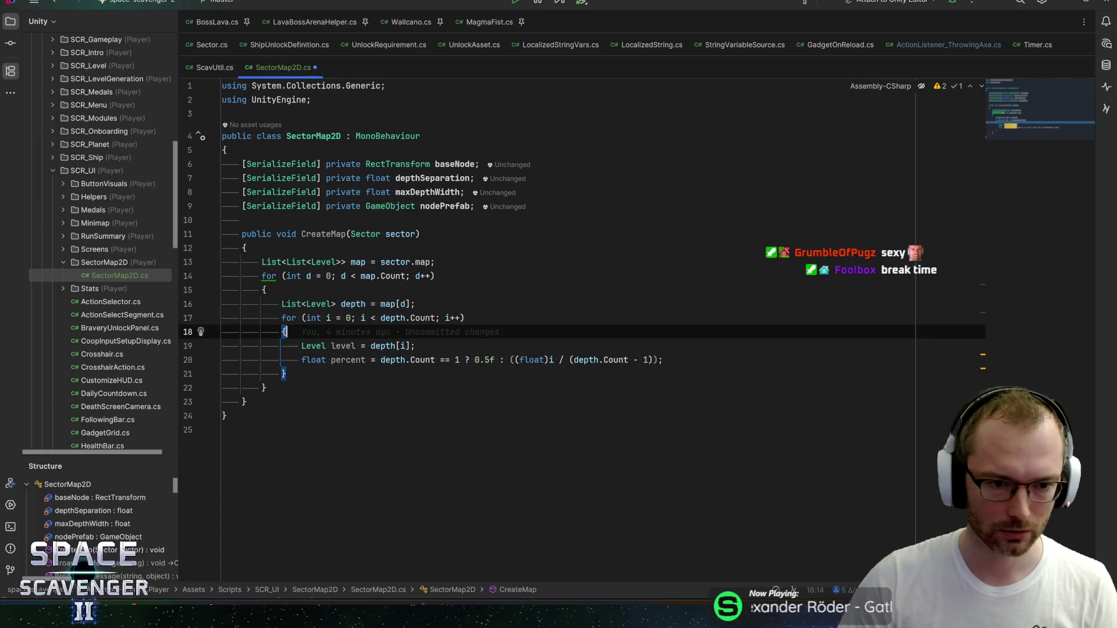
Step: Start a GameObject declaration on a new line below the percent calculation
{"action": "key", "text": "End"}
{"action": "key", "text": "Return"}
{"action": "key", "text": "Return"}
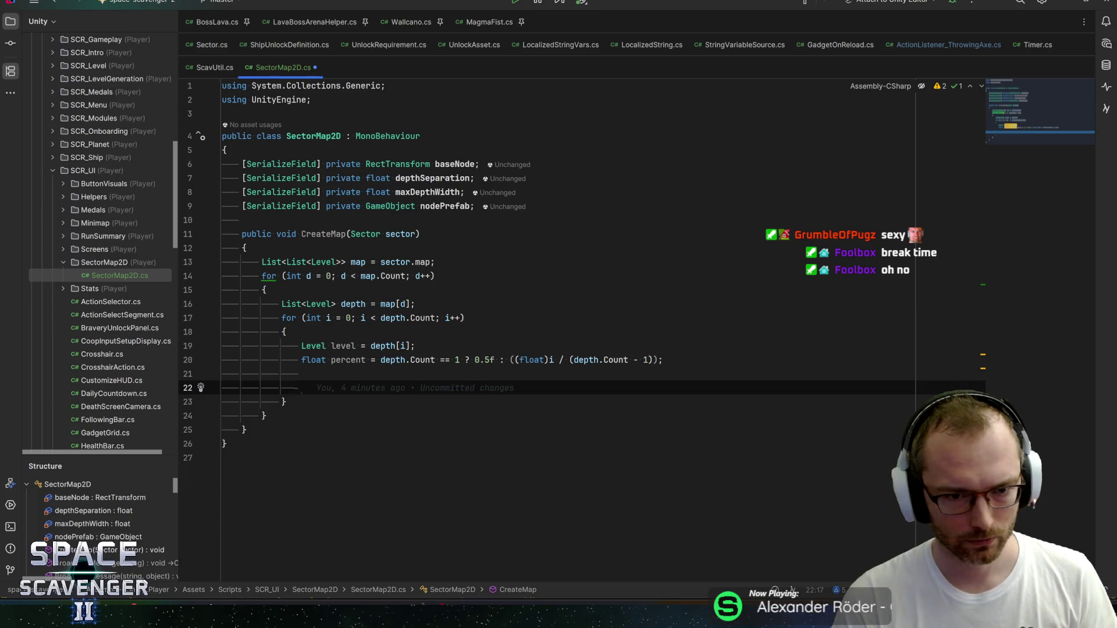
{"action": "type", "text": "GameObj"}
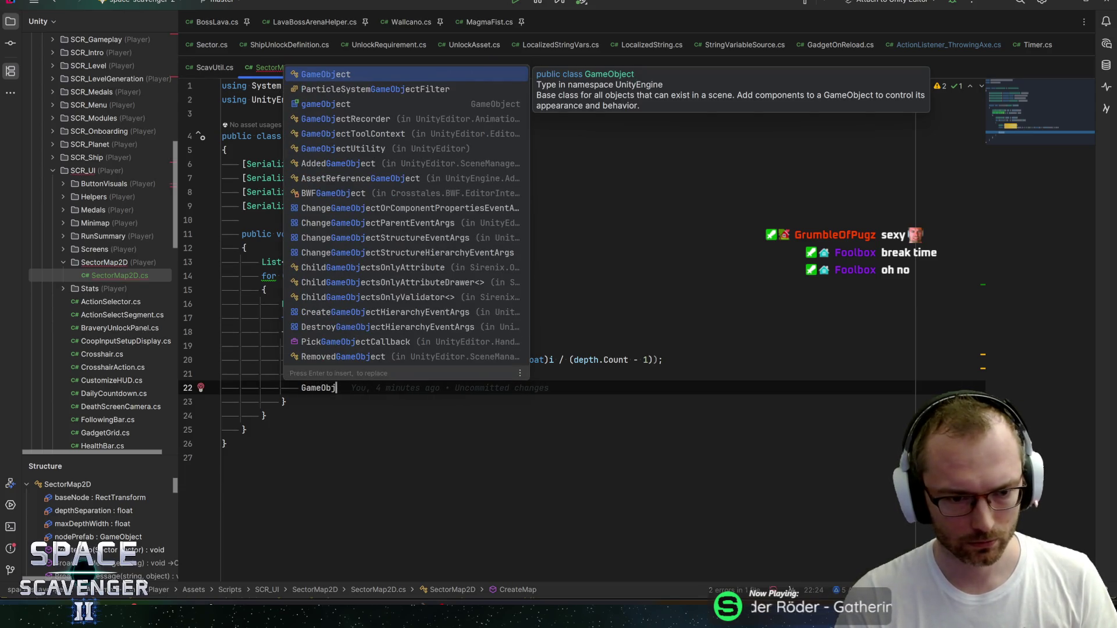
{"action": "type", "text": "ect"}
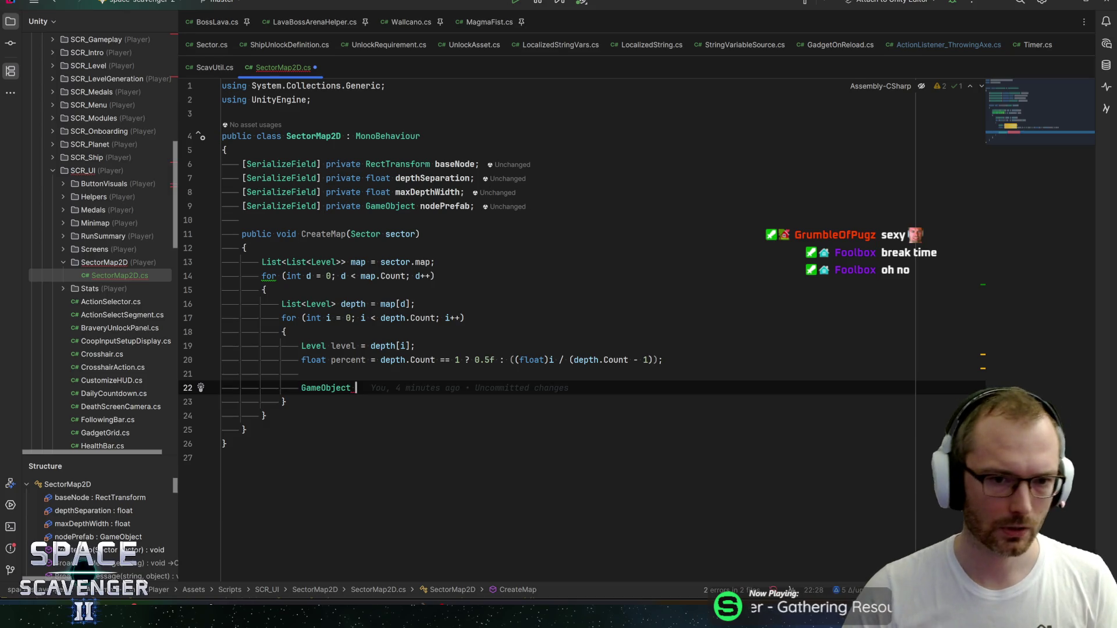
Step: Change nodePrefab's type from GameObject to RectTransform on line 9
{"action": "double_click", "coordinate": [390, 206]}
{"action": "type", "text": "RectTransform"}
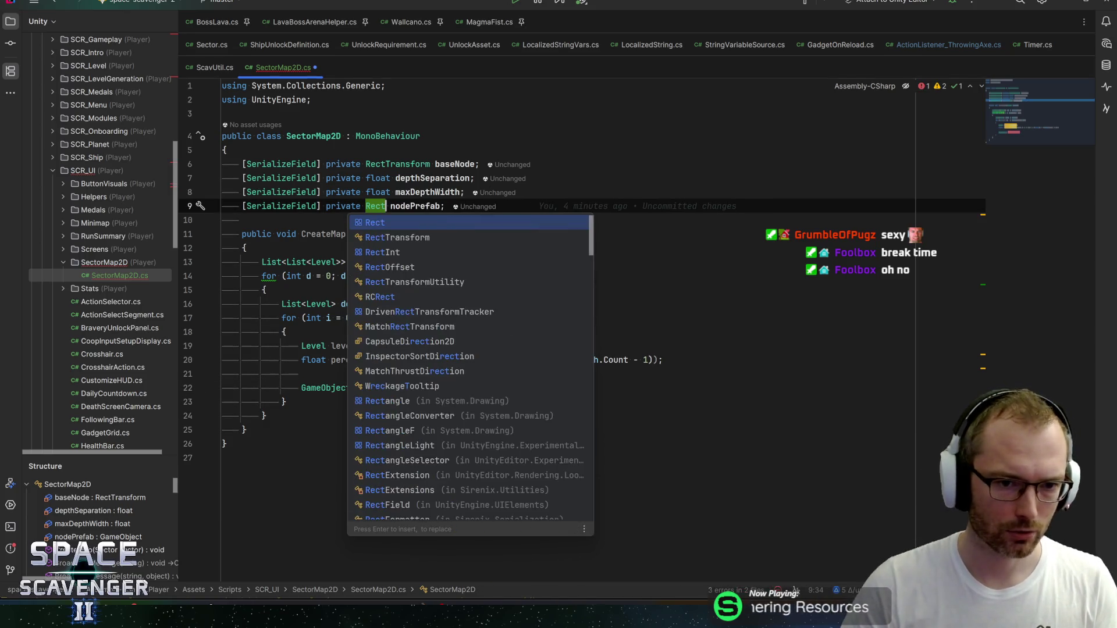
{"action": "left_click", "coordinate": [435, 206]}
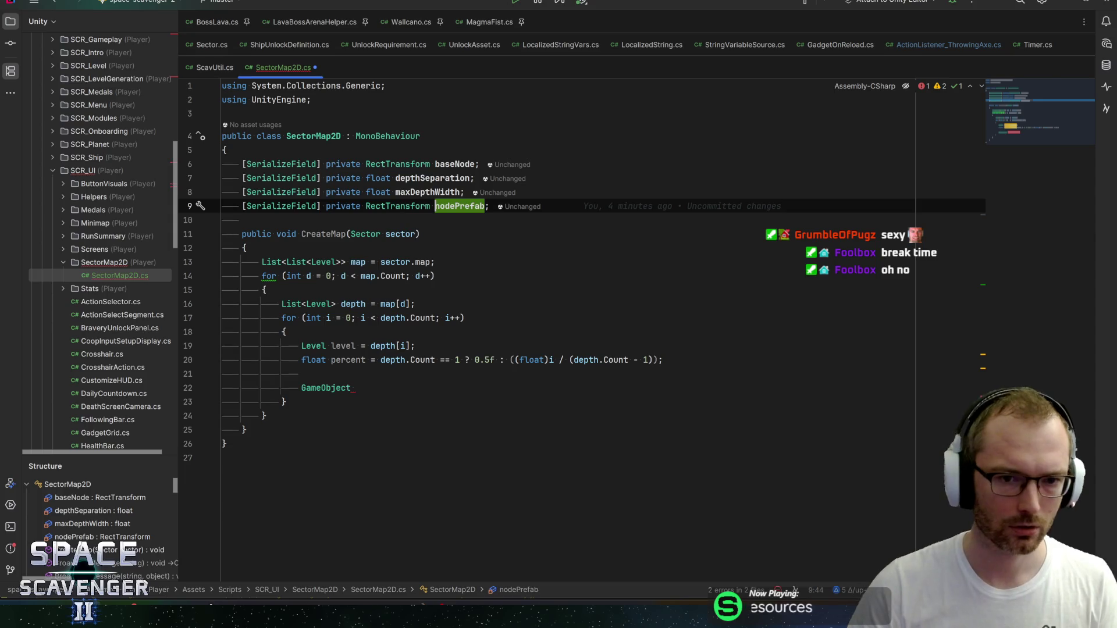
Step: Write RectTransform node = Instantiate(nodePrefab, baseNode.anchoredPosition on line 22
{"action": "double_click", "coordinate": [326, 388]}
{"action": "type", "text": "RectTra"}
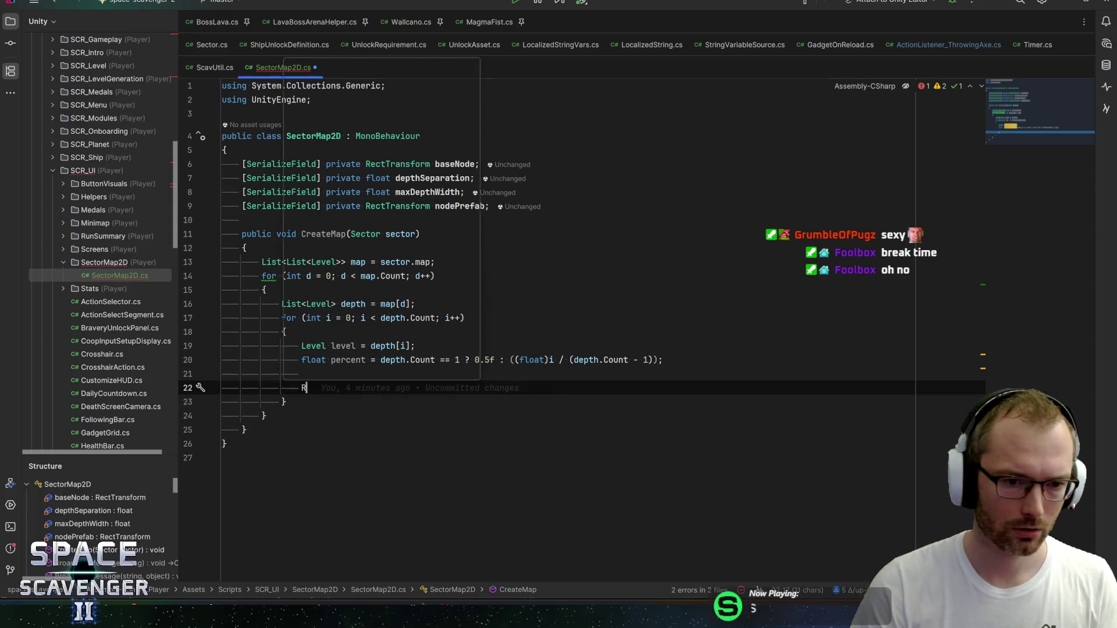
{"action": "key", "text": "Return"}
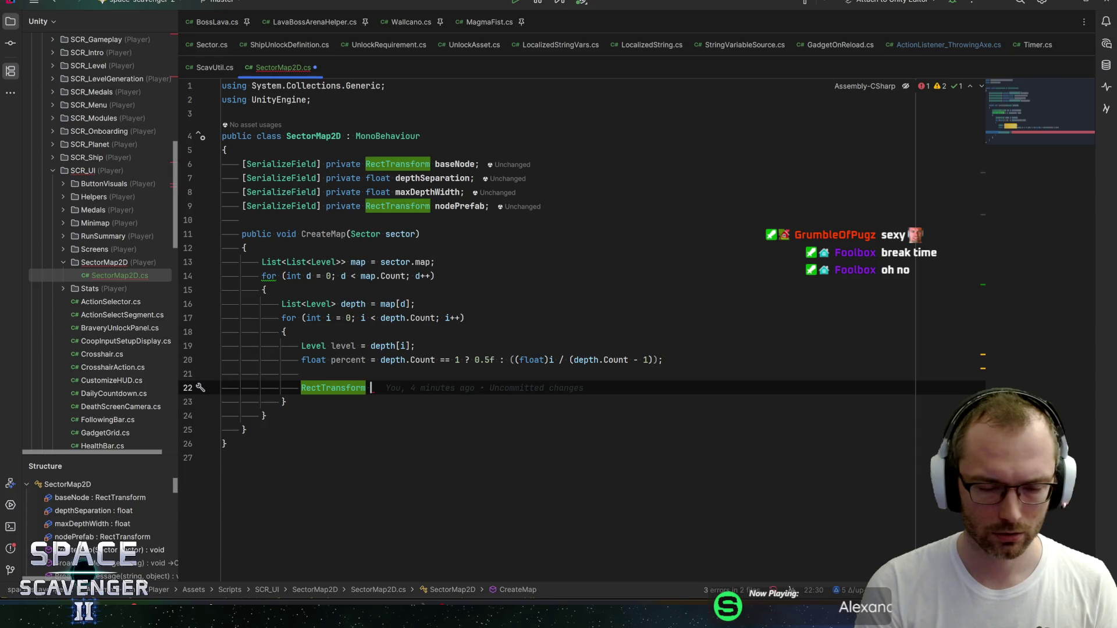
{"action": "type", "text": "node"}
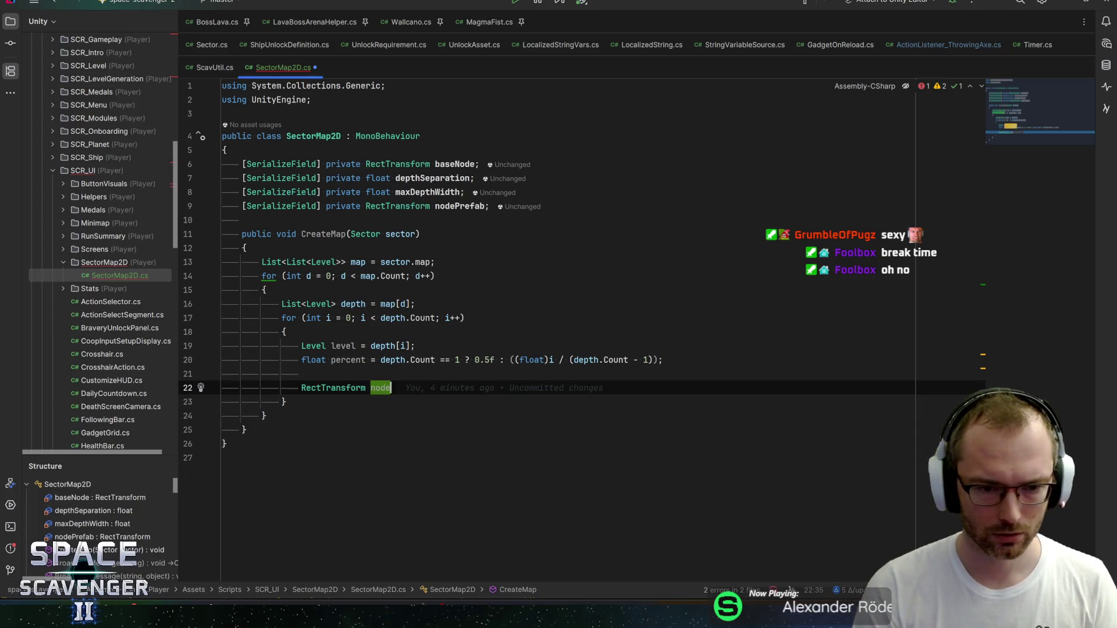
{"action": "type", "text": " = Instantiate(nod"}
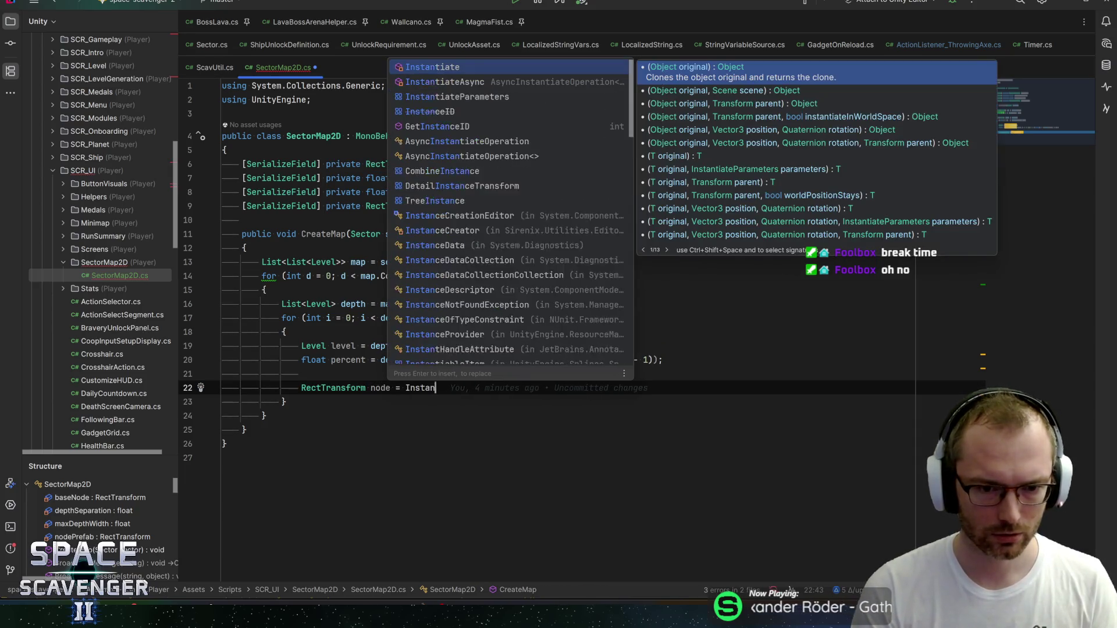
{"action": "key", "text": "Return"}
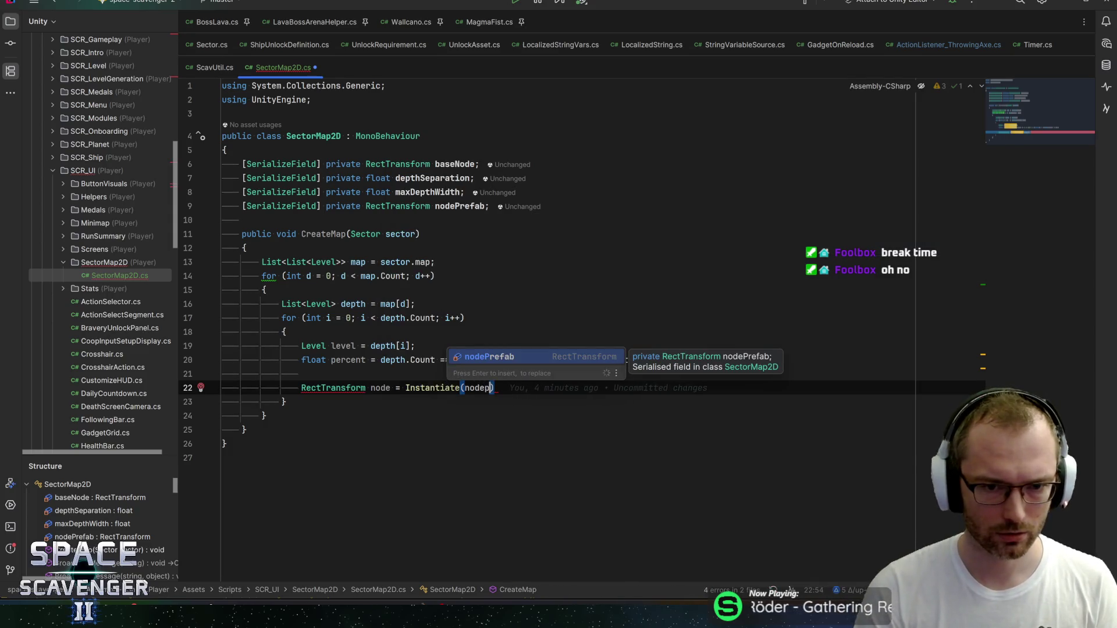
{"action": "type", "text": ", "}
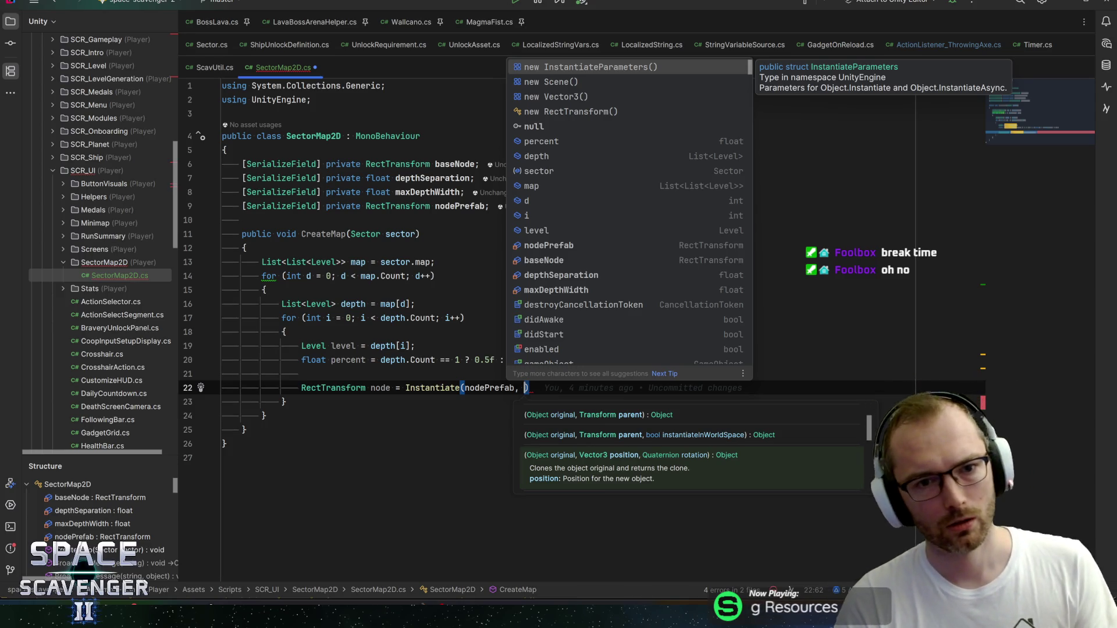
{"action": "type", "text": "baseNo"}
{"action": "key", "text": "Return"}
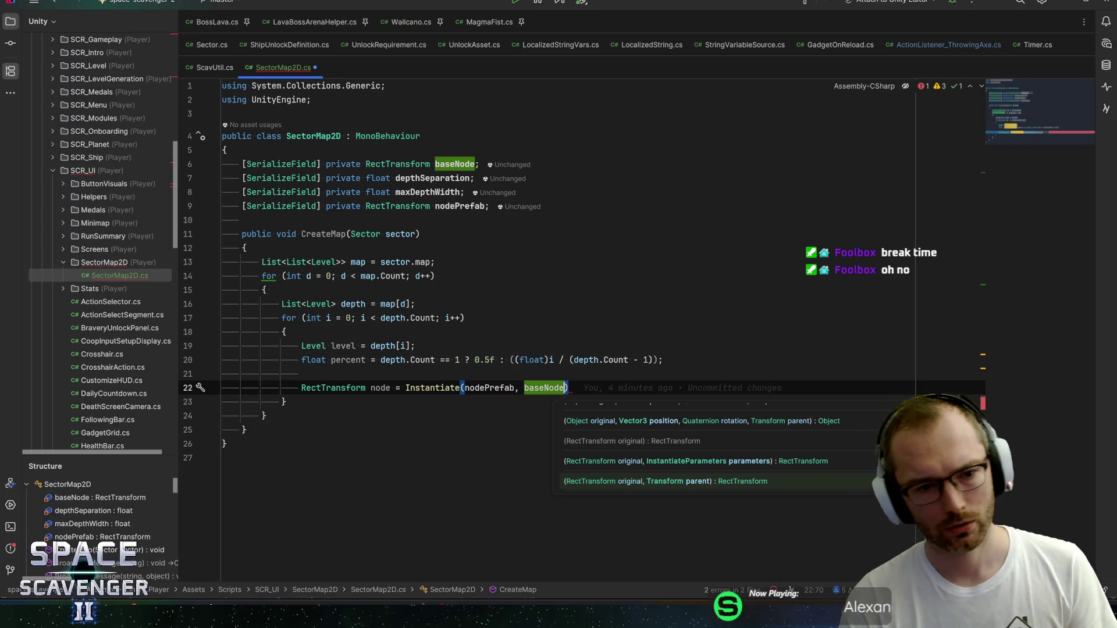
{"action": "type", "text": "."}
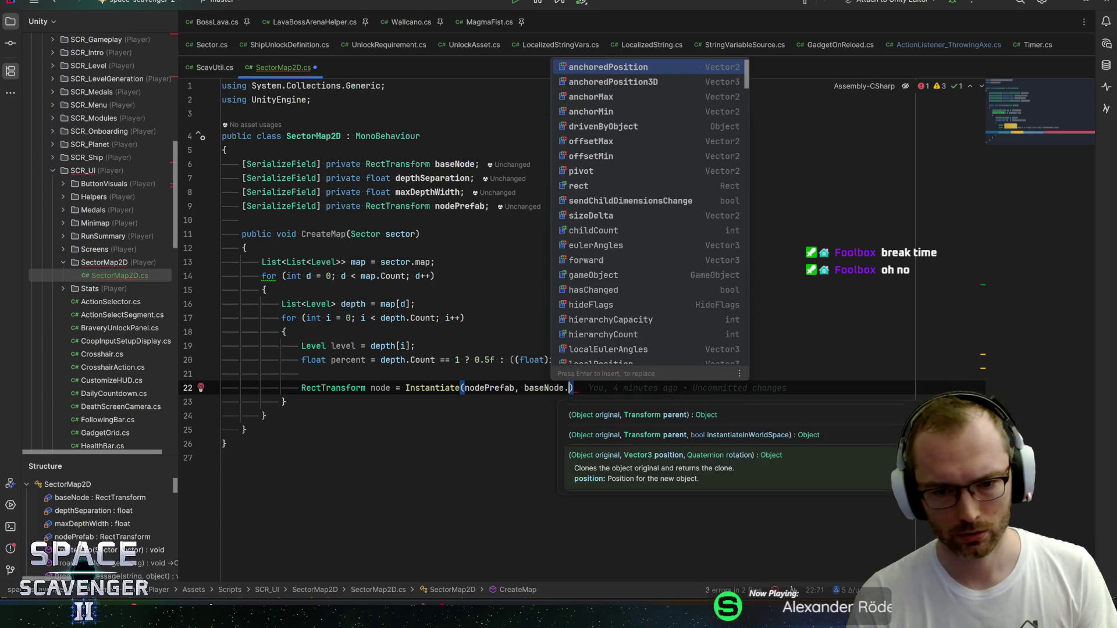
{"action": "type", "text": "anchoredpo"}
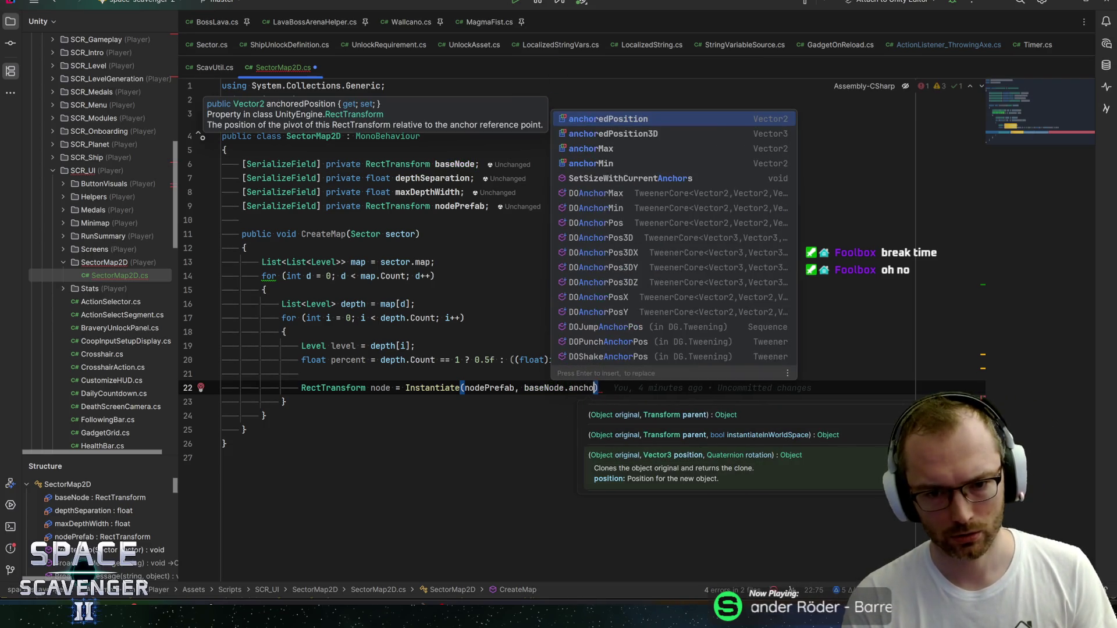
{"action": "key", "text": "Return"}
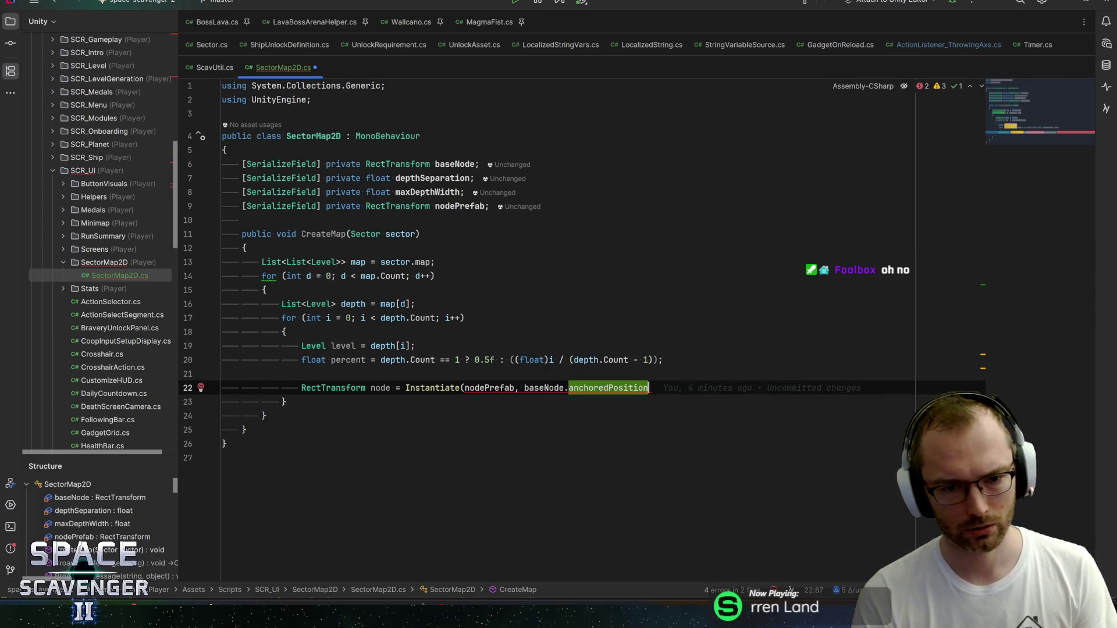
Step: Finish the Instantiate call with transform and Quaternion.identity arguments
{"action": "type", "text": ", transform)"}
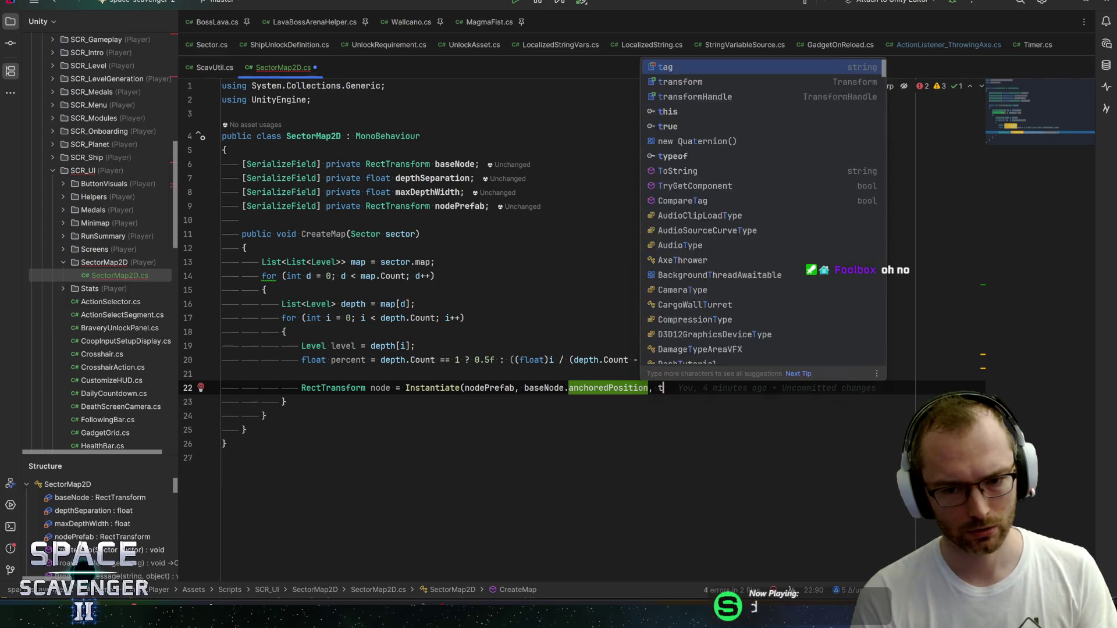
{"action": "key", "text": "BackSpace"}
{"action": "type", "text": ", Q"}
{"action": "type", "text": "id"}
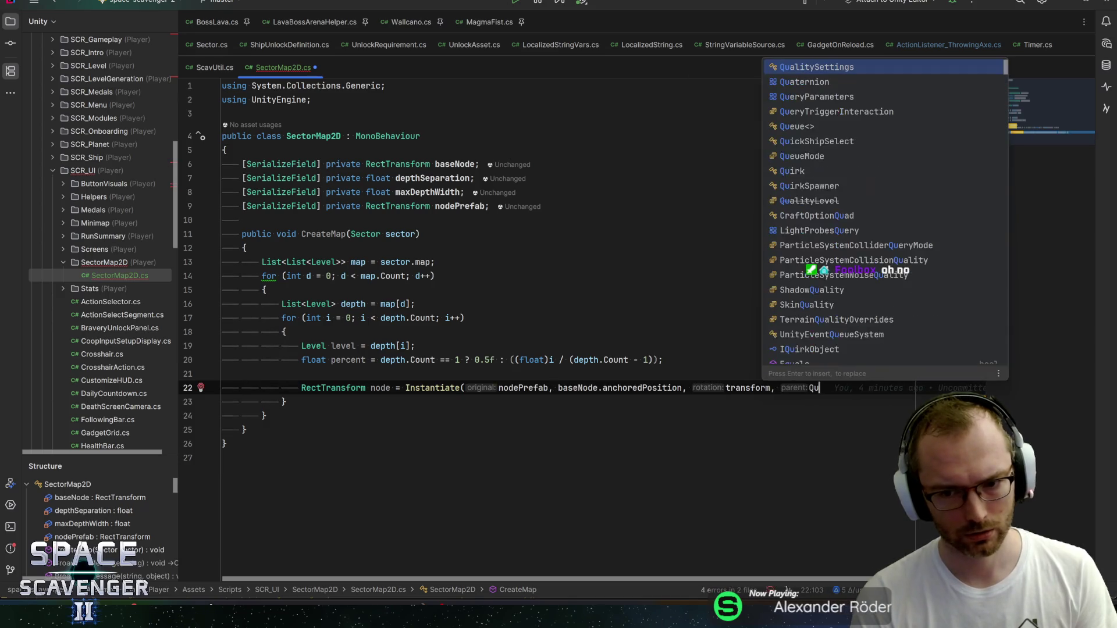
{"action": "key", "text": "BackSpace"}
{"action": "key", "text": "BackSpace"}
{"action": "type", "text": "ua"}
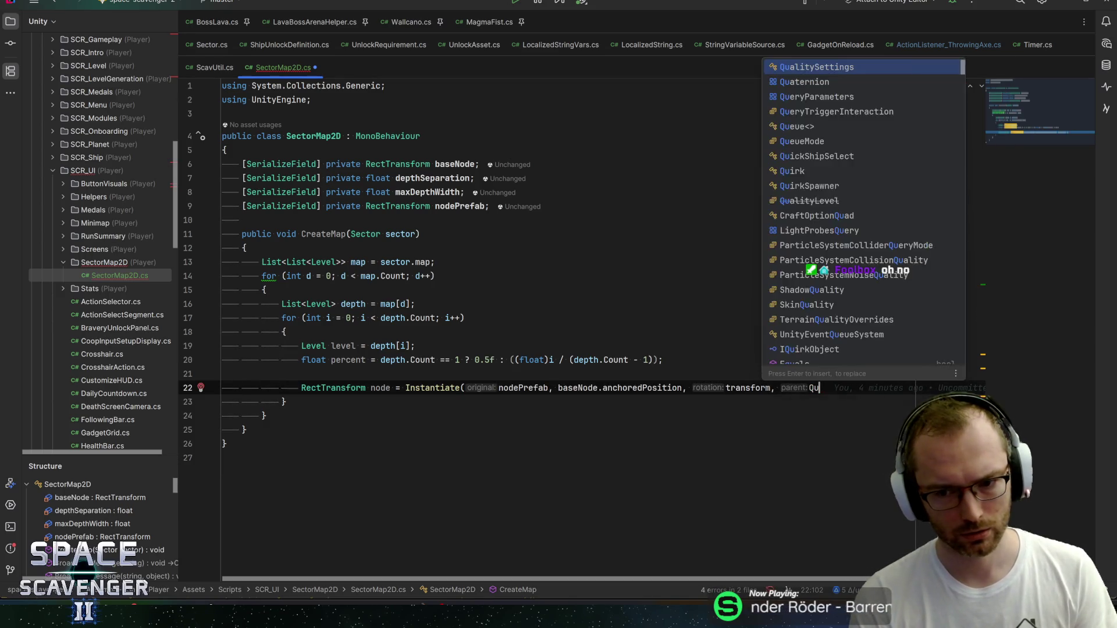
{"action": "key", "text": "Return"}
{"action": "type", "text": ".identit"}
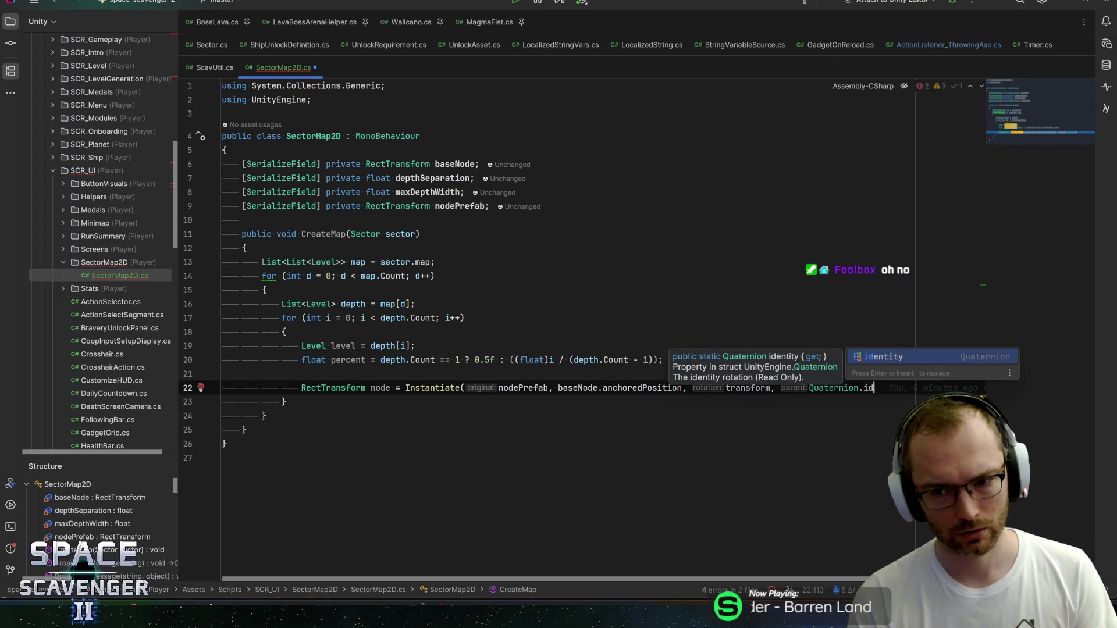
{"action": "key", "text": "Return"}
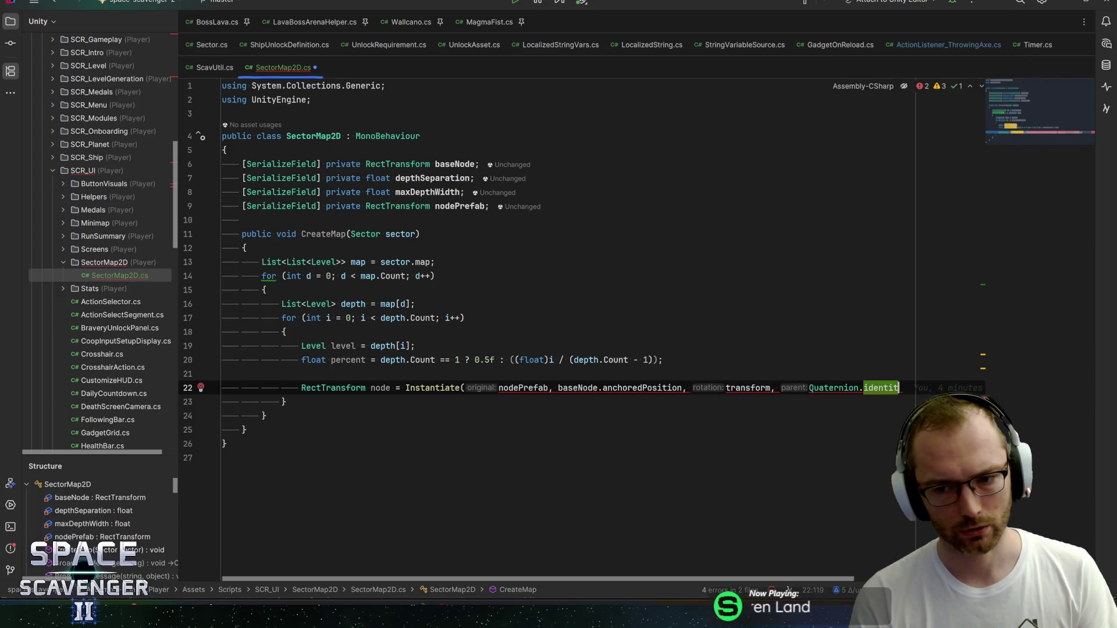
{"action": "key", "text": "BackSpace"}
{"action": "key", "text": "BackSpace"}
{"action": "key", "text": "BackSpace"}
{"action": "type", "text": ");"}
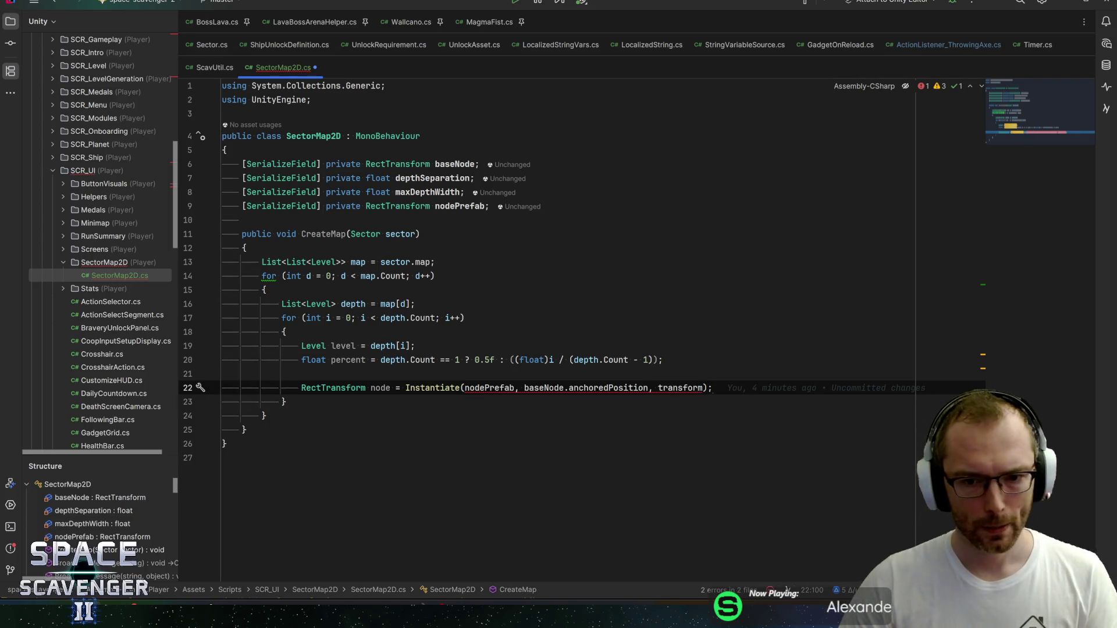
Step: Trim the call to Instantiate(nodePrefab, transform); and add a new line below
{"action": "left_click", "coordinate": [525, 388]}
{"action": "key", "text": "ctrl+w"}
{"action": "key", "text": "ctrl+w"}
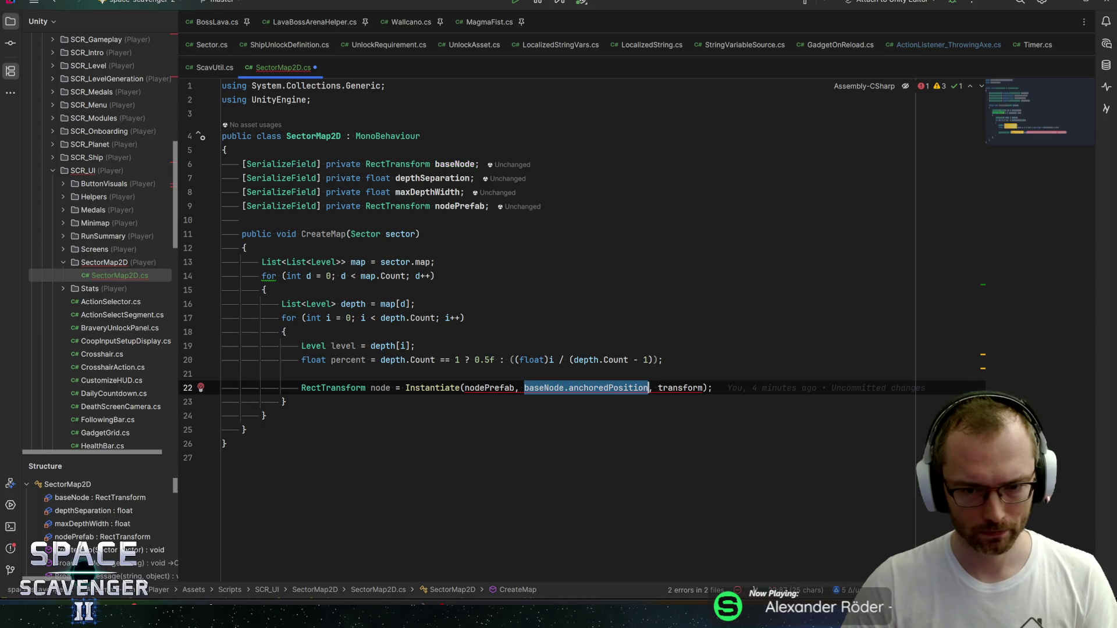
{"action": "key", "text": "BackSpace"}
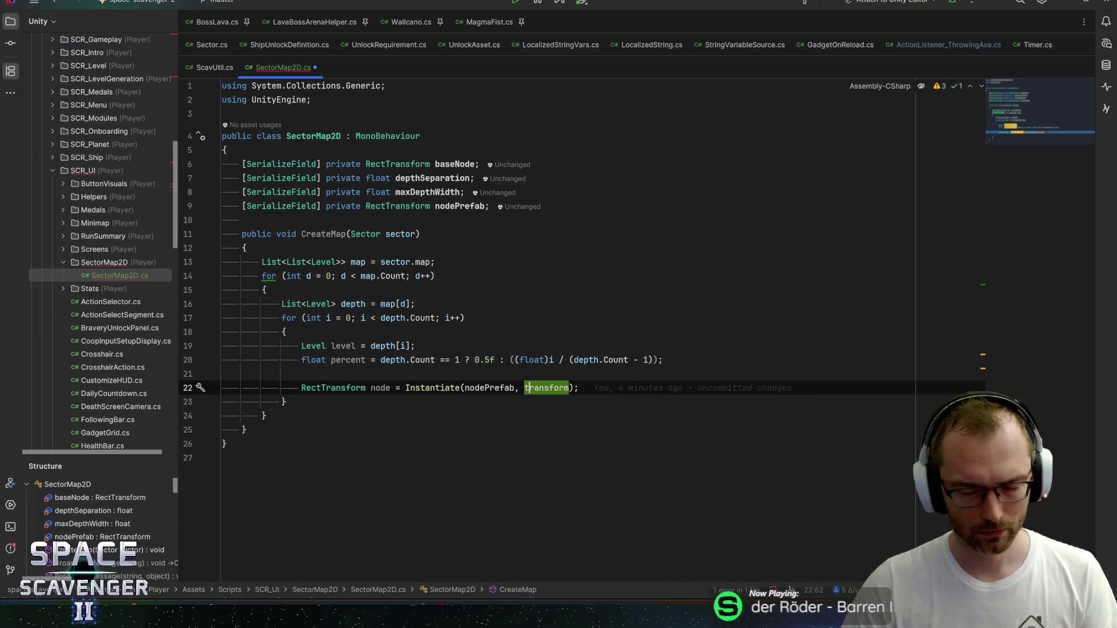
{"action": "key", "text": "ctrl+v"}
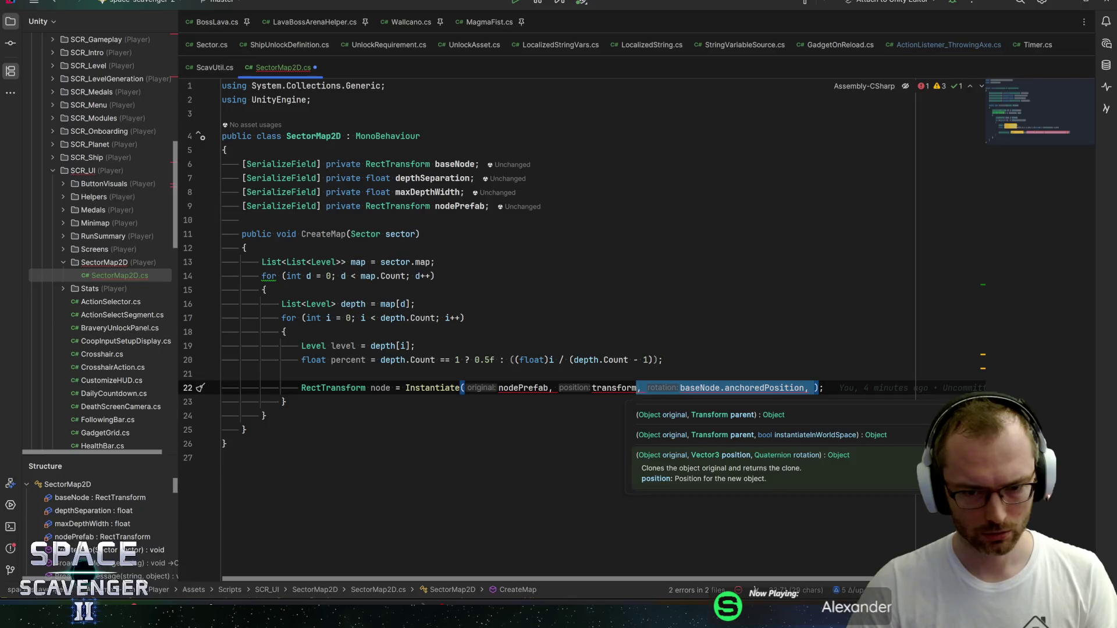
{"action": "key", "text": "ctrl+shift+Left"}
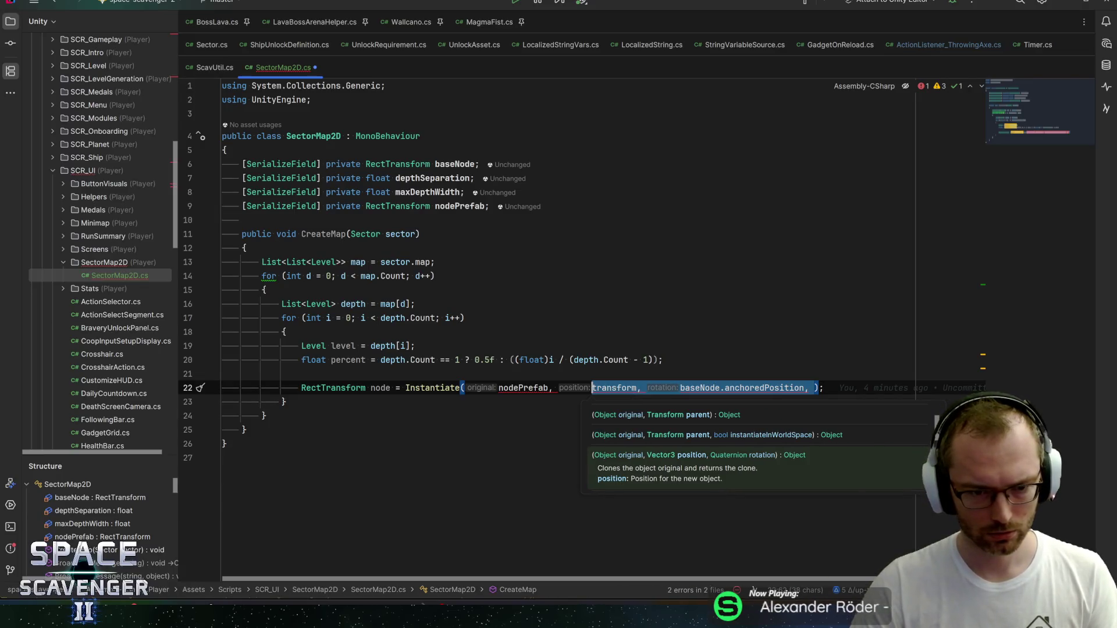
{"action": "key", "text": "ctrl+shift+Right"}
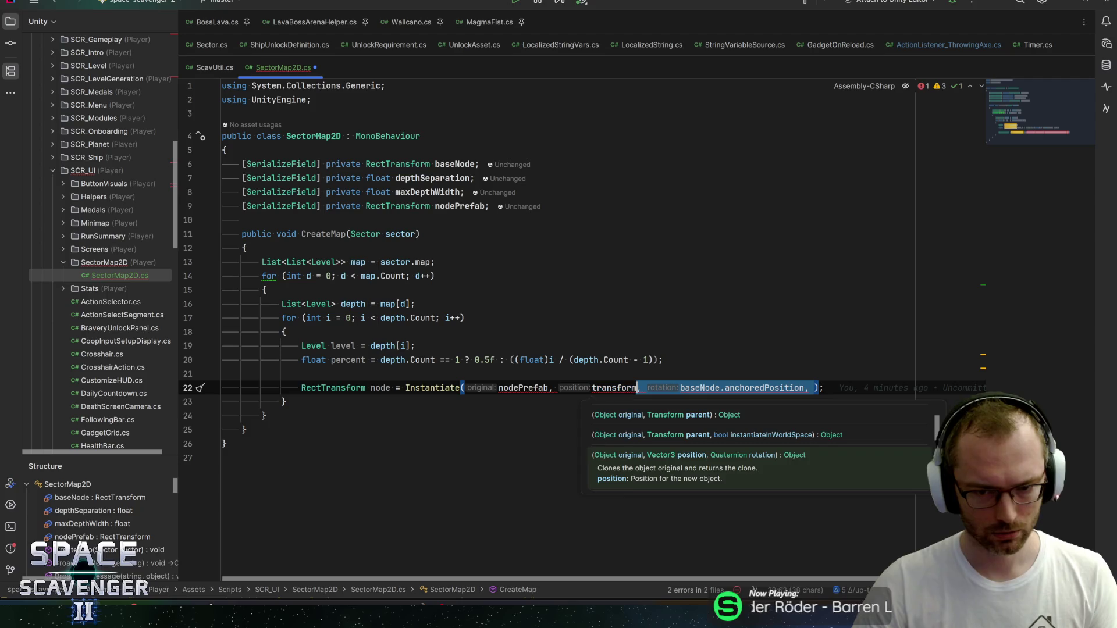
{"action": "key", "text": "BackSpace"}
{"action": "key", "text": "End"}
{"action": "key", "text": "Return"}
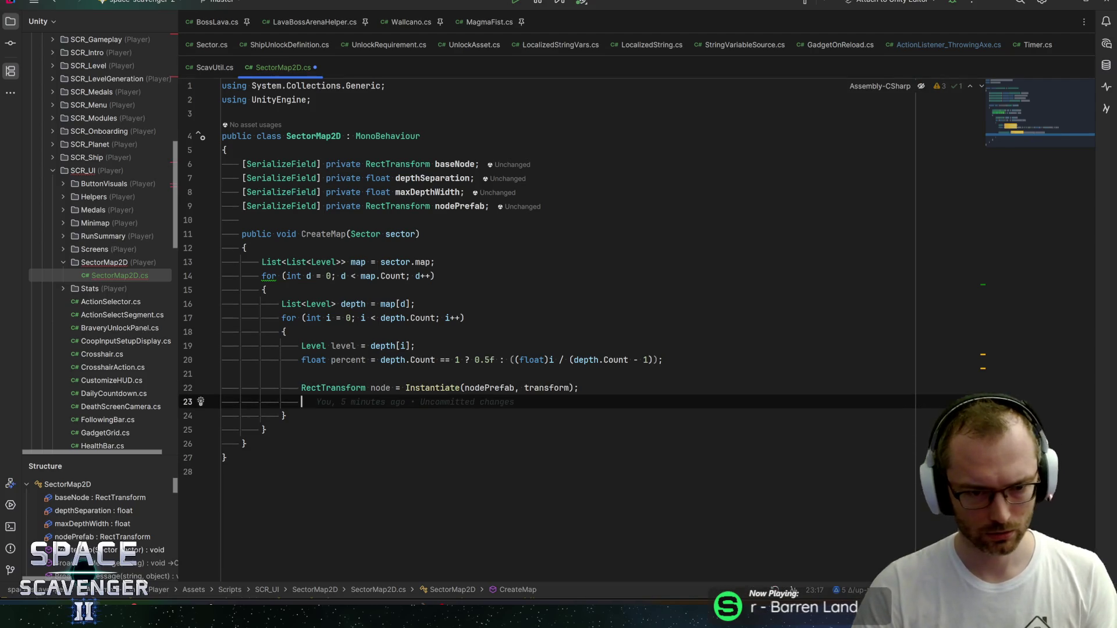
Step: Add node.anchoredPosition = GetNodePosition(d, percent); on line 23, then open a line after CreateMap
{"action": "type", "text": "node.set"}
{"action": "key", "text": "BackSpace"}
{"action": "key", "text": "BackSpace"}
{"action": "key", "text": "BackSpace"}
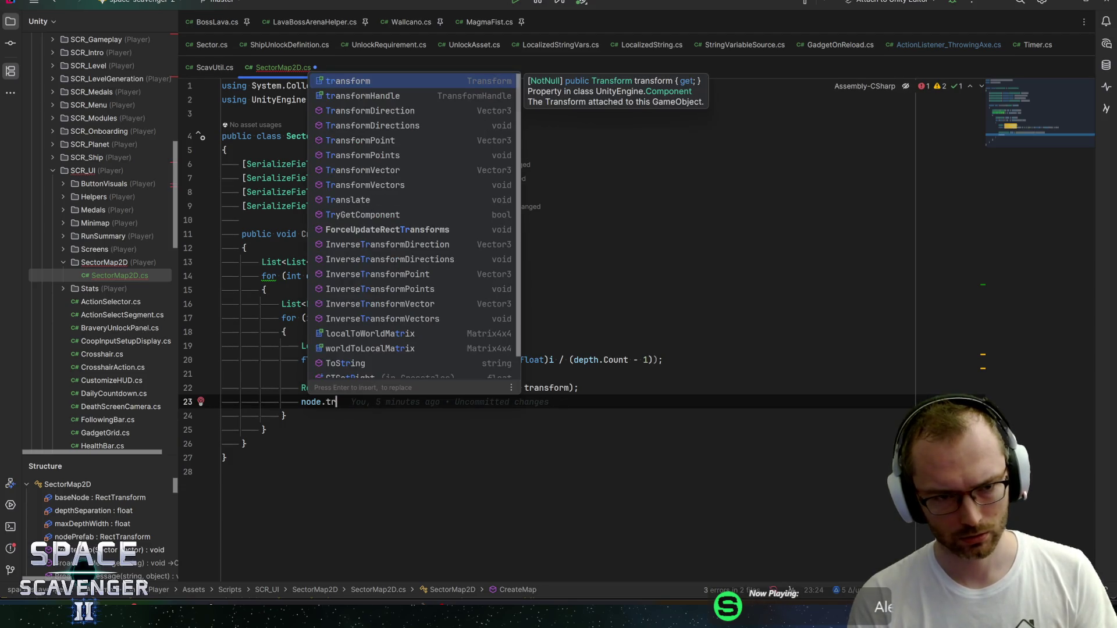
{"action": "key", "text": "Escape"}
{"action": "type", "text": "anchor"}
{"action": "key", "text": "Escape"}
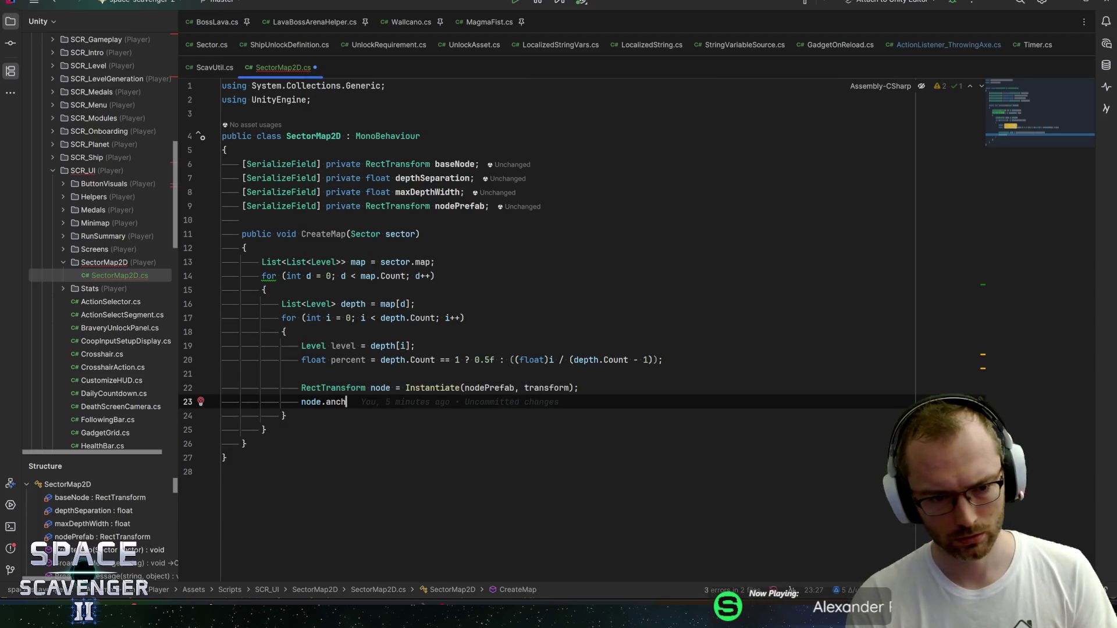
{"action": "type", "text": "ored"}
{"action": "key", "text": "Return"}
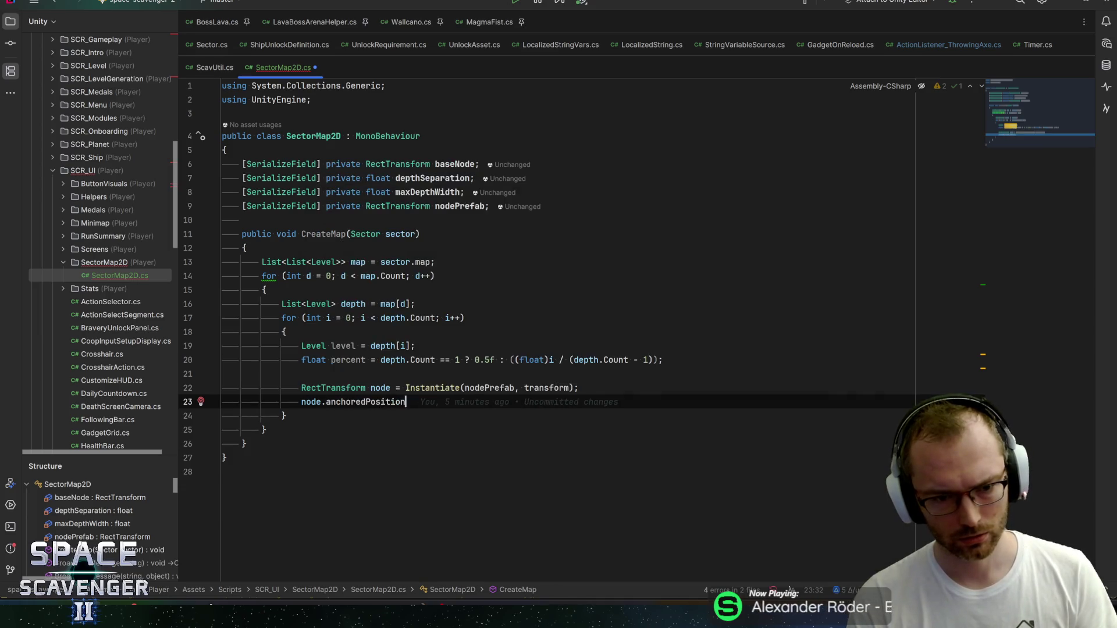
{"action": "type", "text": " = GetNo"}
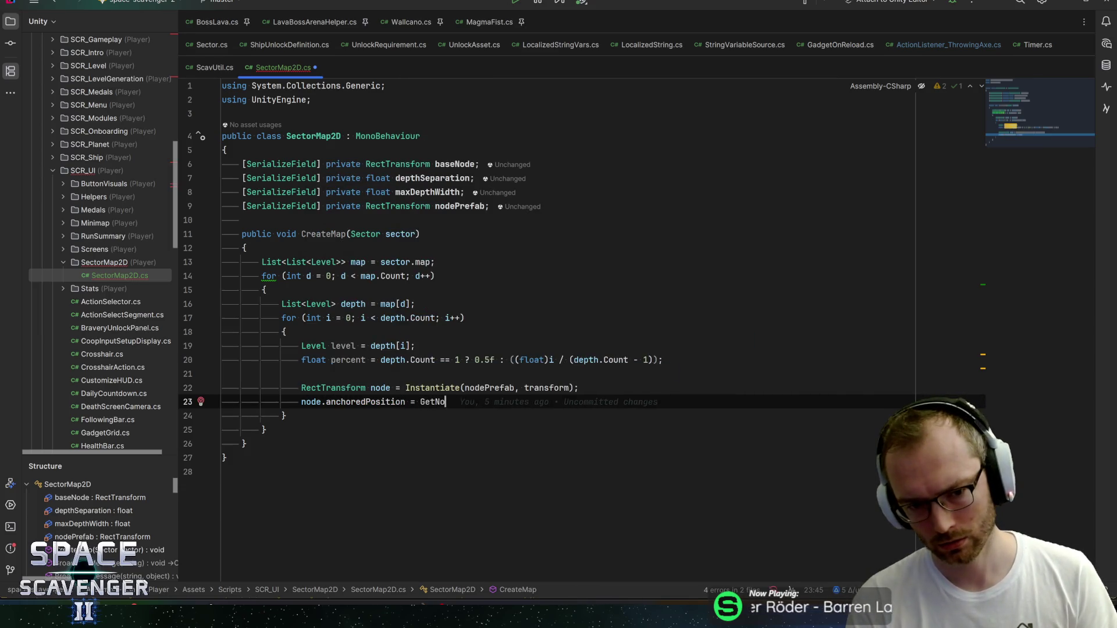
{"action": "type", "text": "dePosition(d"}
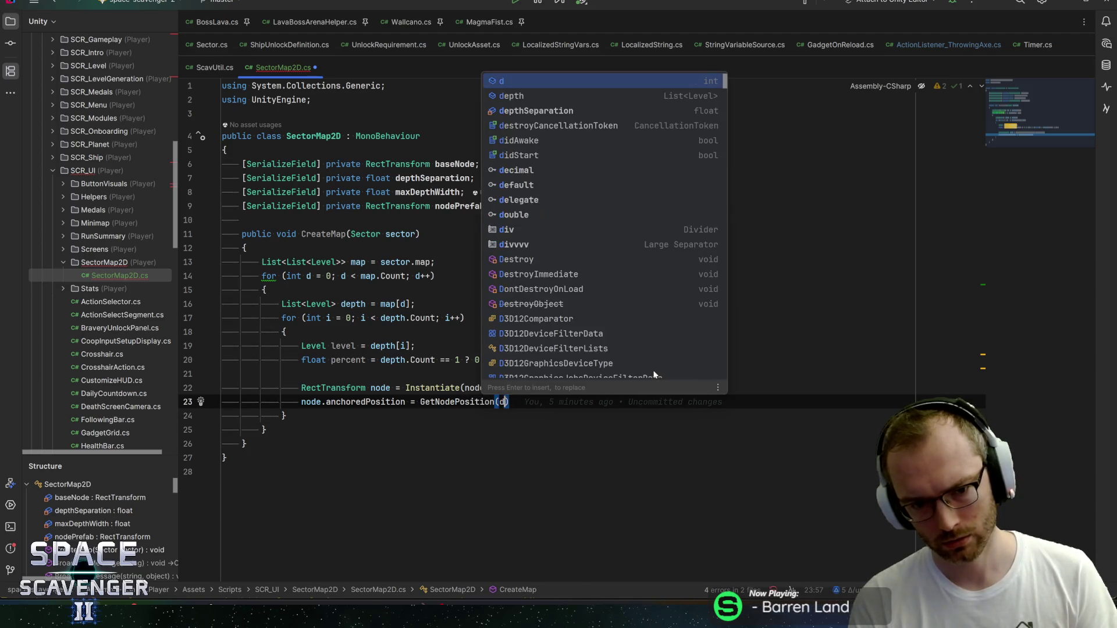
{"action": "type", "text": ", percent"}
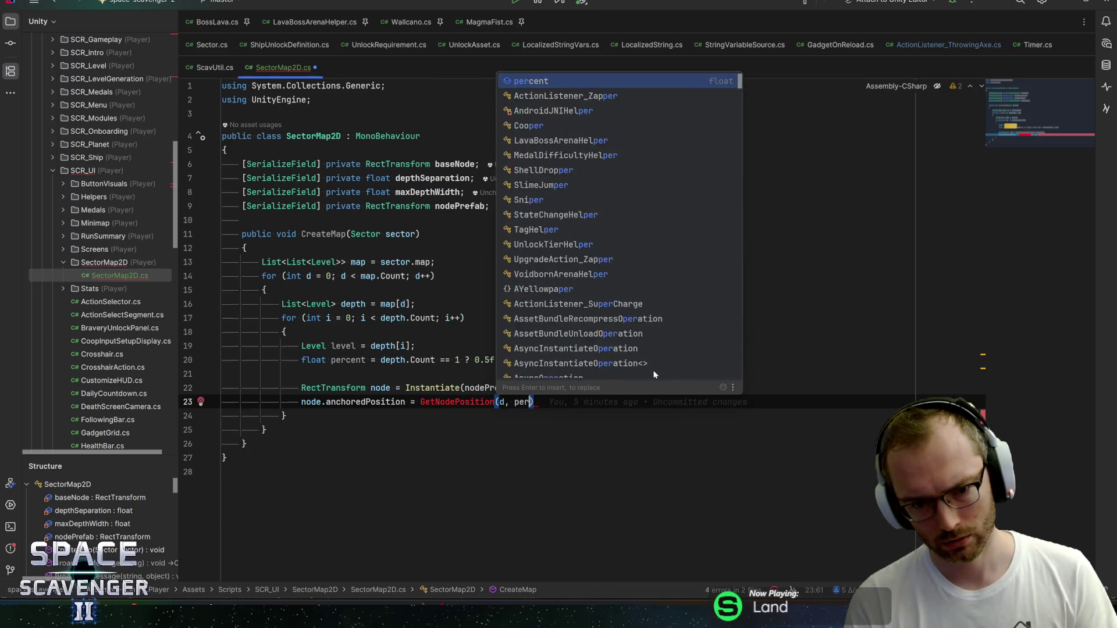
{"action": "type", "text": ");"}
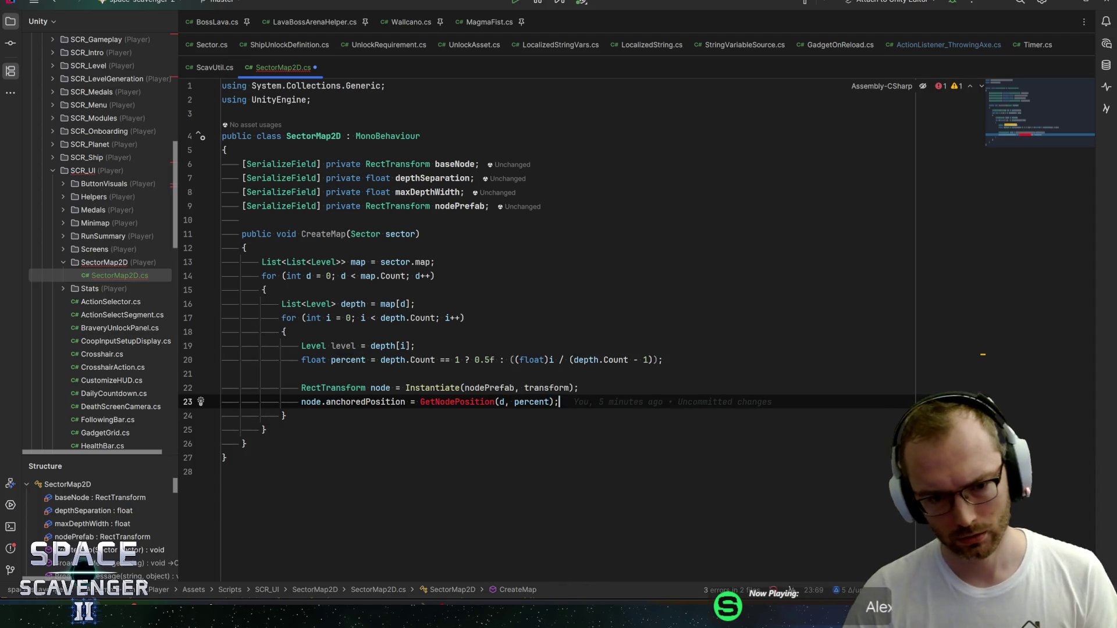
{"action": "left_click", "coordinate": [320, 444]}
{"action": "key", "text": "Return"}
{"action": "key", "text": "Return"}
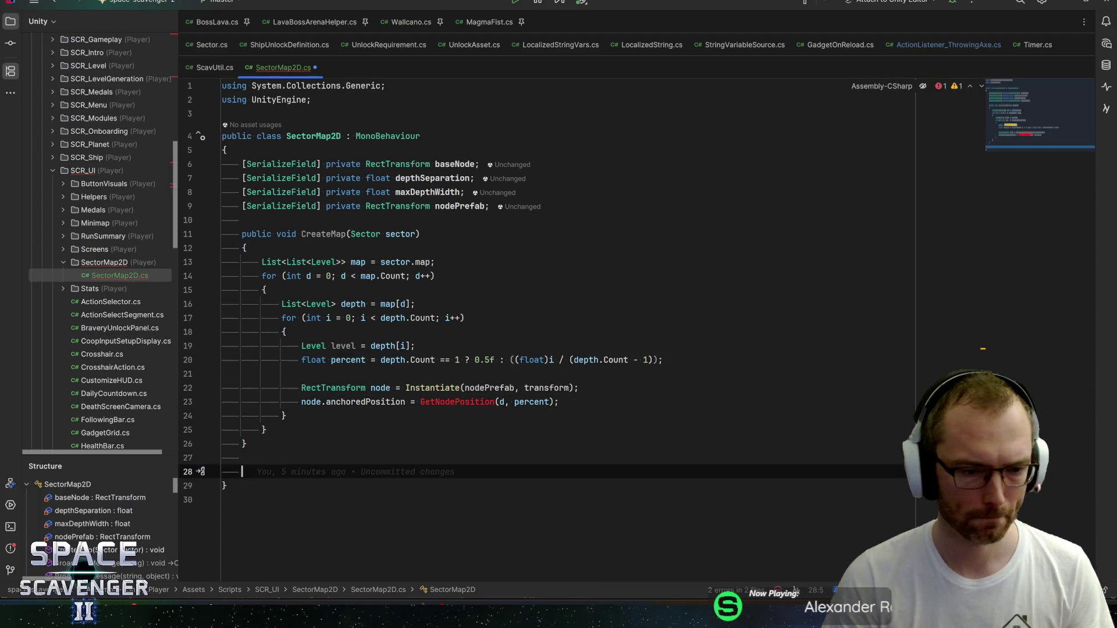
Step: Add an empty private Vector3 GetNodePosition(int depth, float percentWidth) method
{"action": "type", "text": "private Vector"}
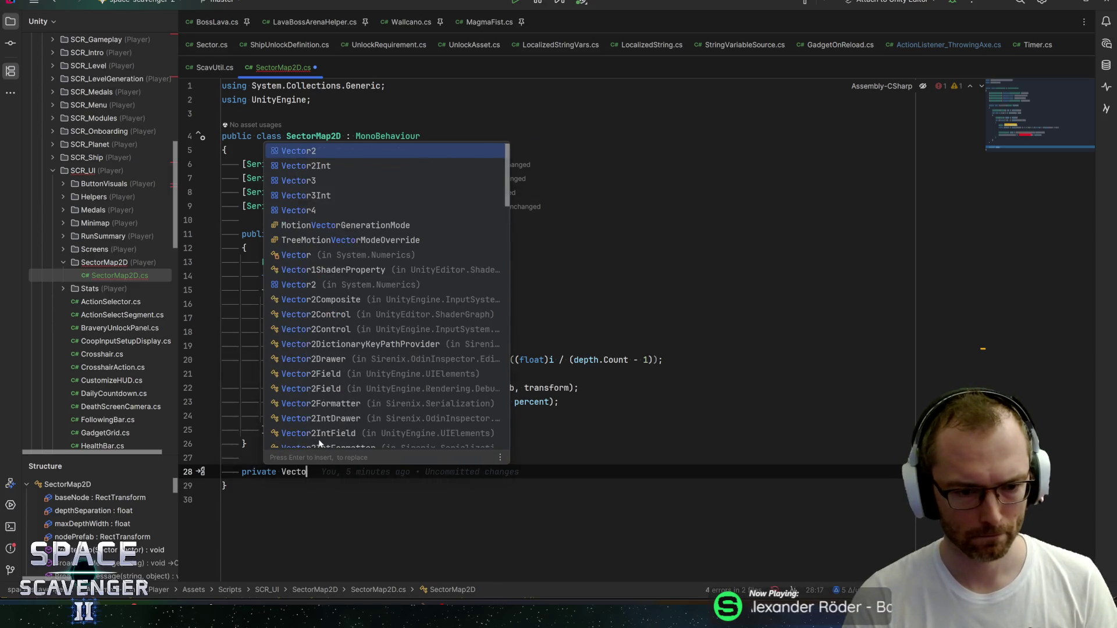
{"action": "key", "text": "BackSpace"}
{"action": "type", "text": "3 "}
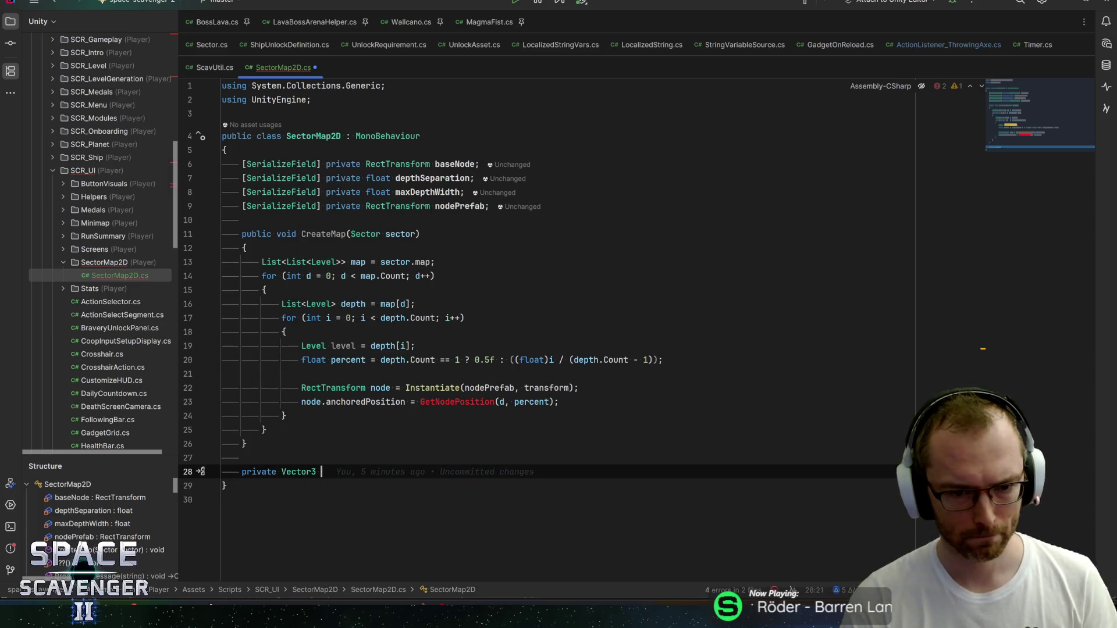
{"action": "type", "text": "GetNodePositio"}
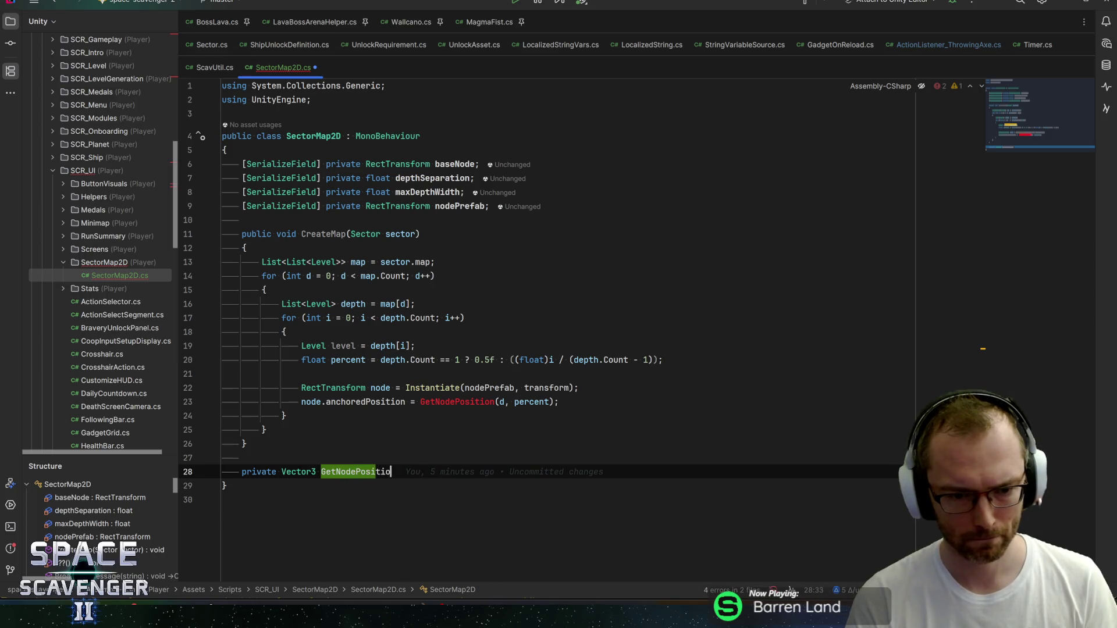
{"action": "type", "text": "n(int dep"}
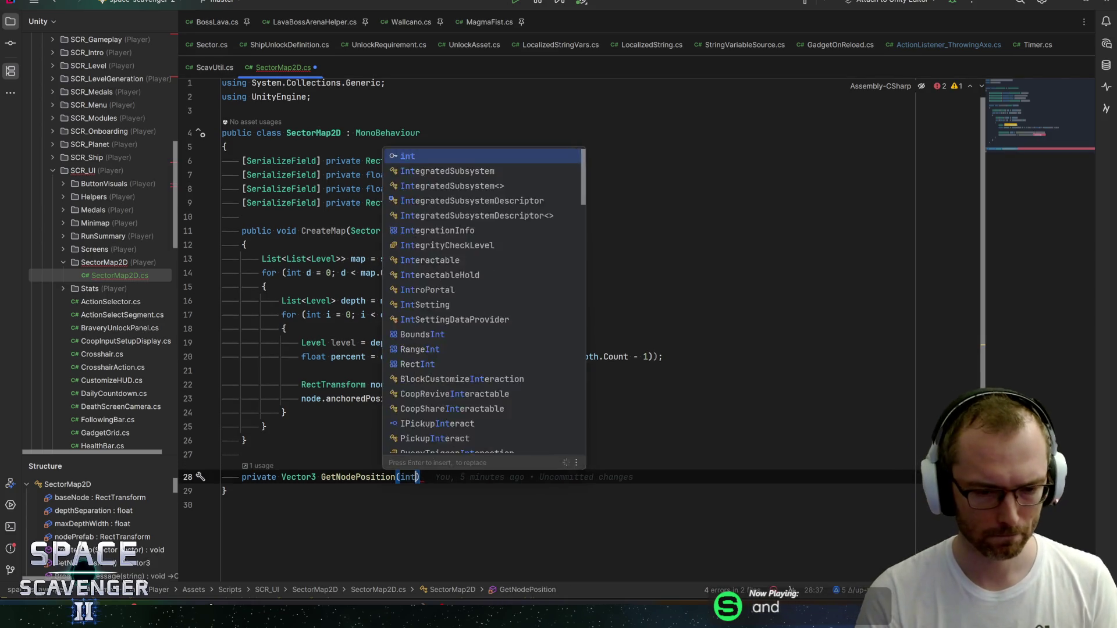
{"action": "type", "text": "th, float "}
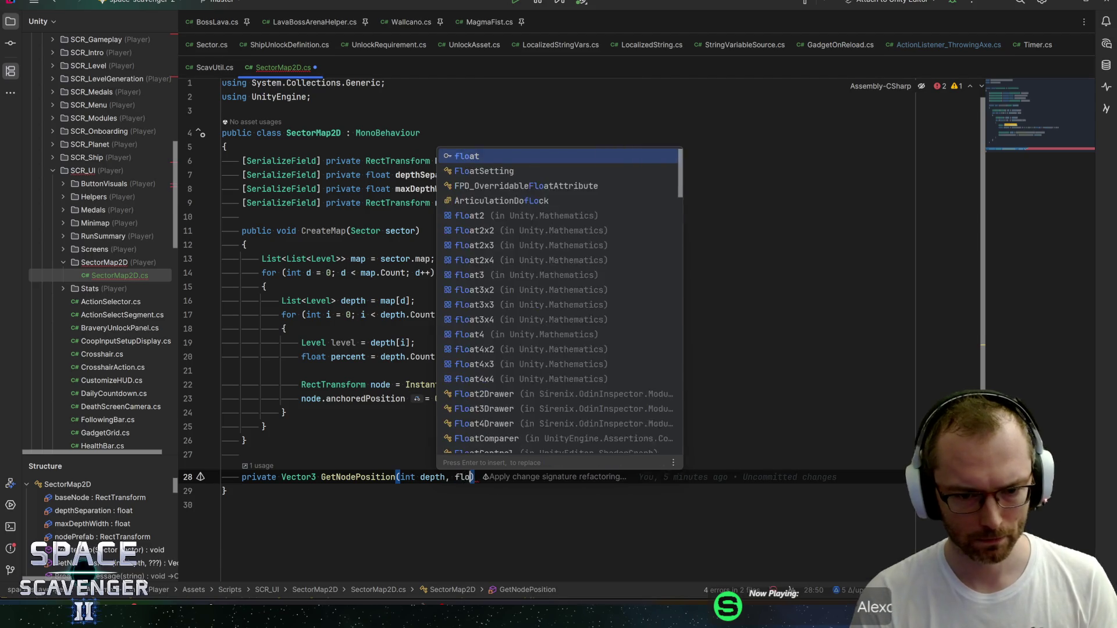
{"action": "type", "text": "percentWidth"}
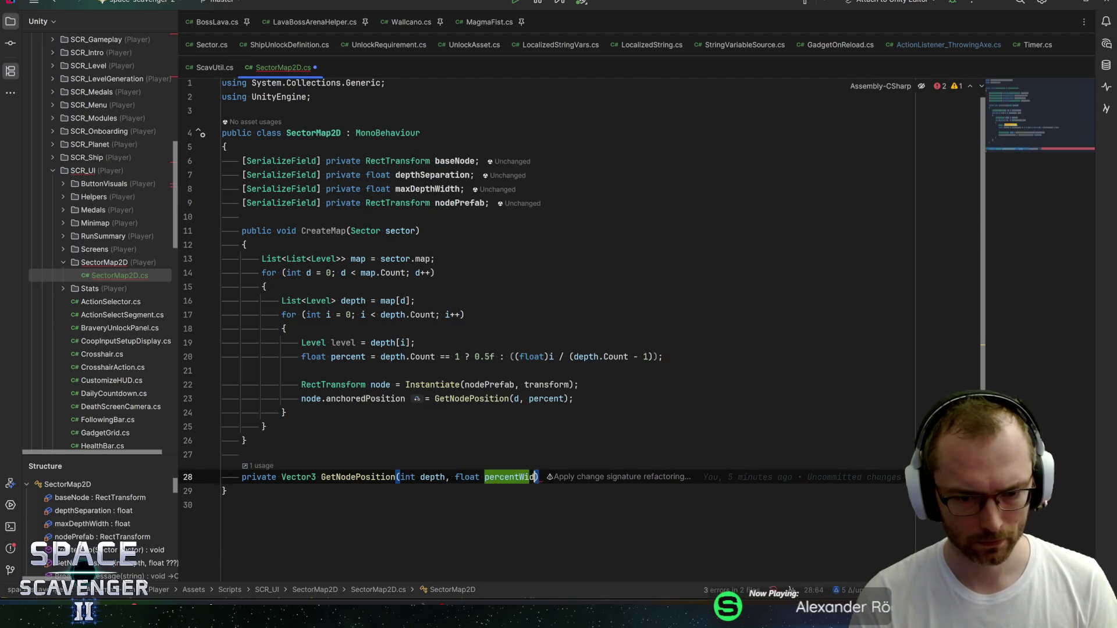
{"action": "type", "text": ");"}
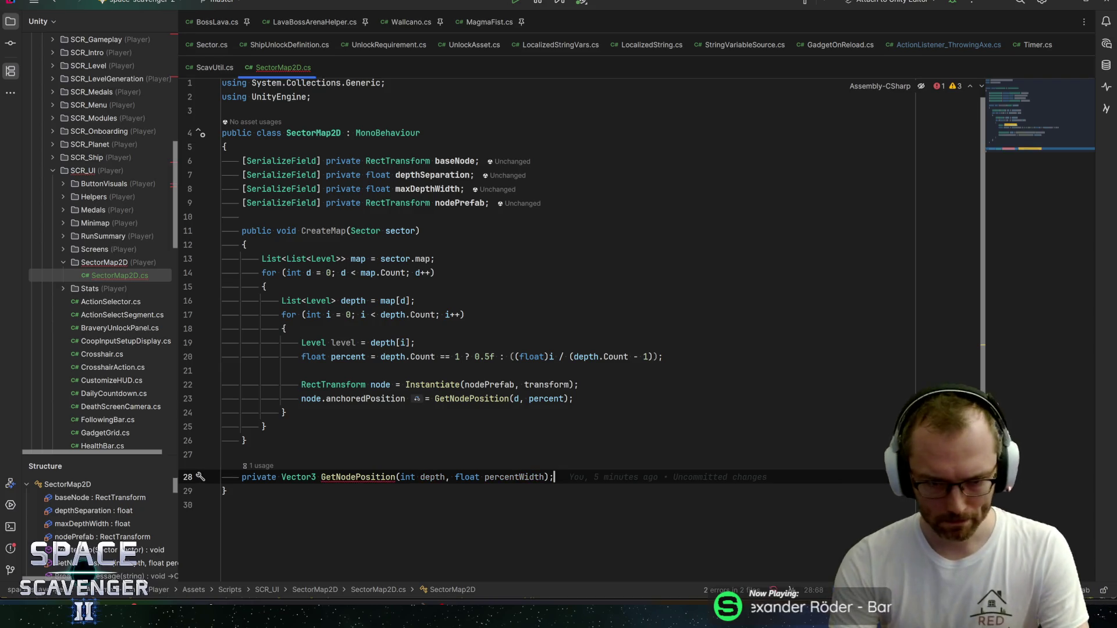
{"action": "key", "text": "BackSpace"}
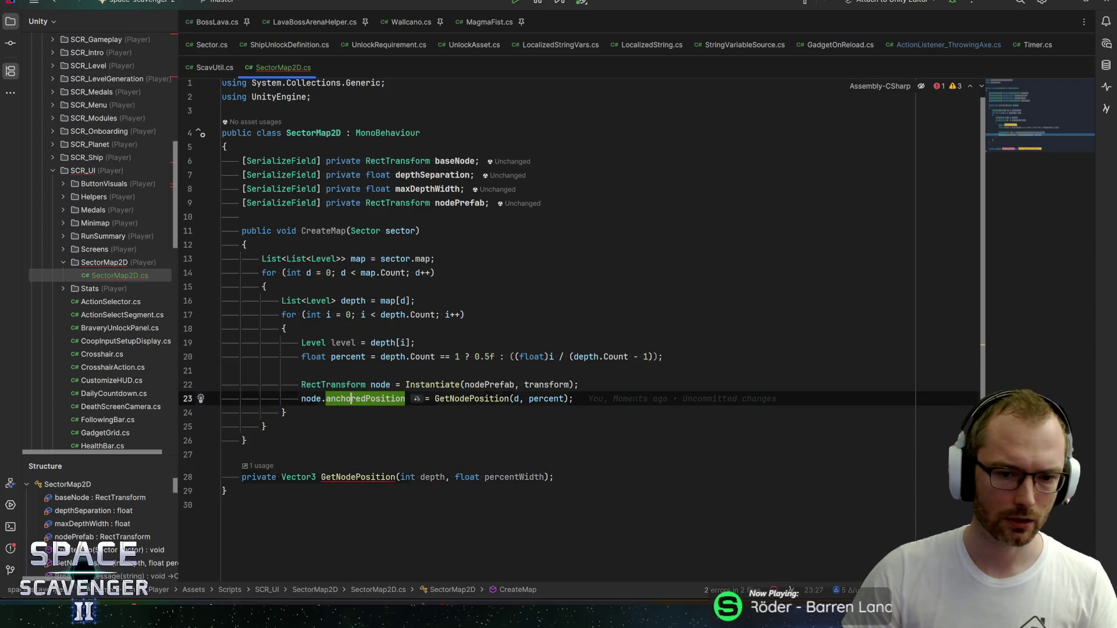
{"action": "type", "text": "{"}
{"action": "key", "text": "Return"}
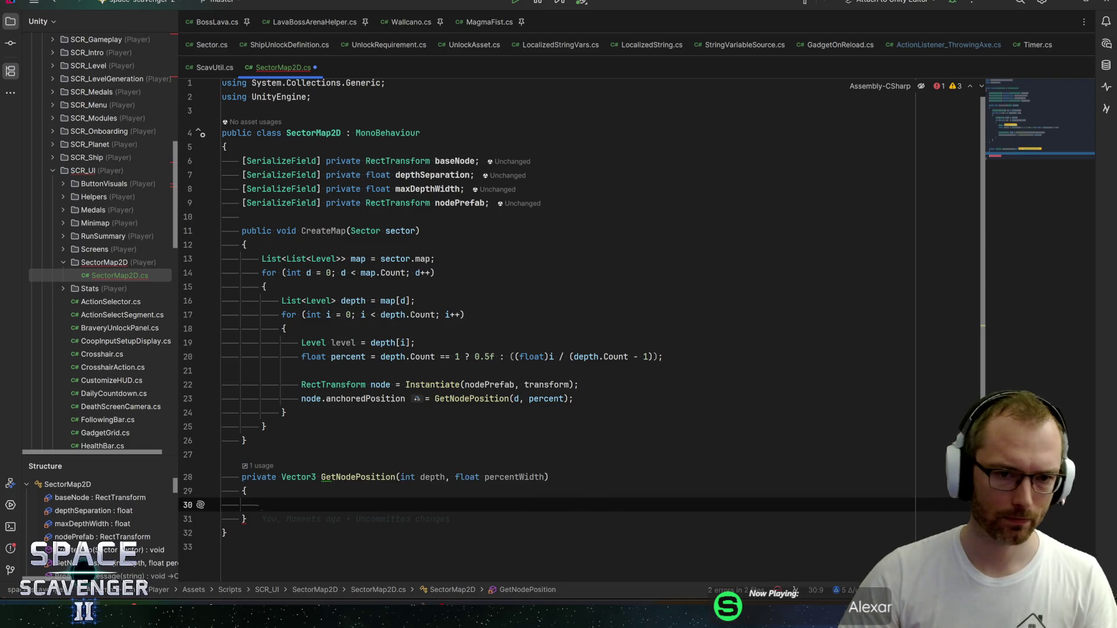
Step: Begin a private Vector3 BottomLeft member below the serialized fields
{"action": "left_click", "coordinate": [490, 202]}
{"action": "key", "text": "Return"}
{"action": "key", "text": "Return"}
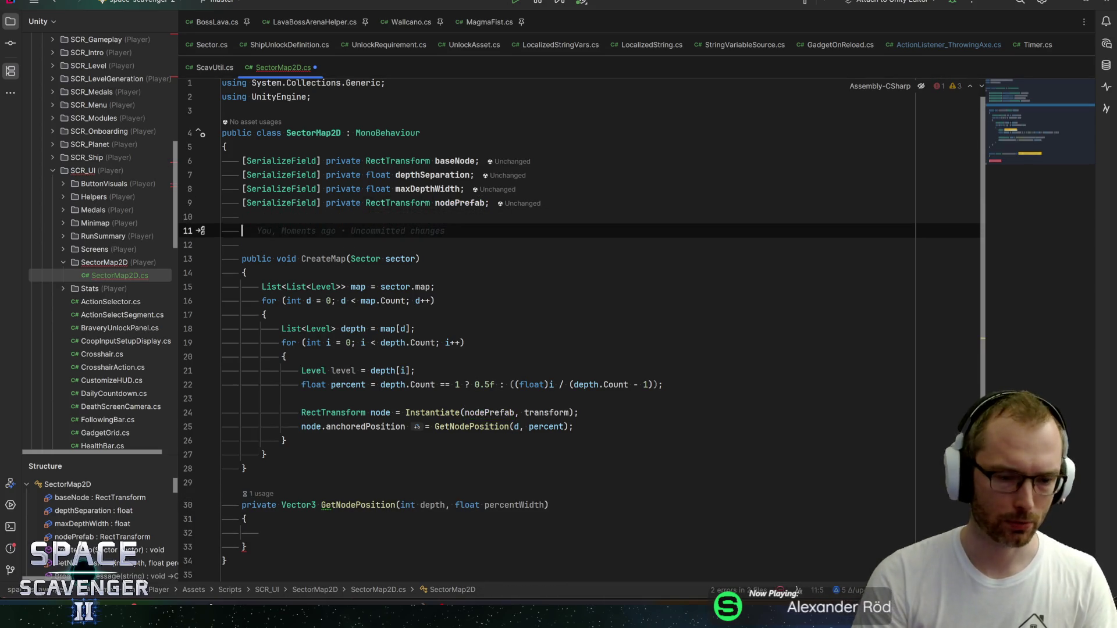
{"action": "type", "text": "private V"}
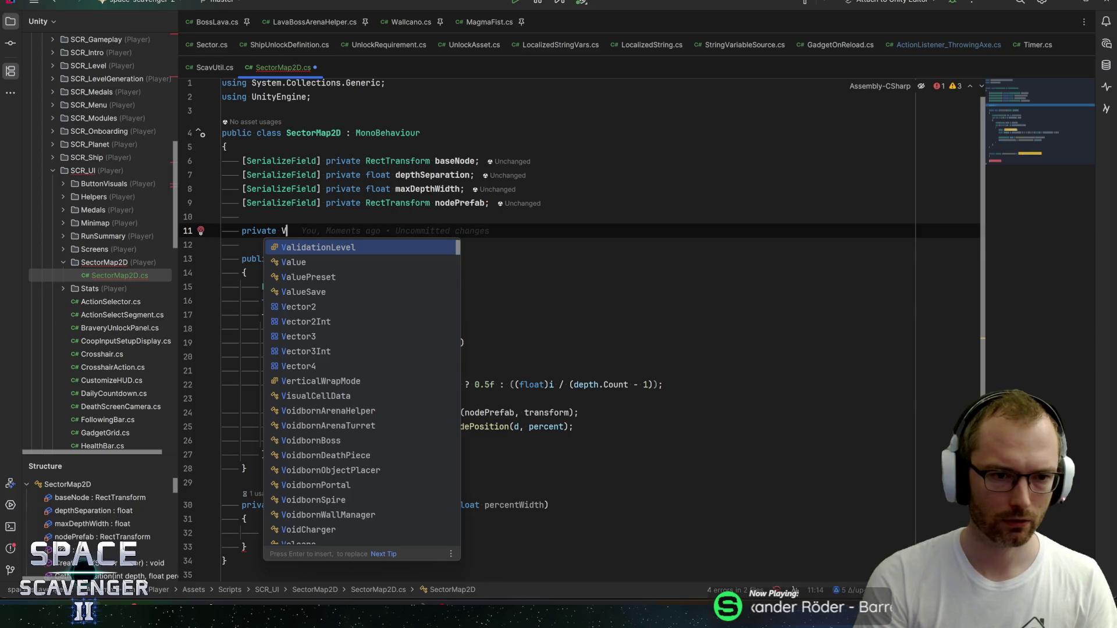
{"action": "type", "text": "ector3 BL"}
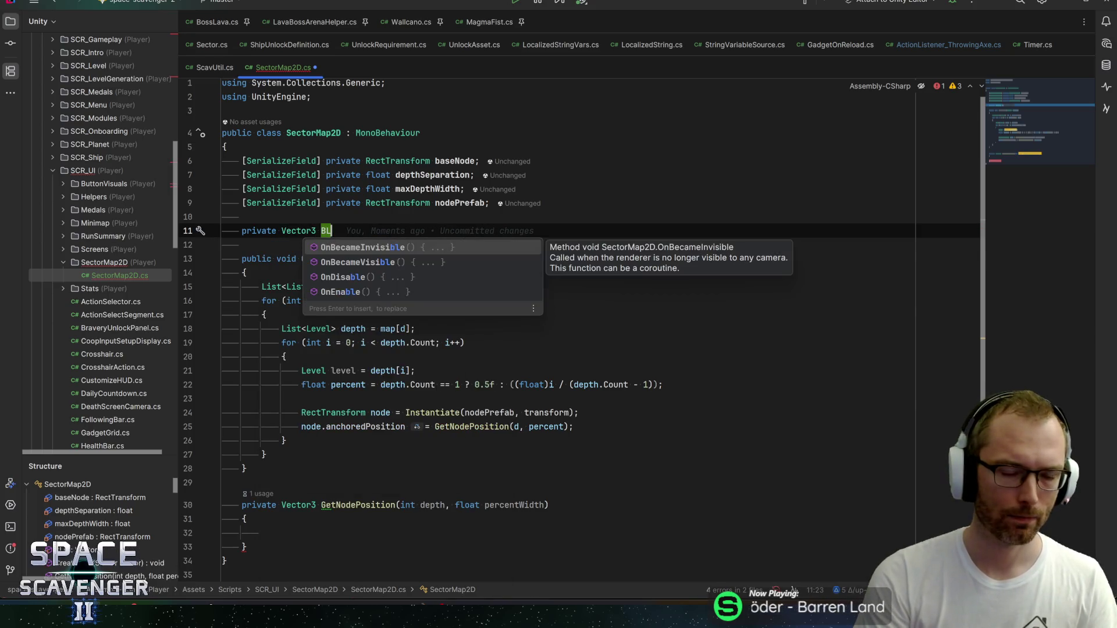
{"action": "key", "text": "BackSpace"}
{"action": "type", "text": "ottomLeft "}
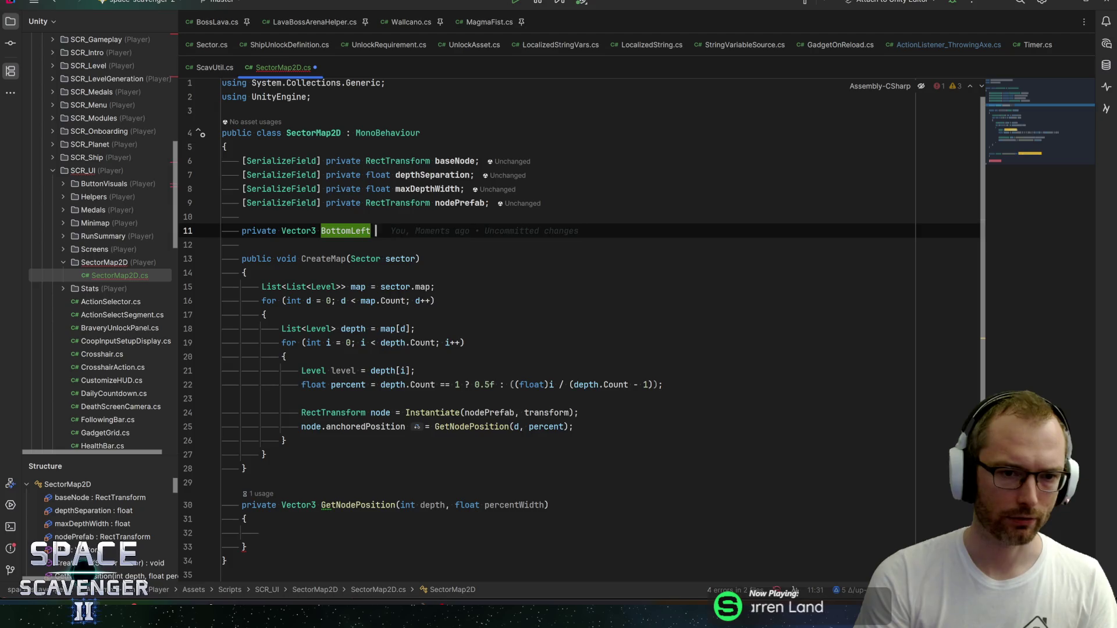
{"action": "type", "text": "=> "}
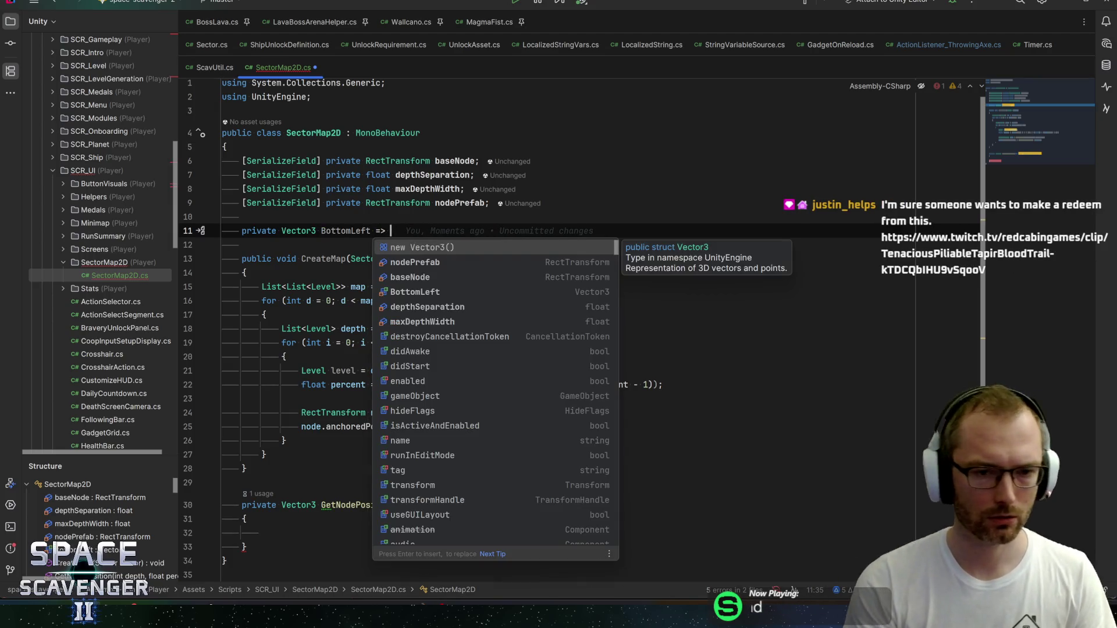
{"action": "type", "text": "bas"}
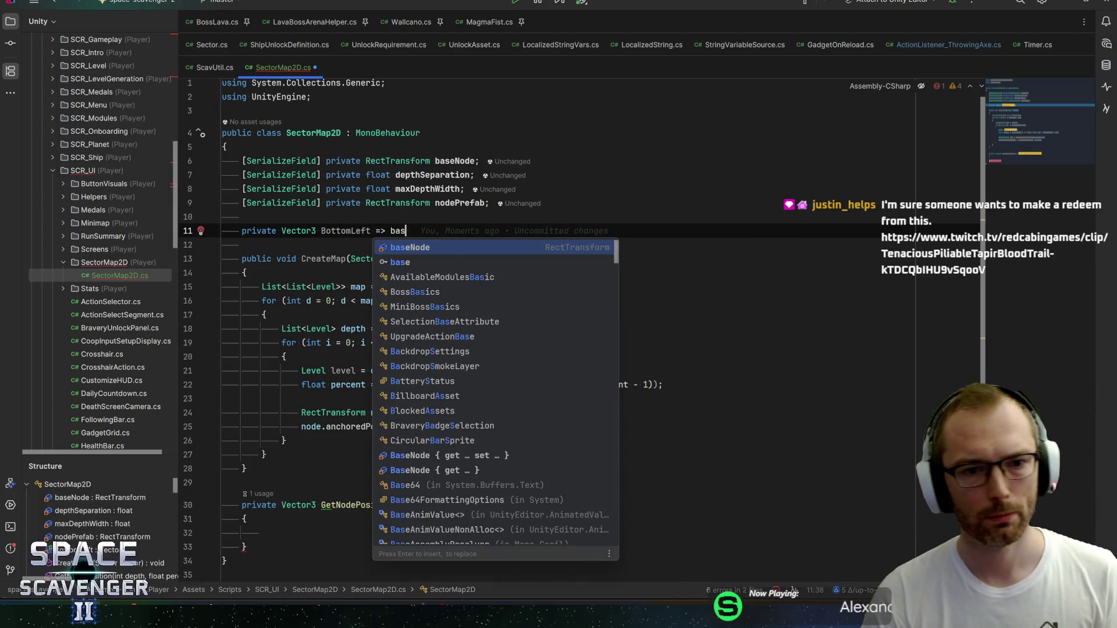
Step: Write BottomLeft's expression as baseNode.anchoredPosition - maxDepthWidth / 2f using completions
{"action": "key", "text": "Return"}
{"action": "type", "text": "."}
{"action": "key", "text": "Return"}
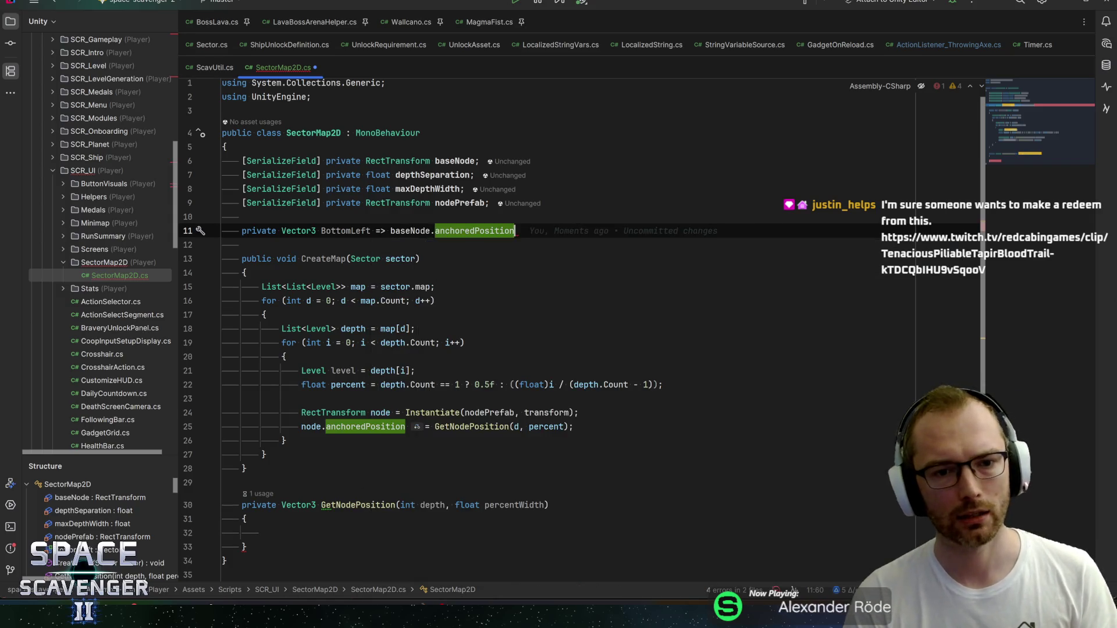
{"action": "type", "text": "- maxd"}
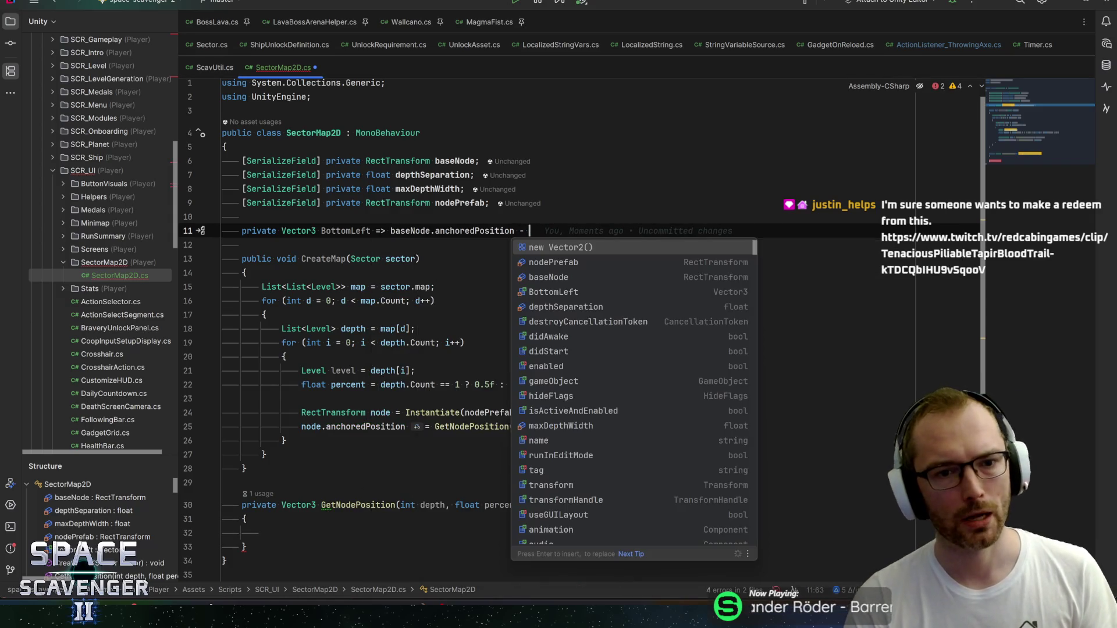
{"action": "key", "text": "Return"}
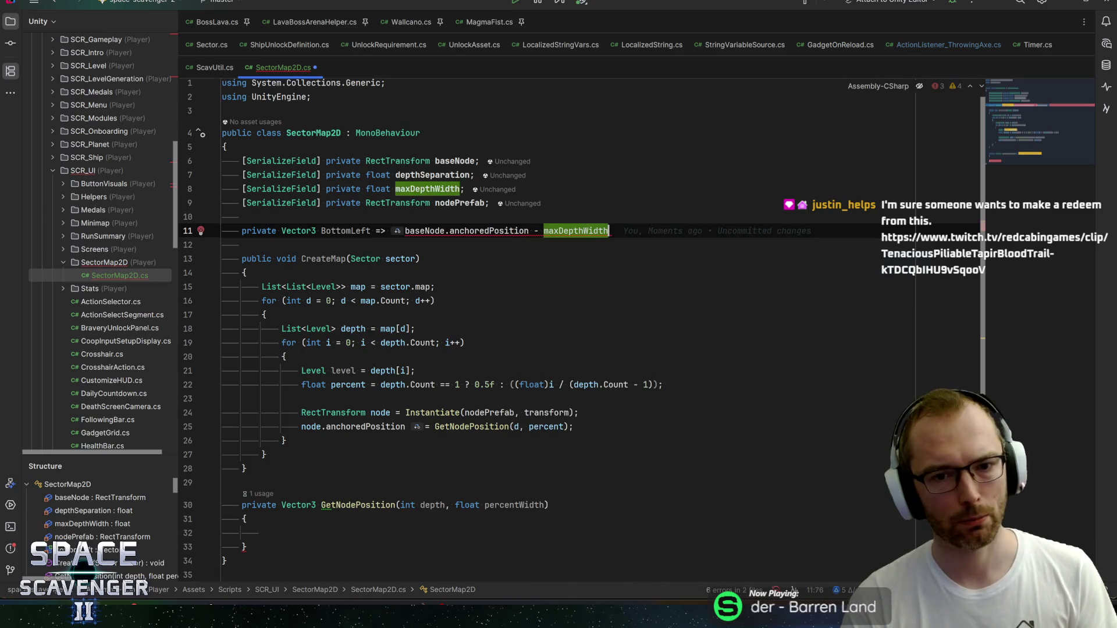
{"action": "type", "text": " / 2f;"}
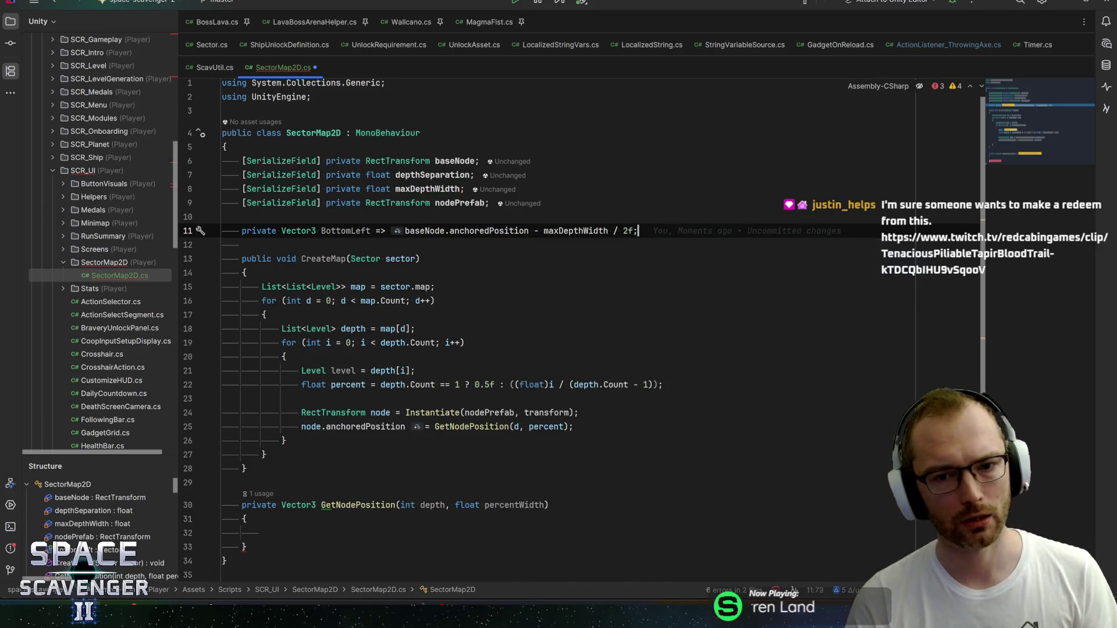
Step: Wrap the half-width offset in new Vector3(maxDepthWidth / 2f, 0, 0)
{"action": "left_click", "coordinate": [538, 231]}
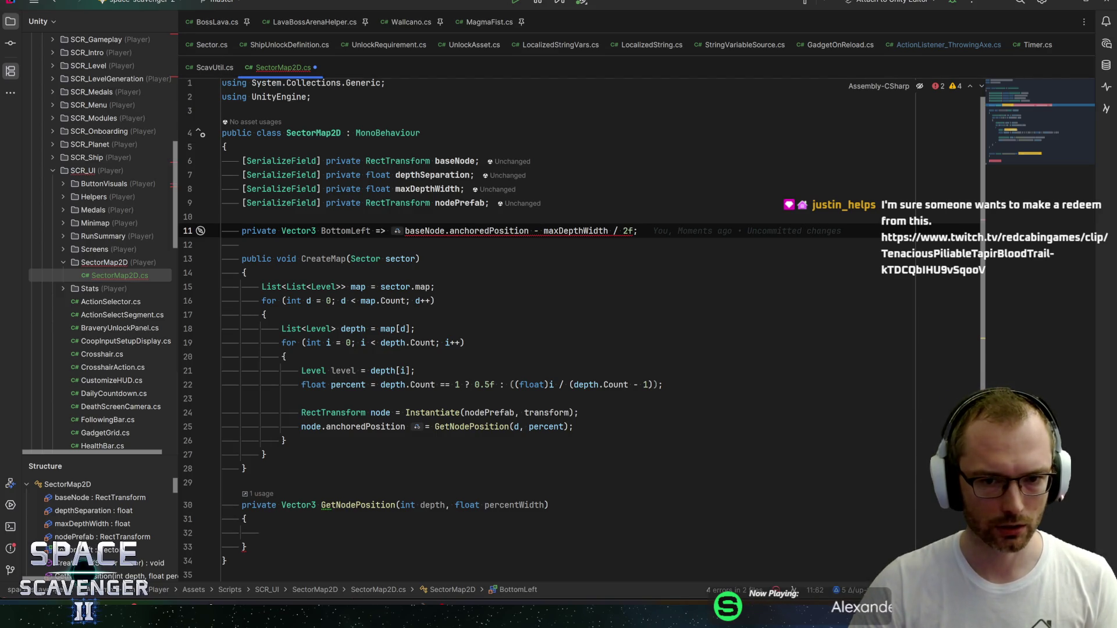
{"action": "type", "text": "new V"}
{"action": "key", "text": "Escape"}
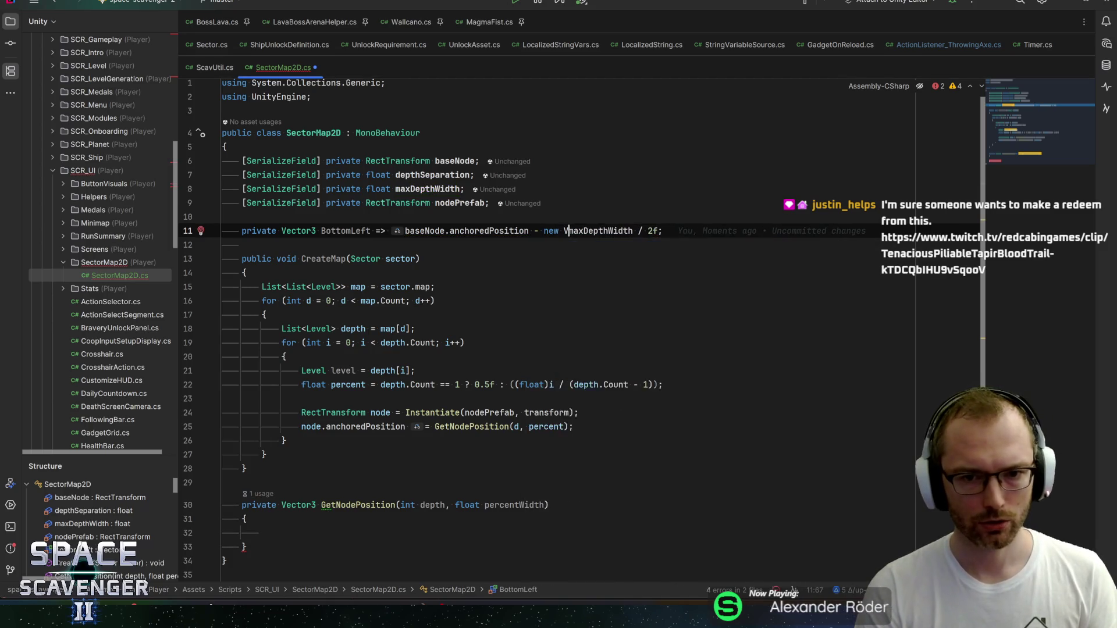
{"action": "type", "text": "ector3("}
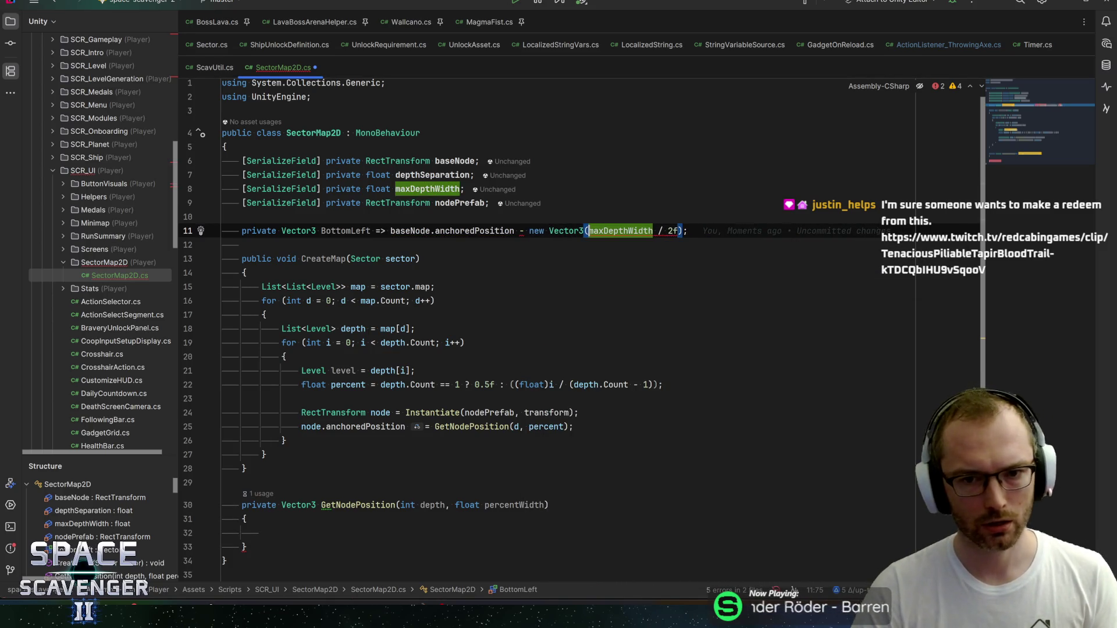
{"action": "left_click", "coordinate": [683, 231]}
{"action": "type", "text": ", 0, 0"}
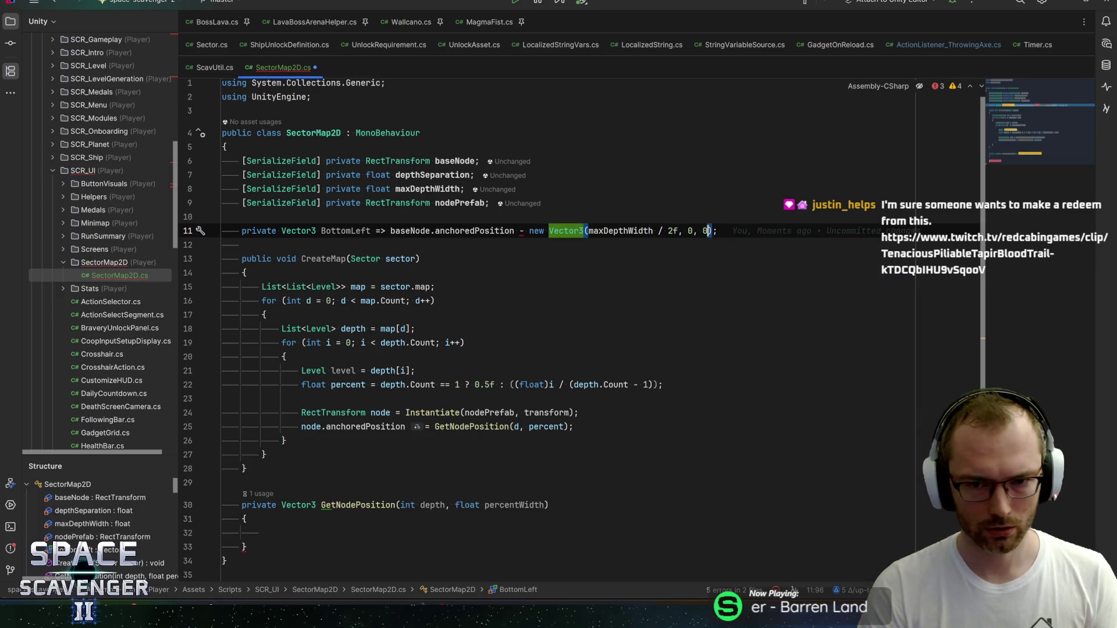
{"action": "left_click", "coordinate": [718, 231]}
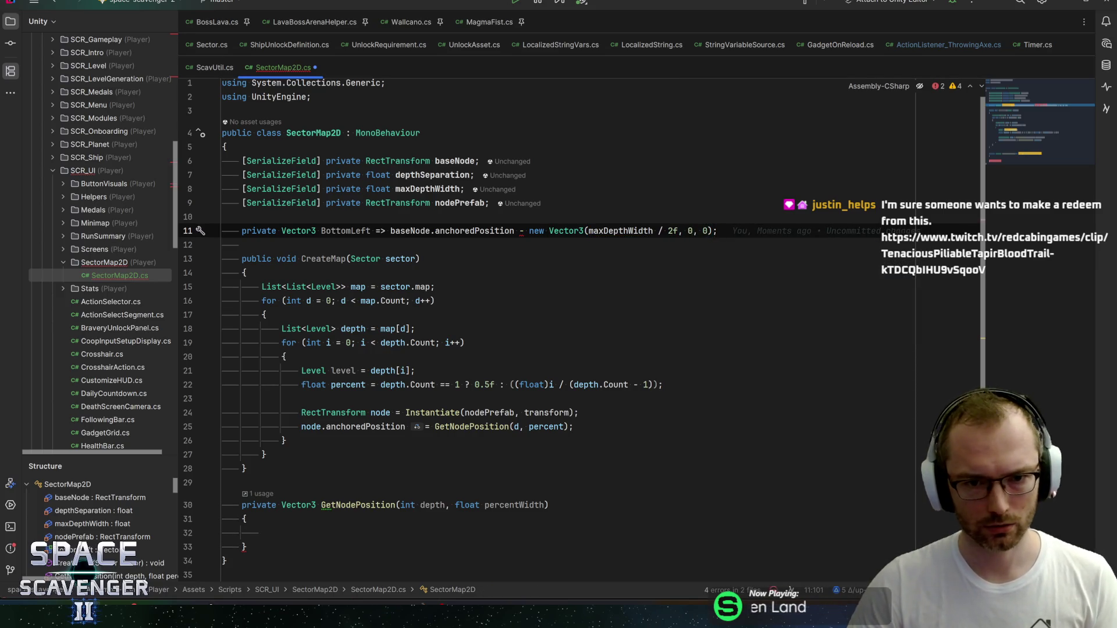
Step: Change the offset to new Vector2(maxDepthWidth / 2f, 0) by dropping the third argument
{"action": "double_click", "coordinate": [563, 230]}
{"action": "type", "text": "Vector2"}
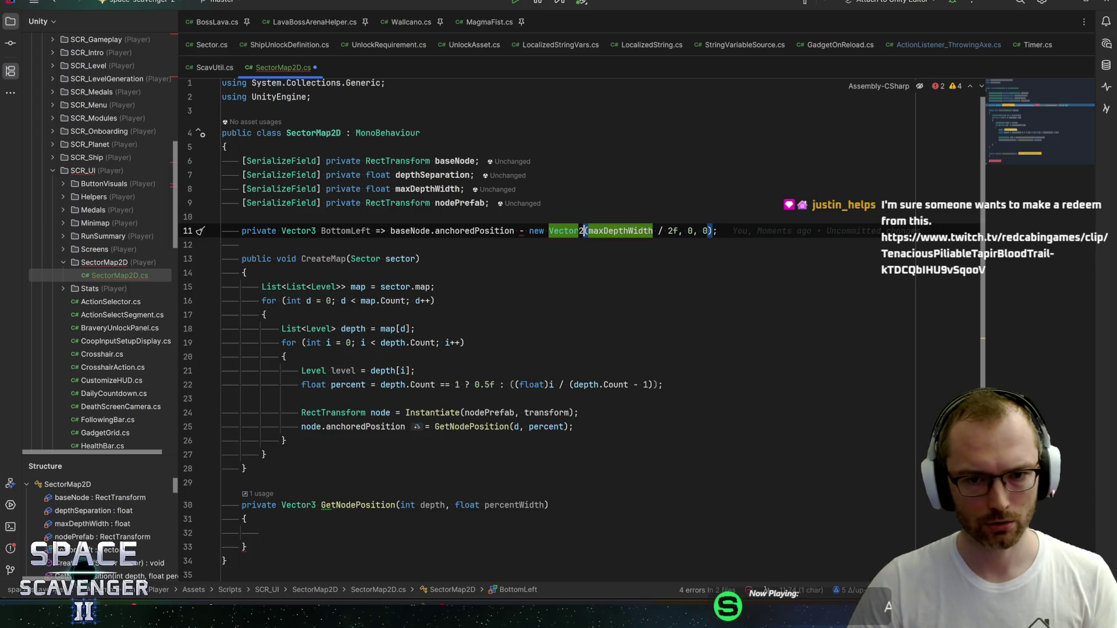
{"action": "key", "text": "BackSpace"}
{"action": "key", "text": "BackSpace"}
{"action": "key", "text": "BackSpace"}
{"action": "key", "text": "End"}
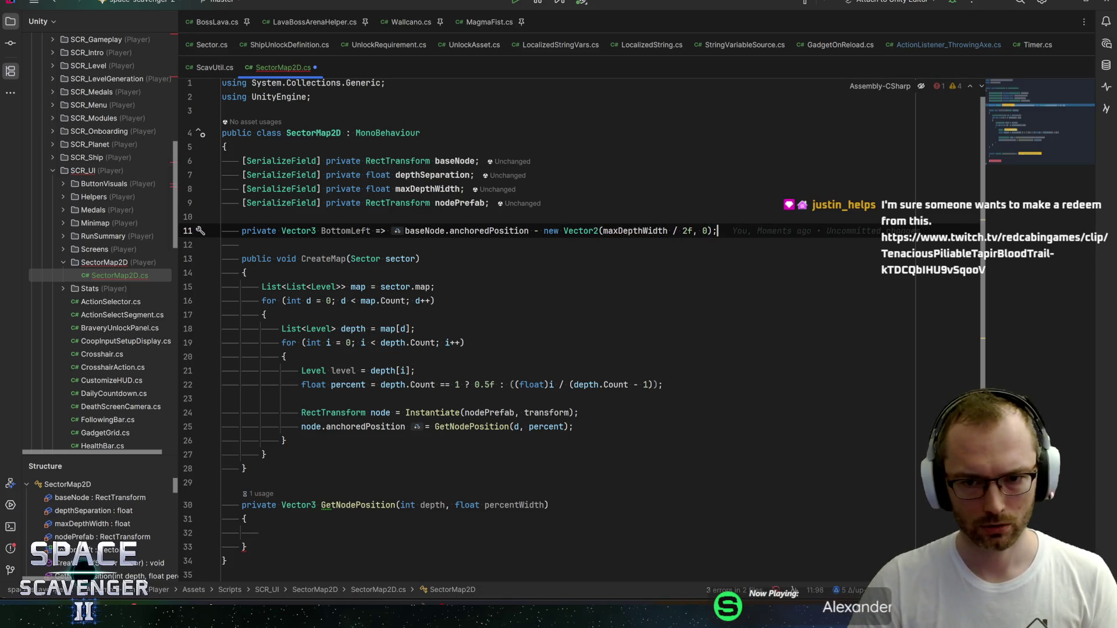
{"action": "left_click", "coordinate": [262, 533]}
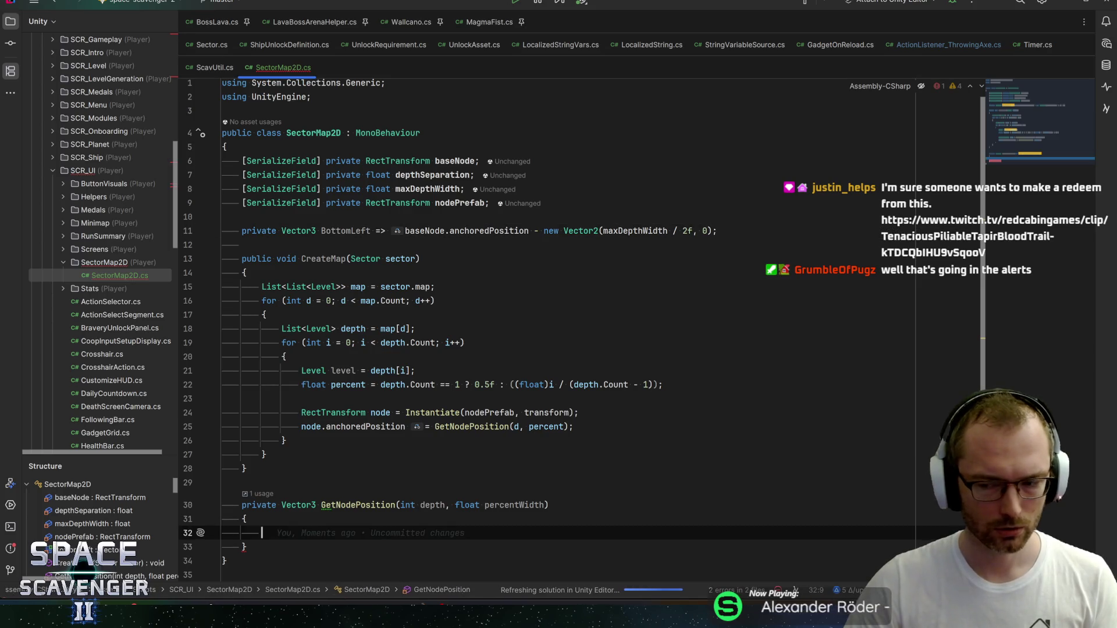
{"action": "scroll", "coordinate": [547, 326], "scroll_direction": "down", "scroll_amount": 2}
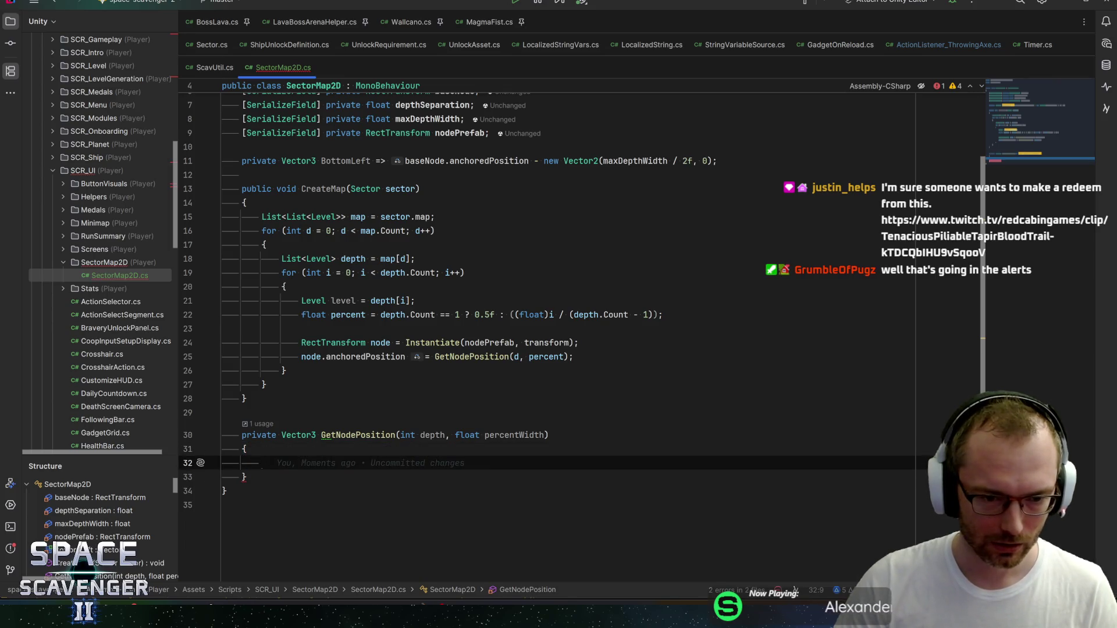
{"action": "key", "text": "ctrl+q"}
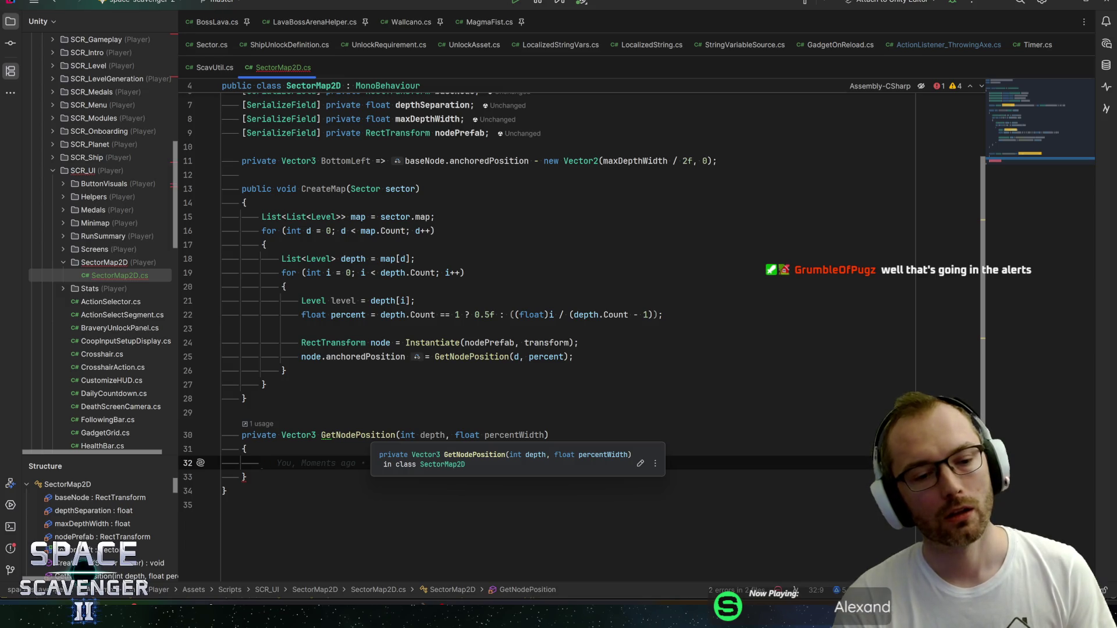
Step: Start GetNodePosition's return as BottomLeft + maxDepthWidth * percentWidth
{"action": "type", "text": "return B"}
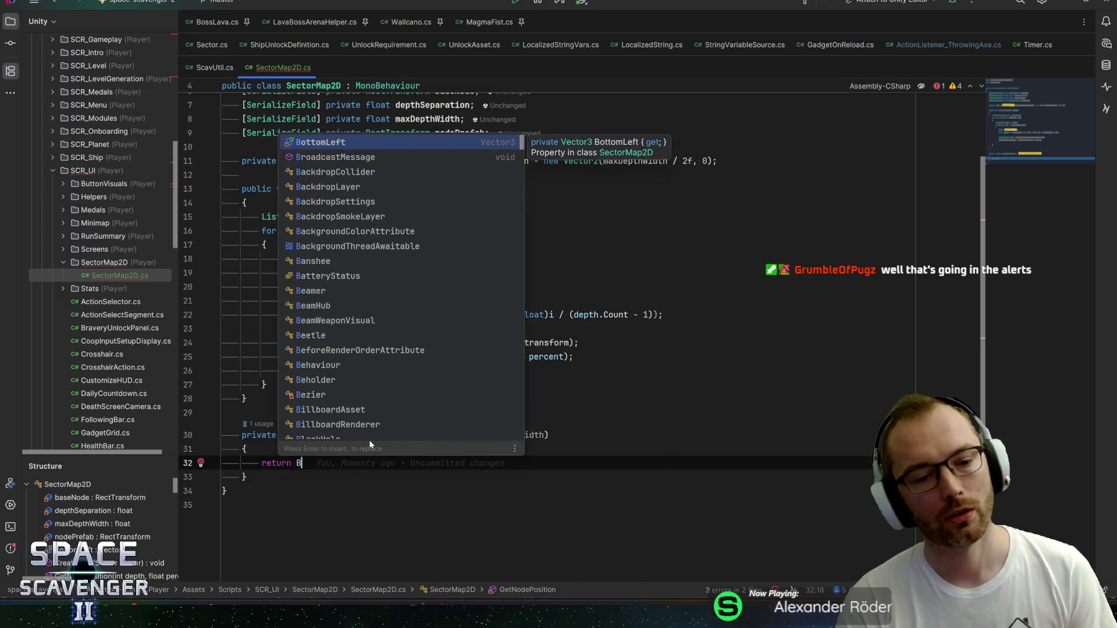
{"action": "type", "text": "ottom"}
{"action": "key", "text": "Return"}
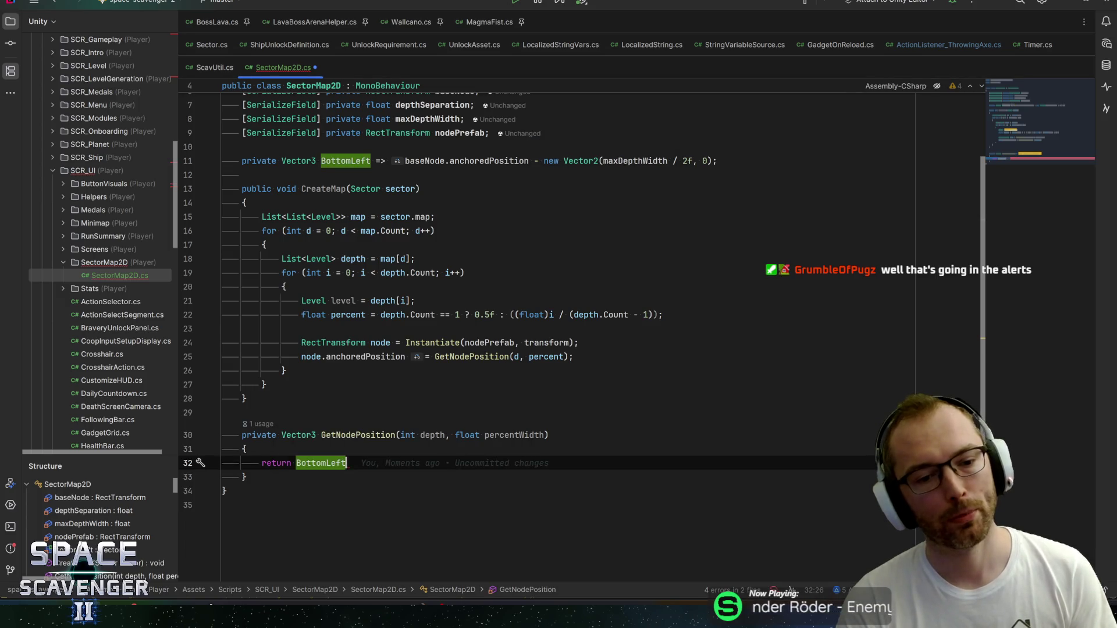
{"action": "type", "text": " + "}
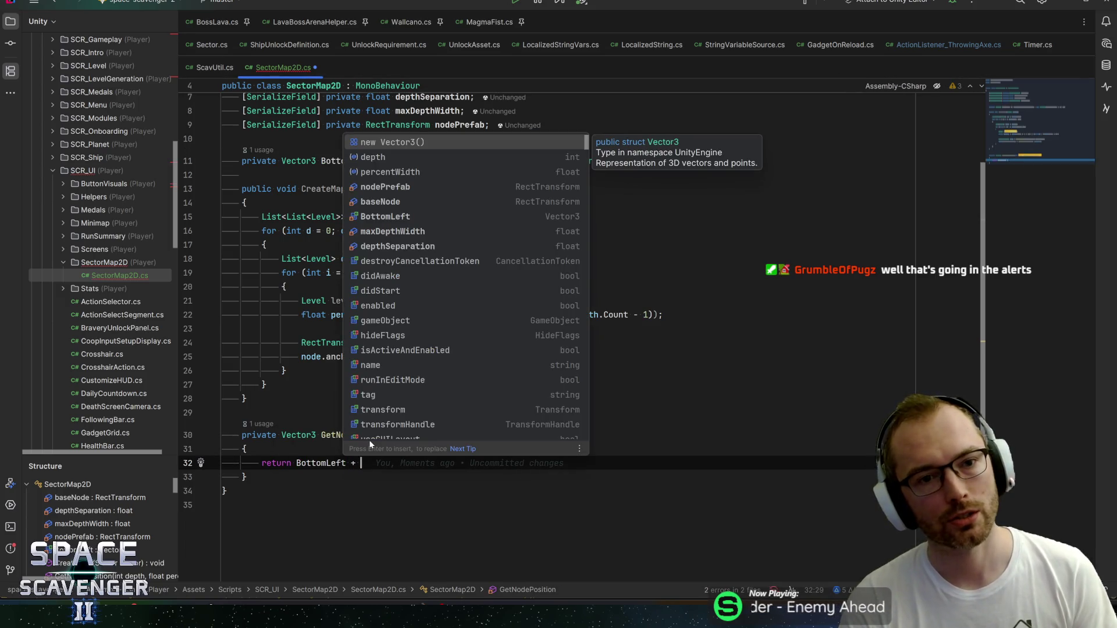
{"action": "type", "text": "maxD"}
{"action": "key", "text": "Return"}
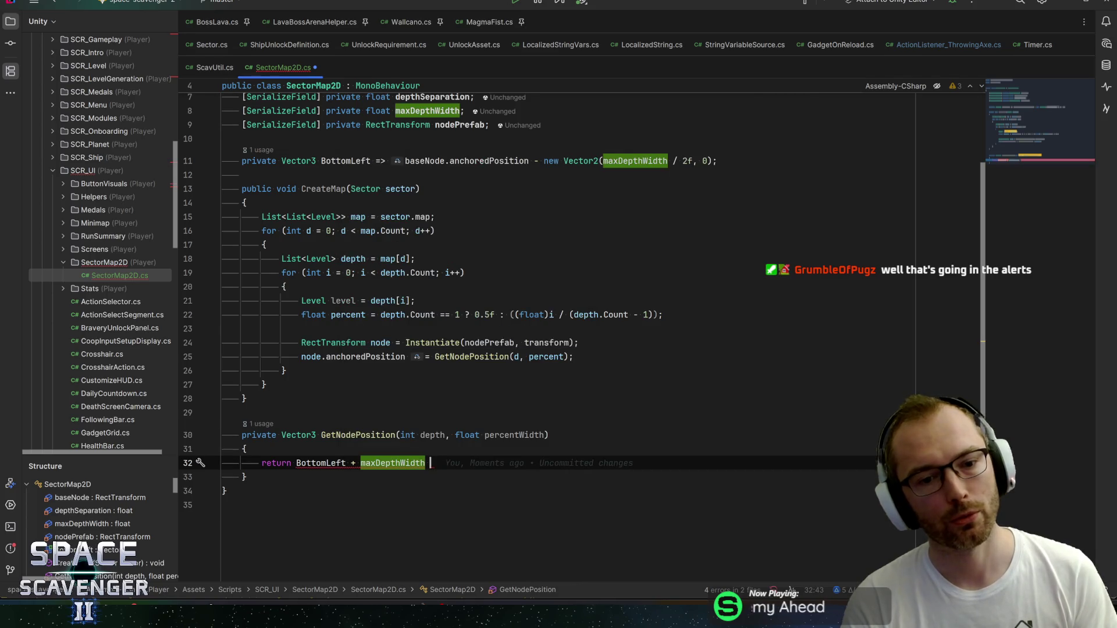
{"action": "type", "text": "* perc"}
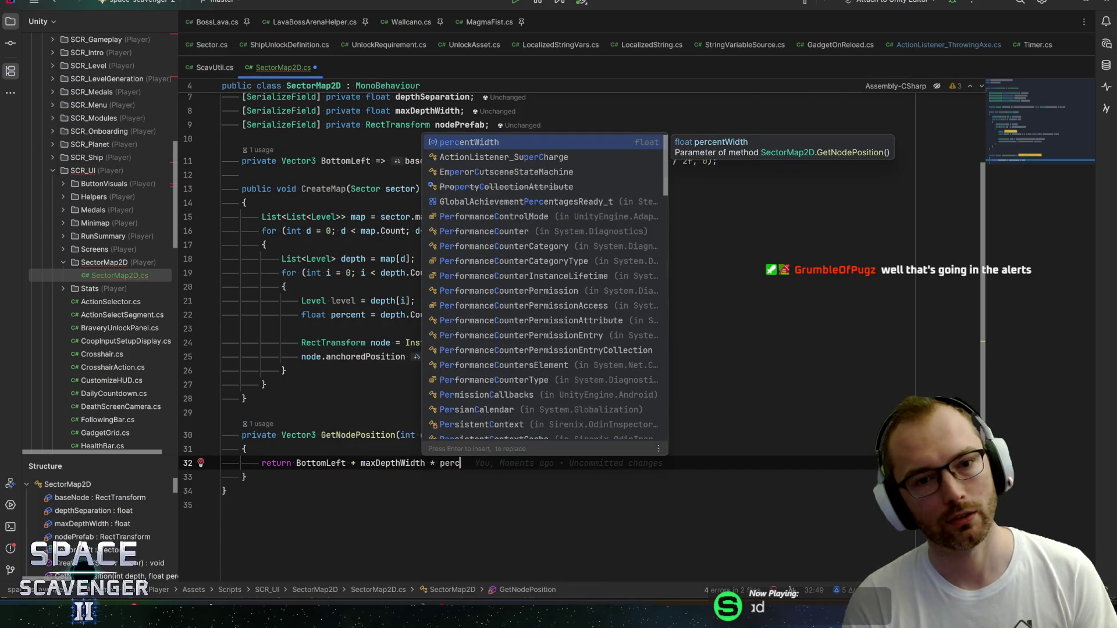
{"action": "key", "text": "Return"}
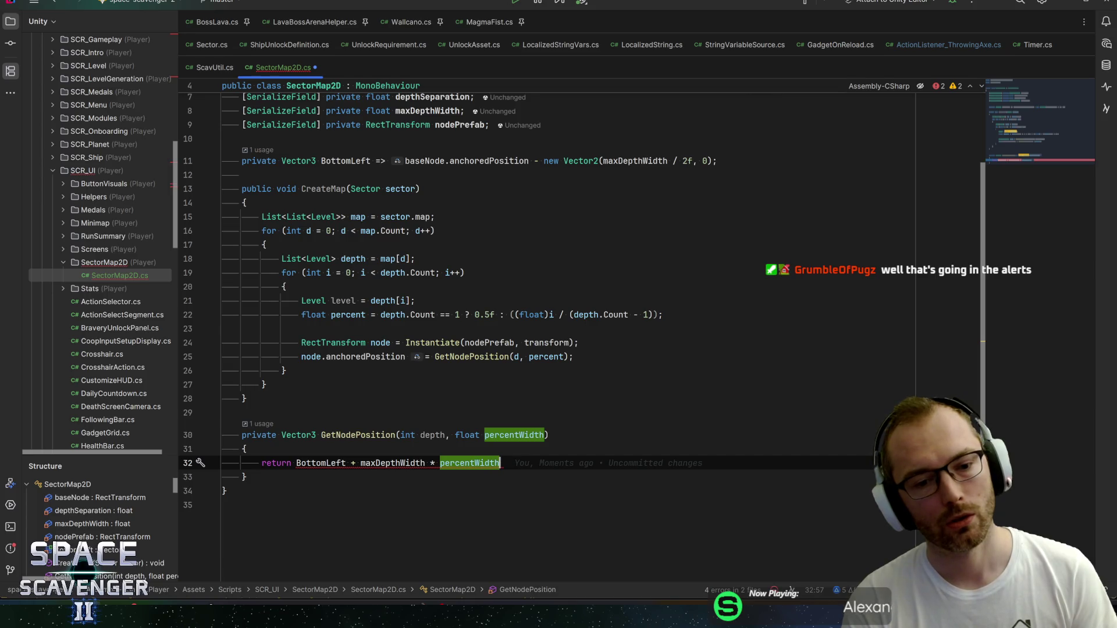
Step: Change GetNodePosition's return type to Vector2 and wrap the return value in new Vector2(...)
{"action": "left_click", "coordinate": [316, 463]}
{"action": "key", "text": "alt+Return"}
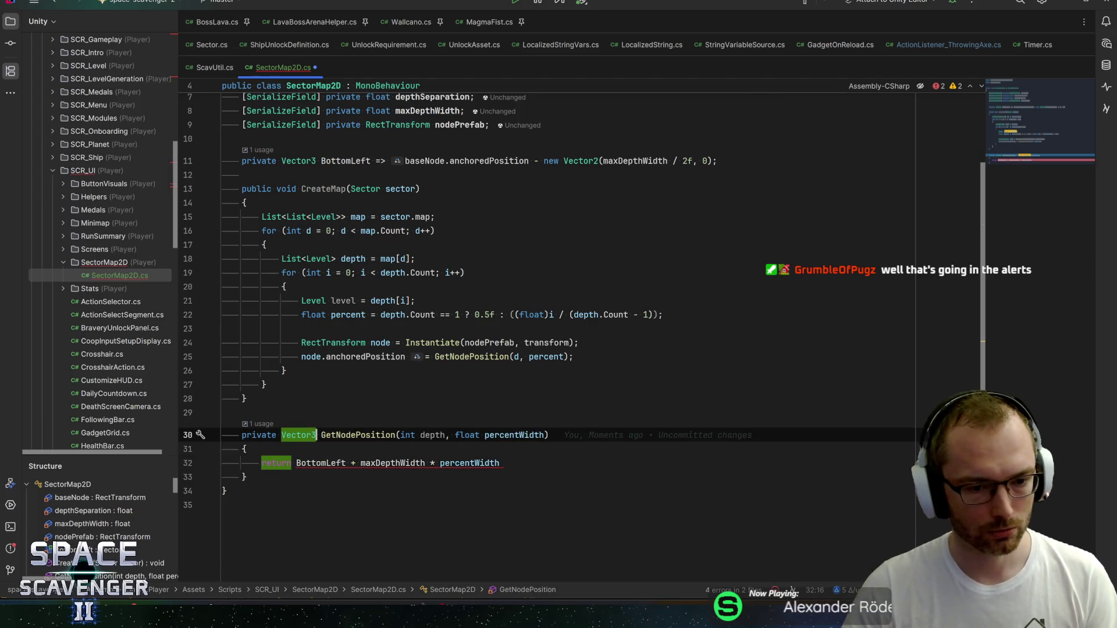
{"action": "key", "text": "Return"}
{"action": "key", "text": "ctrl+Left"}
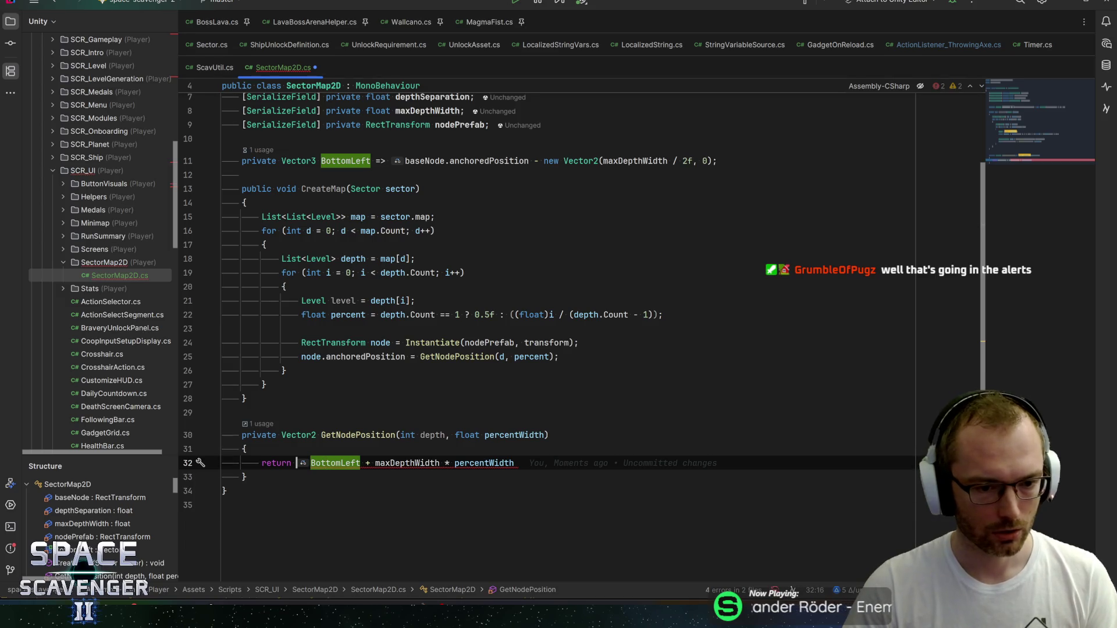
{"action": "type", "text": "new Vector"}
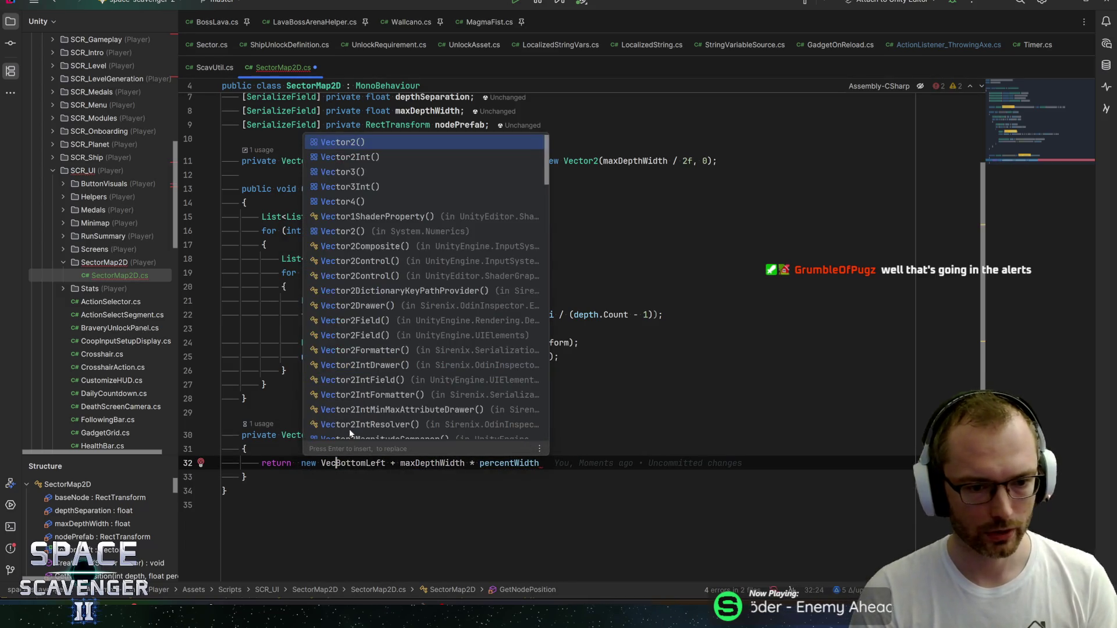
{"action": "type", "text": "2("}
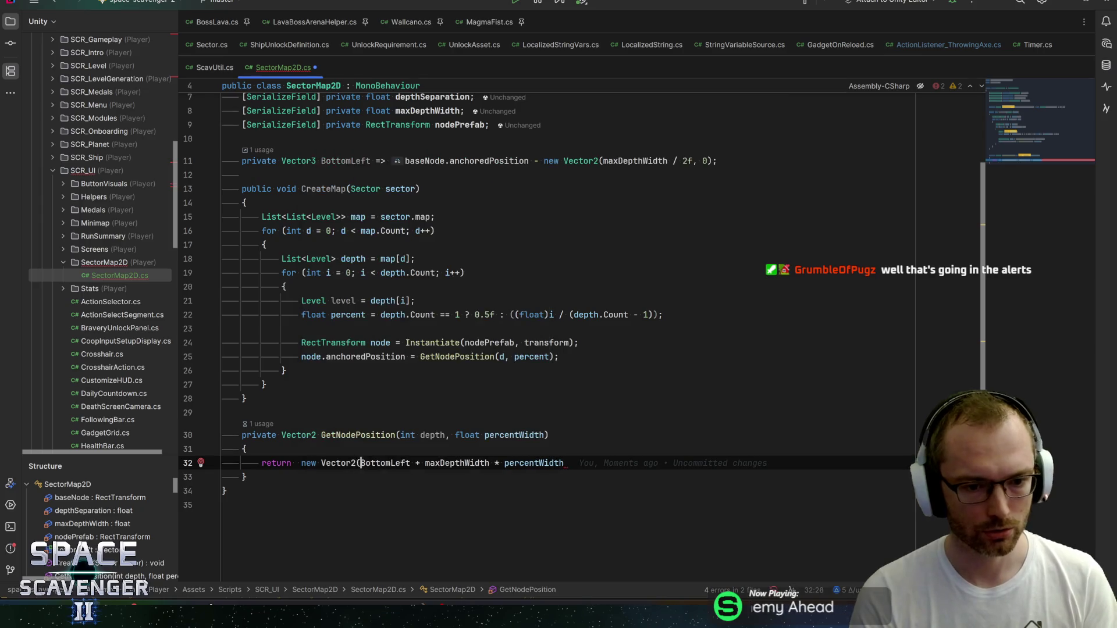
{"action": "key", "text": "End"}
Step: Add the y component baseNode.anchoredPosition.y + depth * depthSeparation and save the file
{"action": "type", "text": "), "}
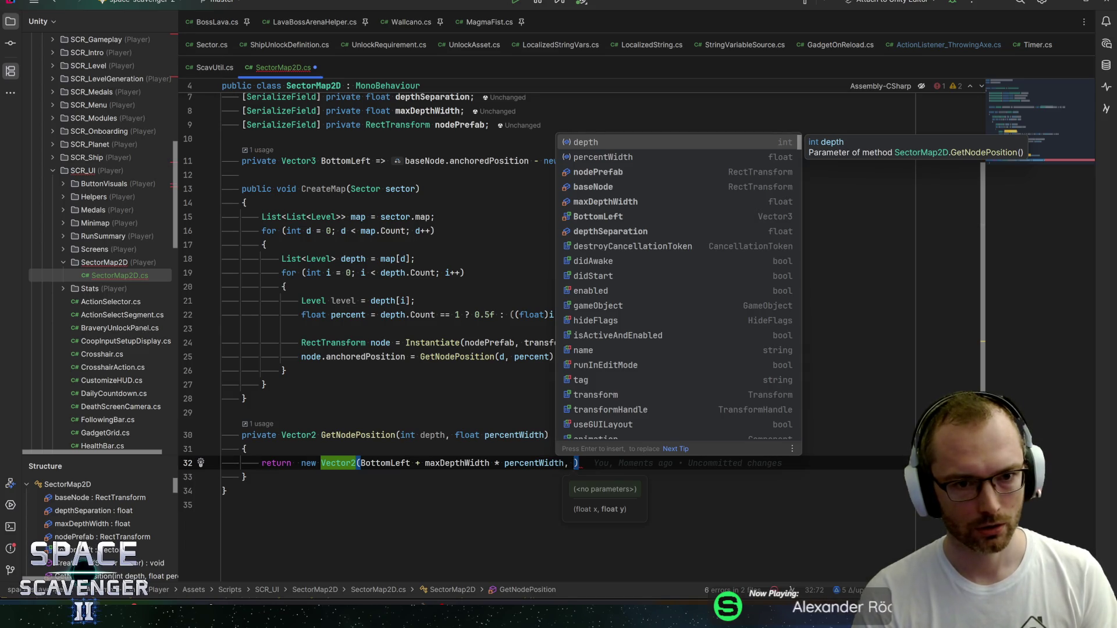
{"action": "type", "text": "baseNode."}
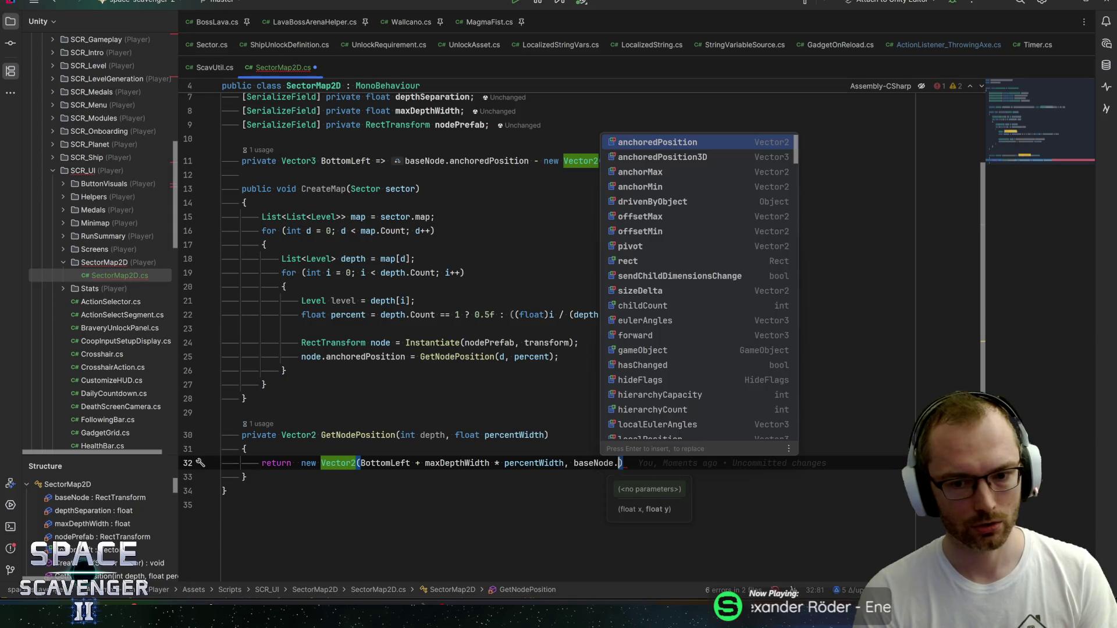
{"action": "type", "text": "anch"}
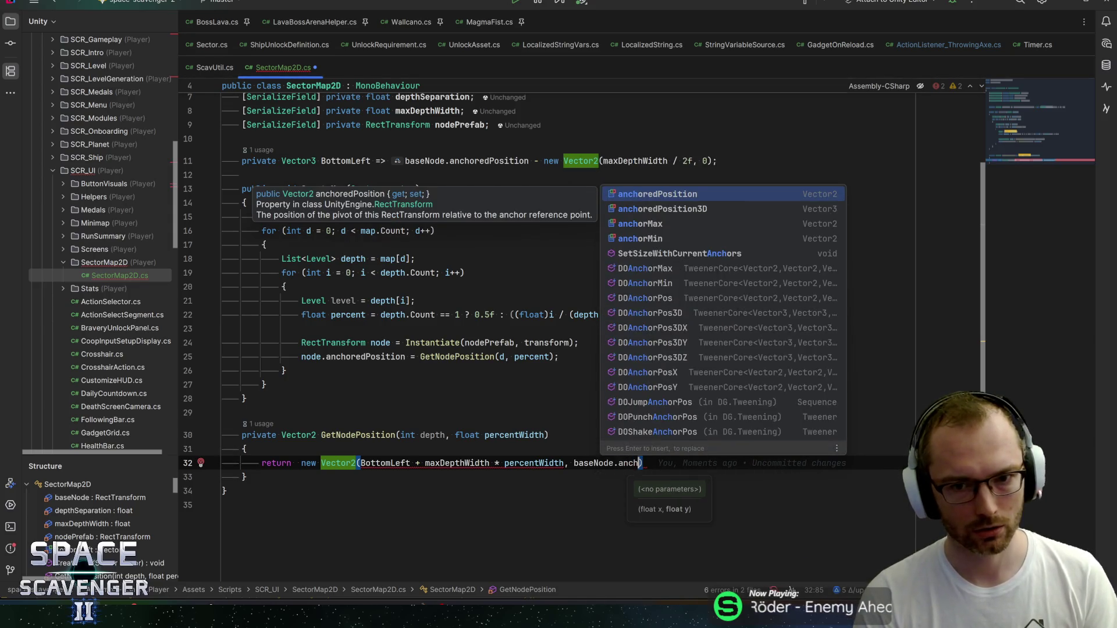
{"action": "key", "text": "Return"}
{"action": "type", "text": ".y + "}
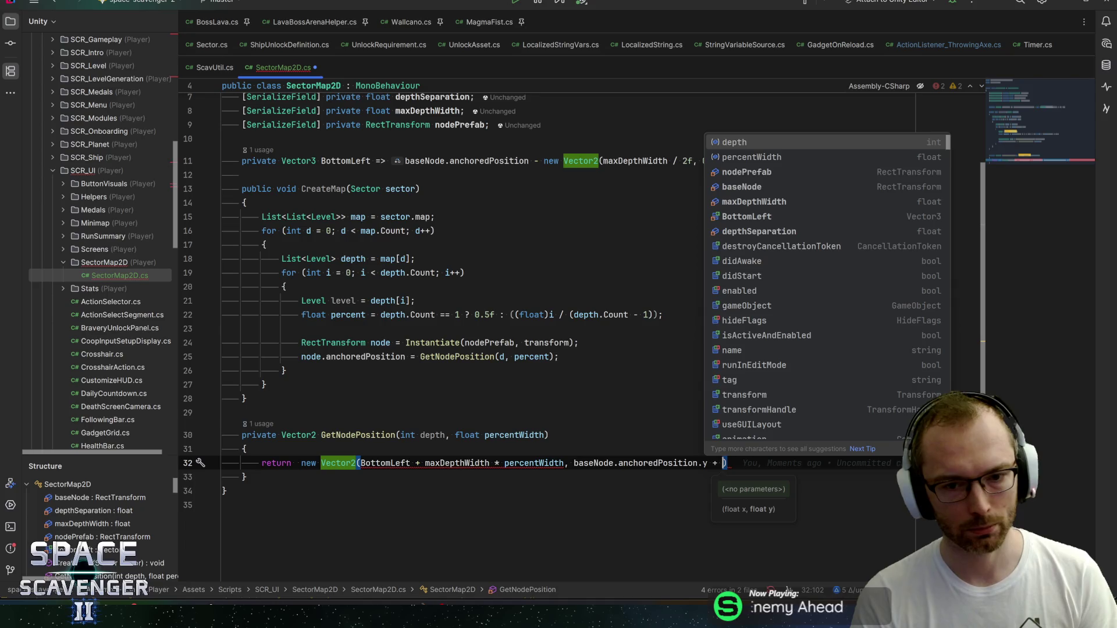
{"action": "type", "text": "depth * "}
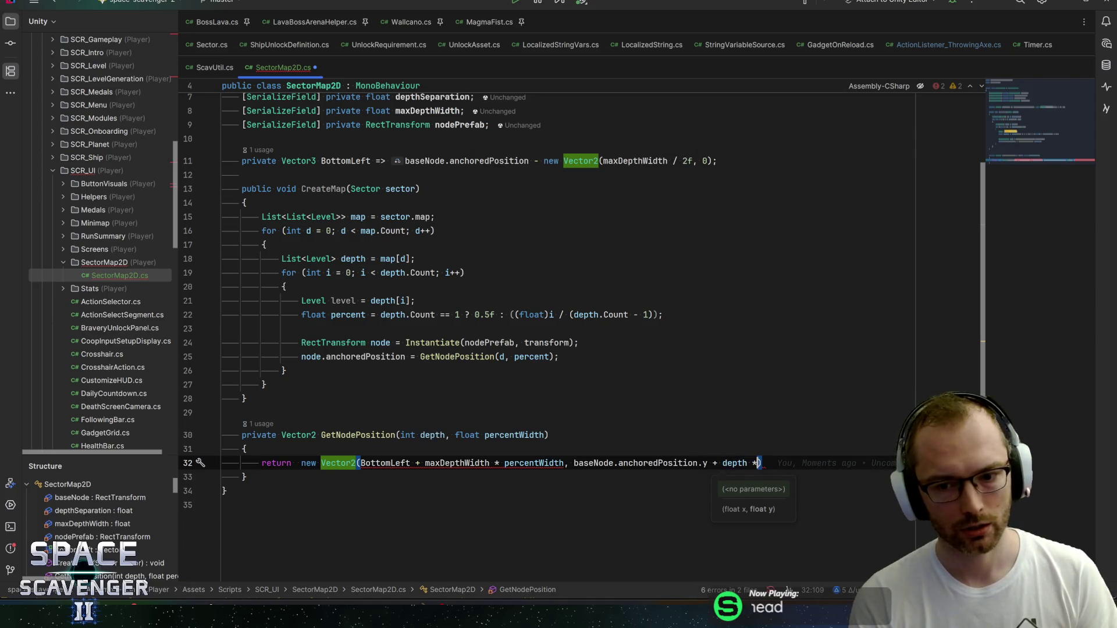
{"action": "type", "text": "dept"}
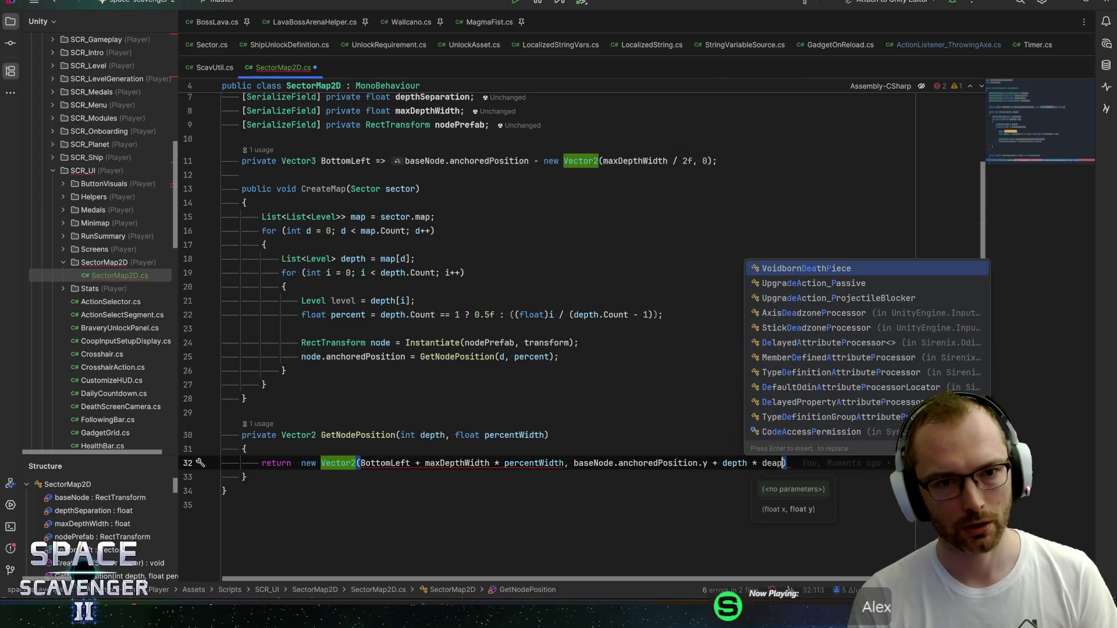
{"action": "type", "text": "hSe"}
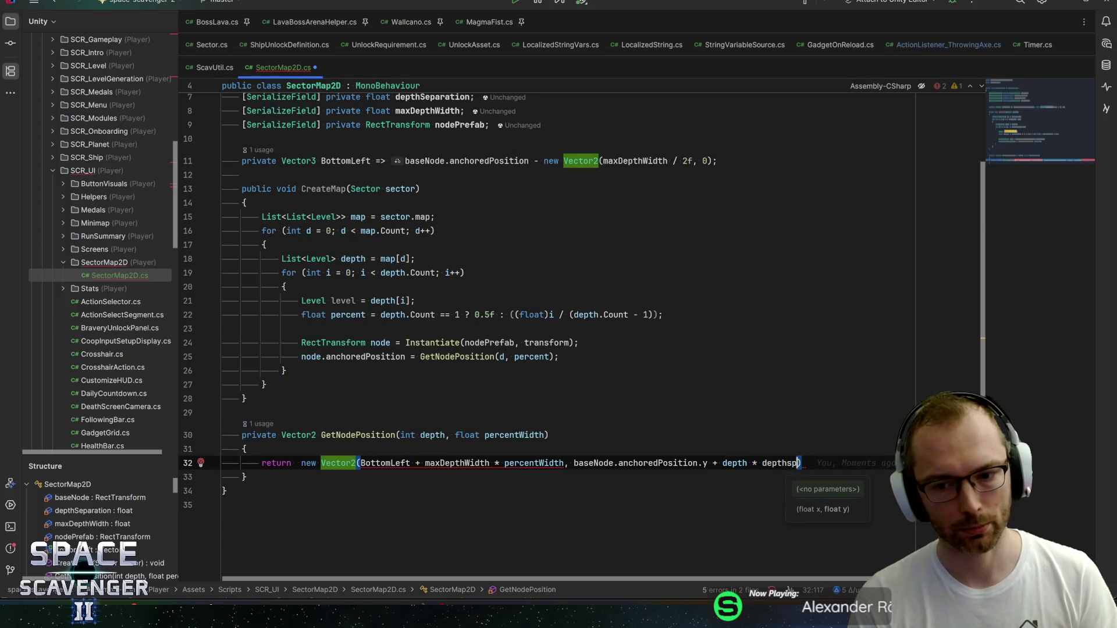
{"action": "key", "text": "Return"}
{"action": "type", "text": ";"}
{"action": "key", "text": "ctrl+s"}
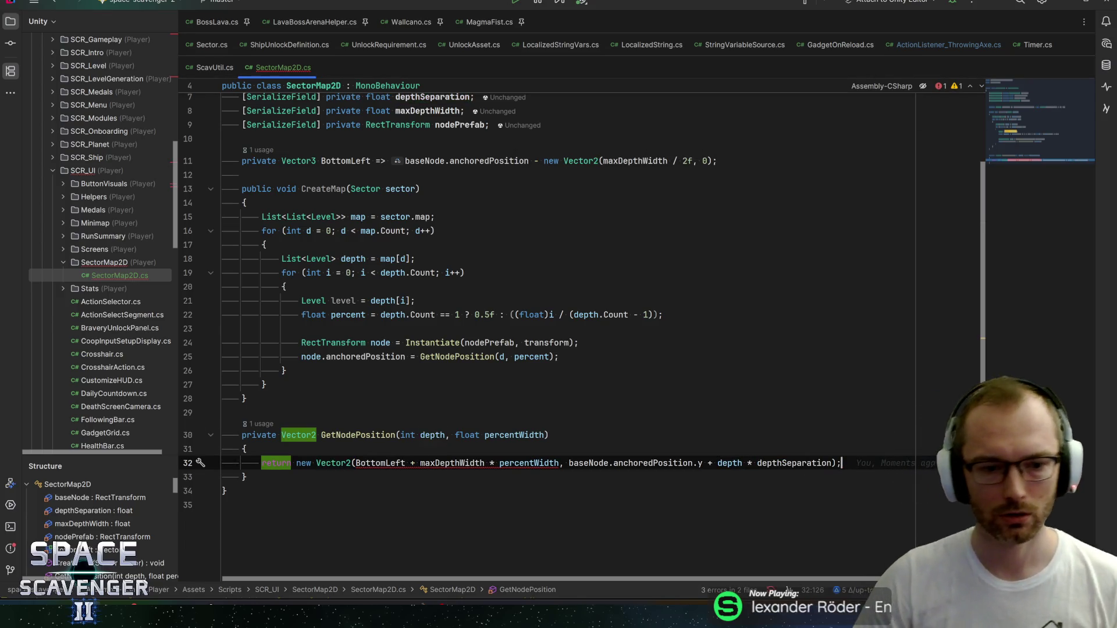
{"action": "left_click", "coordinate": [371, 463]}
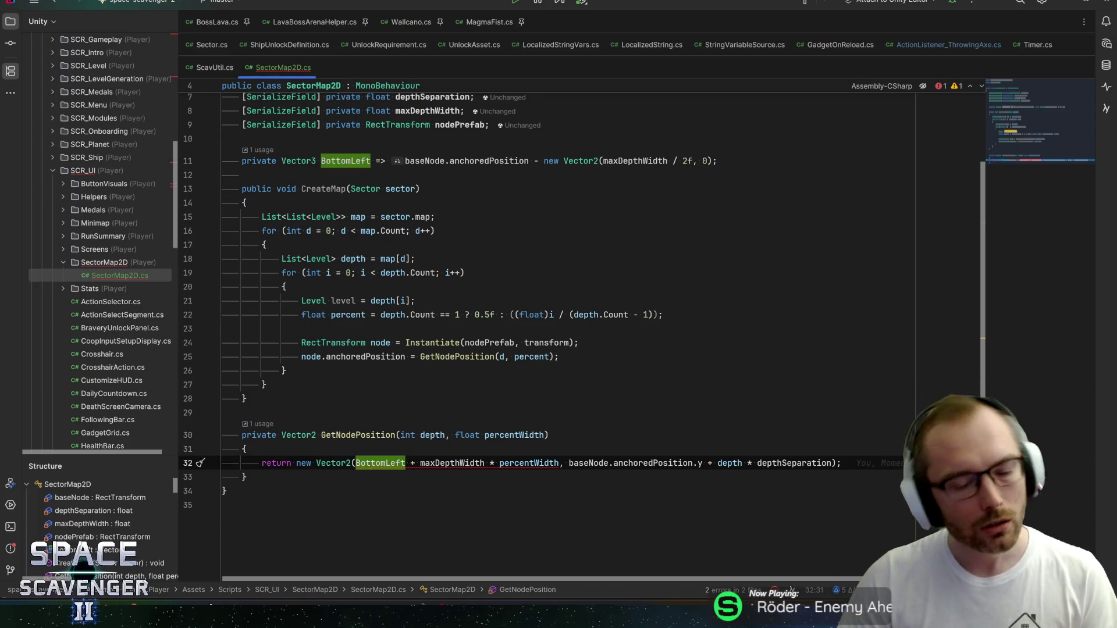
Step: Wrap maxDepthWidth * percentWidth in new Vector2(..., 0f) on line 32
{"action": "left_click", "coordinate": [440, 463]}
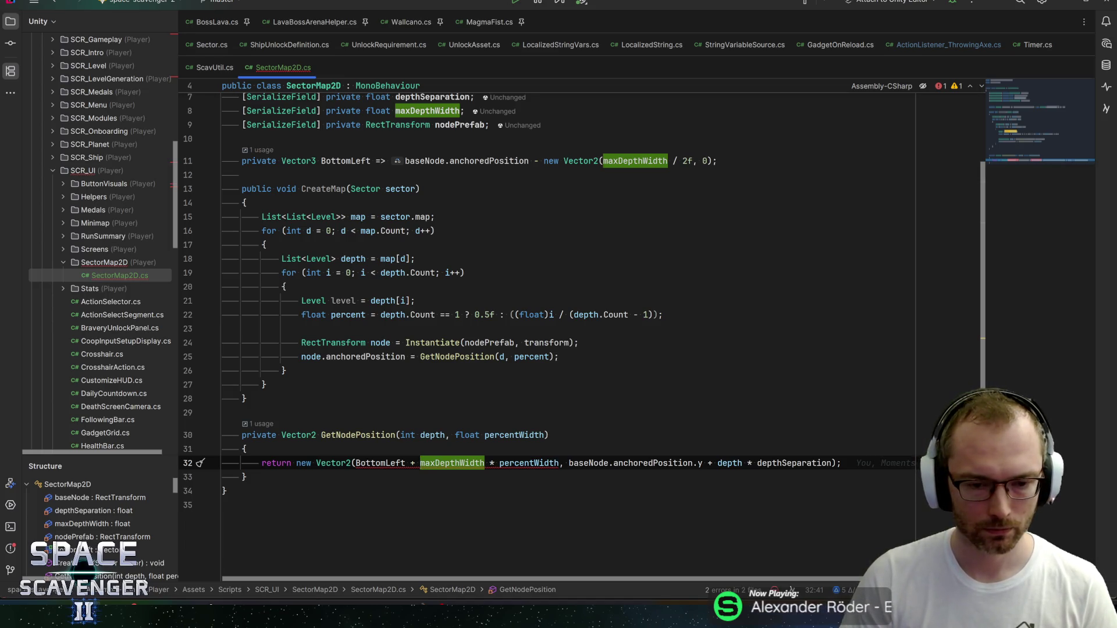
{"action": "type", "text": "new Vector2("}
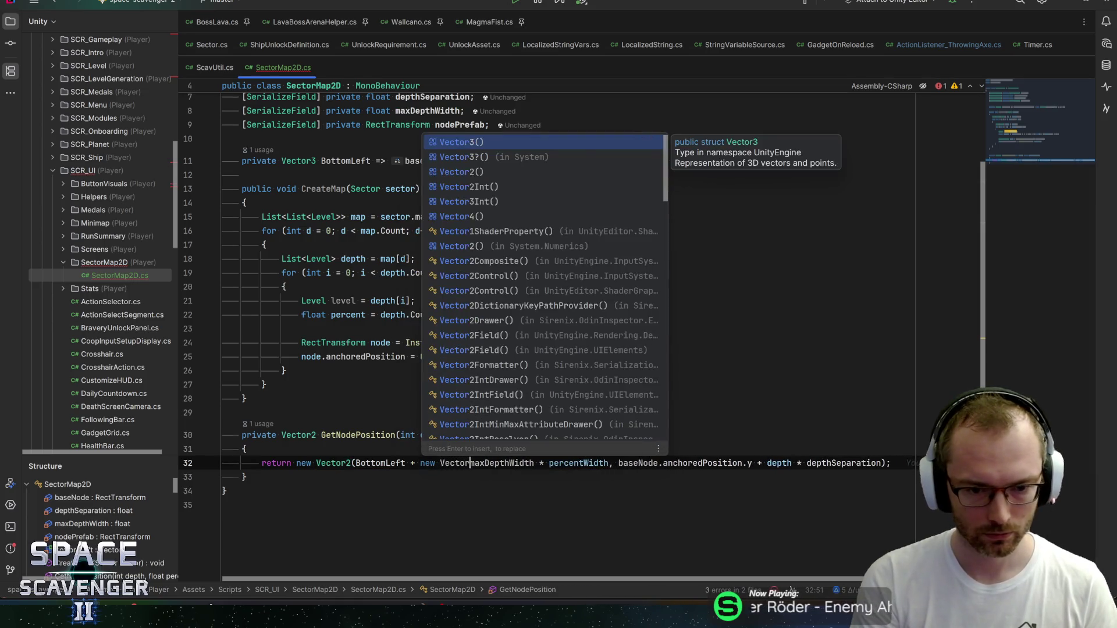
{"action": "key", "text": "Delete"}
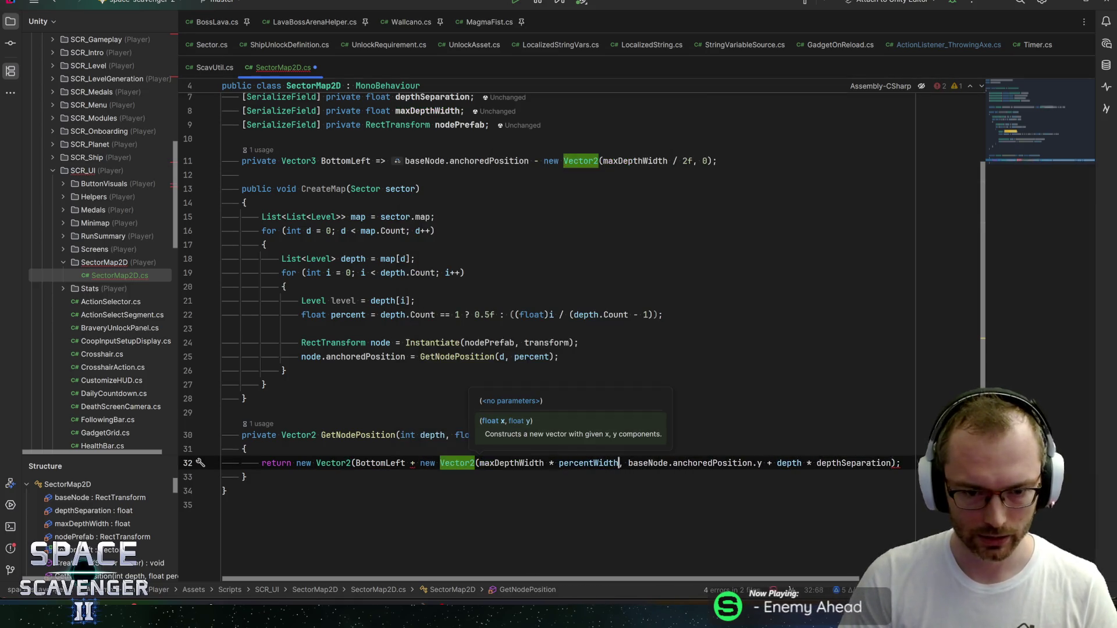
{"action": "left_click", "coordinate": [619, 463]}
{"action": "type", "text": ", 0)"}
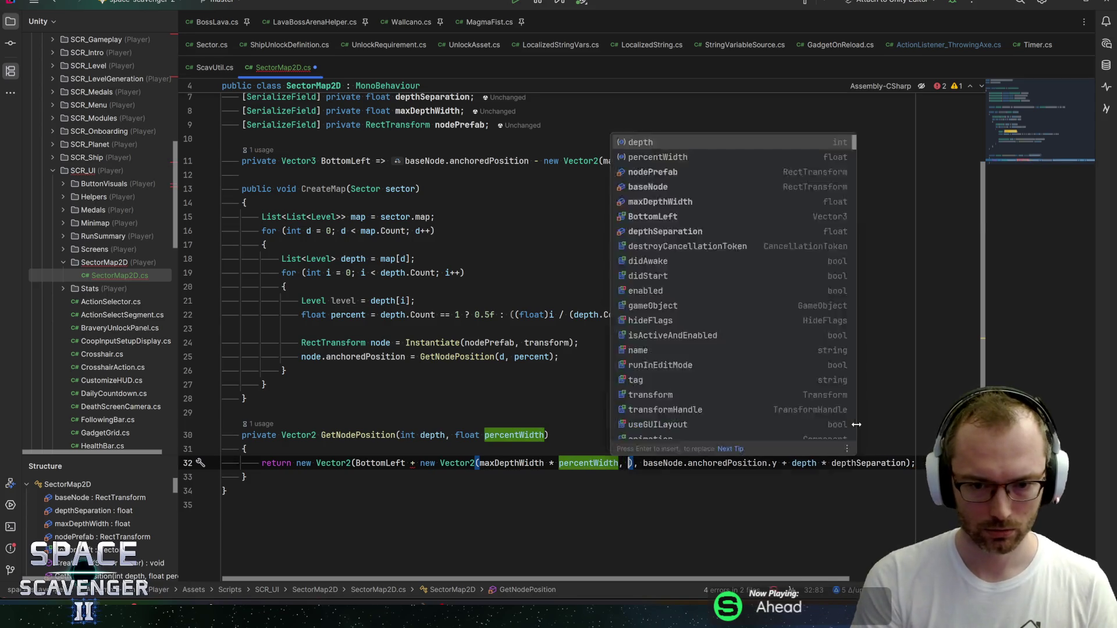
{"action": "left_click", "coordinate": [912, 463]}
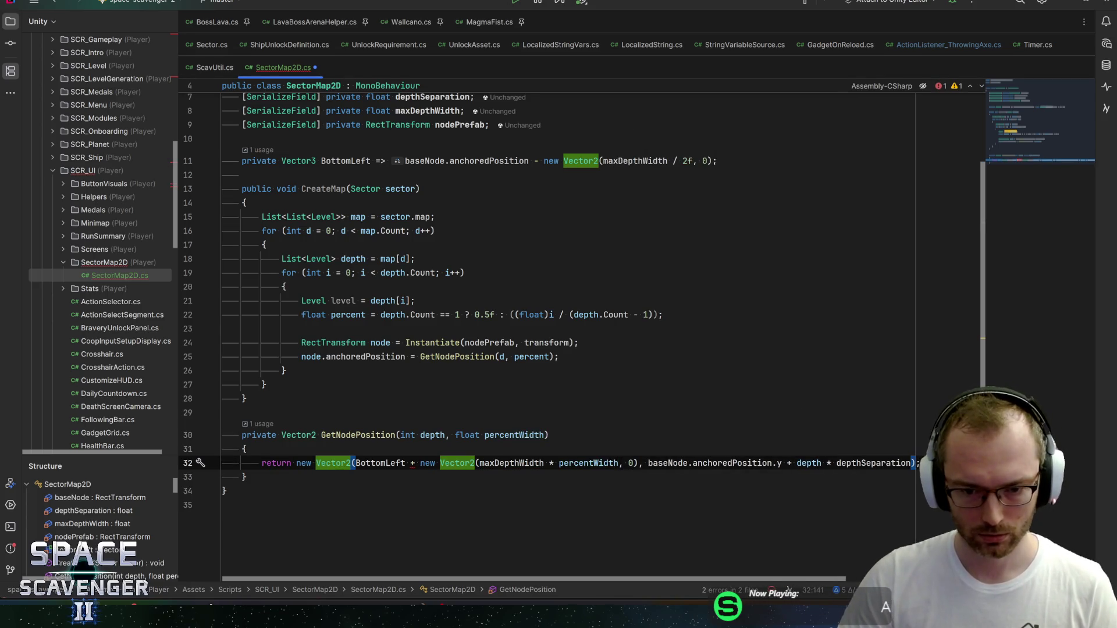
{"action": "left_click", "coordinate": [635, 463]}
{"action": "type", "text": "f"}
{"action": "left_click", "coordinate": [654, 464]}
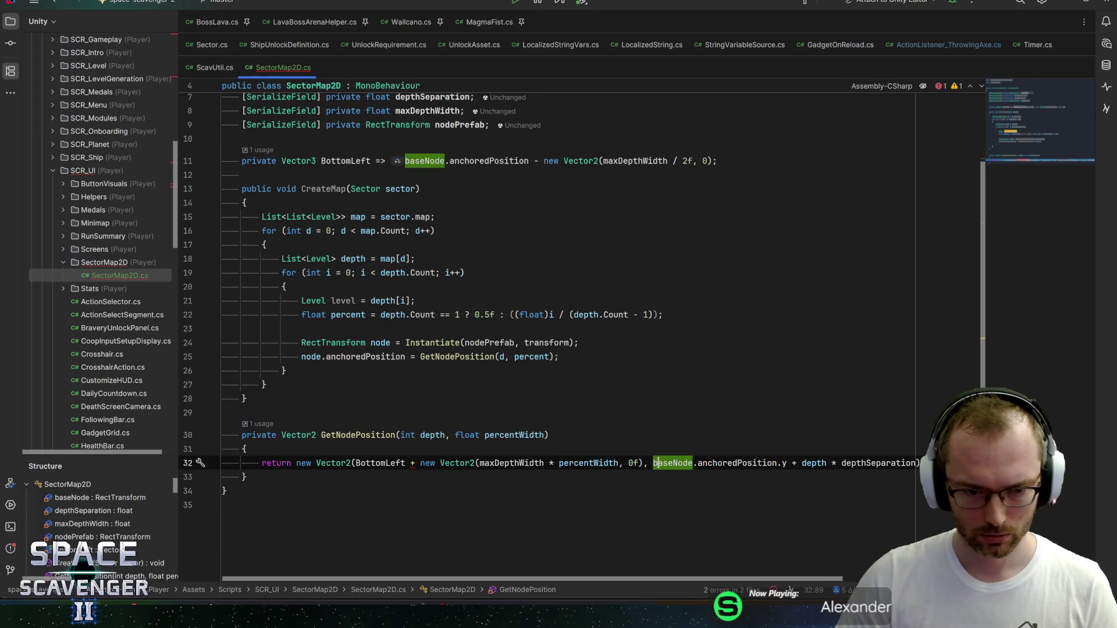
{"action": "mouse_move", "coordinate": [400, 464]}
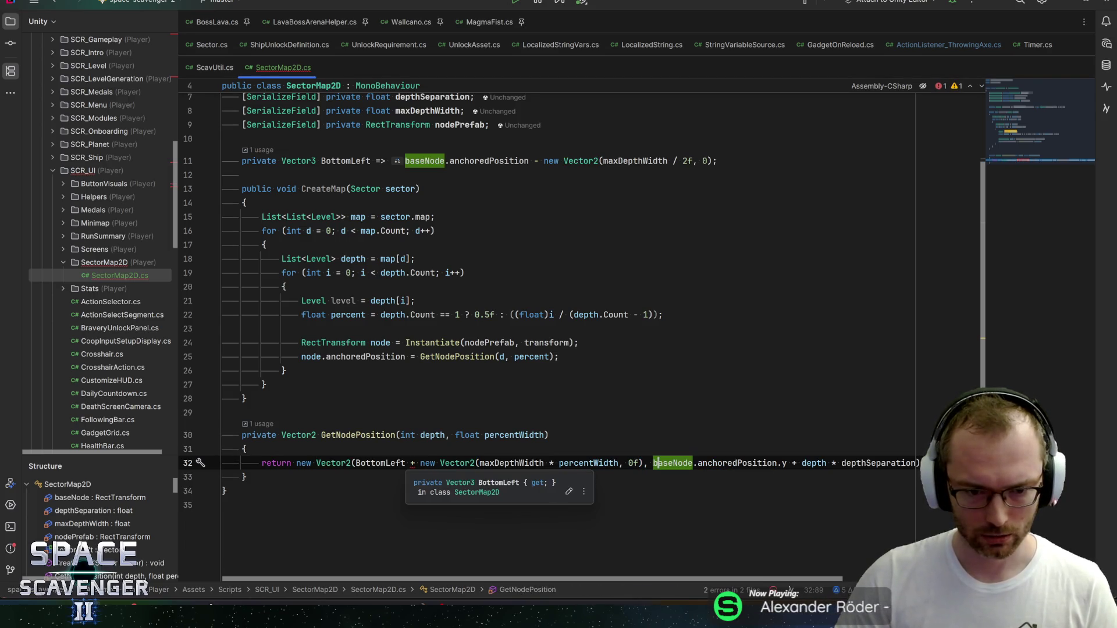
Step: Change BottomLeft's declared type from Vector3 to Vector2 on line 11
{"action": "left_click", "coordinate": [318, 160]}
{"action": "key", "text": "BackSpace"}
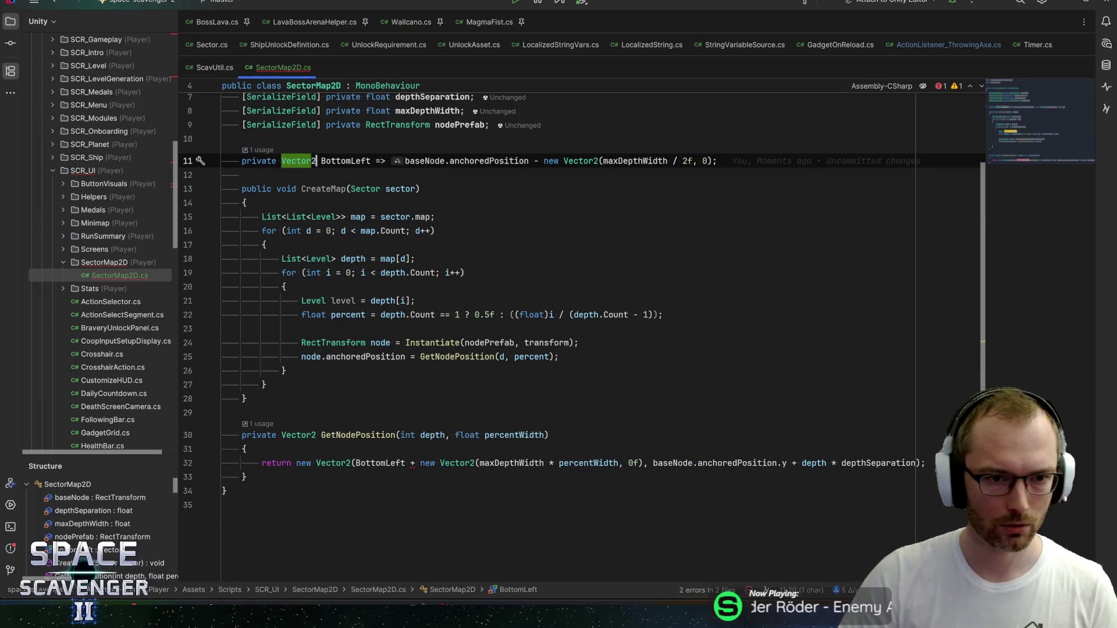
{"action": "type", "text": "2"}
{"action": "key", "text": "End"}
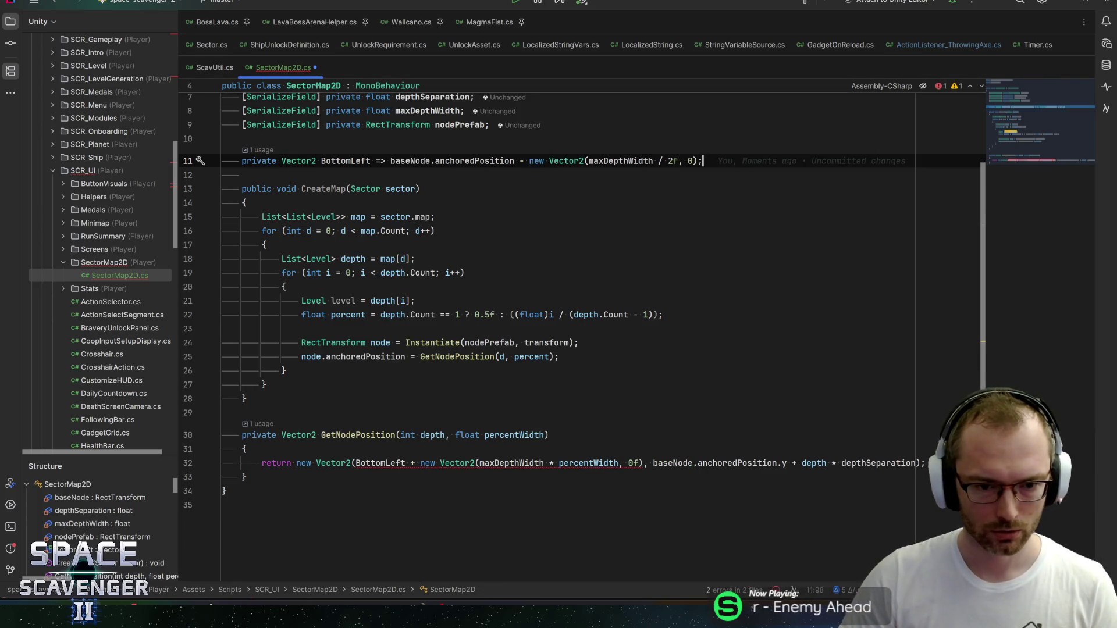
{"action": "mouse_move", "coordinate": [400, 464]}
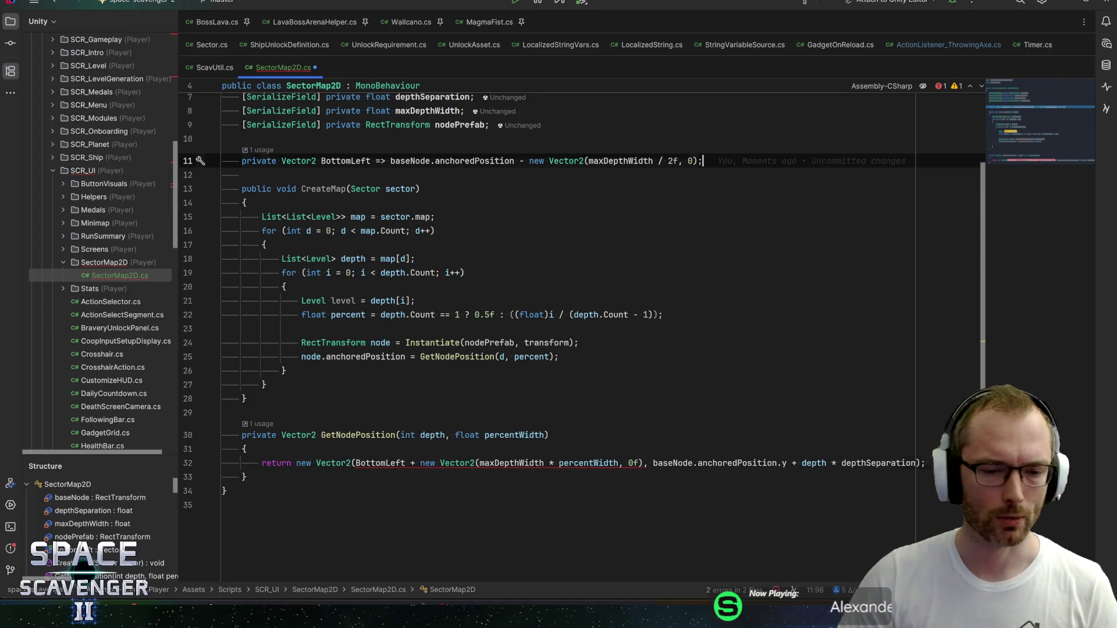
Step: Use BottomLeft.x in the return line, remove the redundant new Vector2( and , 0f), then save
{"action": "left_click", "coordinate": [405, 463]}
{"action": "type", "text": ".x"}
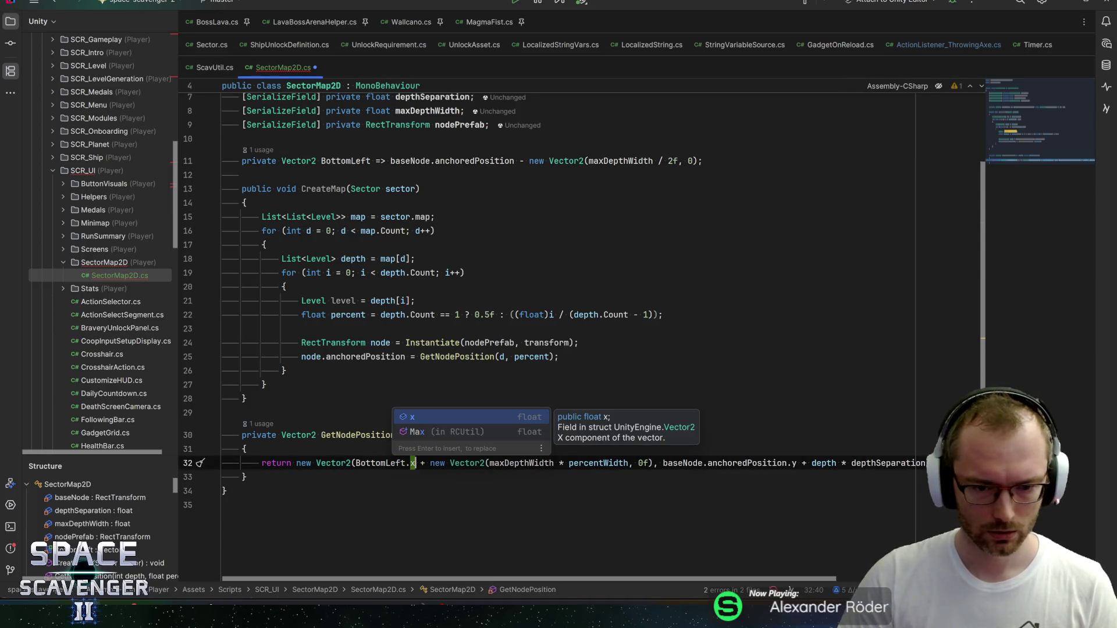
{"action": "key", "text": "Escape"}
{"action": "key", "text": "ctrl+Right"}
{"action": "key", "text": "ctrl+Right"}
{"action": "key", "text": "ctrl+shift+Right"}
{"action": "key", "text": "ctrl+shift+Right"}
{"action": "key", "text": "BackSpace"}
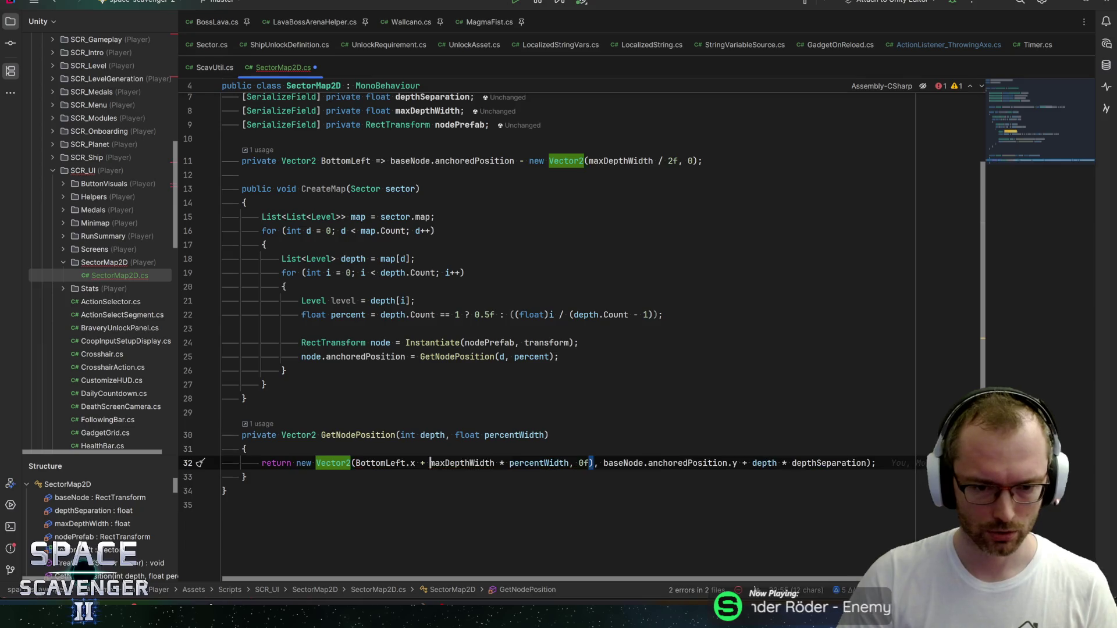
{"action": "key", "text": "ctrl+Right"}
{"action": "key", "text": "ctrl+Right"}
{"action": "key", "text": "ctrl+Right"}
{"action": "key", "text": "ctrl+shift+Right"}
{"action": "key", "text": "ctrl+shift+Right"}
{"action": "key", "text": "Delete"}
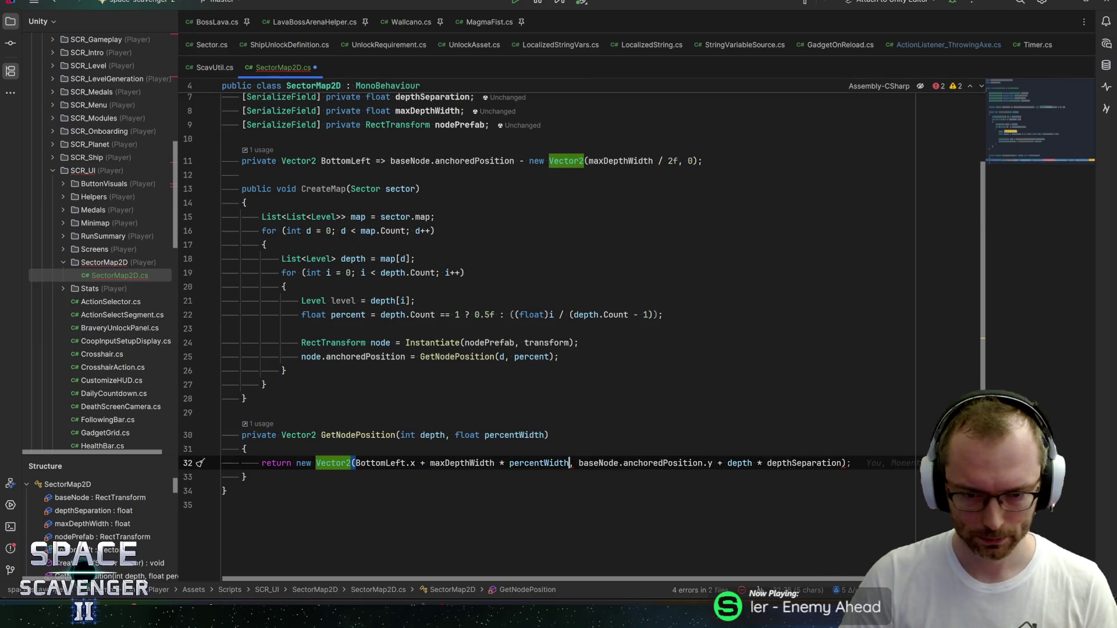
{"action": "key", "text": "End"}
{"action": "key", "text": "ctrl+s"}
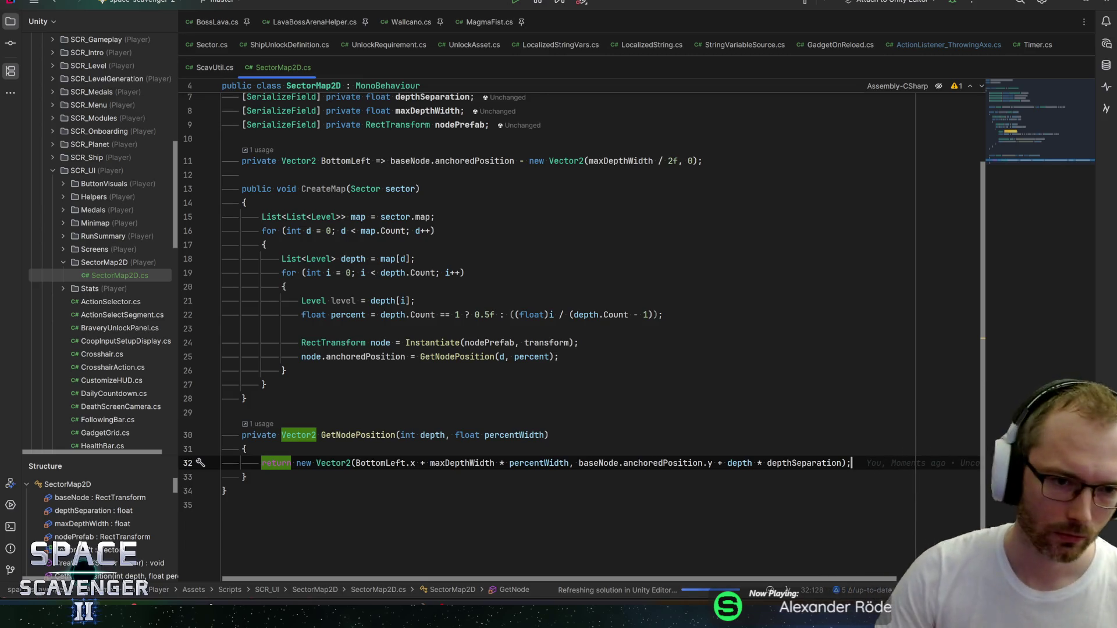
{"action": "left_click", "coordinate": [420, 189]}
{"action": "left_click", "coordinate": [247, 202]}
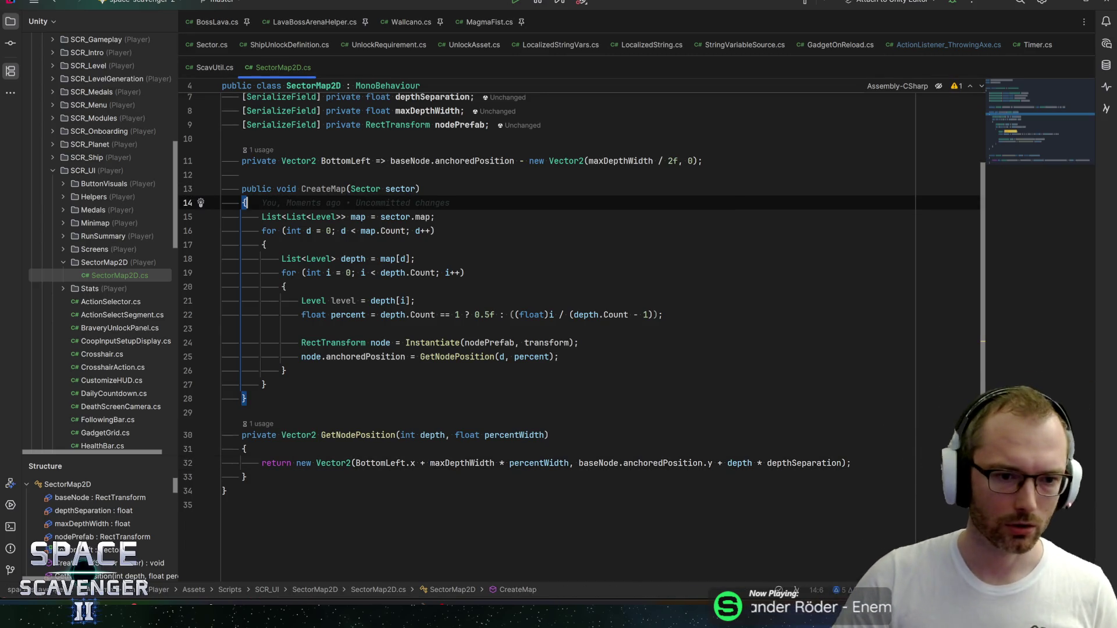
{"action": "left_click", "coordinate": [558, 357]}
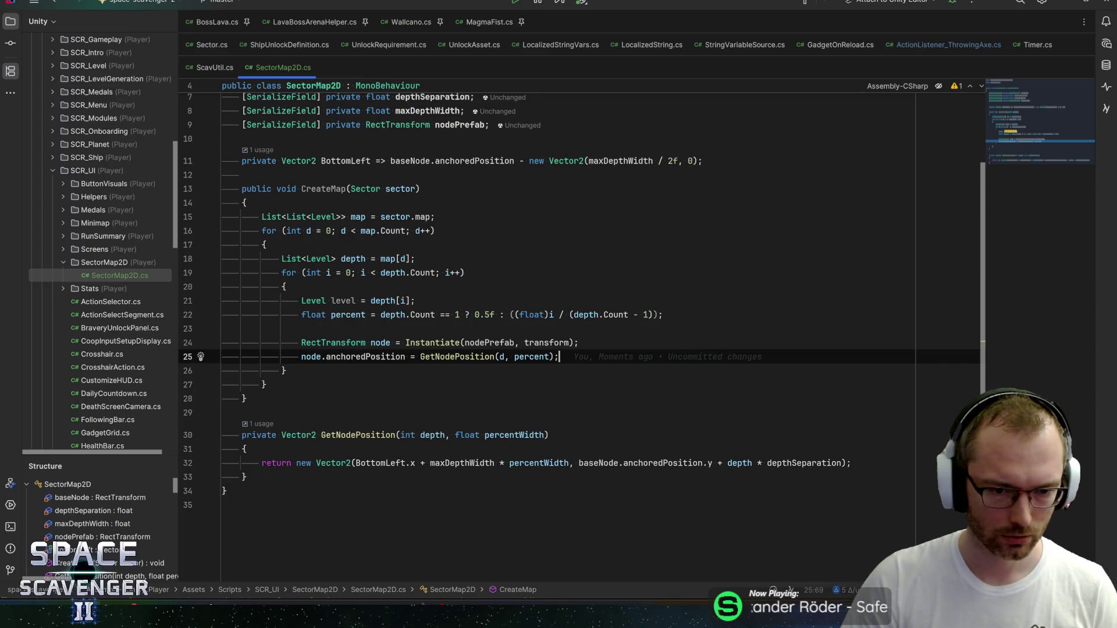
{"action": "double_click", "coordinate": [365, 357]}
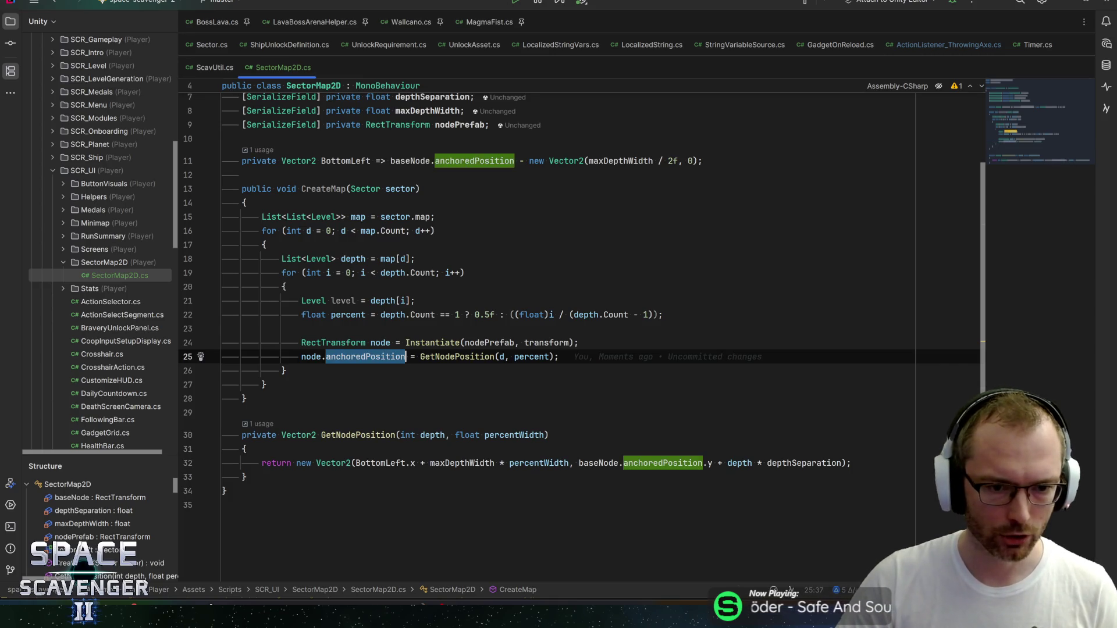
{"action": "key", "text": "BackSpace"}
{"action": "type", "text": "localan"}
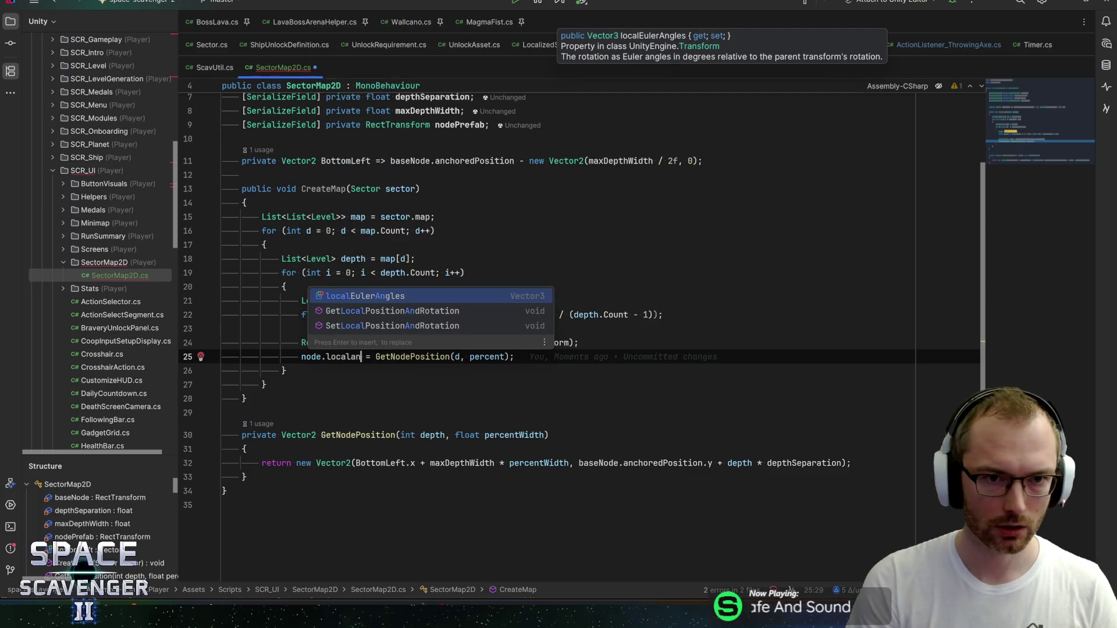
{"action": "key", "text": "ctrl+z"}
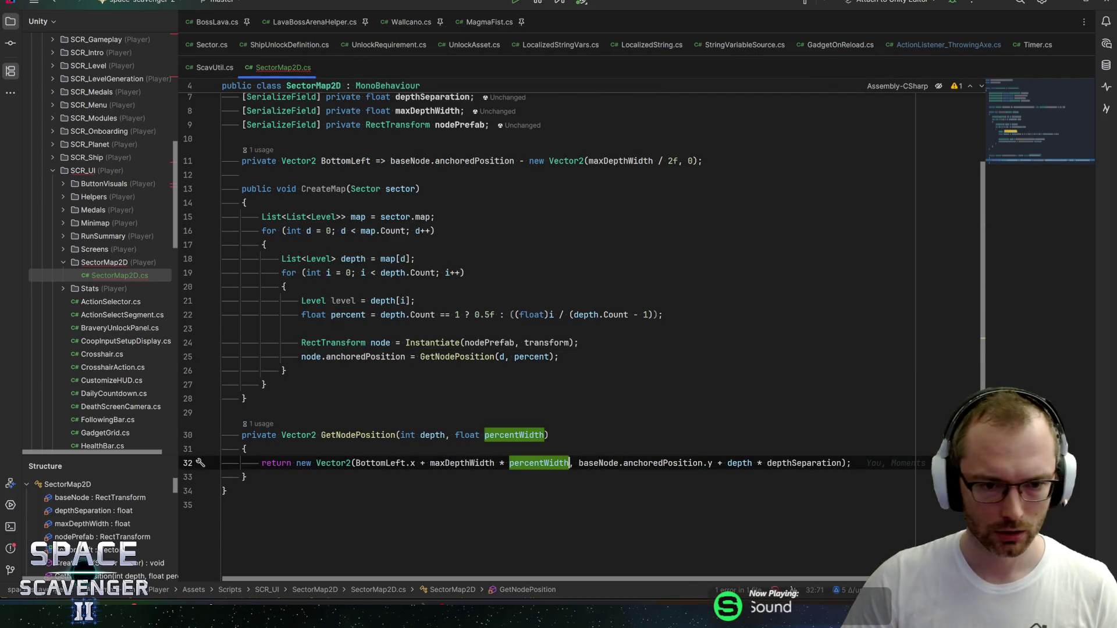
{"action": "left_click", "coordinate": [560, 357]}
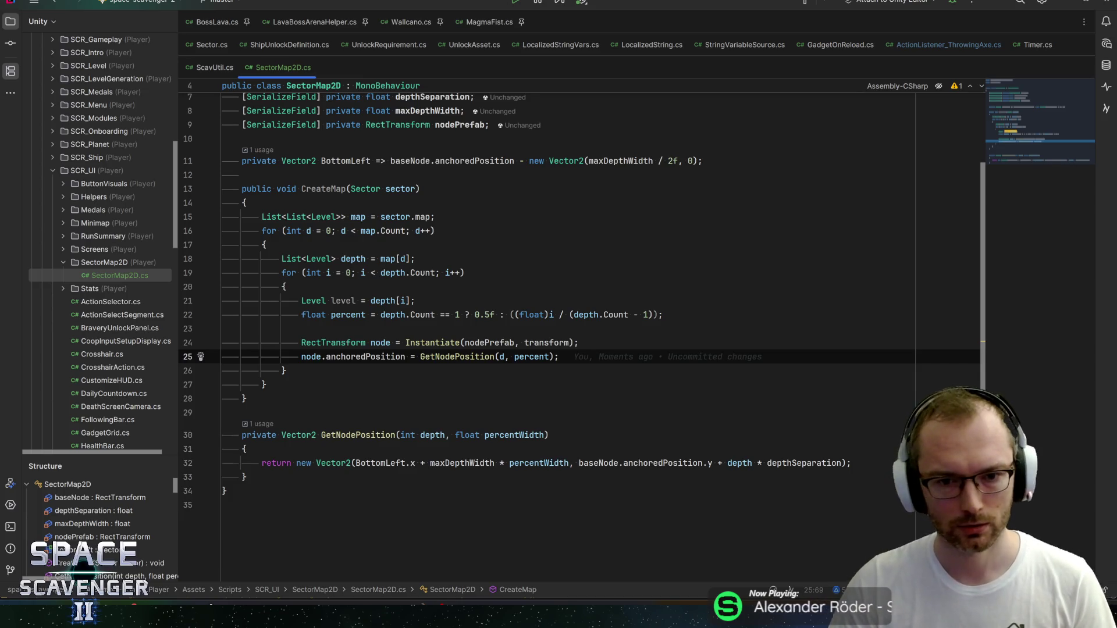
{"action": "left_click", "coordinate": [580, 342]}
{"action": "left_click", "coordinate": [343, 301]}
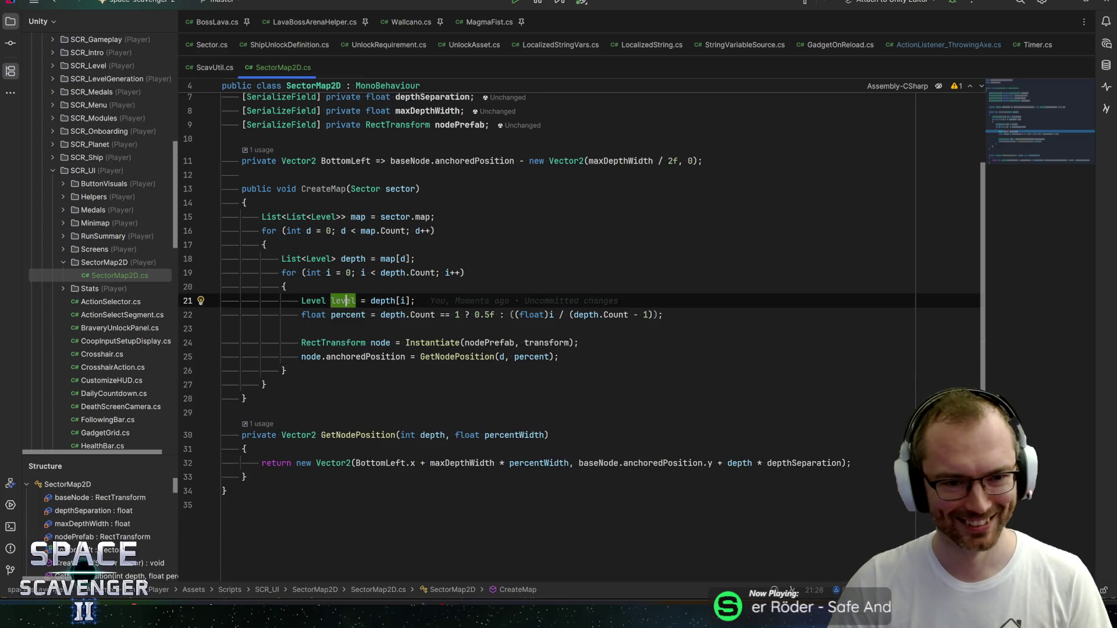
{"action": "key", "text": "Home"}
{"action": "key", "text": "End"}
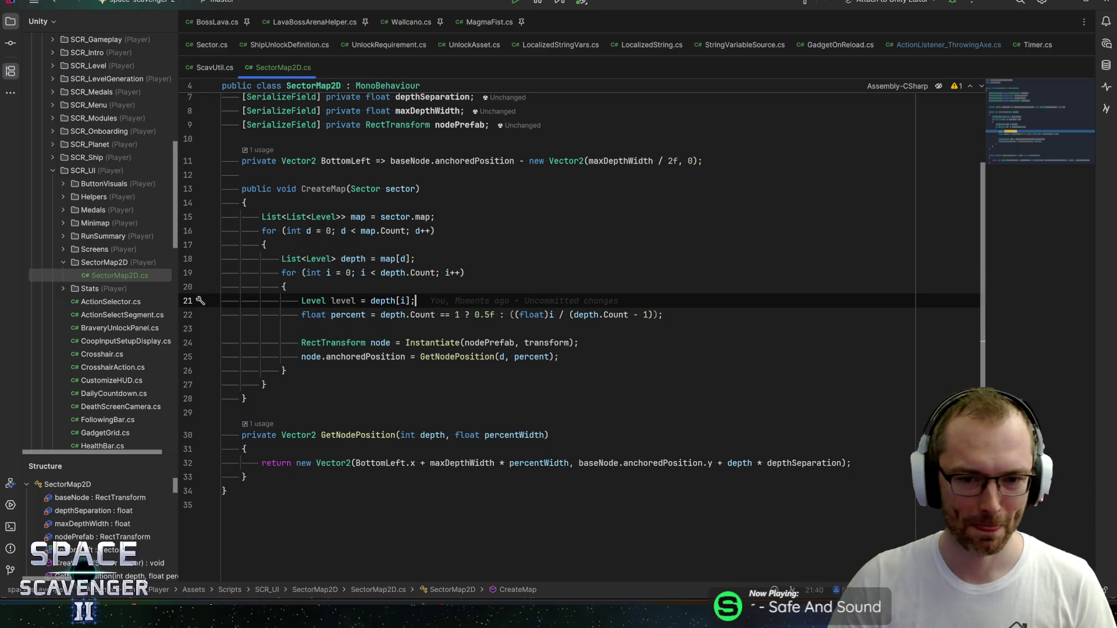
{"action": "left_click", "coordinate": [223, 329]}
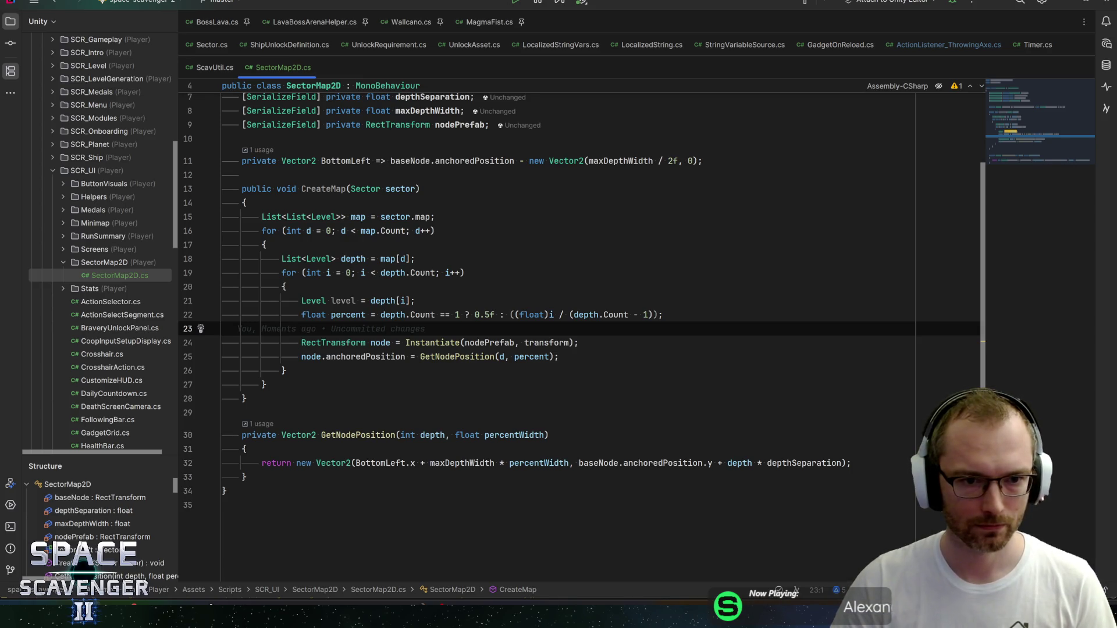
{"action": "key", "text": "alt+Up"}
{"action": "key", "text": "Down"}
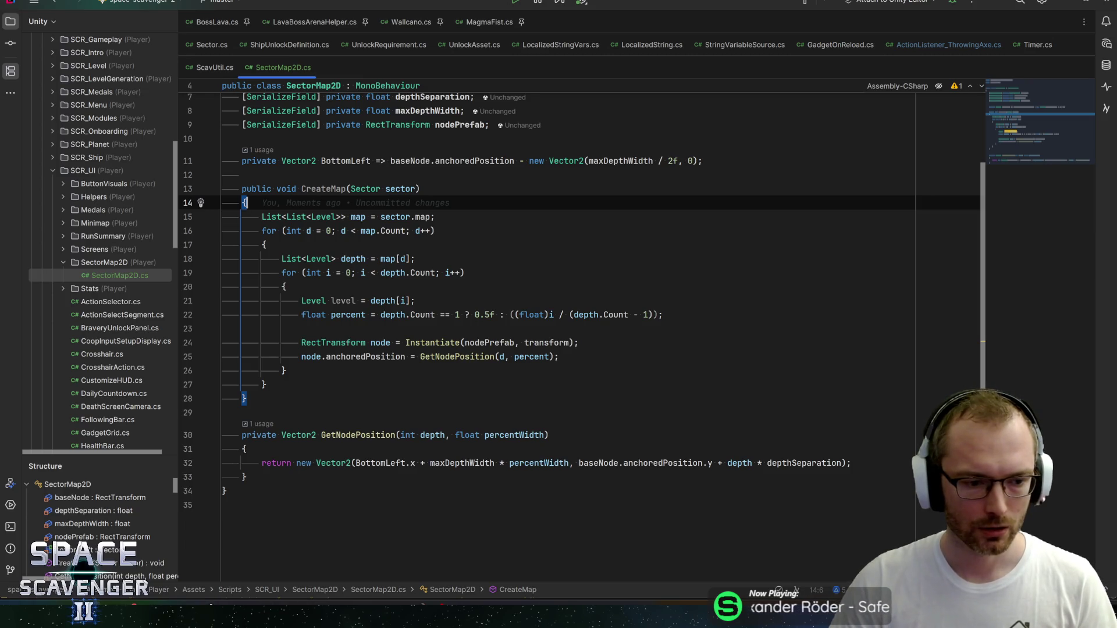
{"action": "double_click", "coordinate": [323, 188]}
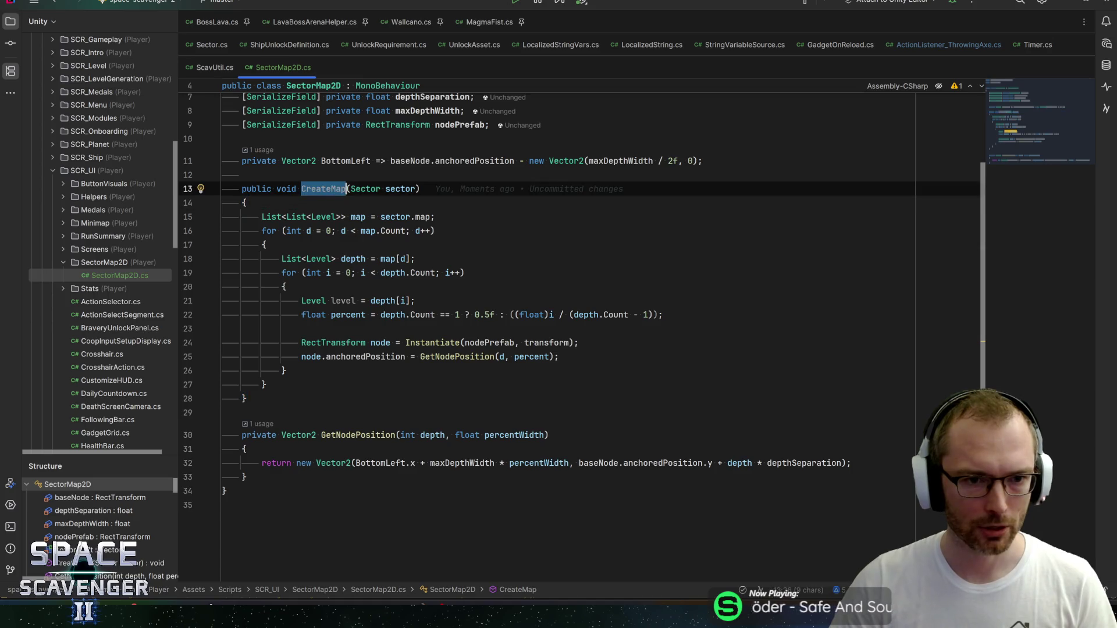
{"action": "left_click", "coordinate": [420, 188]}
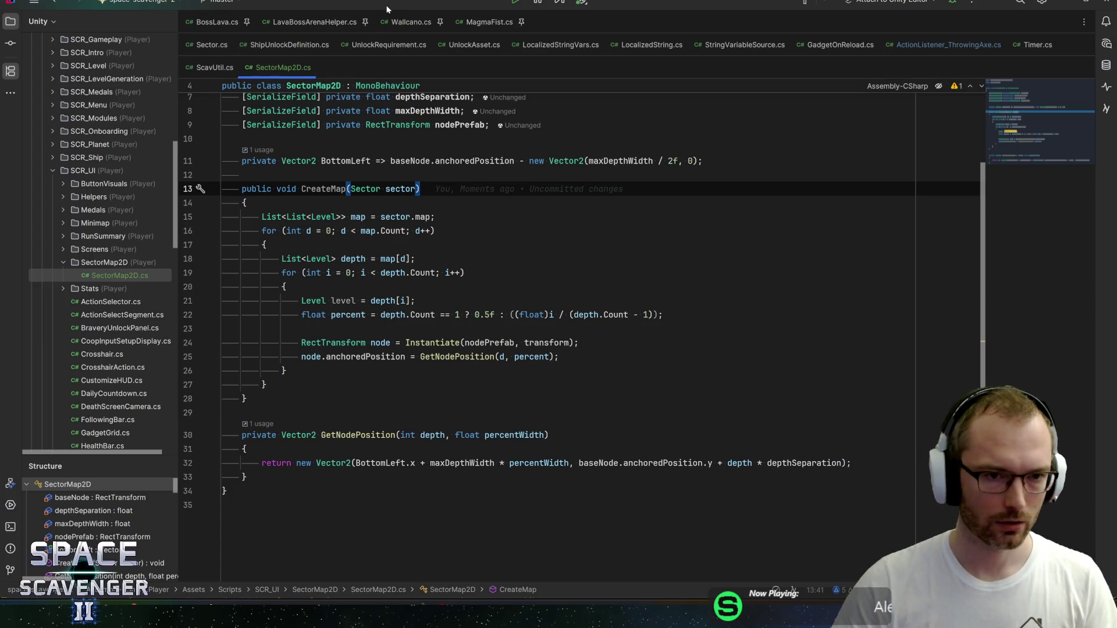
Step: Close LavaBossArenaHelper.cs and two other unneeded editor tabs
{"action": "middle_click", "coordinate": [268, 23]}
{"action": "middle_click", "coordinate": [217, 25]}
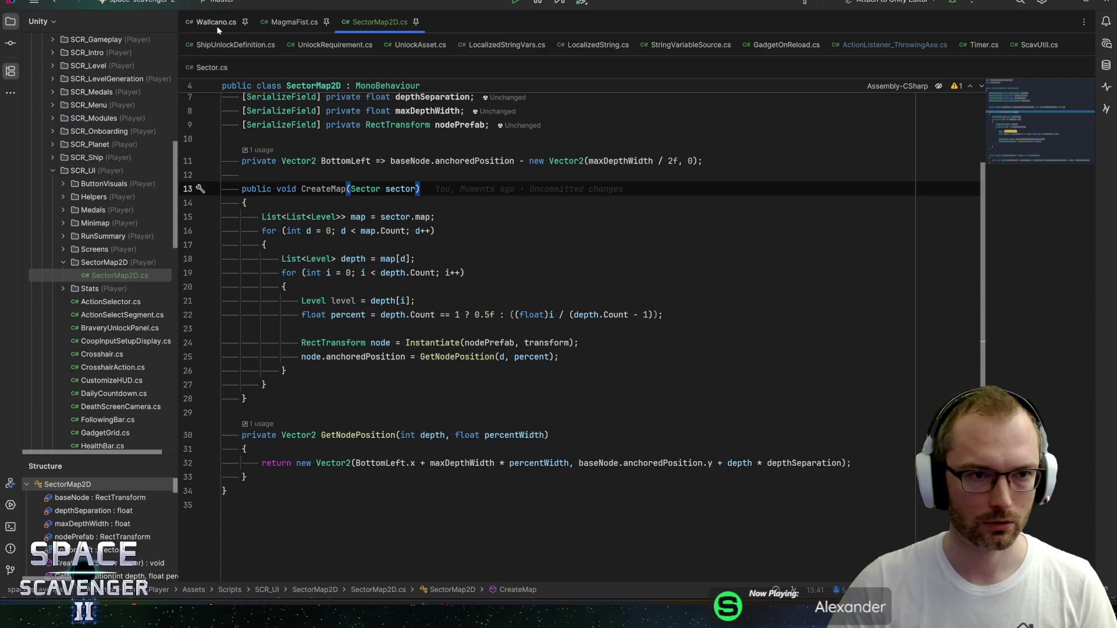
{"action": "middle_click", "coordinate": [217, 26]}
{"action": "middle_click", "coordinate": [216, 26]}
Step: Open ShipDetailsScreen.cs through Go to Class by searching 'shipdet'
{"action": "key", "text": "ctrl+n"}
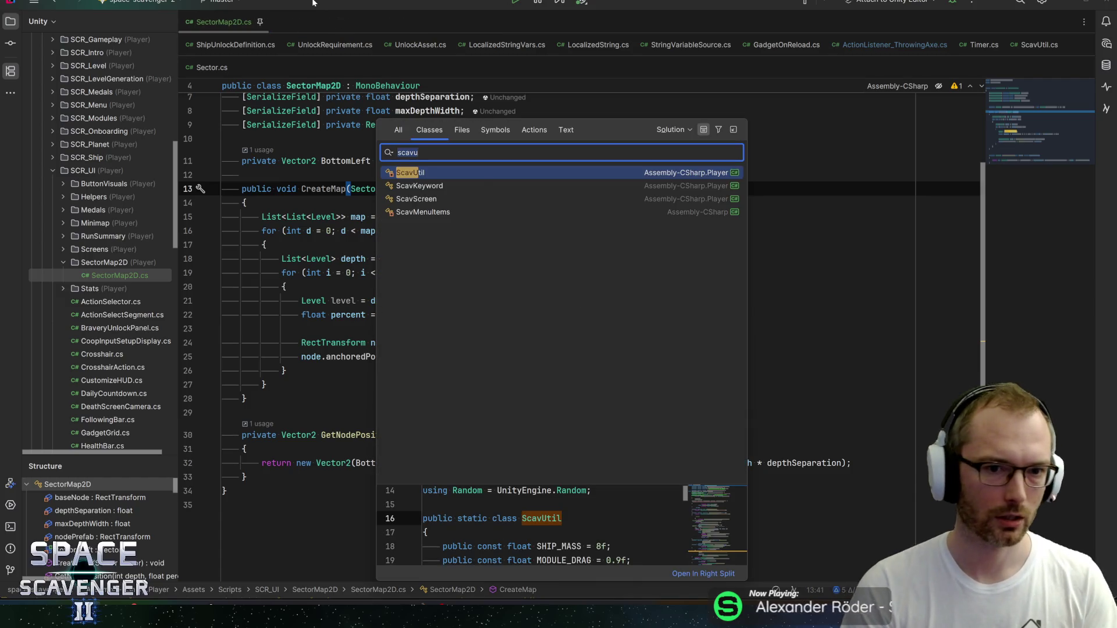
{"action": "type", "text": "shipdeta"}
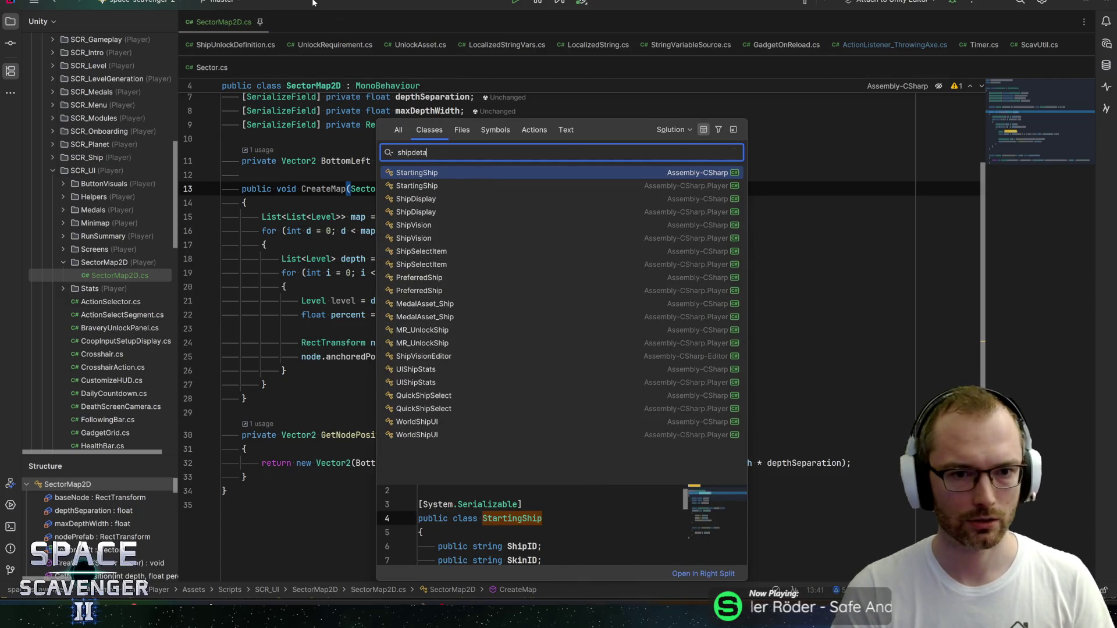
{"action": "key", "text": "Return"}
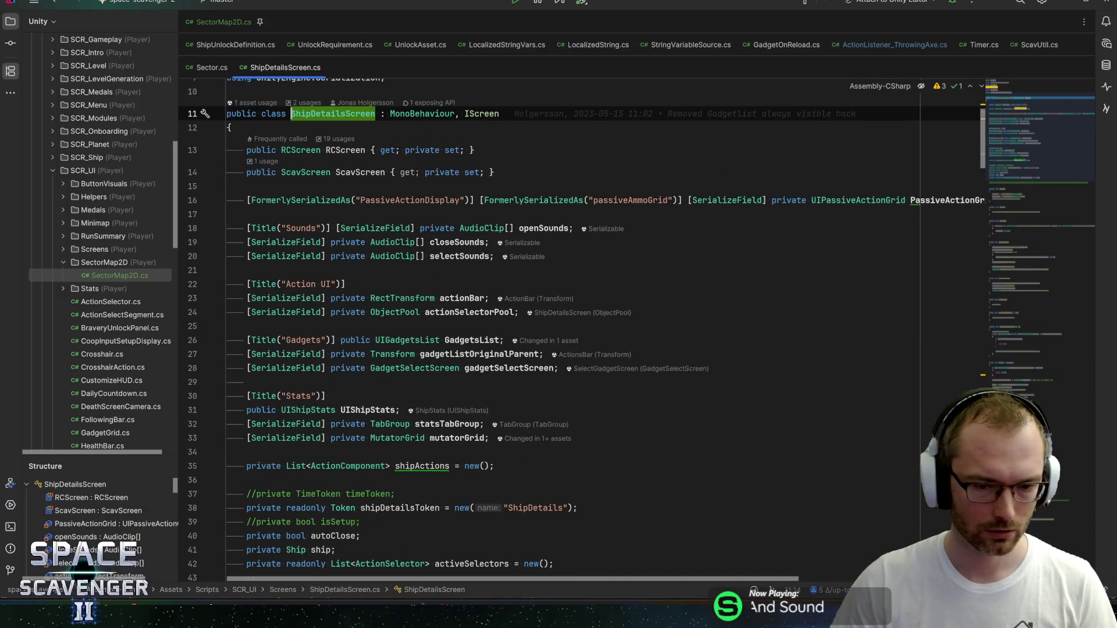
Step: Add a [Title("Sector Map")] attribute below the Stats fields
{"action": "left_click", "coordinate": [526, 436]}
{"action": "key", "text": "Return"}
{"action": "key", "text": "Return"}
{"action": "type", "text": "[Tit"}
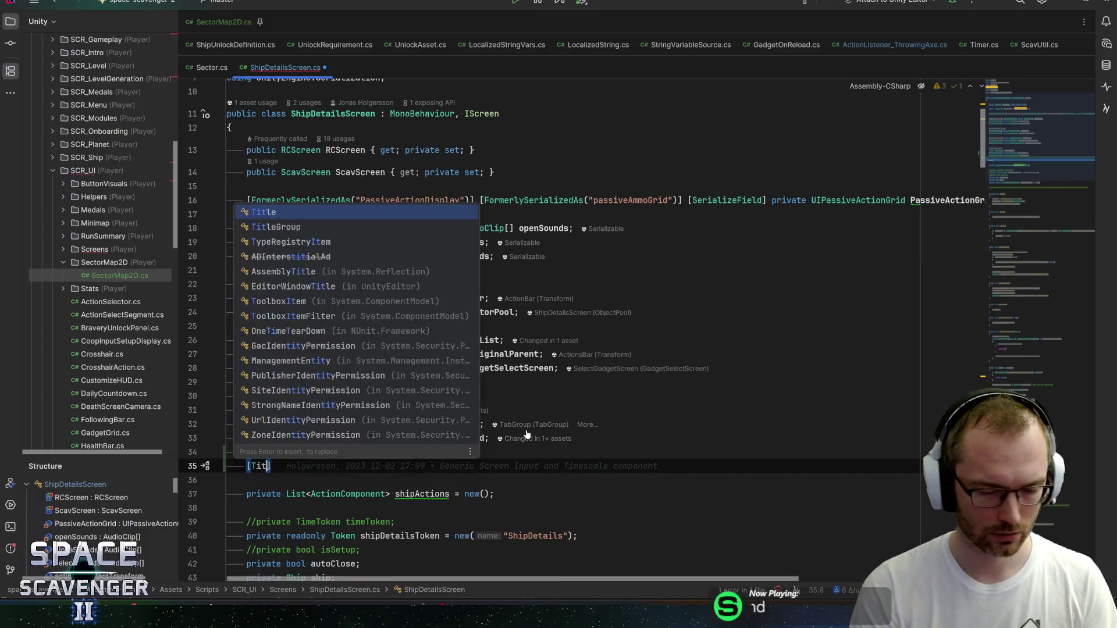
{"action": "key", "text": "Return"}
{"action": "type", "text": "(\"Sector"}
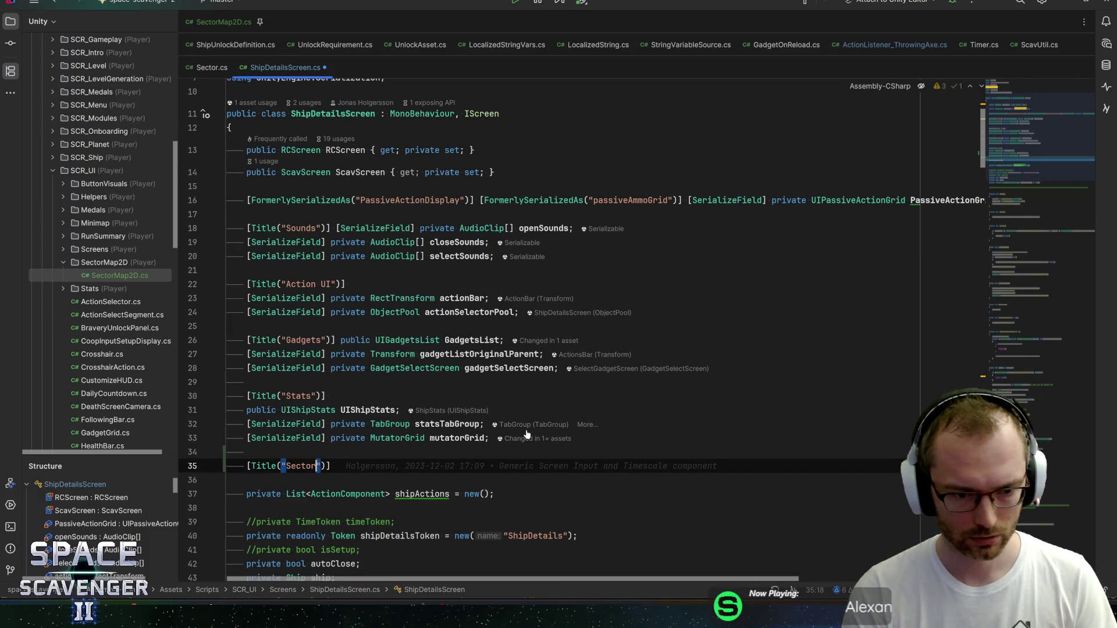
{"action": "type", "text": " Map"}
{"action": "key", "text": "End"}
{"action": "key", "text": "Return"}
Step: Declare [SerializeField] private SectorMap2D sectorMap2D; on its own line under the title
{"action": "type", "text": "se"}
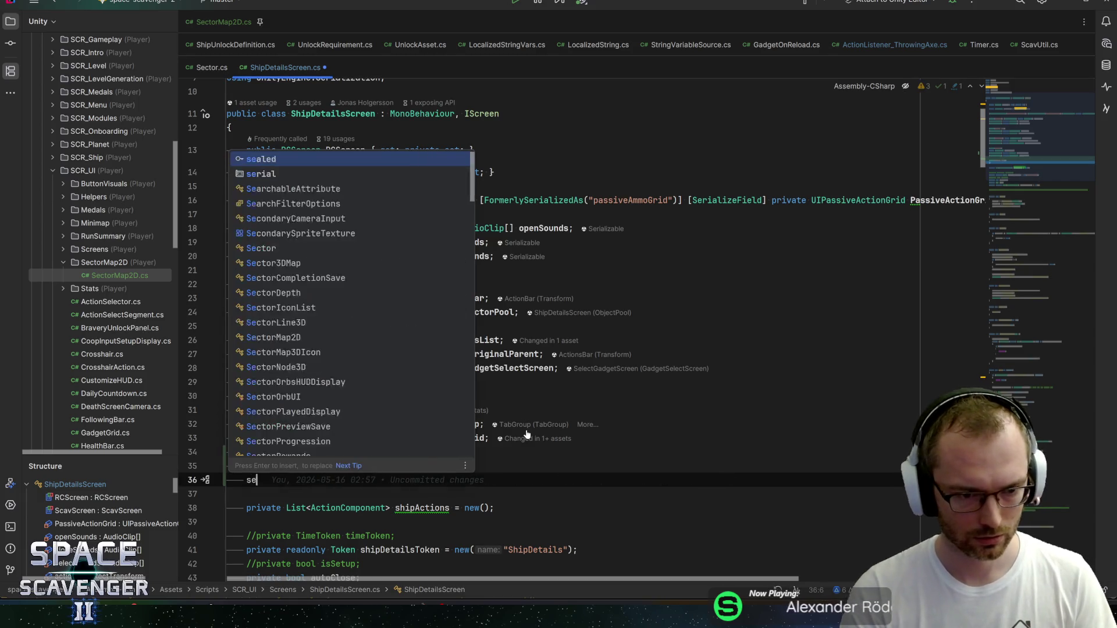
{"action": "type", "text": "r"}
{"action": "key", "text": "Return"}
{"action": "type", "text": "Sectormap"}
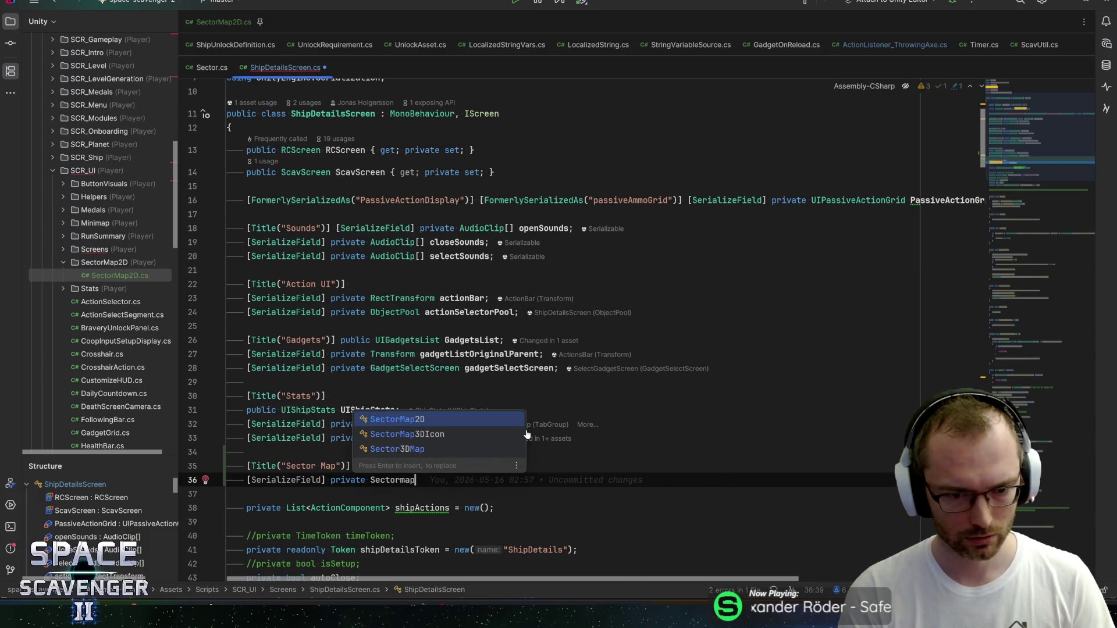
{"action": "key", "text": "Return"}
{"action": "type", "text": "sect"}
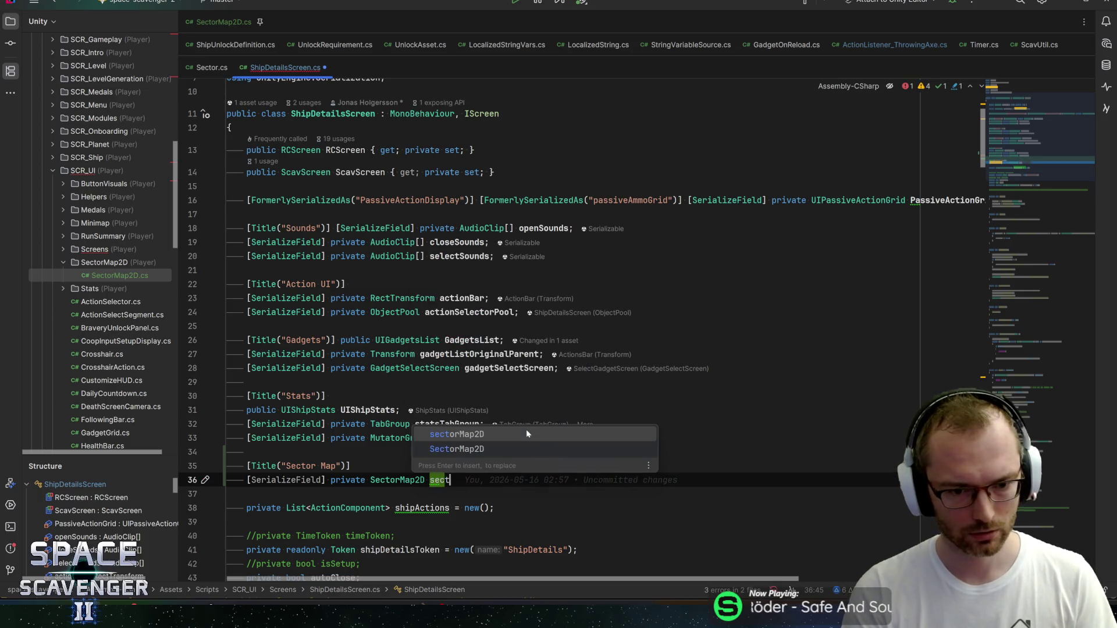
{"action": "type", "text": "or"}
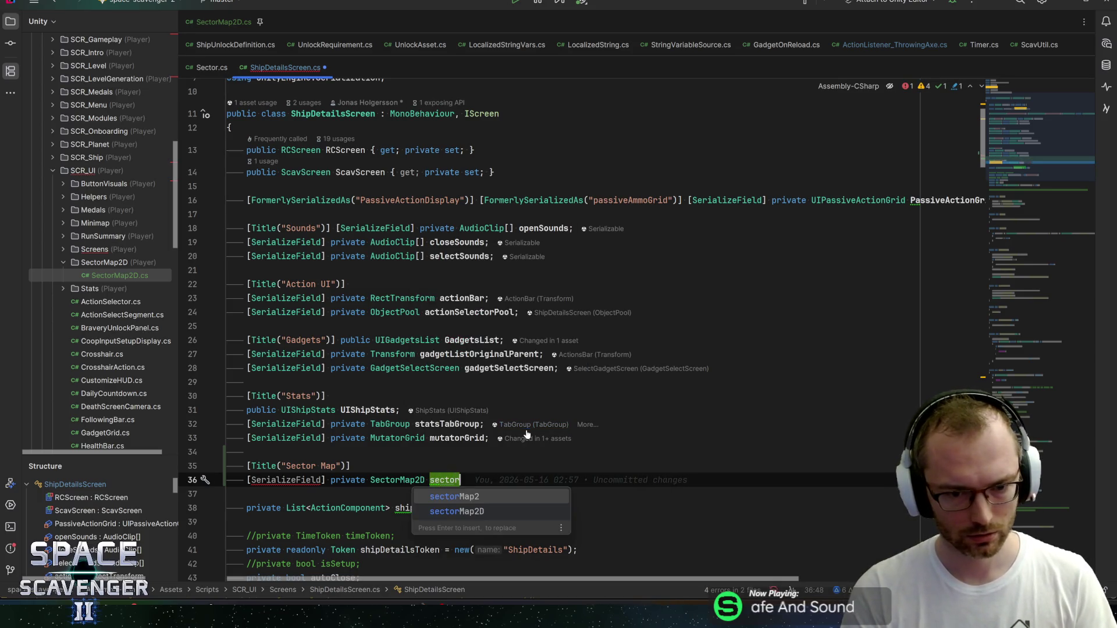
{"action": "type", "text": "Map2D"}
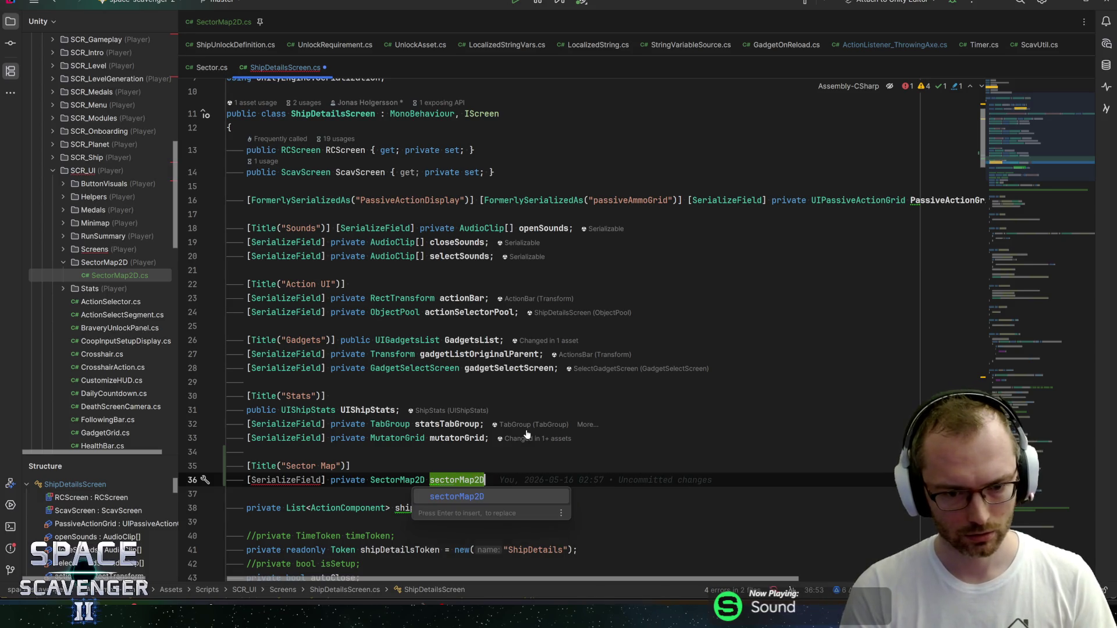
{"action": "type", "text": ";"}
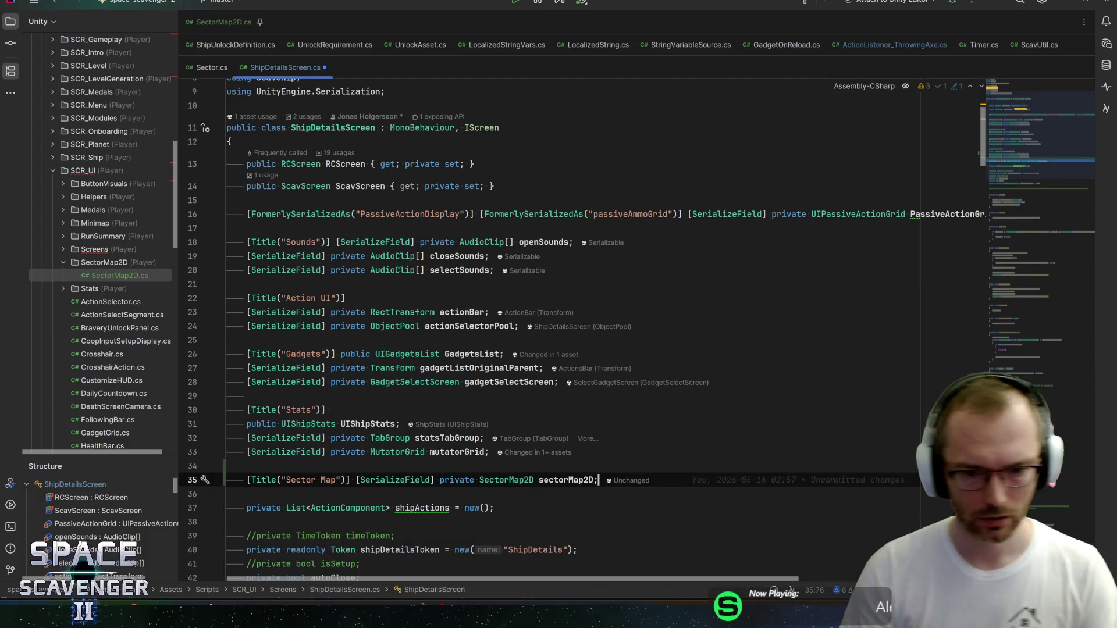
{"action": "left_click", "coordinate": [341, 480]}
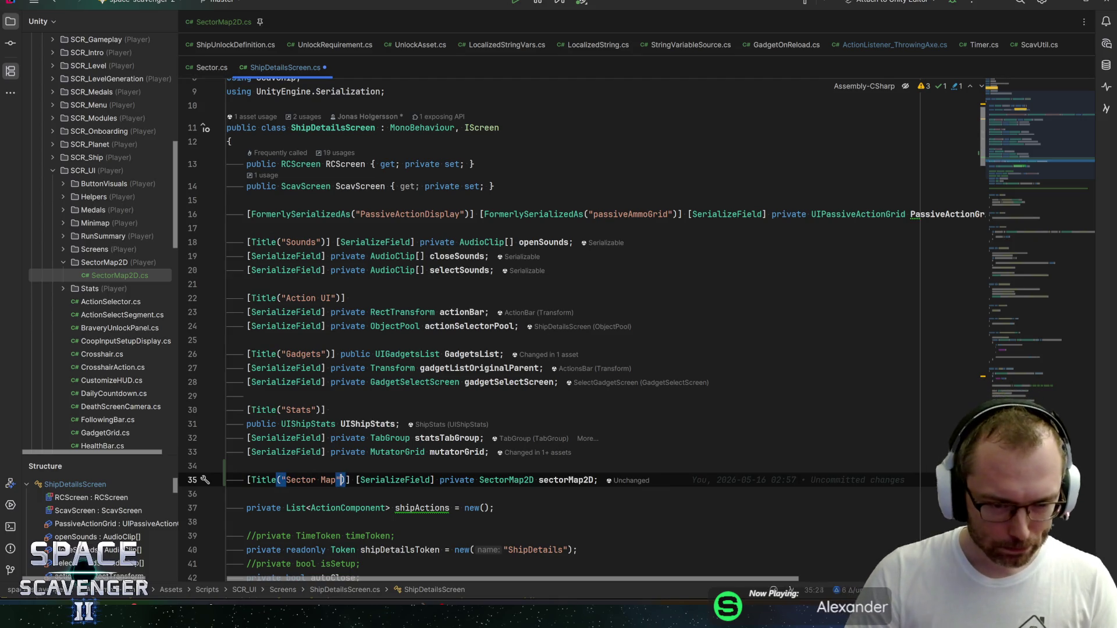
{"action": "key", "text": "Right"}
{"action": "key", "text": "Right"}
{"action": "key", "text": "Right"}
{"action": "key", "text": "Return"}
{"action": "double_click", "coordinate": [456, 493]}
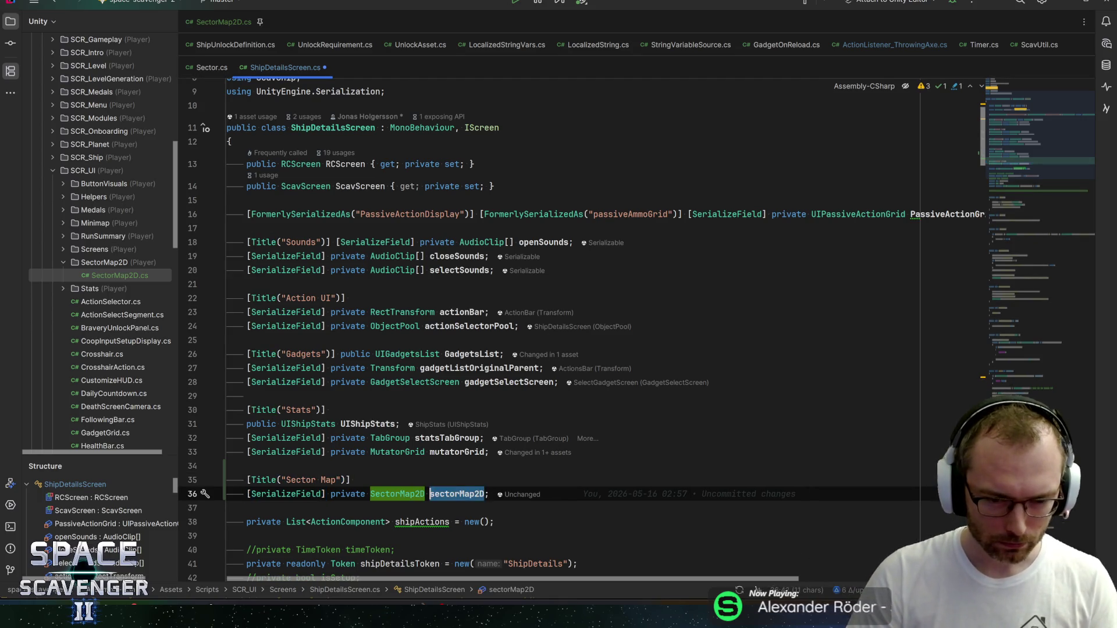
{"action": "scroll", "coordinate": [640, 326], "scroll_direction": "down", "scroll_amount": 10}
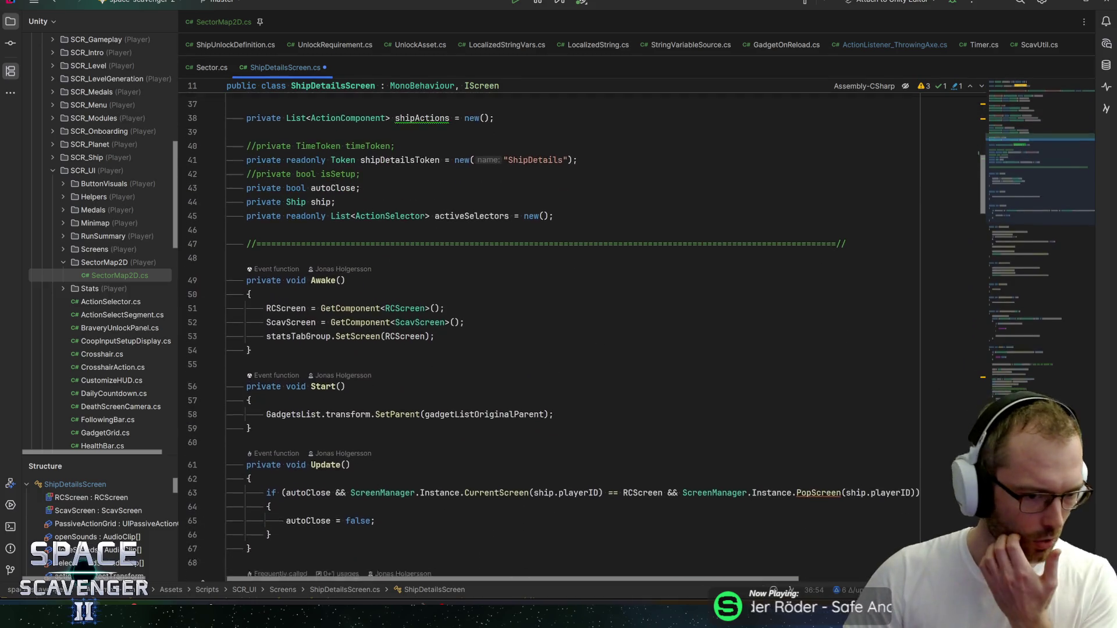
Step: Scroll down to OnActivate and put the cursor at the end of its last line
{"action": "scroll", "coordinate": [640, 325], "scroll_direction": "down", "scroll_amount": 5}
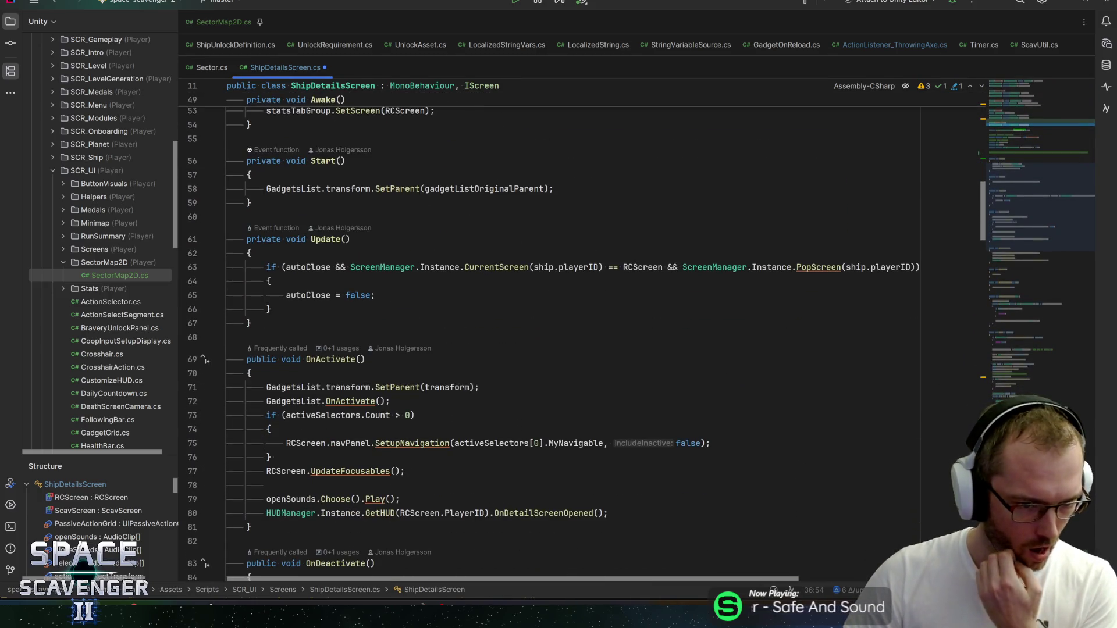
{"action": "scroll", "coordinate": [582, 326], "scroll_direction": "down", "scroll_amount": 3}
{"action": "left_click", "coordinate": [608, 387]}
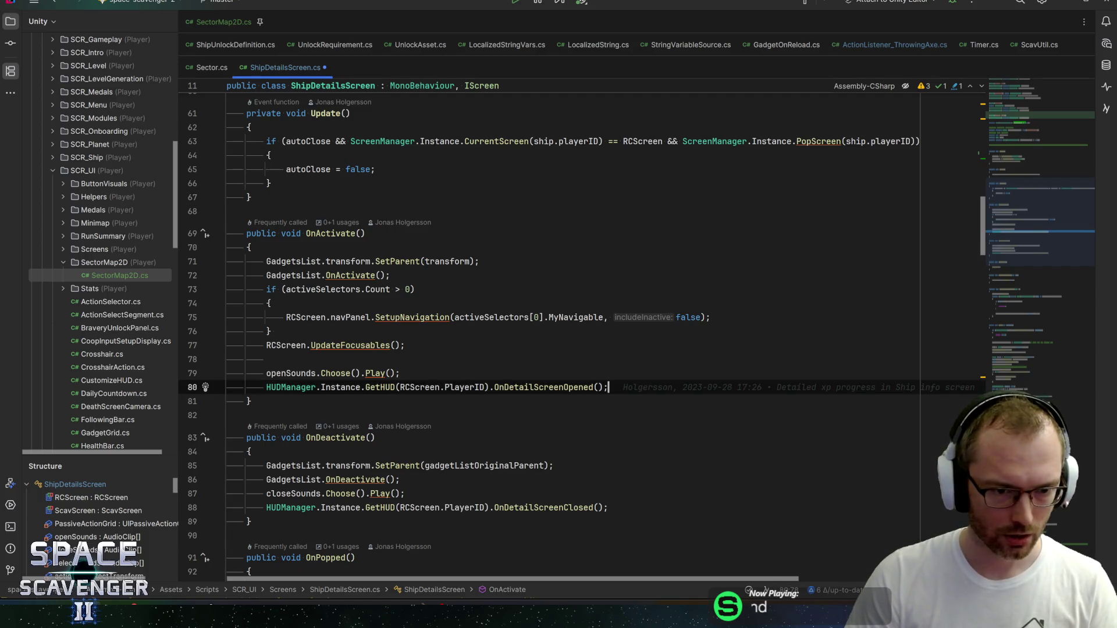
{"action": "scroll", "coordinate": [582, 326], "scroll_direction": "down", "scroll_amount": 5}
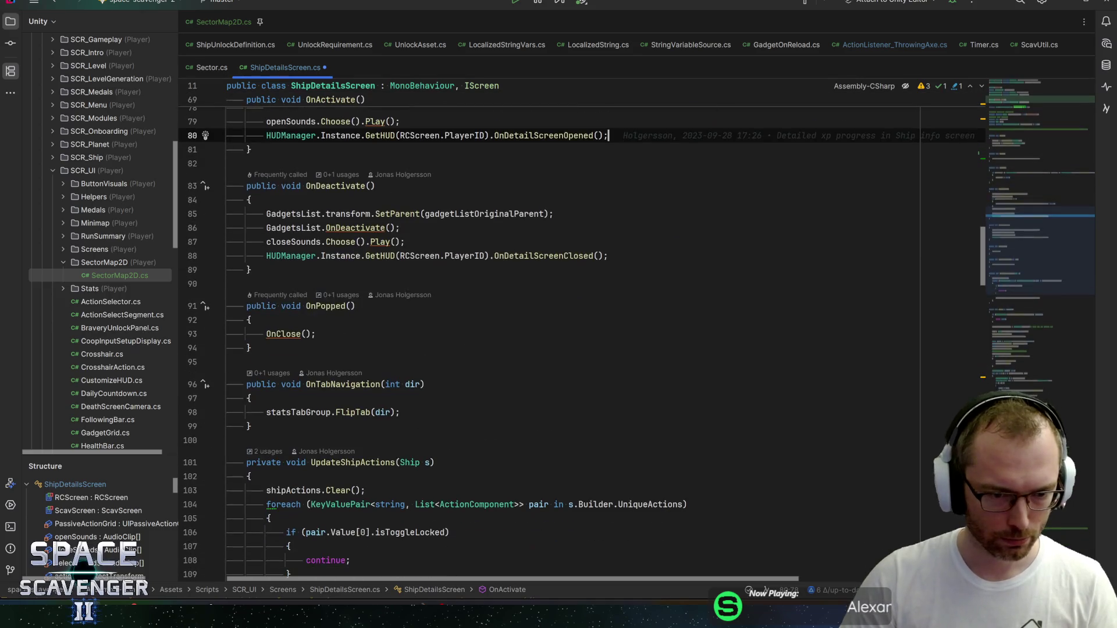
{"action": "left_click", "coordinate": [249, 270]}
{"action": "scroll", "coordinate": [249, 270], "scroll_direction": "up", "scroll_amount": 4}
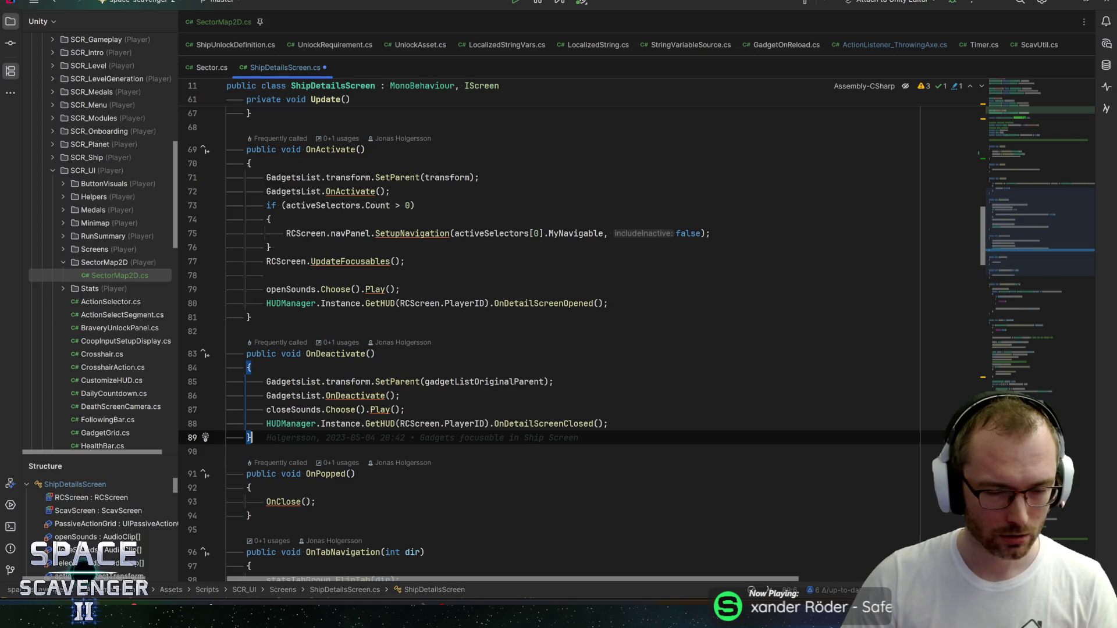
Step: Add sectorMap2D.CreateMap(Core.Instance.CurrentRun().CurrentSector) to OnActivate, save, and jump to CreateMap's declaration
{"action": "left_click", "coordinate": [608, 303]}
{"action": "key", "text": "Return"}
{"action": "key", "text": "Return"}
{"action": "type", "text": "sectorMap2D."}
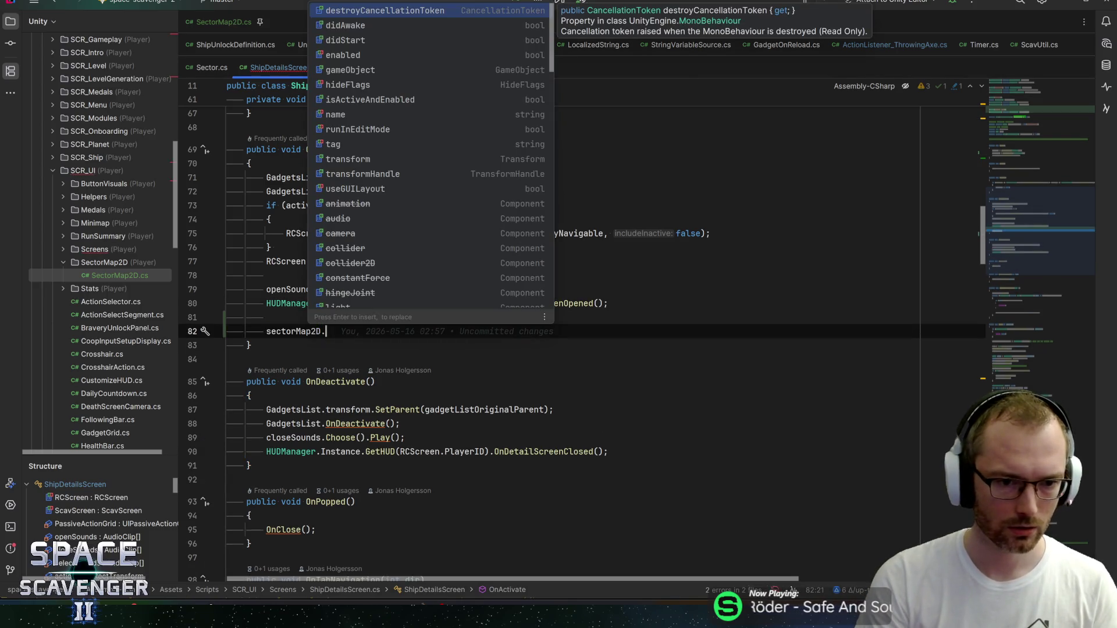
{"action": "type", "text": "Cr"}
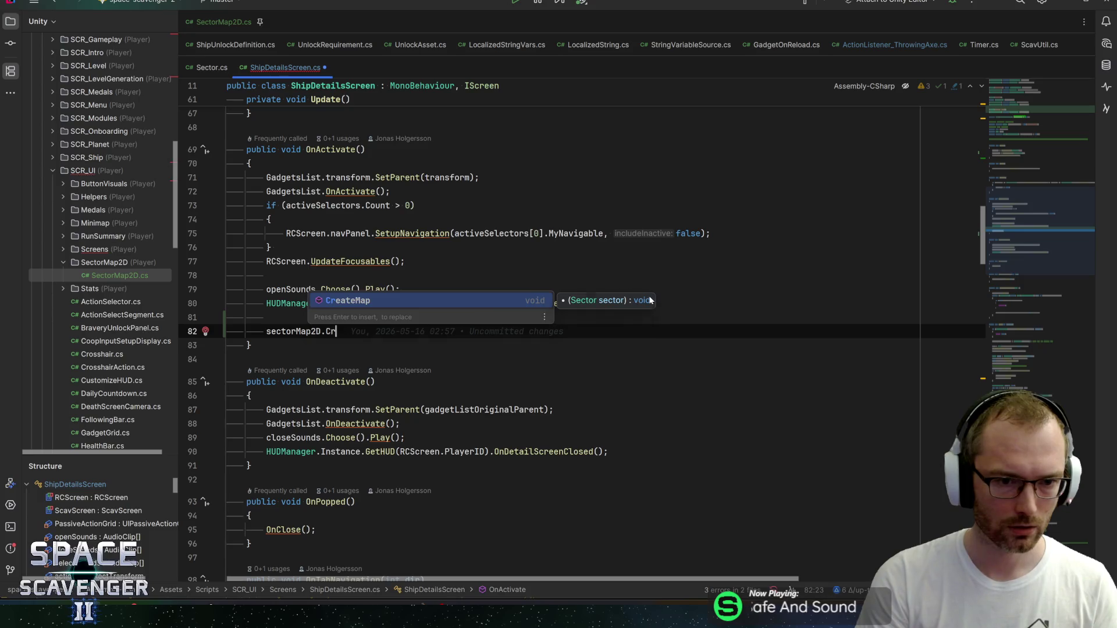
{"action": "key", "text": "Return"}
{"action": "type", "text": "Core.Instance.CurrentRun().c"}
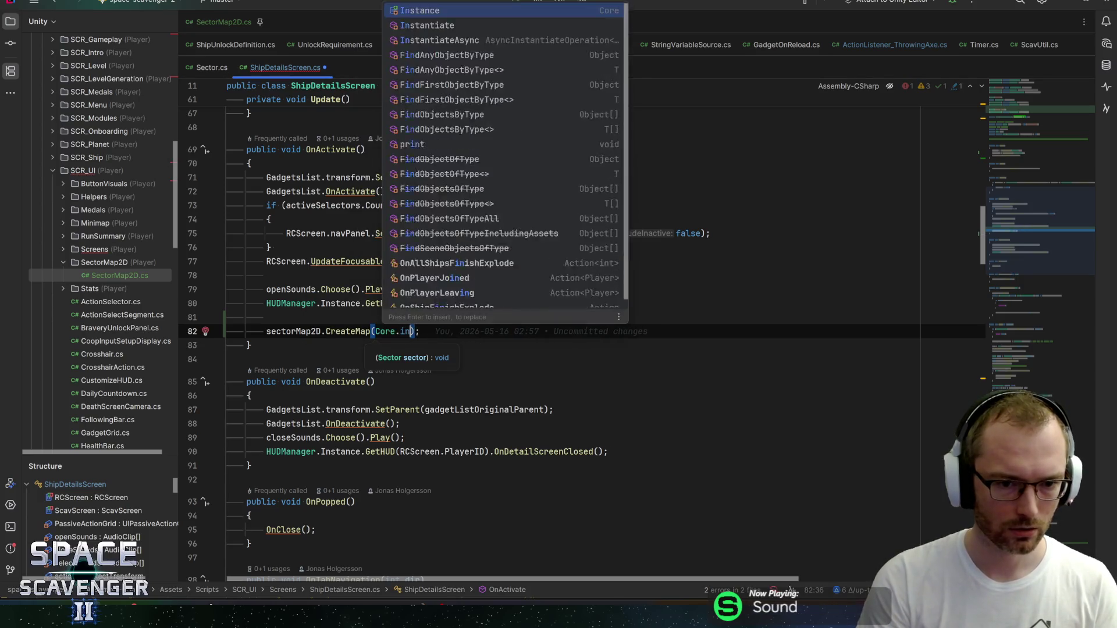
{"action": "type", "text": "ur"}
{"action": "key", "text": "Return"}
{"action": "type", "text": ".curr"}
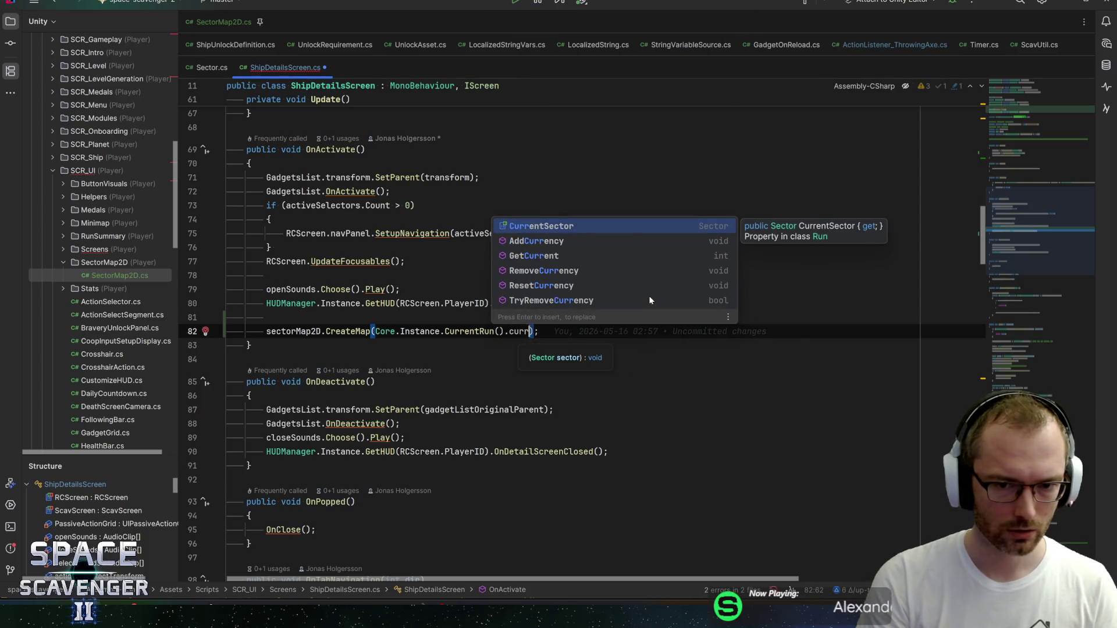
{"action": "key", "text": "Return"}
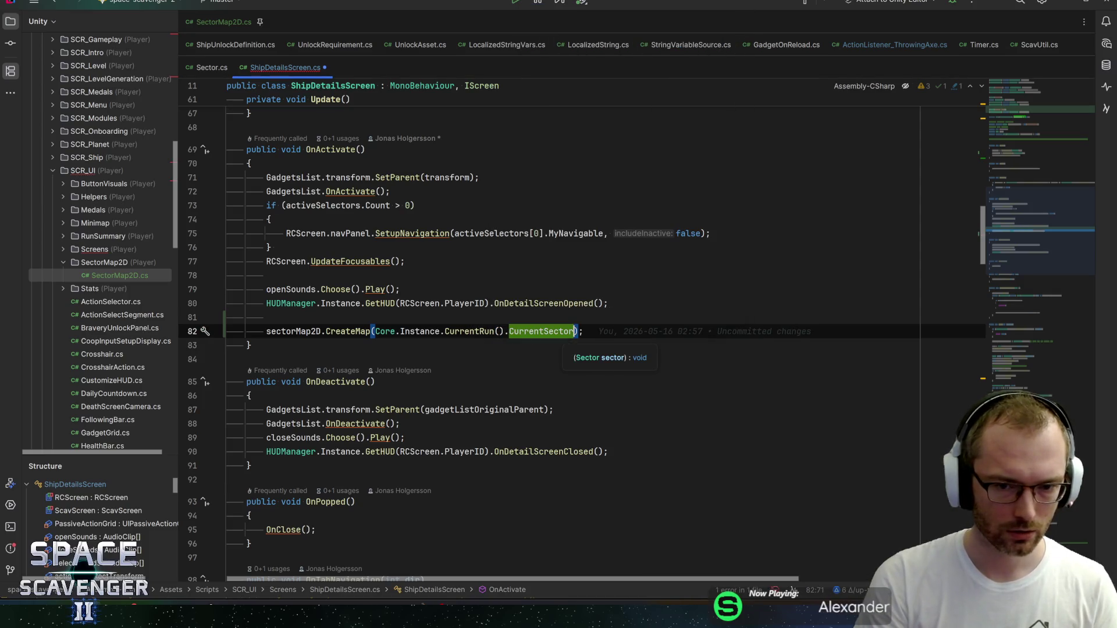
{"action": "key", "text": "End"}
{"action": "key", "text": "ctrl+s"}
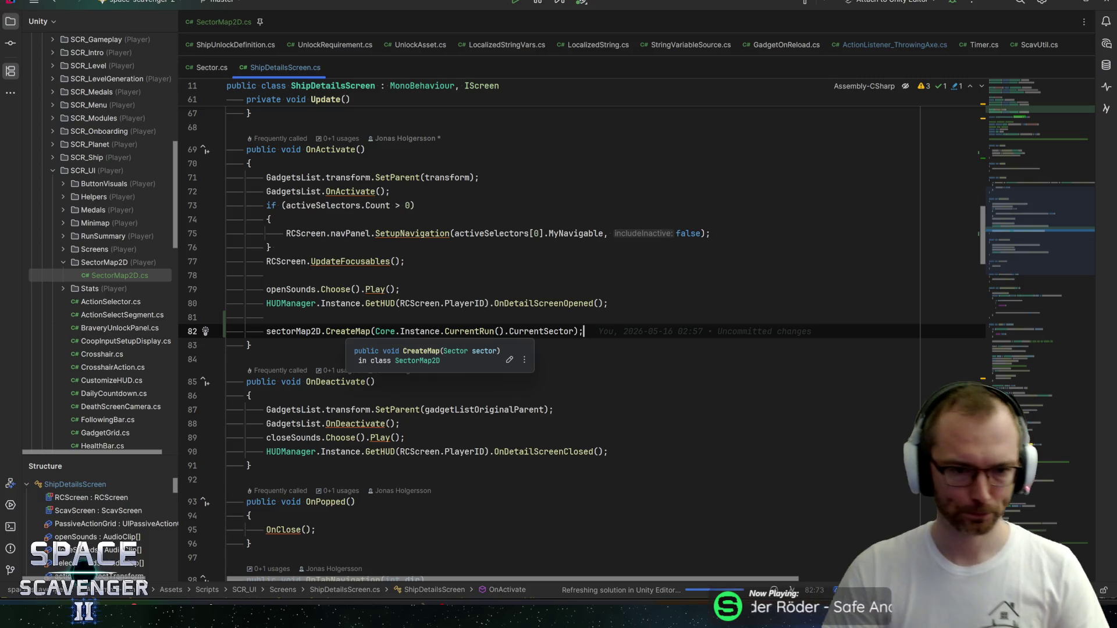
{"action": "key", "text": "ctrl+b"}
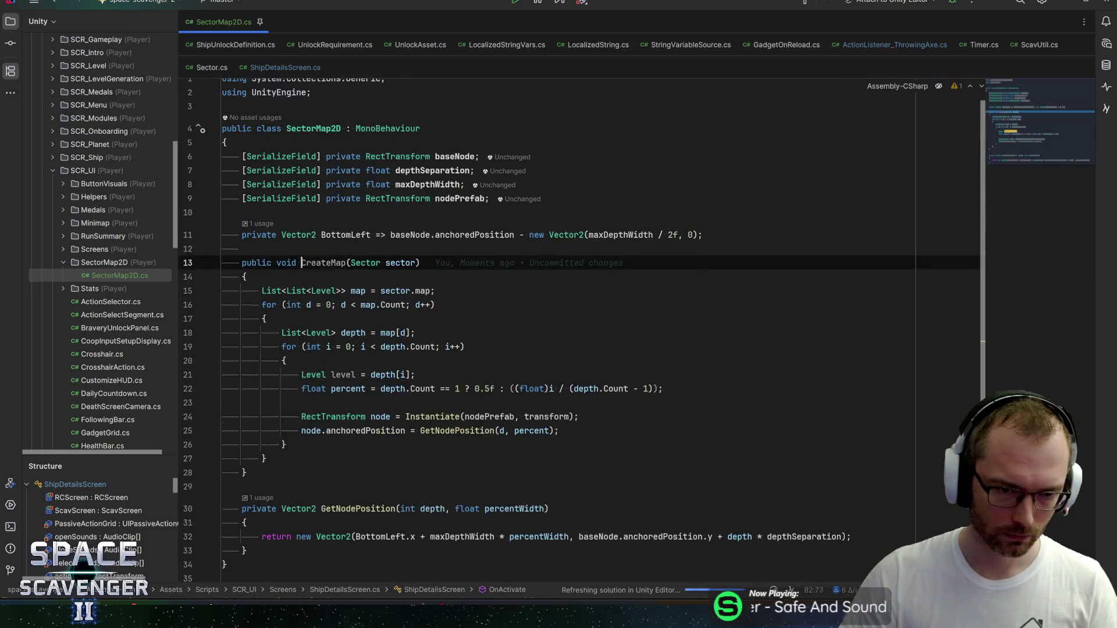
{"action": "key", "text": "Down"}
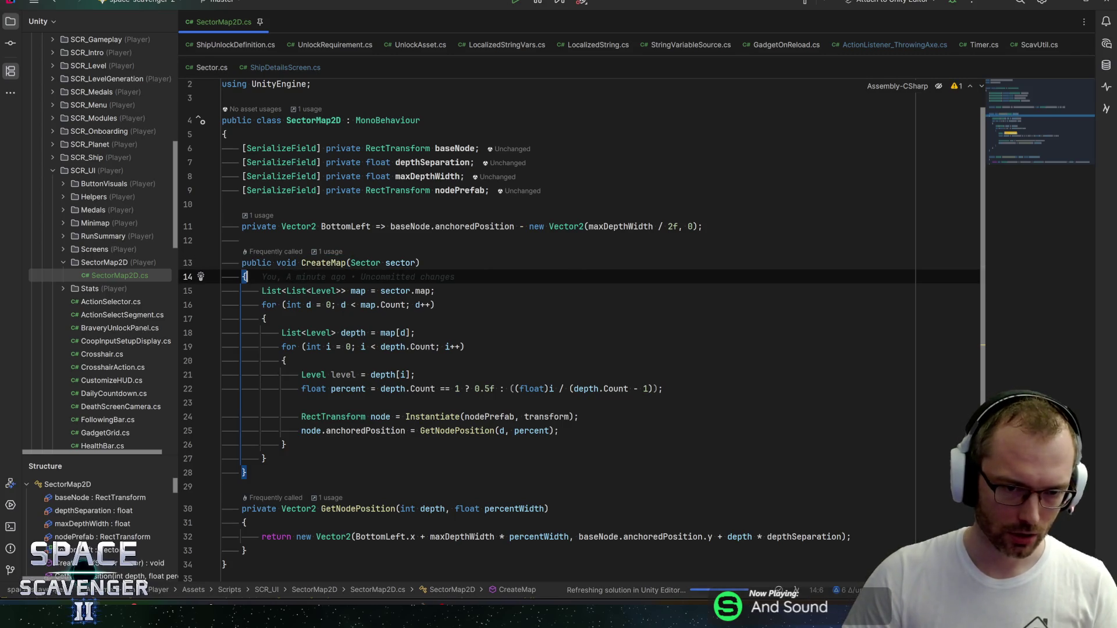
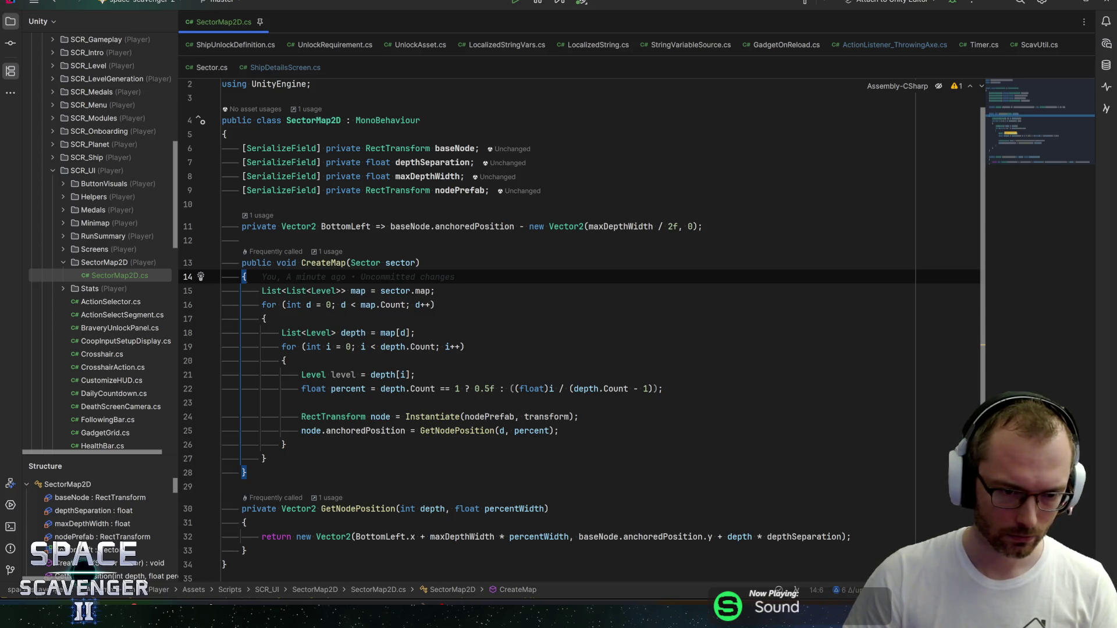
Step: Add a ClearMap() call as the first line of CreateMap
{"action": "left_click", "coordinate": [372, 417]}
{"action": "left_click", "coordinate": [242, 204]}
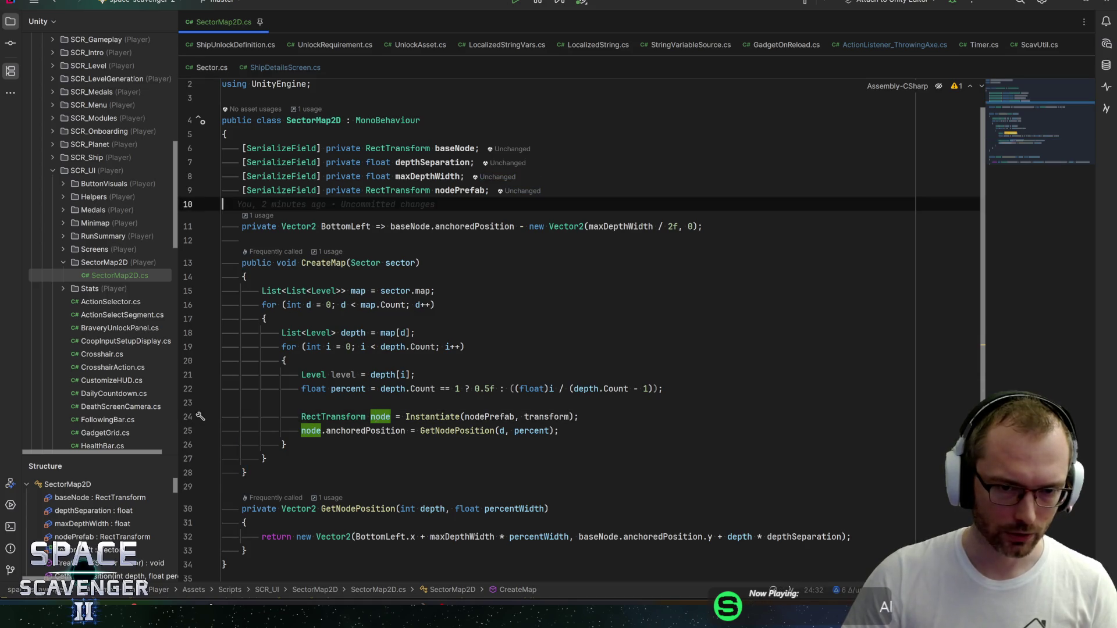
{"action": "key", "text": "Return"}
{"action": "key", "text": "Return"}
{"action": "key", "text": "Up"}
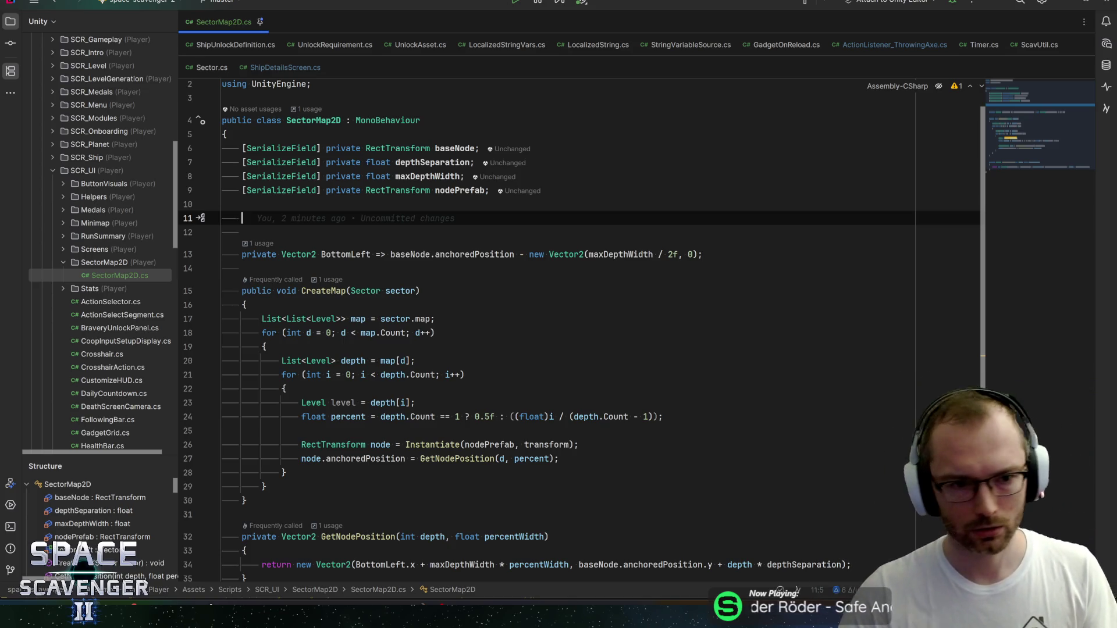
{"action": "left_click", "coordinate": [245, 305]}
{"action": "type", "text": "arMap();"}
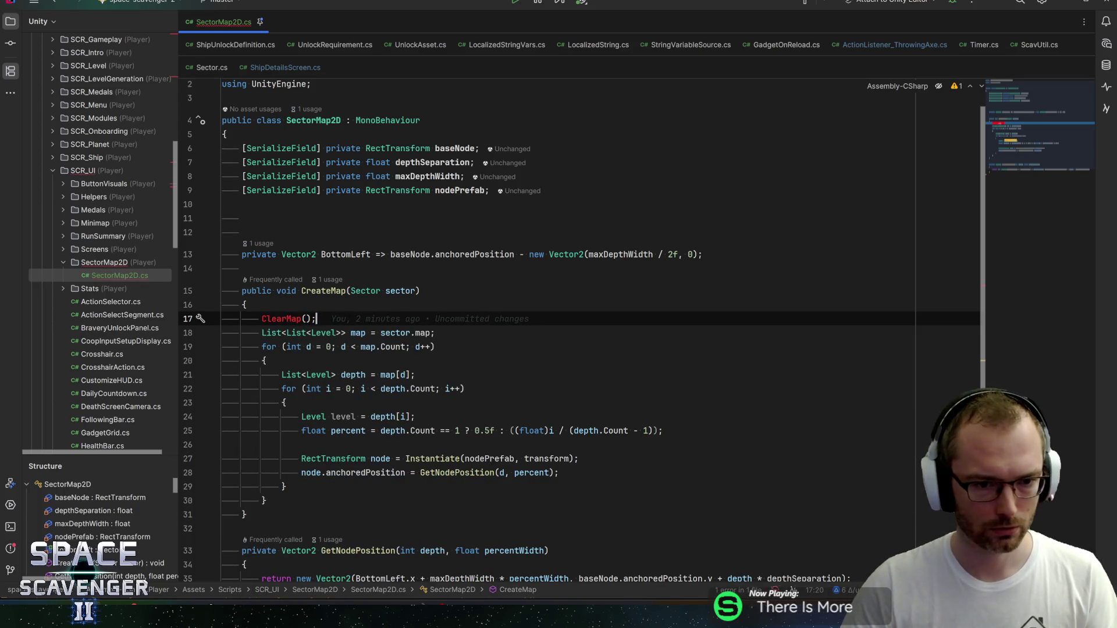
{"action": "scroll", "coordinate": [274, 238], "scroll_direction": "down", "scroll_amount": 1}
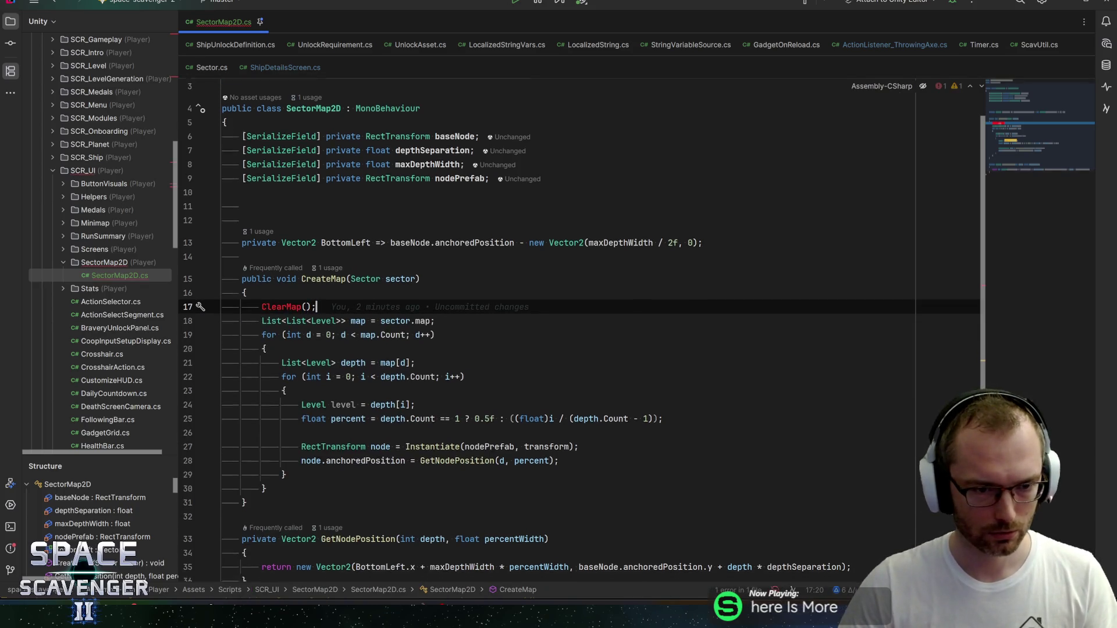
{"action": "left_click", "coordinate": [273, 237]}
{"action": "left_click", "coordinate": [244, 227]}
{"action": "scroll", "coordinate": [289, 389], "scroll_direction": "down", "scroll_amount": 2}
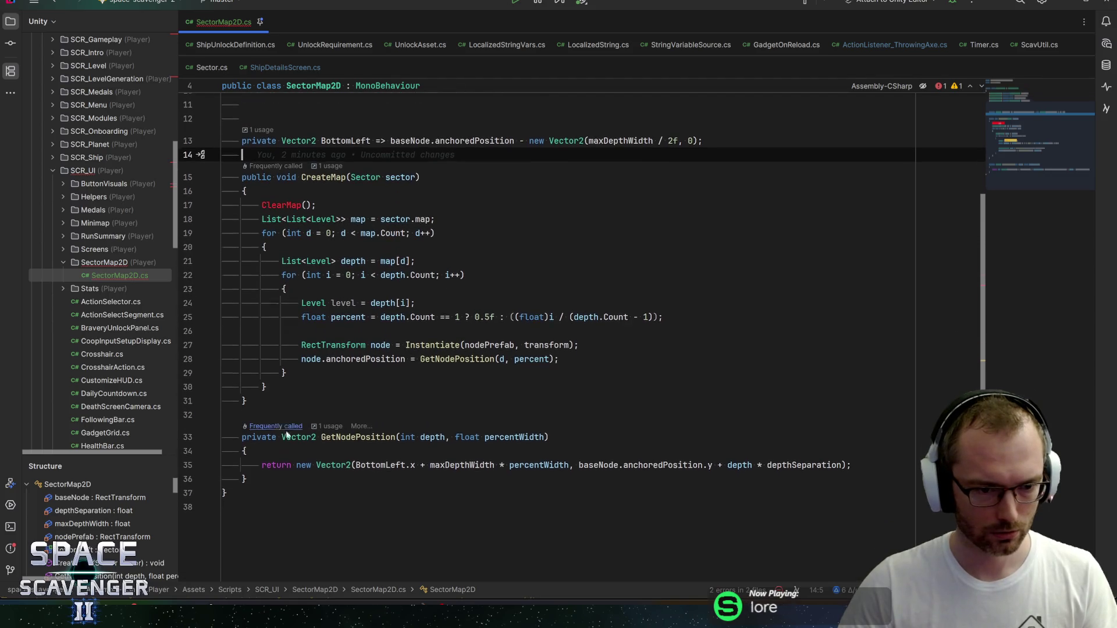
Step: Declare an empty private void ClearMap() method after CreateMap
{"action": "left_click", "coordinate": [288, 395]}
{"action": "key", "text": "Return"}
{"action": "key", "text": "Return"}
{"action": "type", "text": "priv"}
{"action": "key", "text": "Return"}
{"action": "type", "text": "vo"}
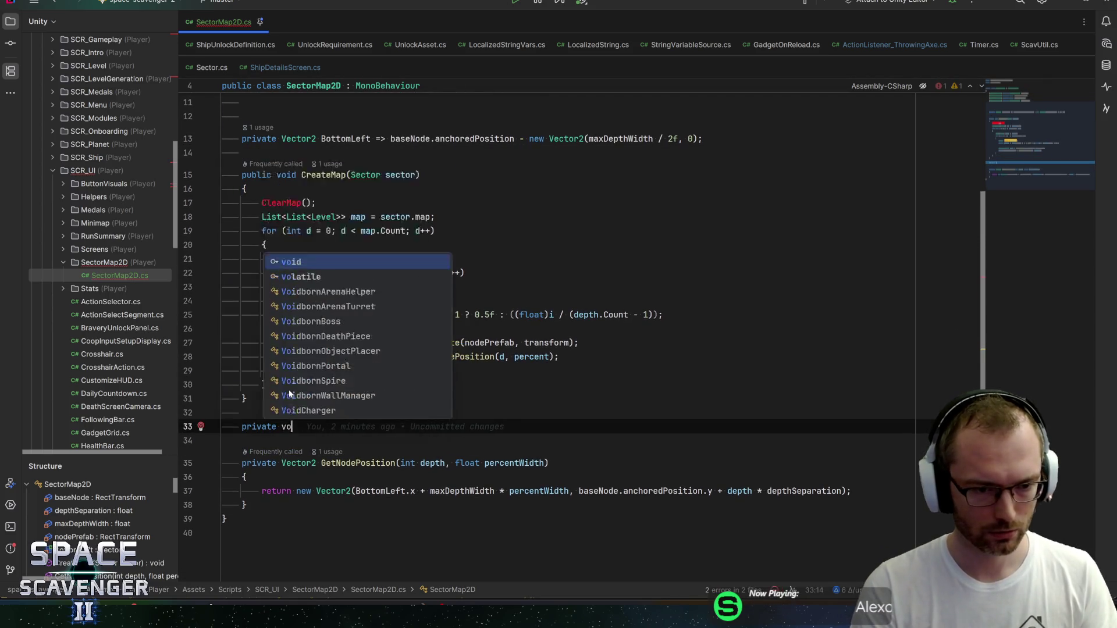
{"action": "type", "text": "id ClearMap(){"}
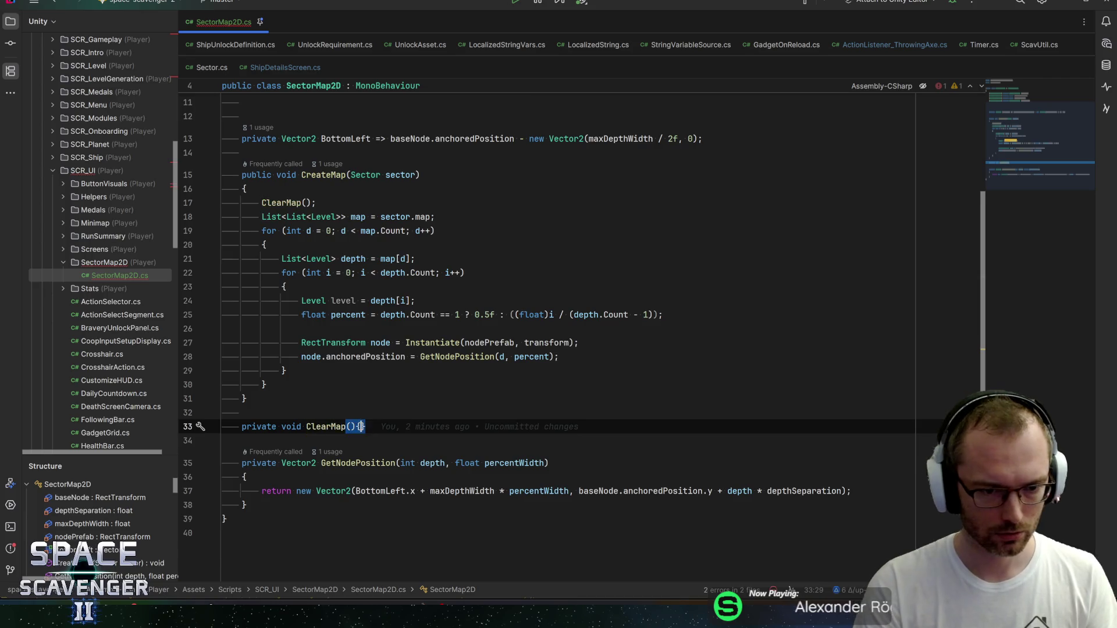
{"action": "key", "text": "Return"}
{"action": "scroll", "coordinate": [523, 325], "scroll_direction": "up", "scroll_amount": 3}
Step: Add the field 'private List<RectTransform> allNodes = new();' below the existing fields
{"action": "left_click", "coordinate": [242, 220]}
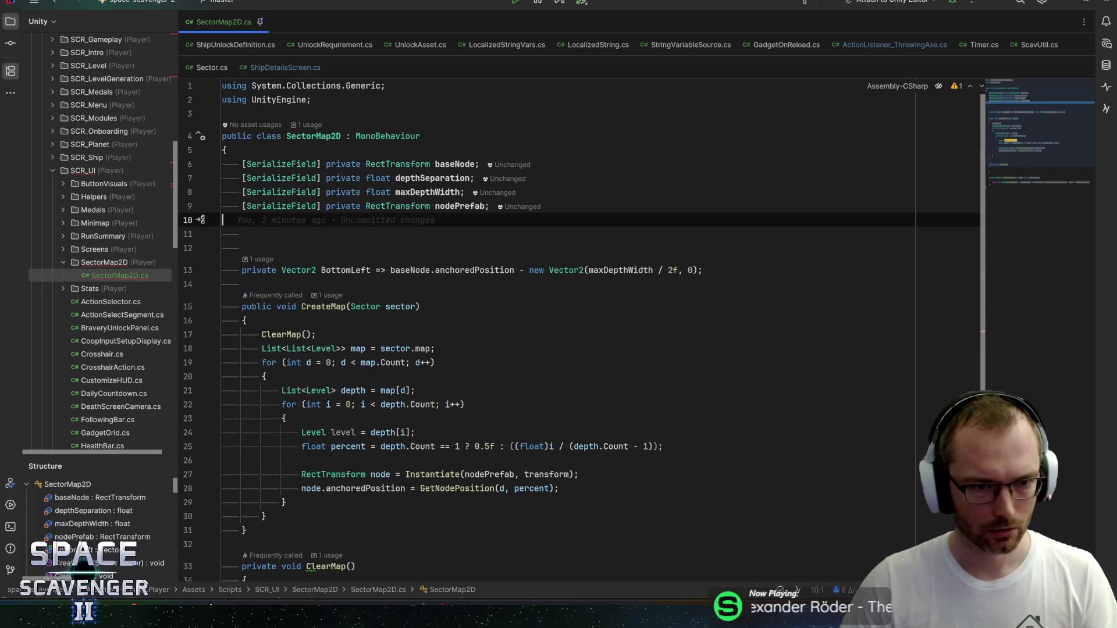
{"action": "key", "text": "Down"}
{"action": "key", "text": "ctrl+space"}
{"action": "key", "text": "Escape"}
{"action": "type", "text": "private List<"}
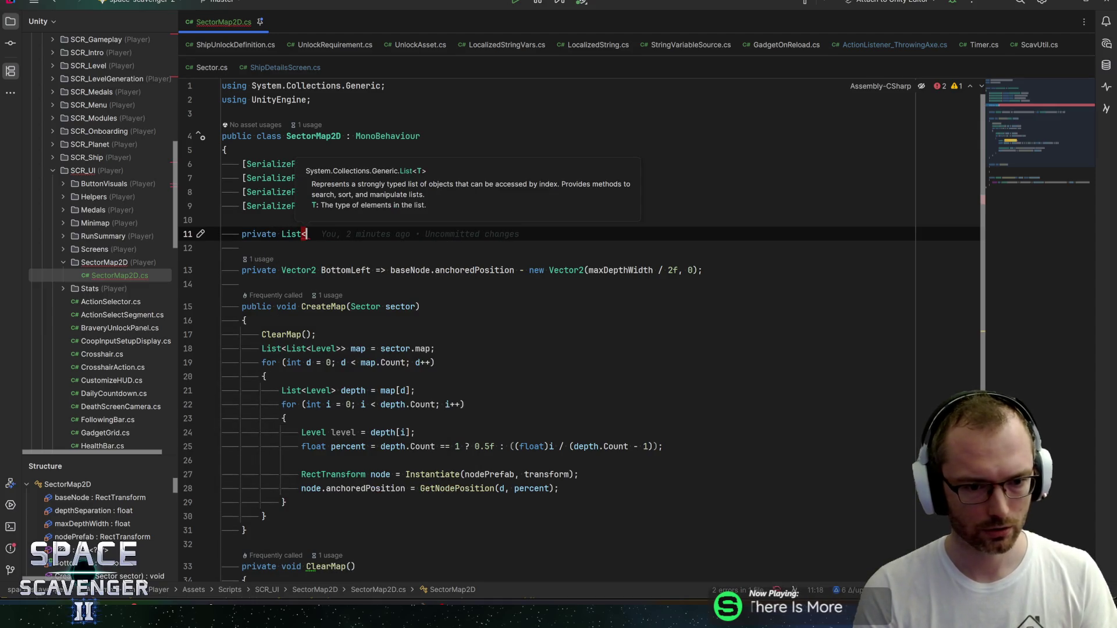
{"action": "type", "text": "Rectt"}
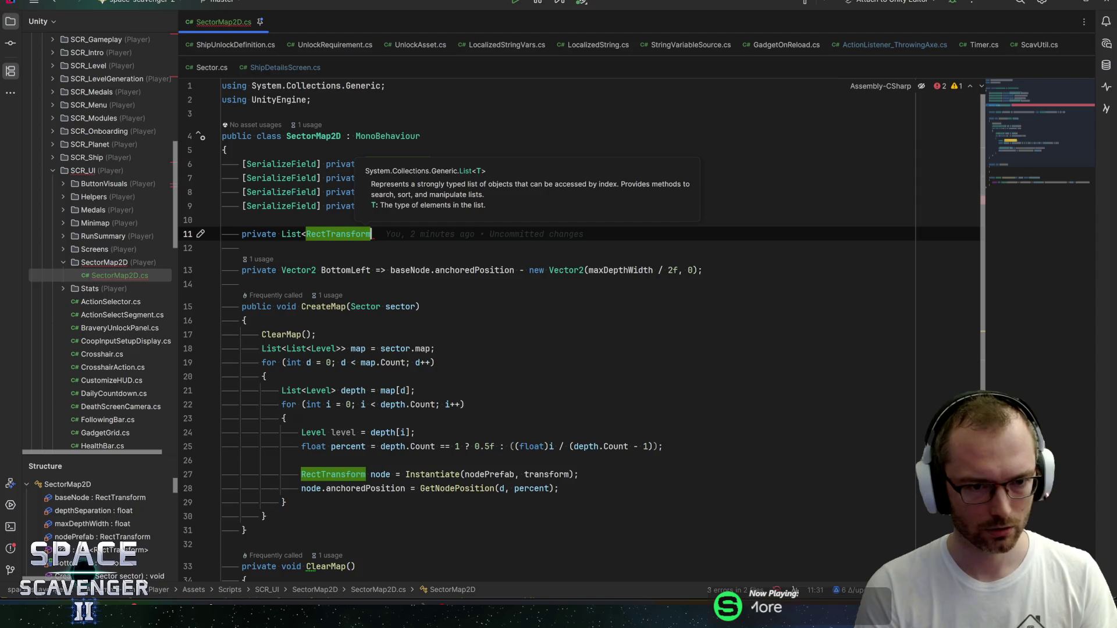
{"action": "key", "text": "Return"}
{"action": "type", "text": "> all"}
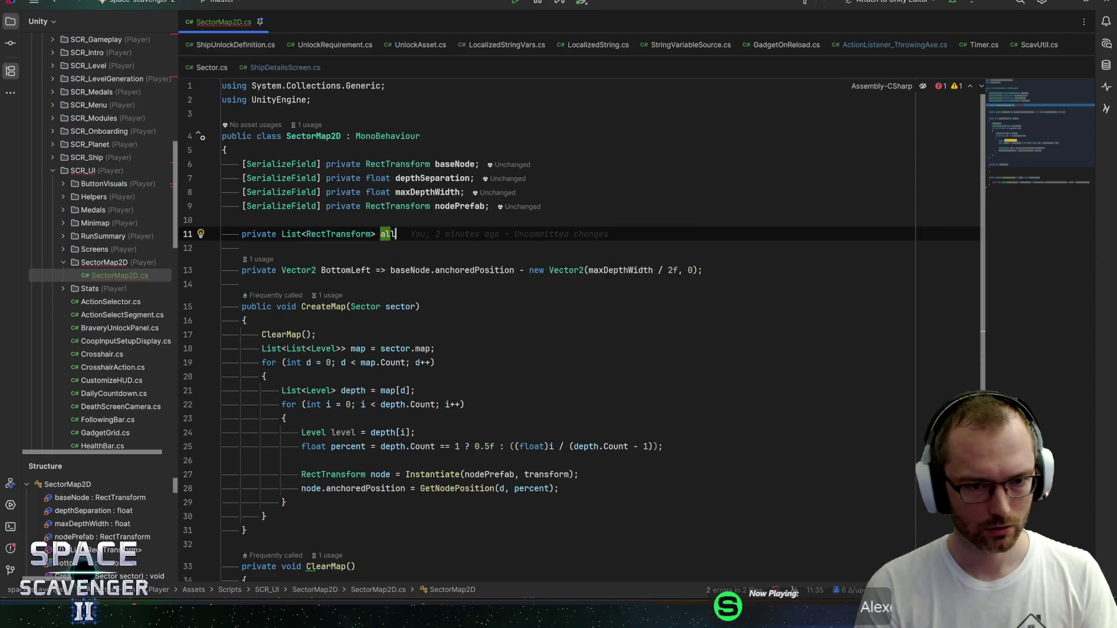
{"action": "type", "text": "Nodes = new();"}
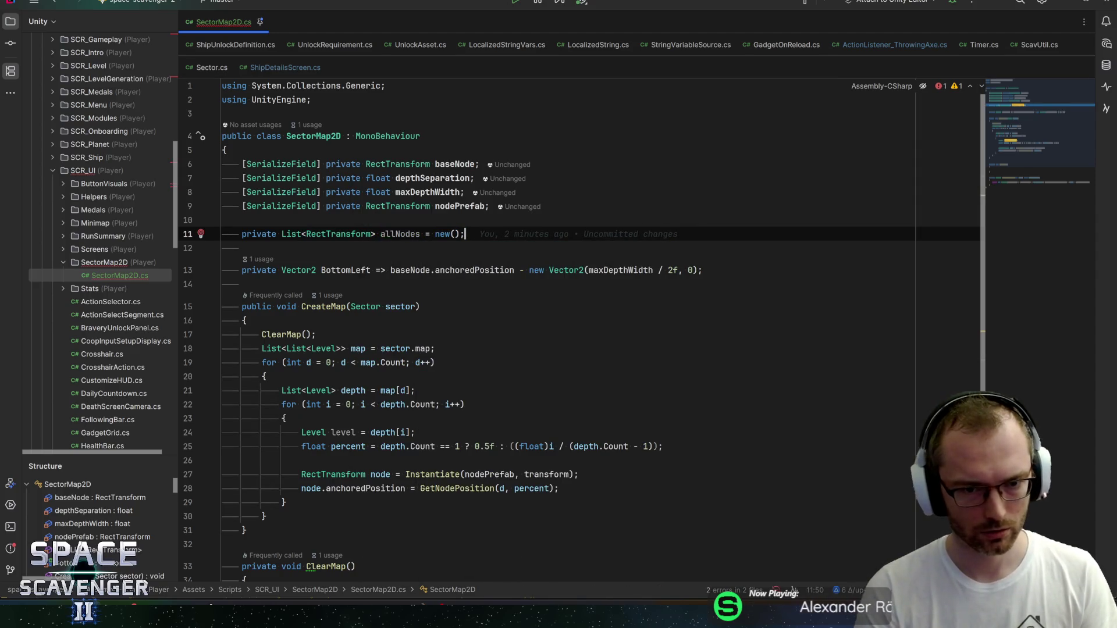
{"action": "key", "text": "Down"}
{"action": "key", "text": "ctrl+w"}
{"action": "double_click", "coordinate": [401, 233]}
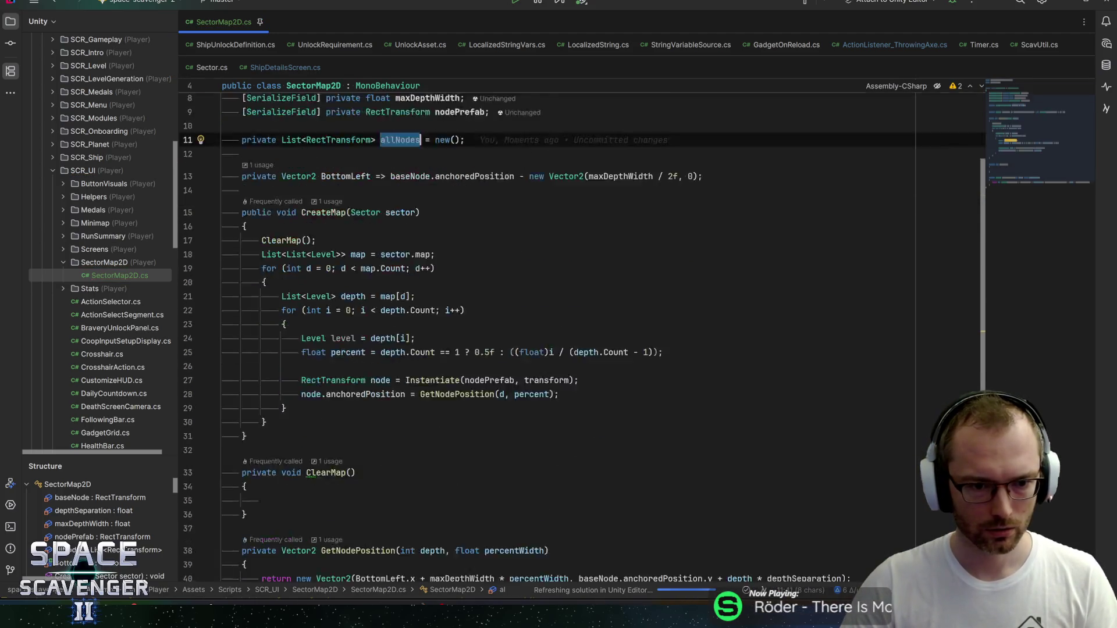
{"action": "scroll", "coordinate": [547, 331], "scroll_direction": "down", "scroll_amount": 5}
{"action": "left_click", "coordinate": [262, 384]}
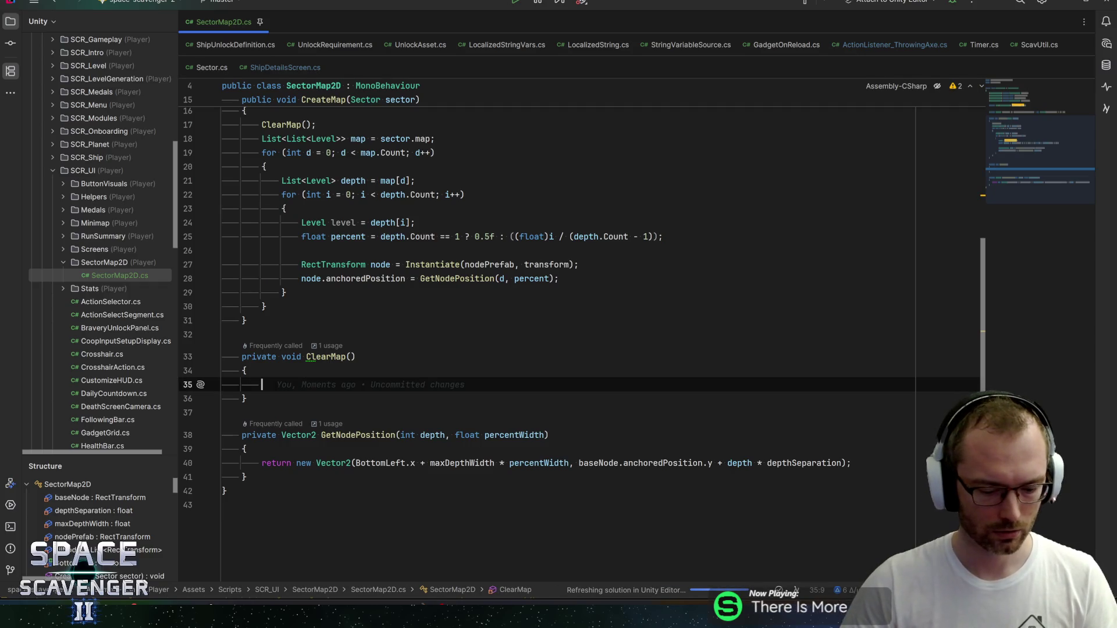
Step: Insert a reverse for loop over allNodes in ClearMap, using an int counter
{"action": "type", "text": "allNodes.forr"}
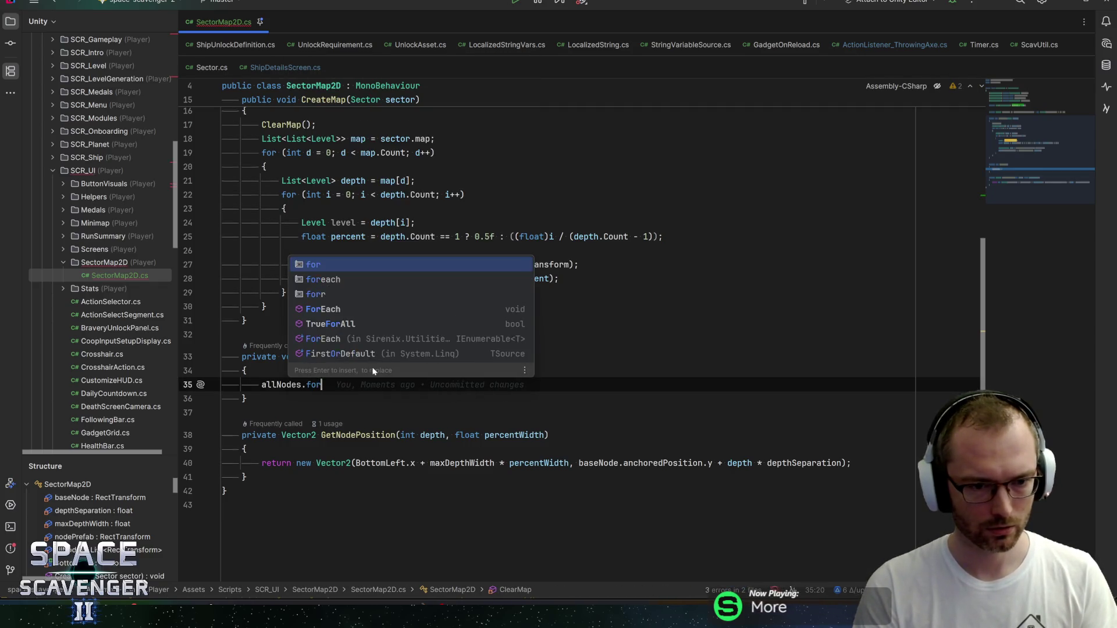
{"action": "key", "text": "Return"}
{"action": "key", "text": "Return"}
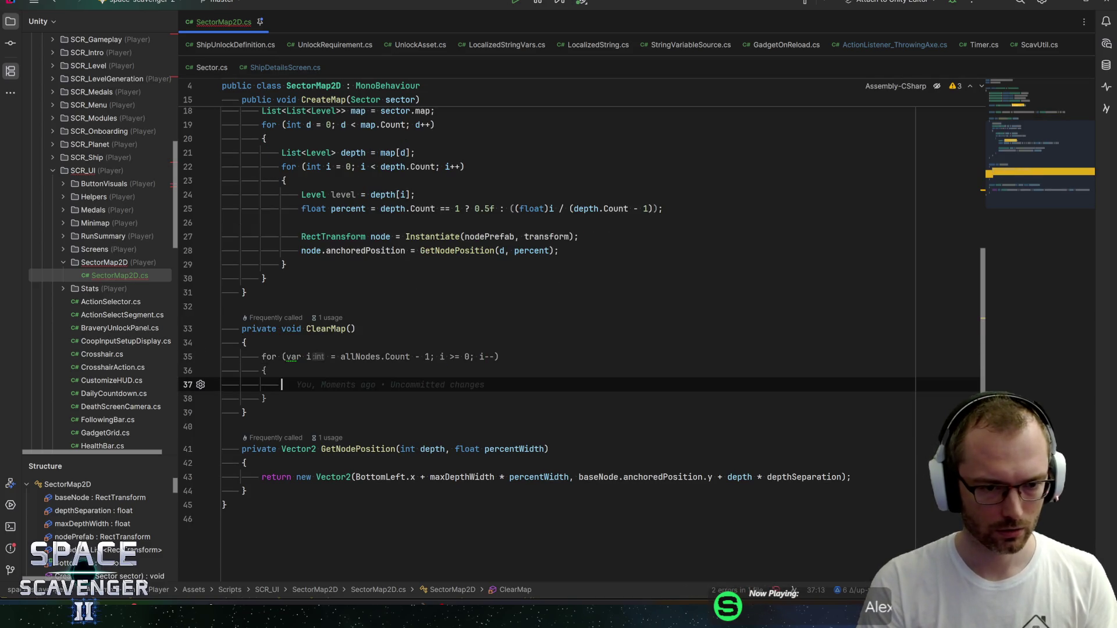
{"action": "left_click", "coordinate": [286, 357]}
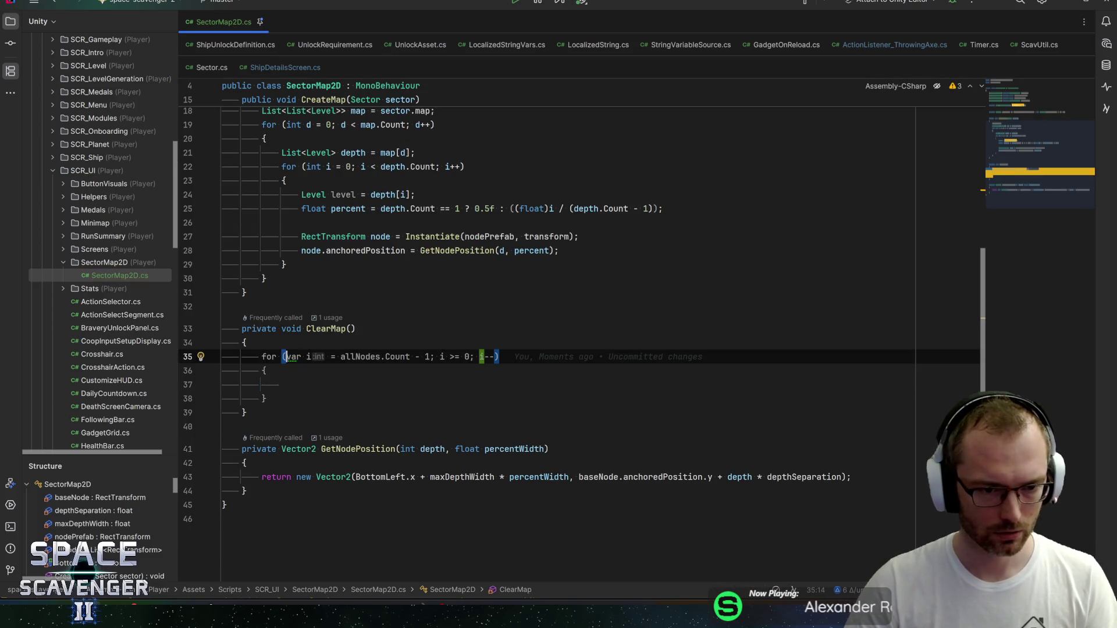
{"action": "key", "text": "alt+Return"}
{"action": "key", "text": "Return"}
{"action": "key", "text": "Return"}
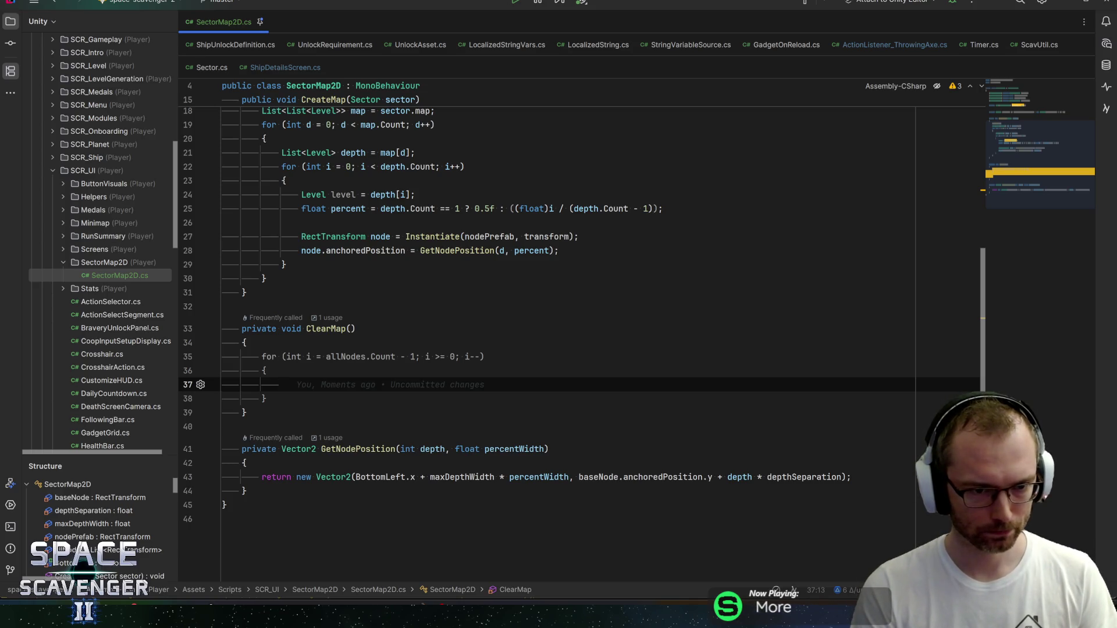
Step: Inside the loop, destroy each node with Destroy(allNodes[i].gameObject);
{"action": "type", "text": "Destry"}
{"action": "key", "text": "ctrl+space"}
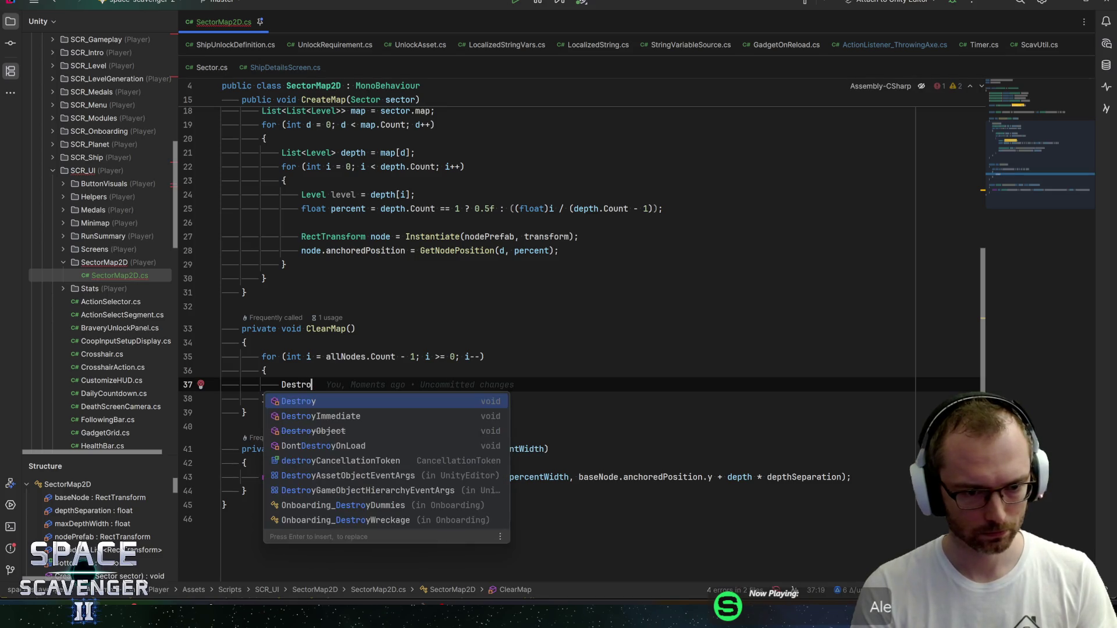
{"action": "key", "text": "Return"}
{"action": "type", "text": "allno);"}
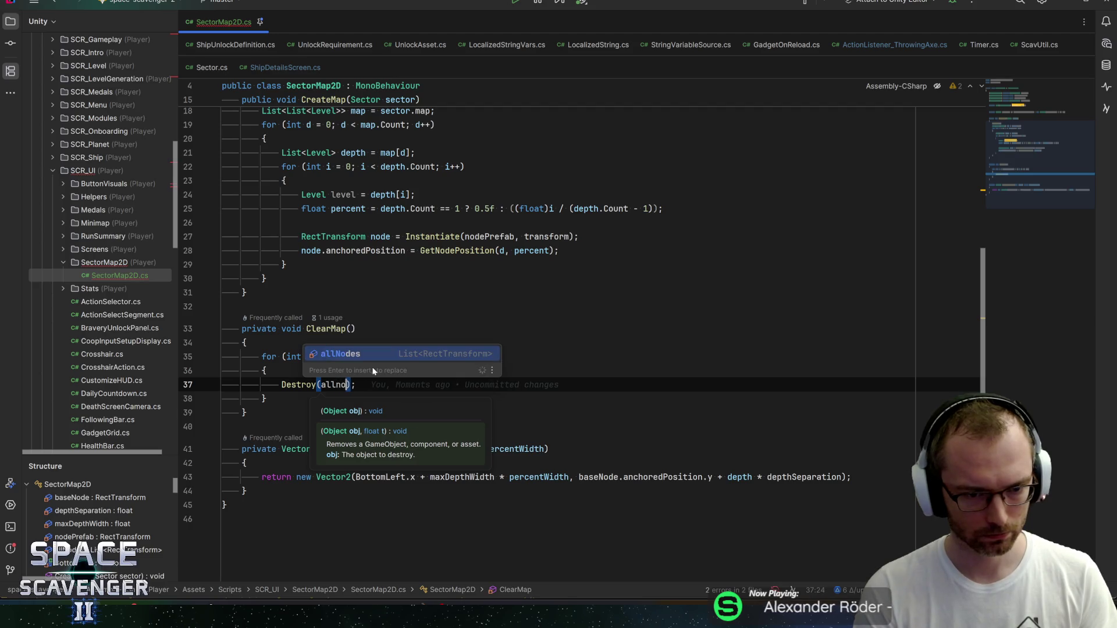
{"action": "key", "text": "Return"}
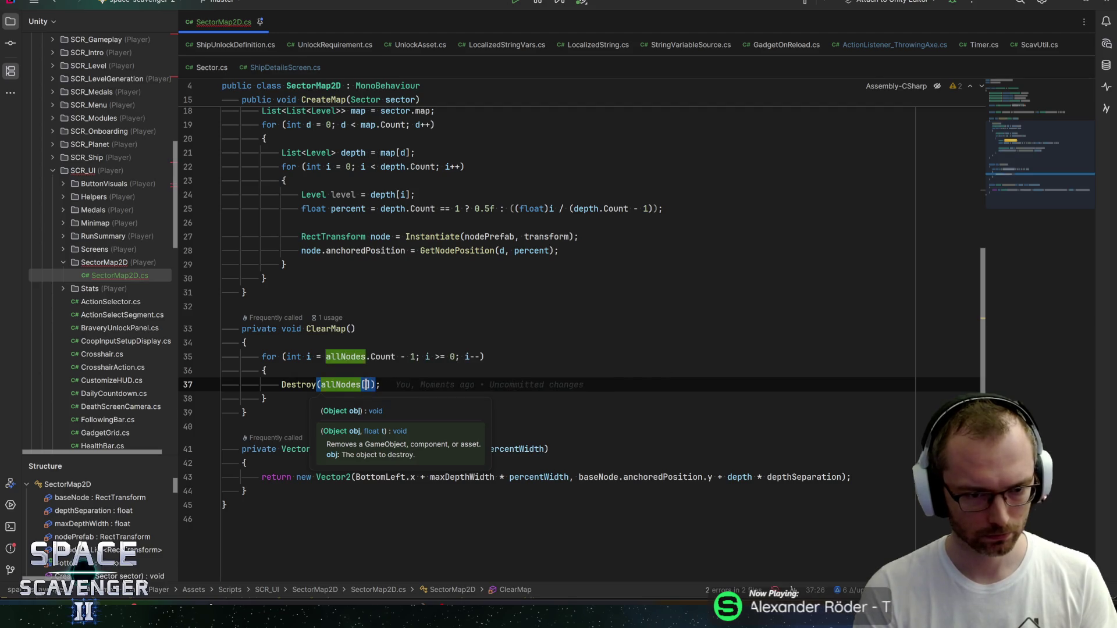
{"action": "type", "text": "[i].ga"}
{"action": "key", "text": "Return"}
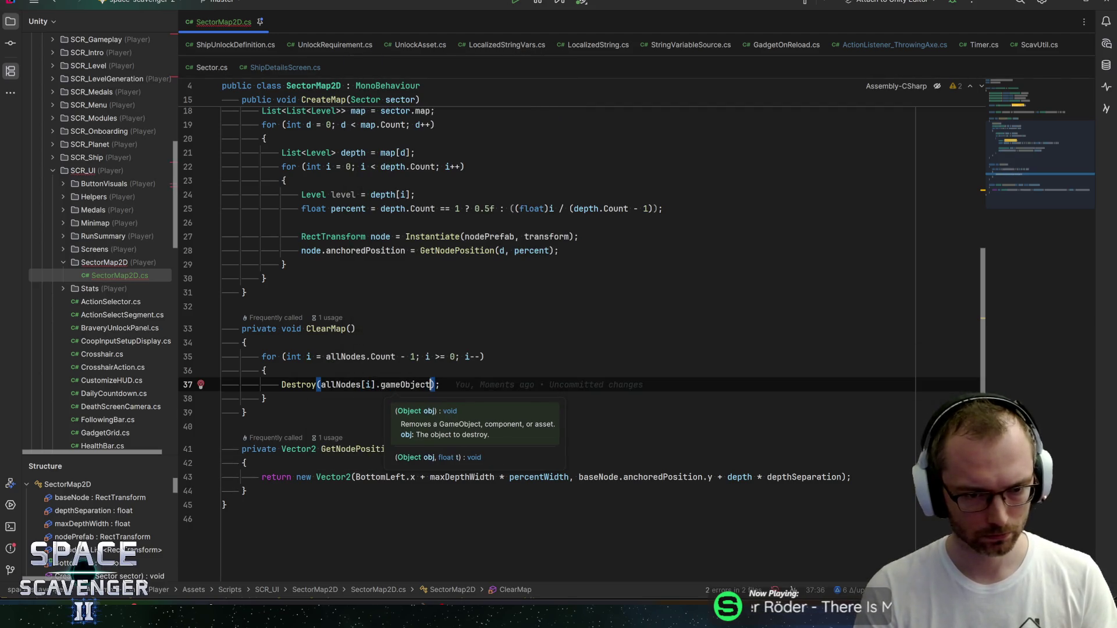
{"action": "key", "text": "End"}
{"action": "key", "text": "Return"}
{"action": "key", "text": "BackSpace"}
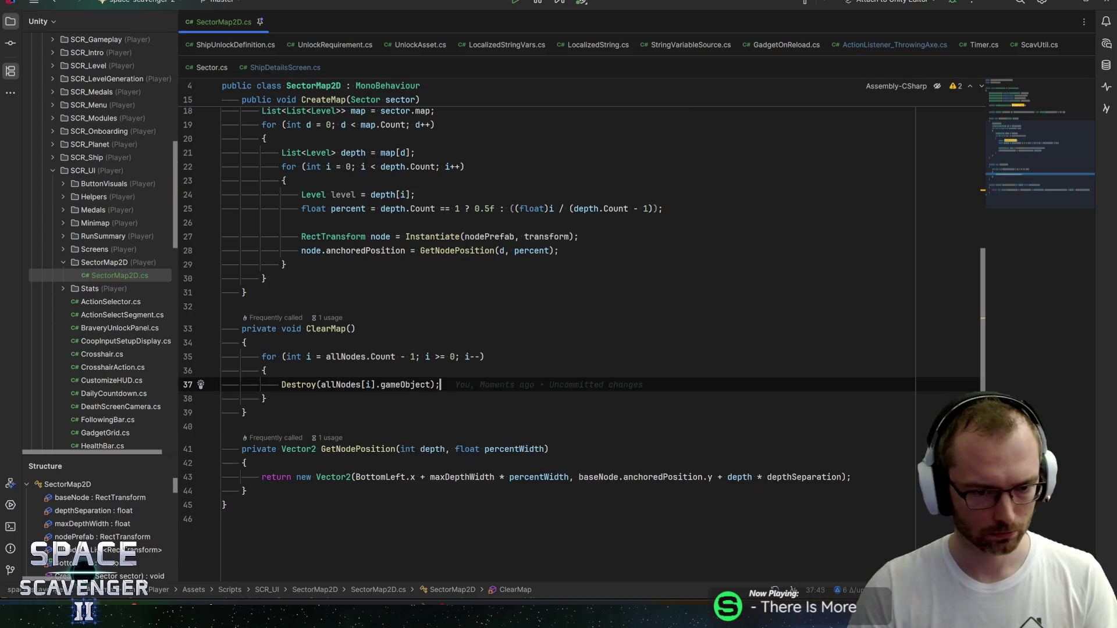
Step: After the loop, empty the list with allNodes.Clear();
{"action": "key", "text": "Down"}
{"action": "key", "text": "End"}
{"action": "key", "text": "Return"}
{"action": "type", "text": "all"}
{"action": "key", "text": "Return"}
{"action": "type", "text": ".Clear"}
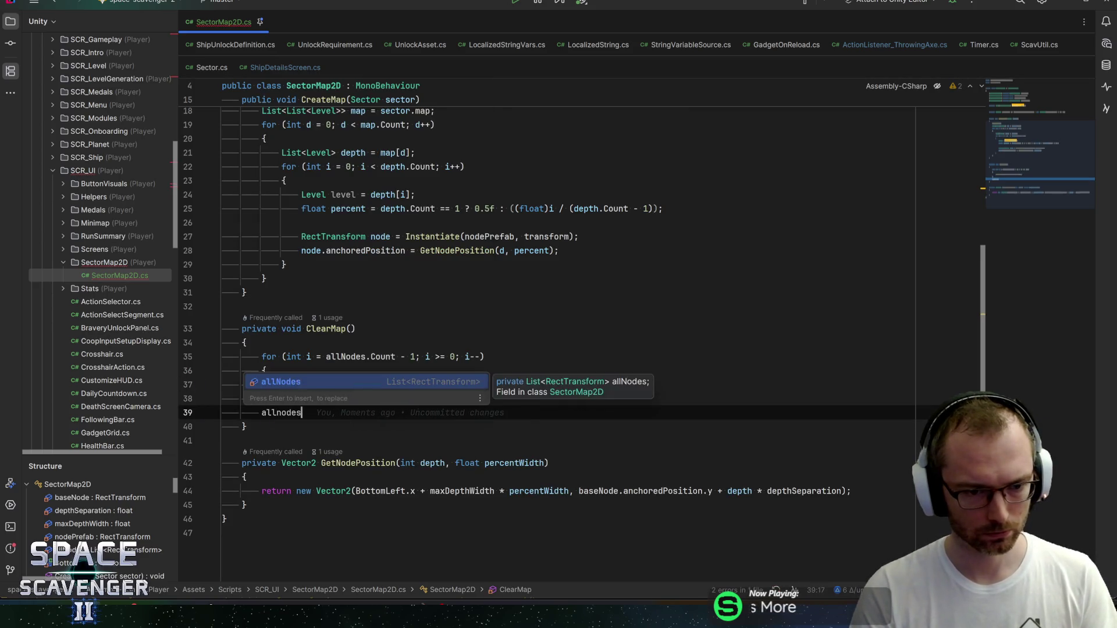
{"action": "key", "text": "Return"}
{"action": "key", "text": "Home"}
{"action": "key", "text": "Return"}
{"action": "key", "text": "End"}
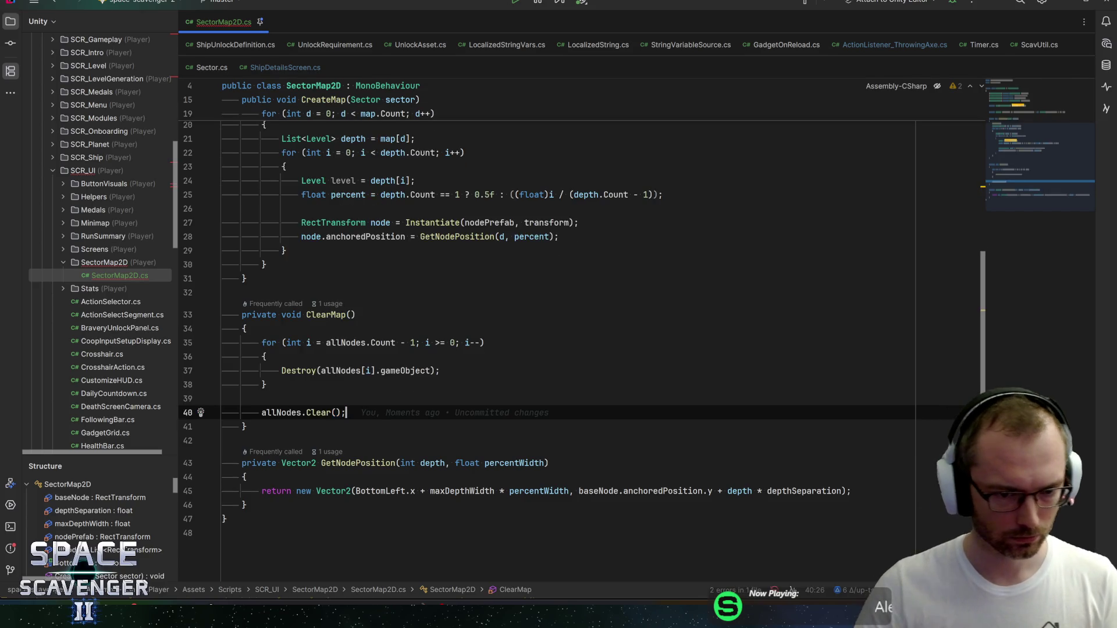
Step: Review the ClearMap call in CreateMap, then switch back to the Unity Editor
{"action": "scroll", "coordinate": [581, 338], "scroll_direction": "up", "scroll_amount": 3}
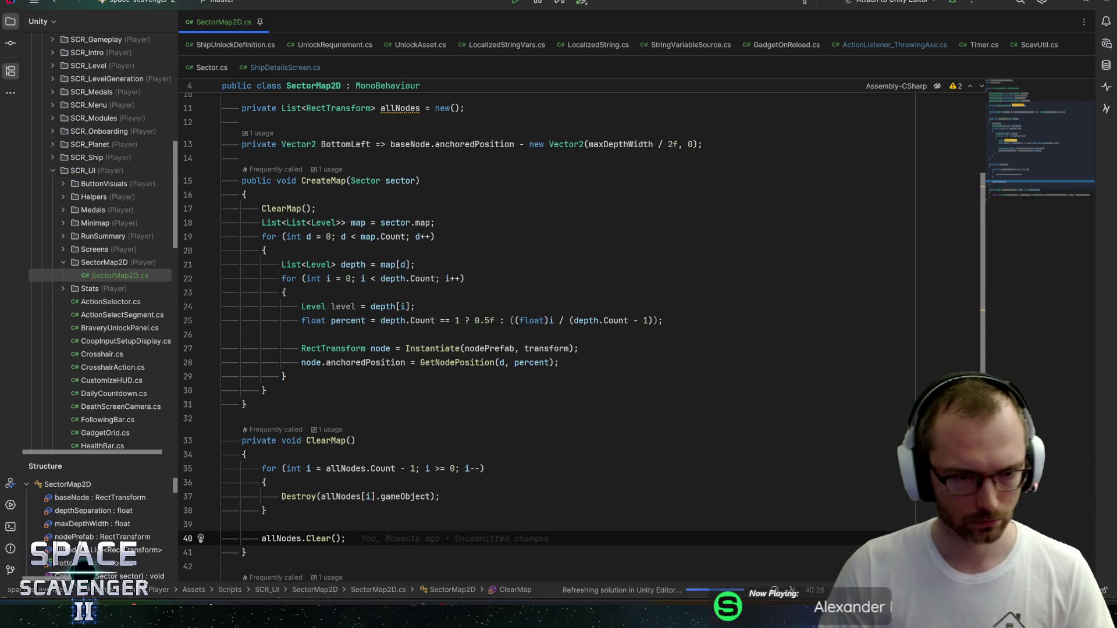
{"action": "left_click", "coordinate": [318, 209]}
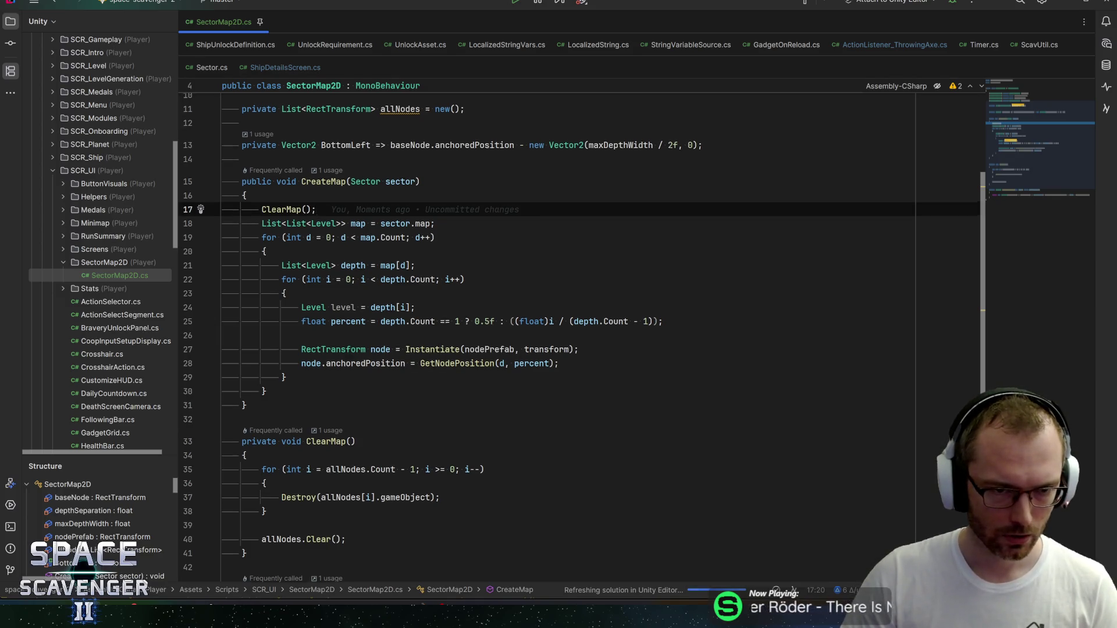
{"action": "scroll", "coordinate": [547, 337], "scroll_direction": "up", "scroll_amount": 1}
{"action": "left_click", "coordinate": [431, 121]}
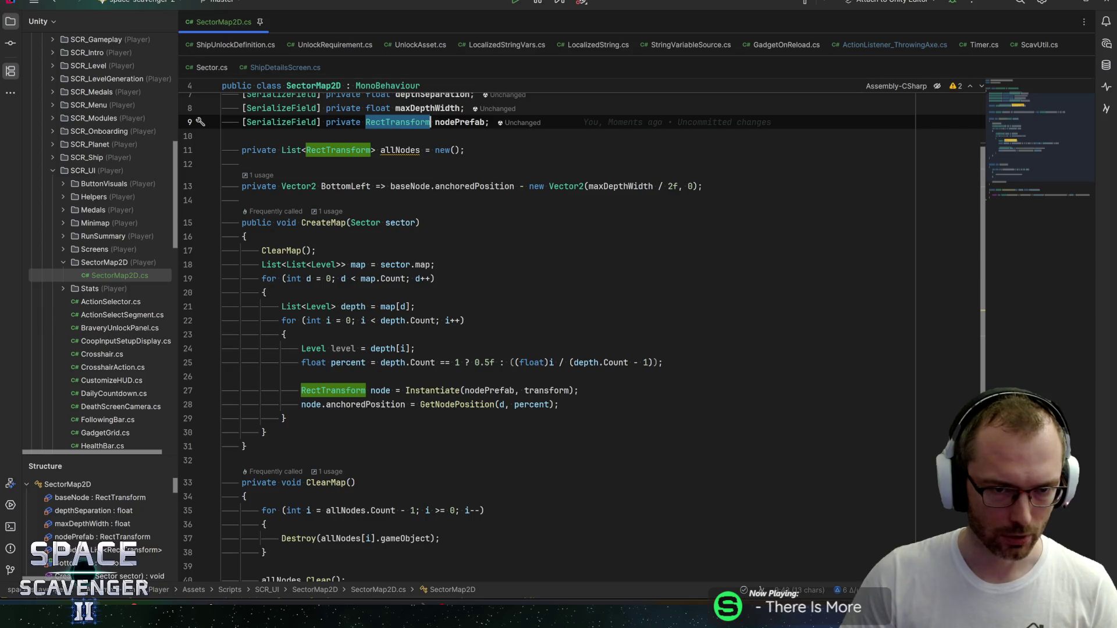
{"action": "key", "text": "Down"}
{"action": "key", "text": "Down"}
{"action": "key", "text": "Down"}
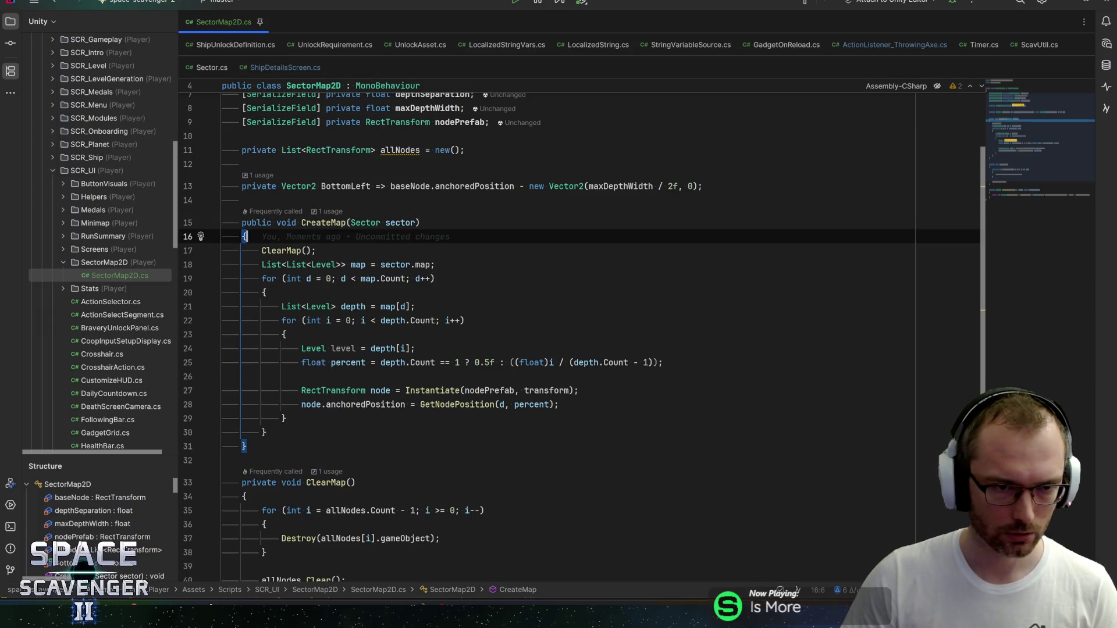
{"action": "key", "text": "alt+Tab"}
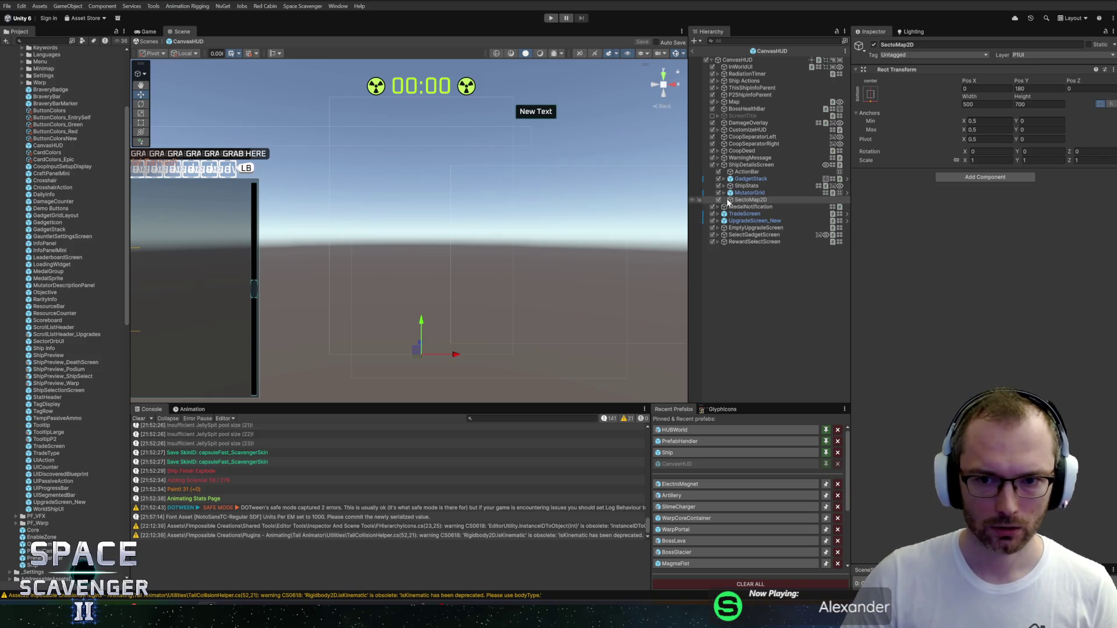
Step: Attach the Sector Map 2D script to SectoMap2D
{"action": "left_click", "coordinate": [989, 177]}
{"action": "type", "text": "sect"}
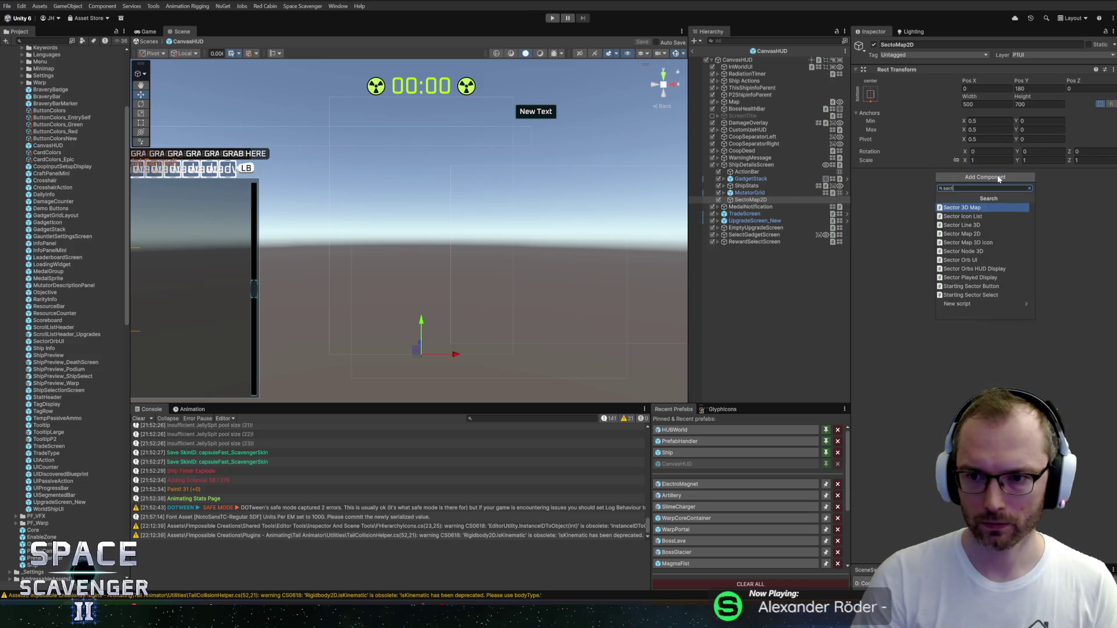
{"action": "key", "text": "Down"}
{"action": "key", "text": "Down"}
{"action": "key", "text": "Down"}
{"action": "key", "text": "Return"}
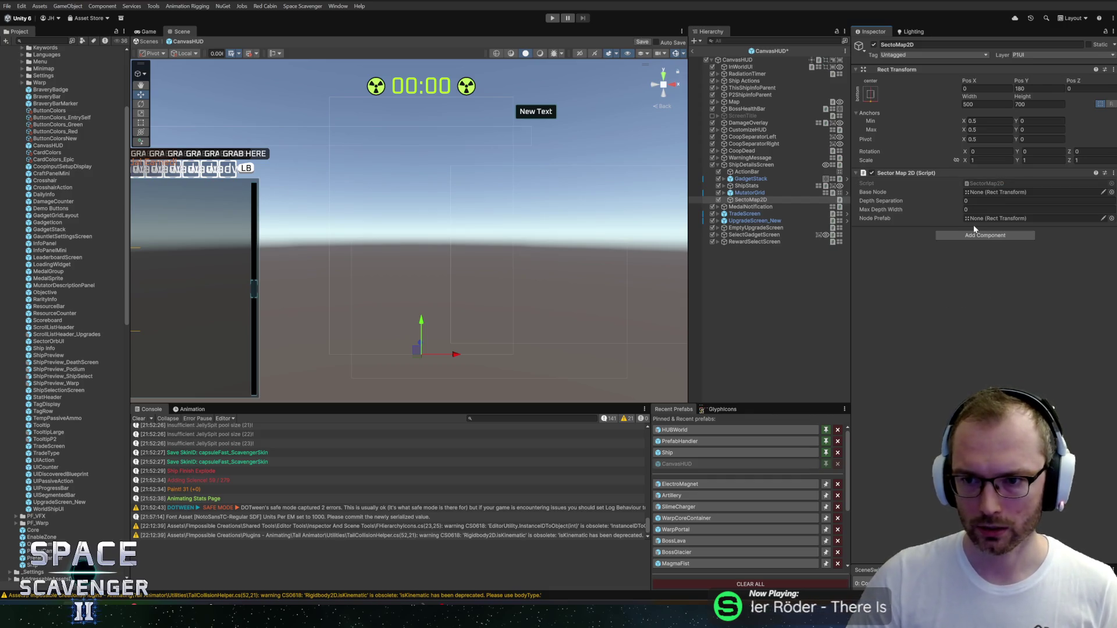
Step: Create an empty child under SectoMap2D, anchored bottom-centre and sized 40×40
{"action": "right_click", "coordinate": [743, 201]}
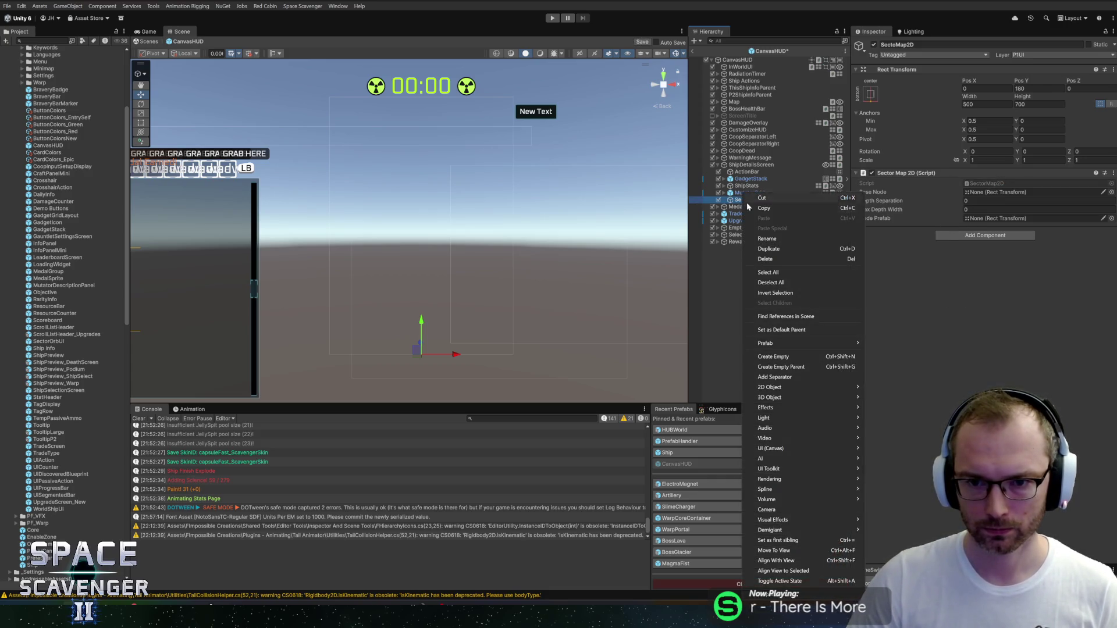
{"action": "left_click", "coordinate": [781, 253]}
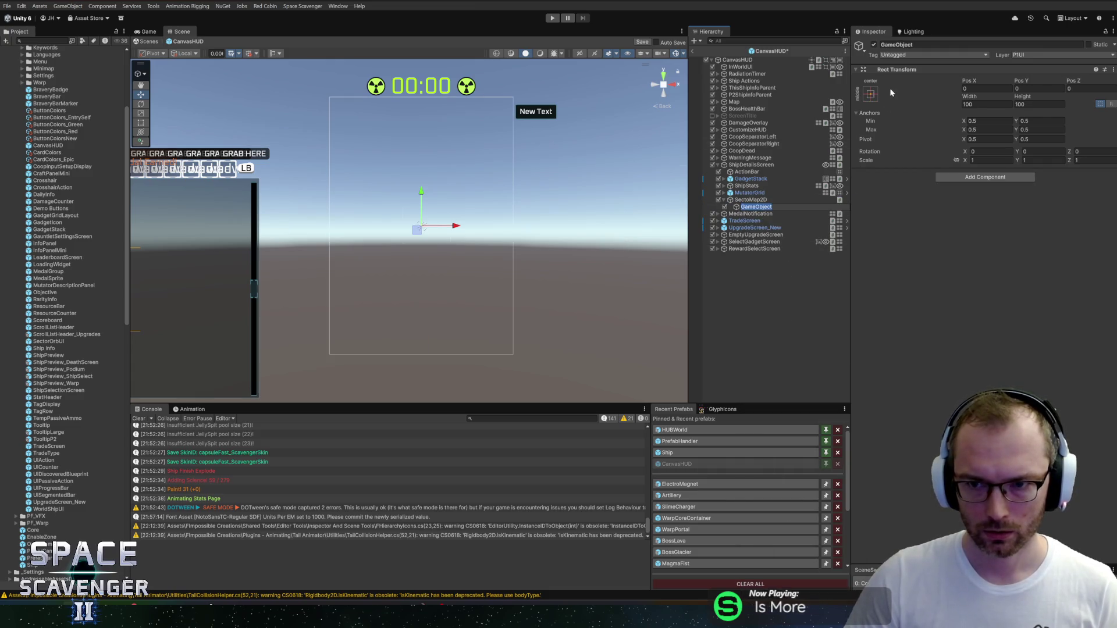
{"action": "left_click", "coordinate": [871, 94]}
{"action": "left_click", "coordinate": [919, 199], "text": "alt+shift"}
{"action": "left_click", "coordinate": [871, 96]}
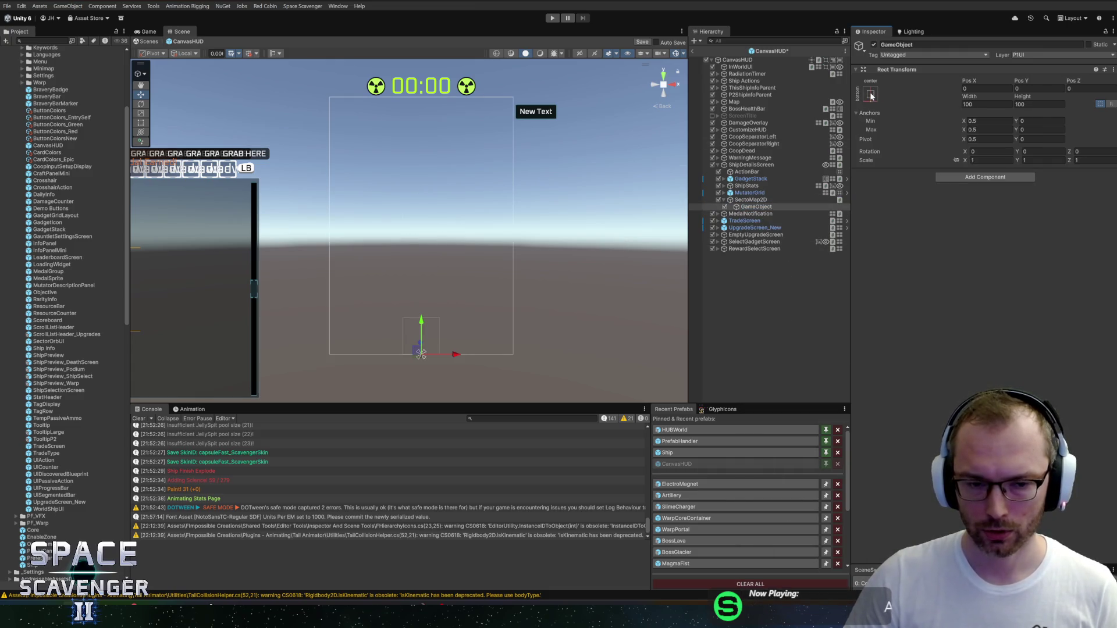
{"action": "scroll", "coordinate": [540, 299], "scroll_direction": "up", "scroll_amount": 2}
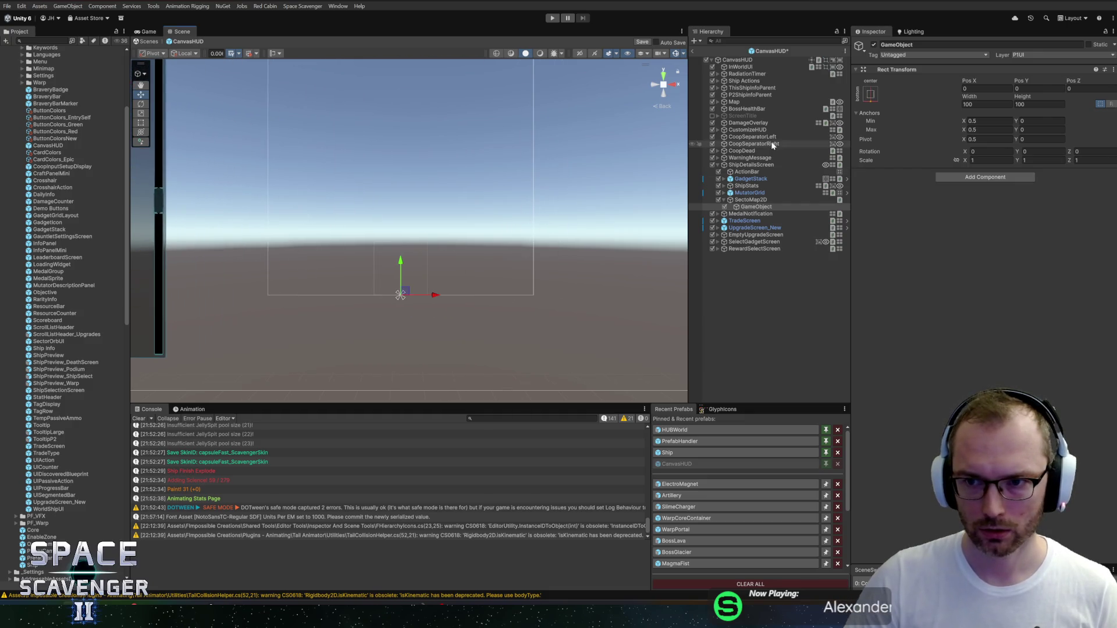
{"action": "left_click", "coordinate": [992, 104]}
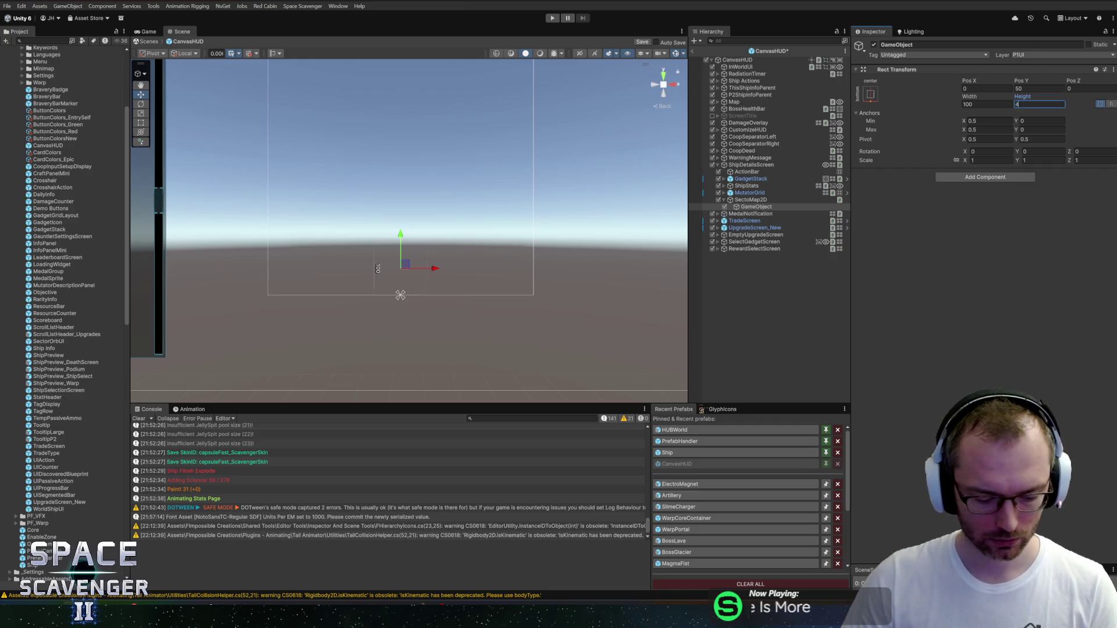
{"action": "type", "text": "40"}
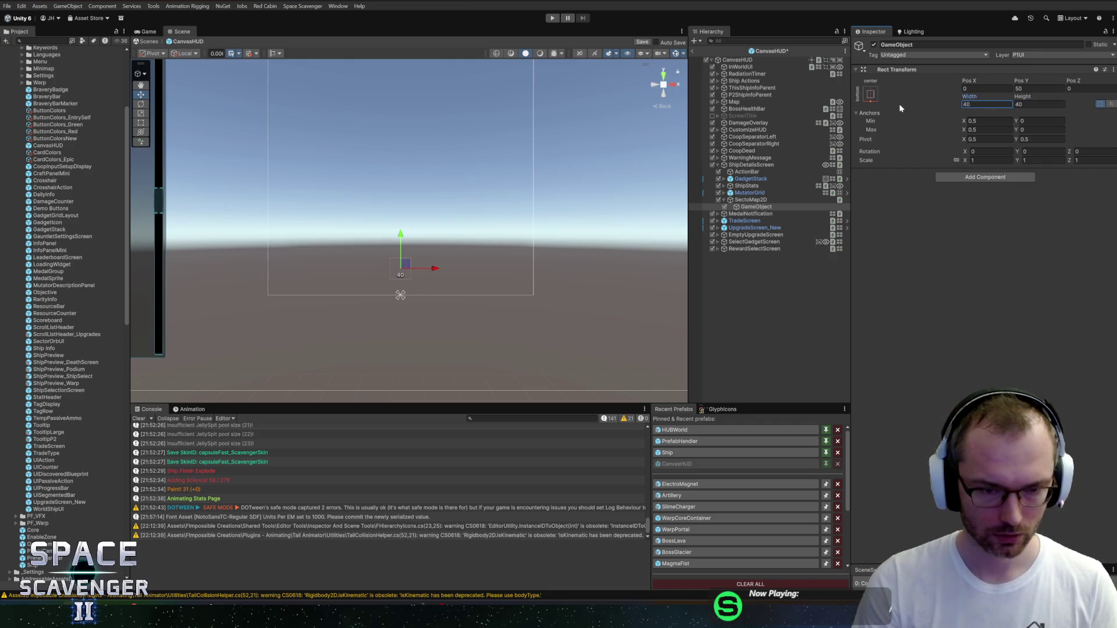
{"action": "type", "text": "0"}
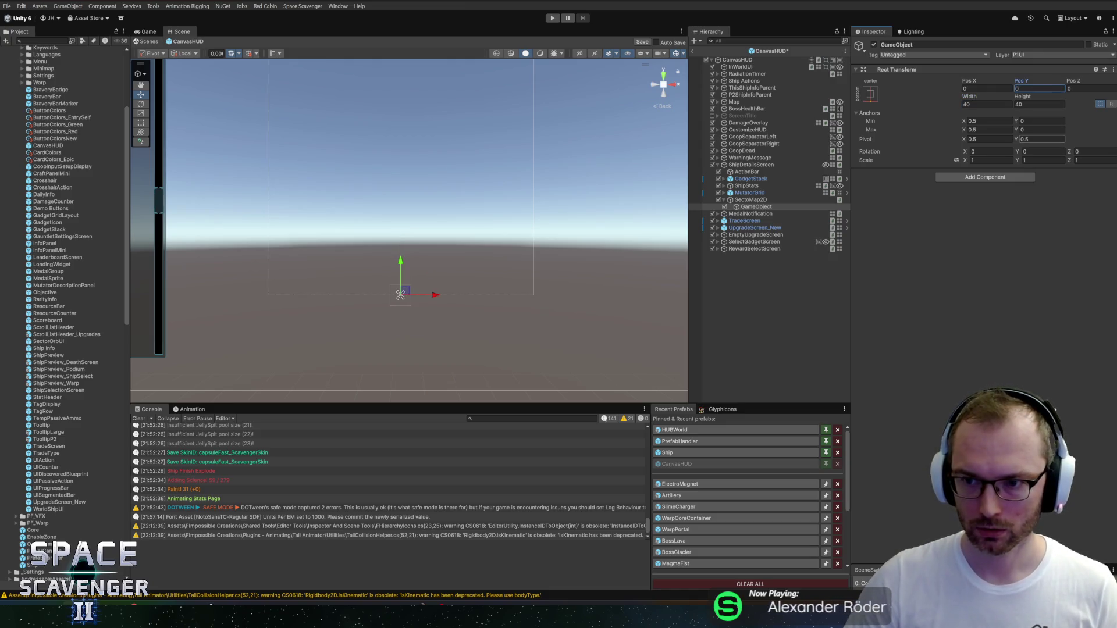
{"action": "type", "text": "0"}
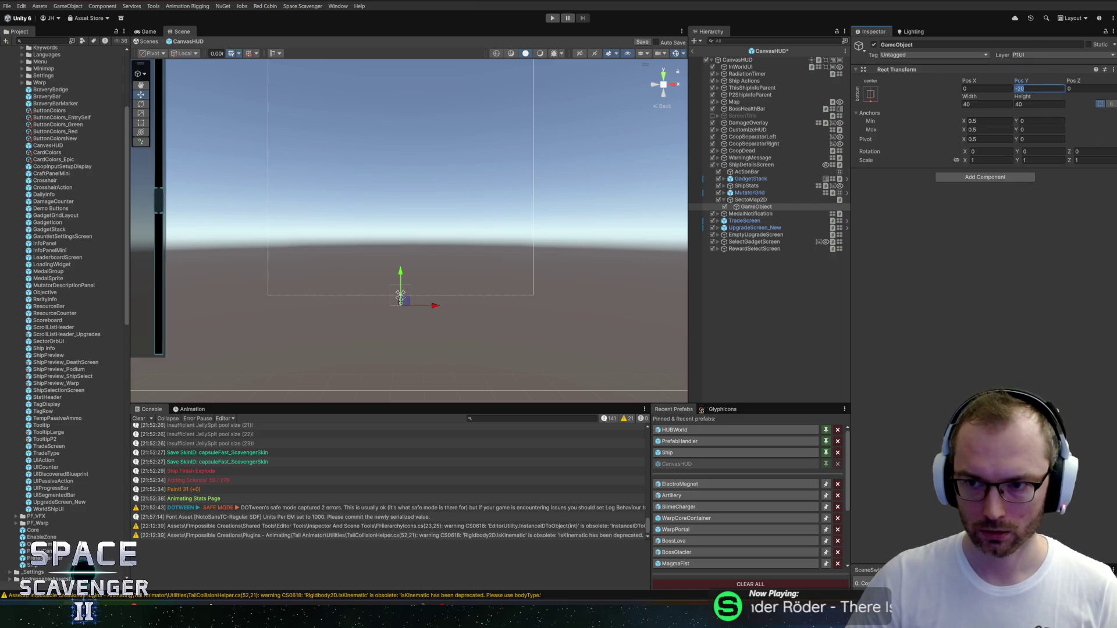
{"action": "type", "text": "0"}
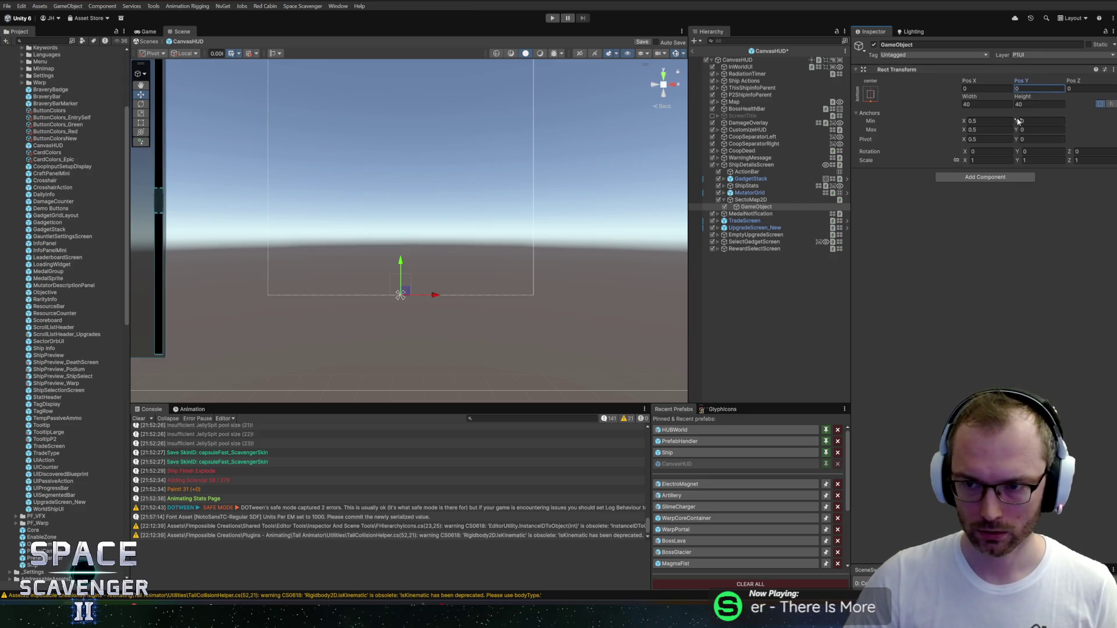
{"action": "left_click", "coordinate": [1041, 139]}
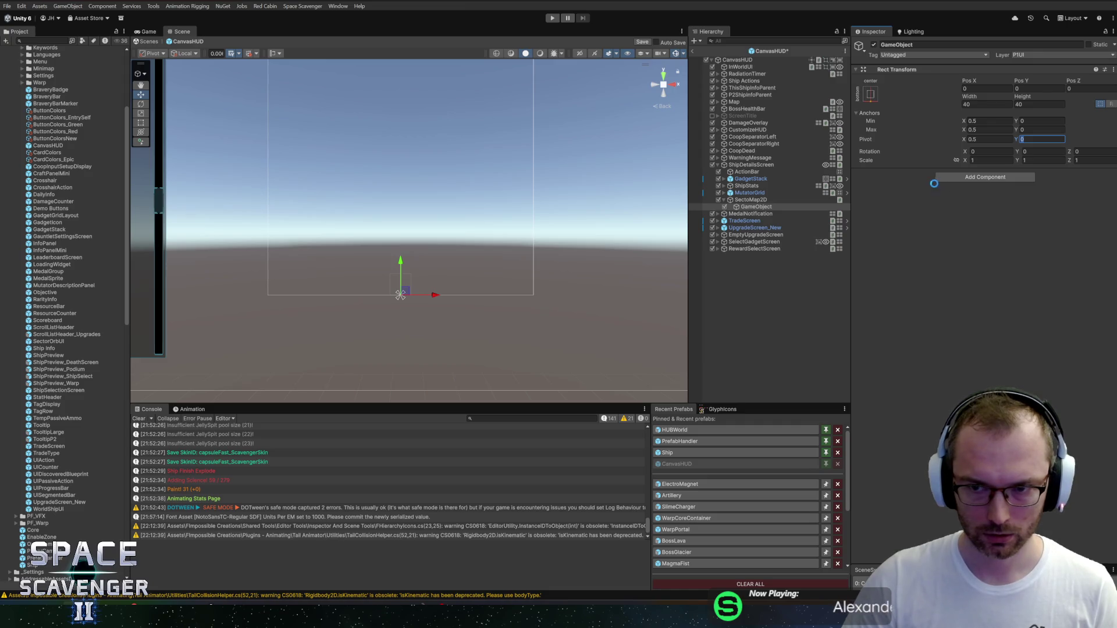
Step: Create another empty child under SectoMap2D and name it Node2D
{"action": "left_click", "coordinate": [763, 200]}
{"action": "right_click", "coordinate": [762, 200]}
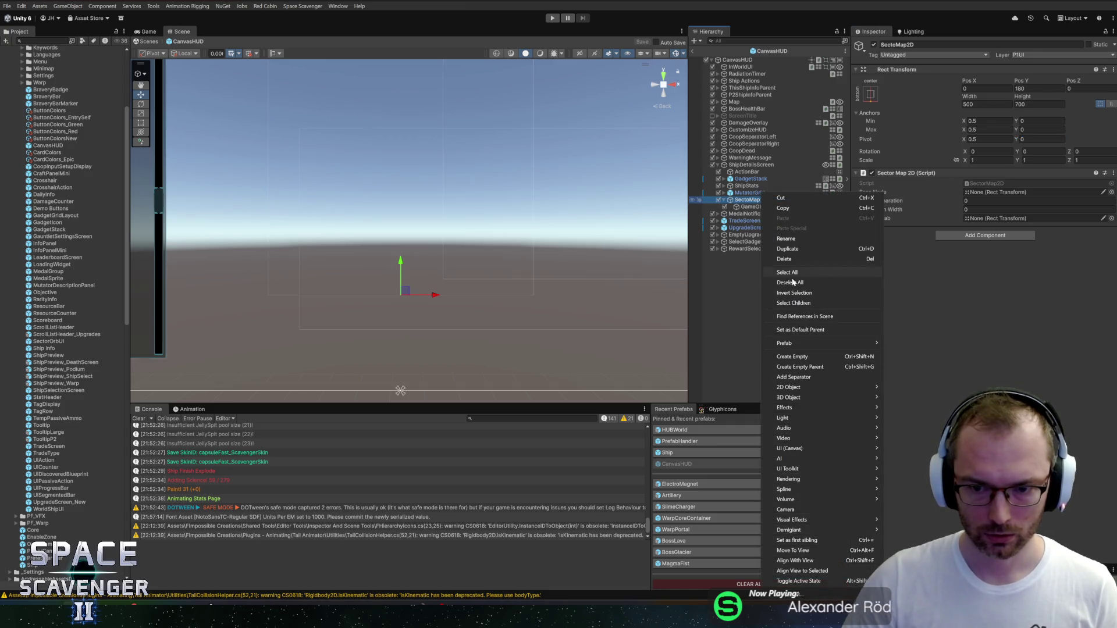
{"action": "left_click", "coordinate": [792, 357]}
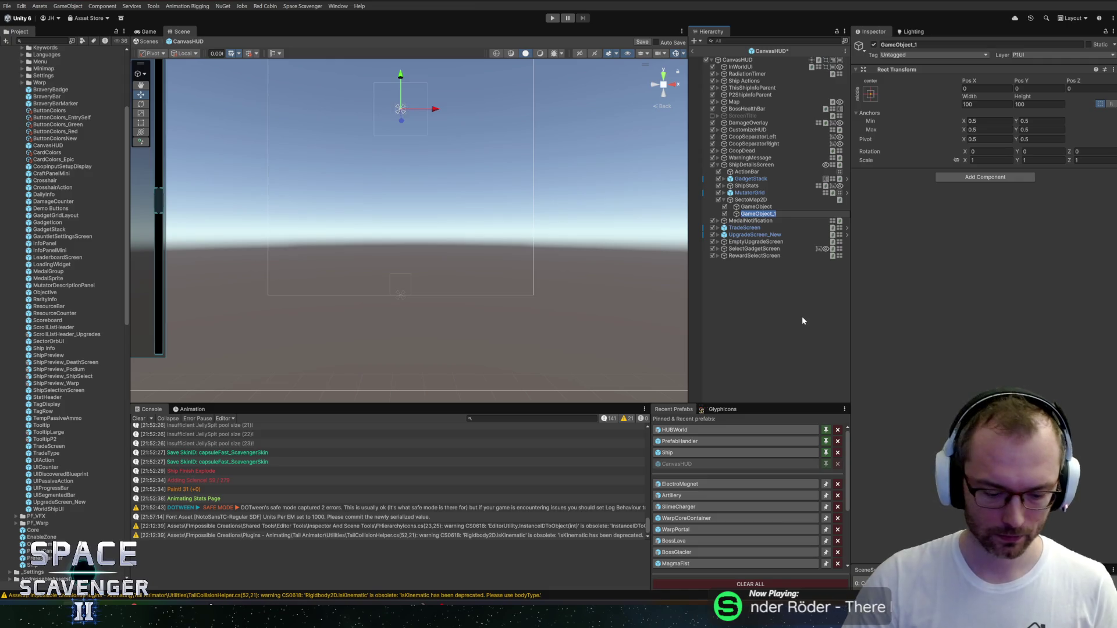
{"action": "type", "text": "Node2D"}
{"action": "key", "text": "Return"}
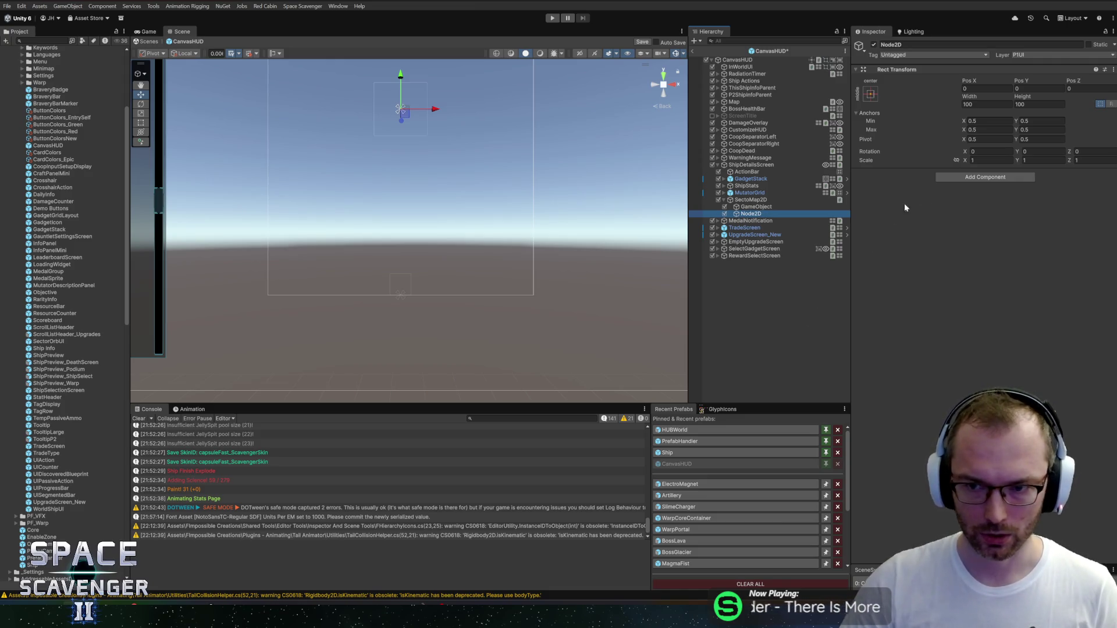
{"action": "left_click", "coordinate": [948, 177]}
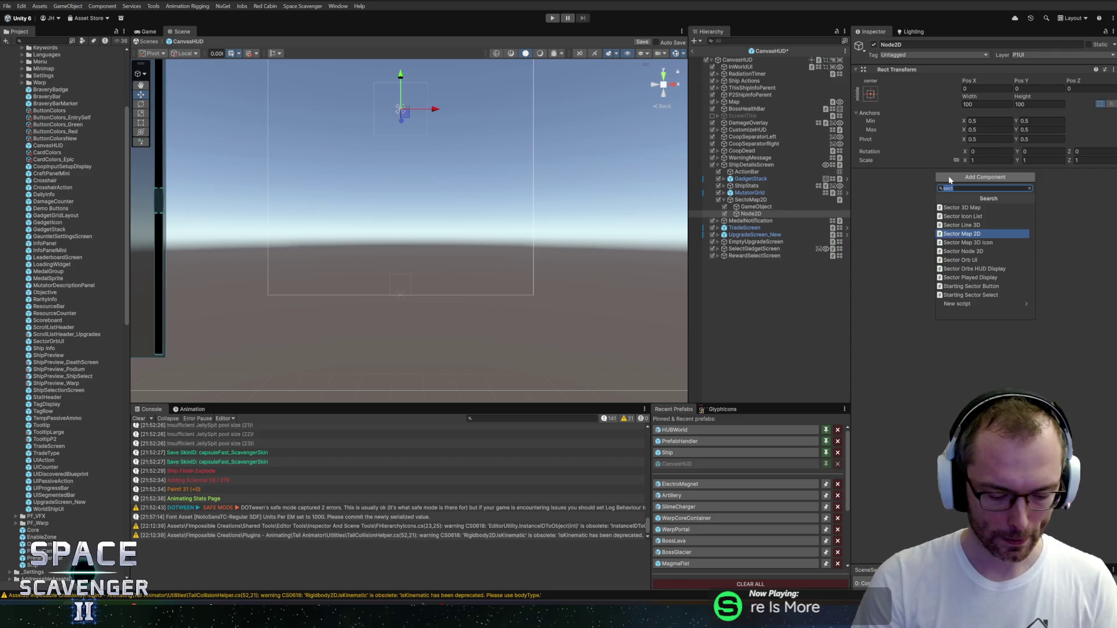
Step: Set Node2D's width and height to 50
{"action": "key", "text": "Escape"}
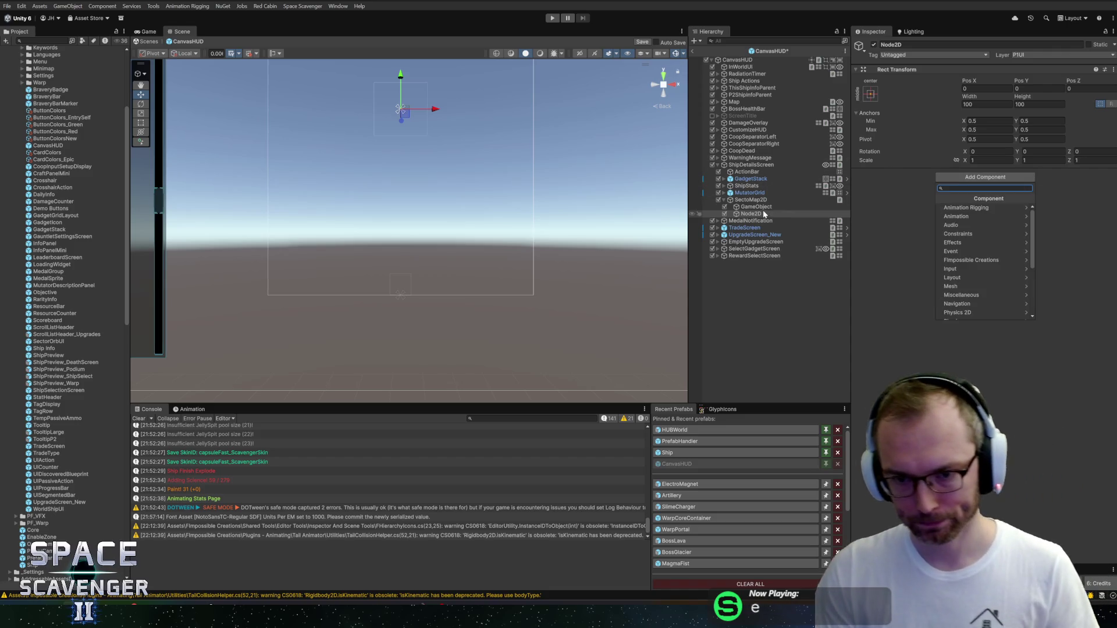
{"action": "right_click", "coordinate": [753, 213]}
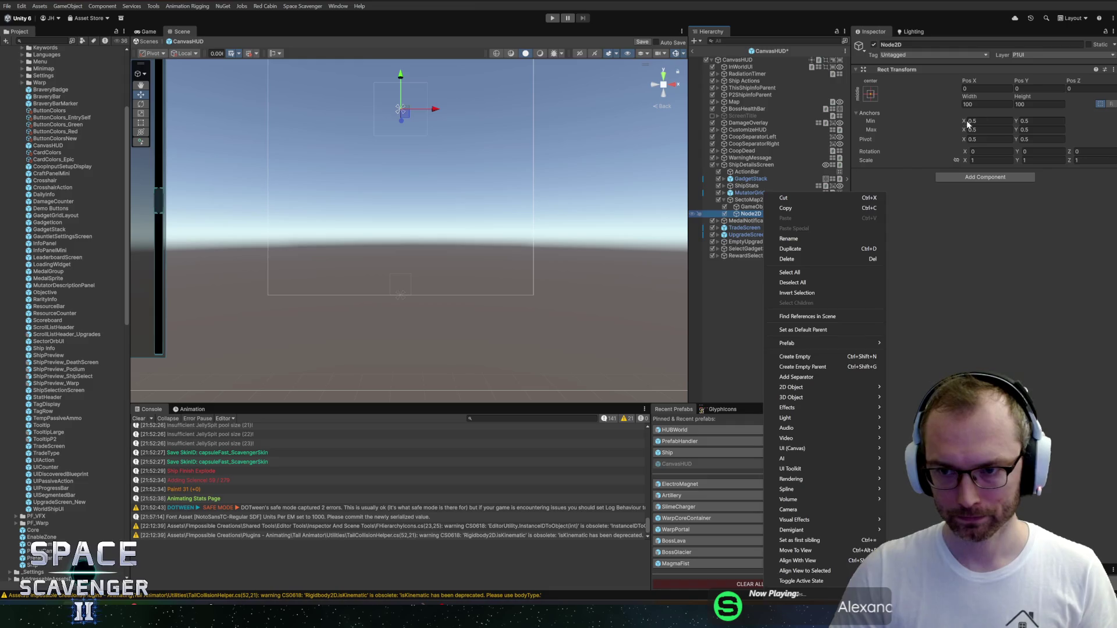
{"action": "left_click", "coordinate": [986, 106]}
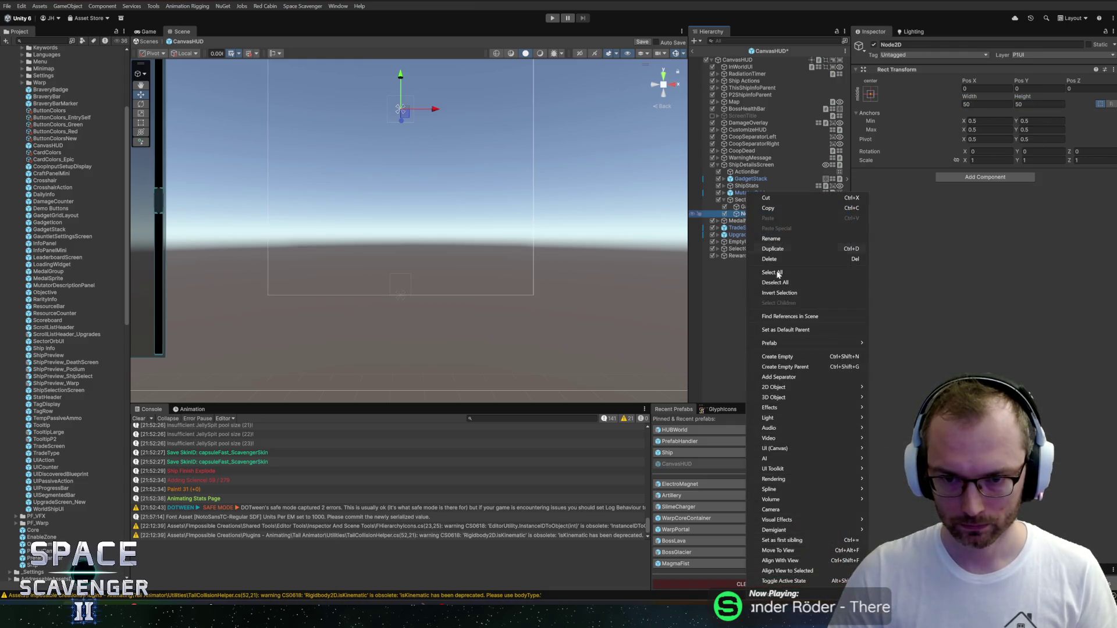
Step: Create an empty child under Node2D named Graphics
{"action": "right_click", "coordinate": [750, 213]}
{"action": "left_click", "coordinate": [788, 356]}
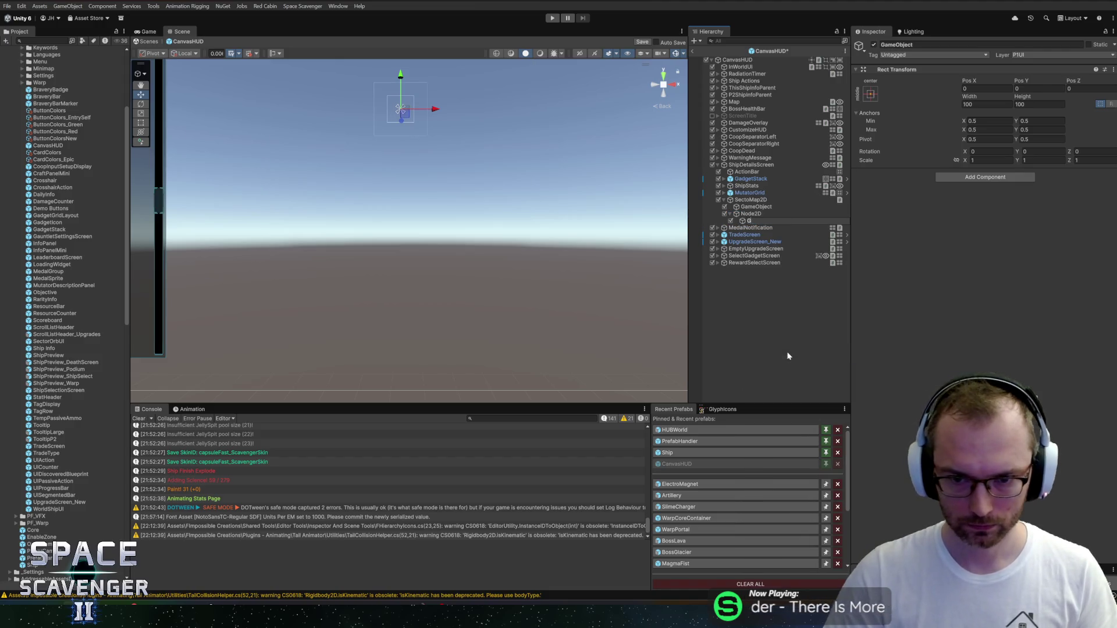
{"action": "type", "text": "Graphics"}
{"action": "key", "text": "Return"}
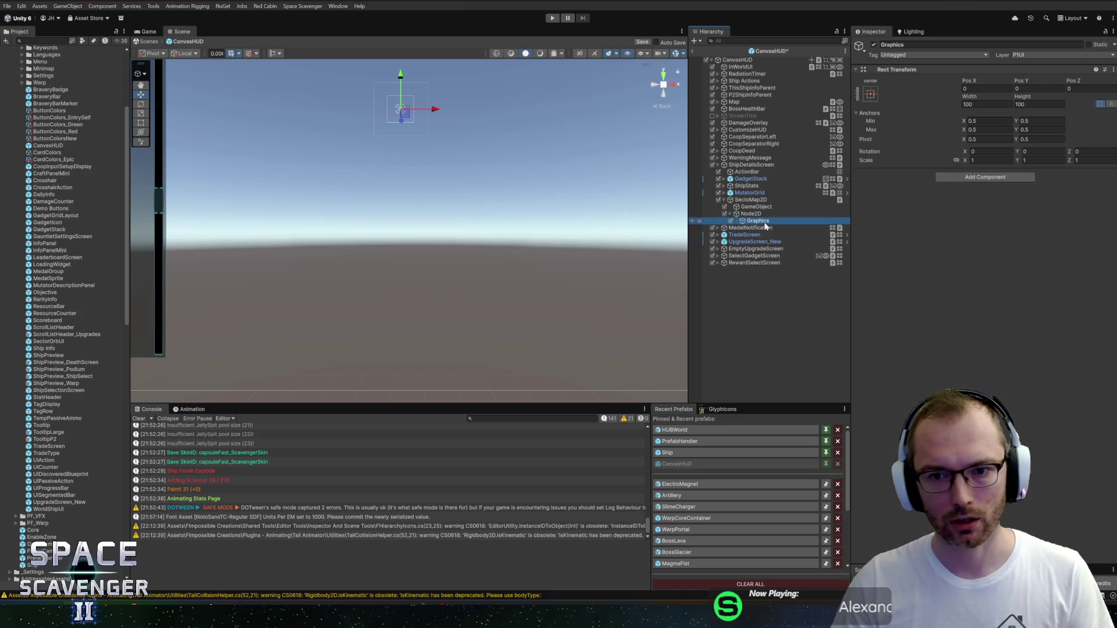
{"action": "key", "text": "Left"}
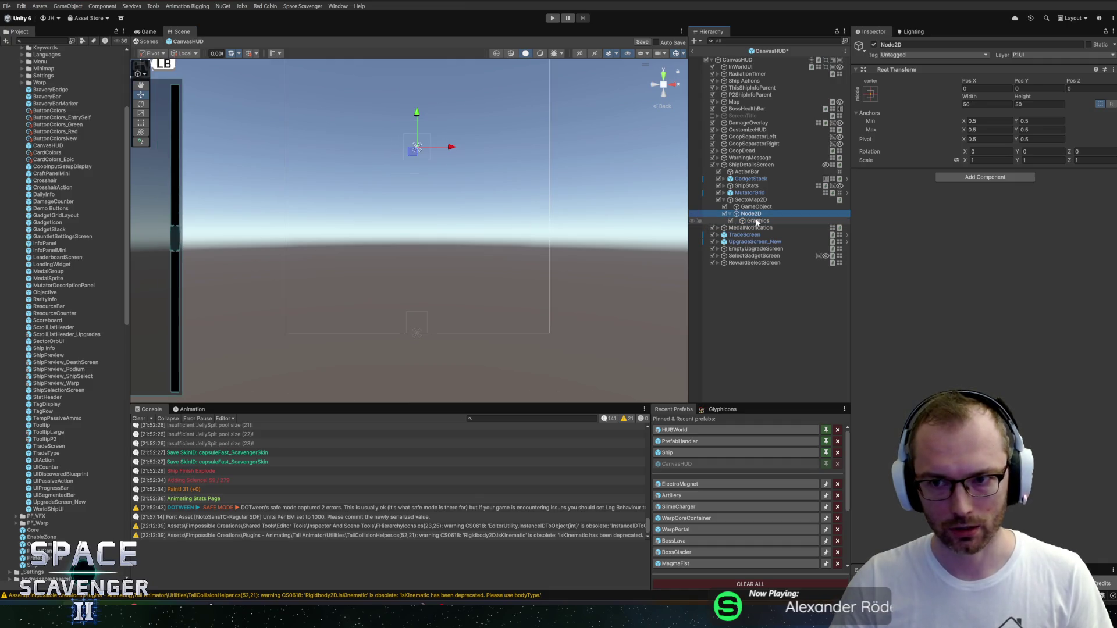
{"action": "left_click", "coordinate": [757, 221]}
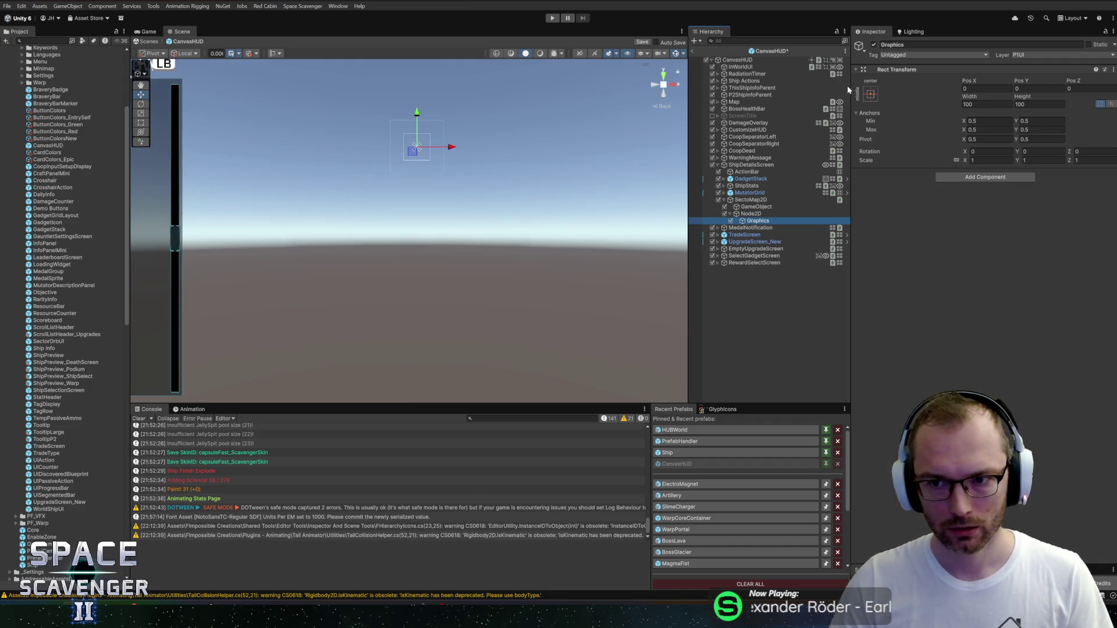
Step: Add a UI Image under Graphics, stretched to fill its parent
{"action": "right_click", "coordinate": [773, 227]}
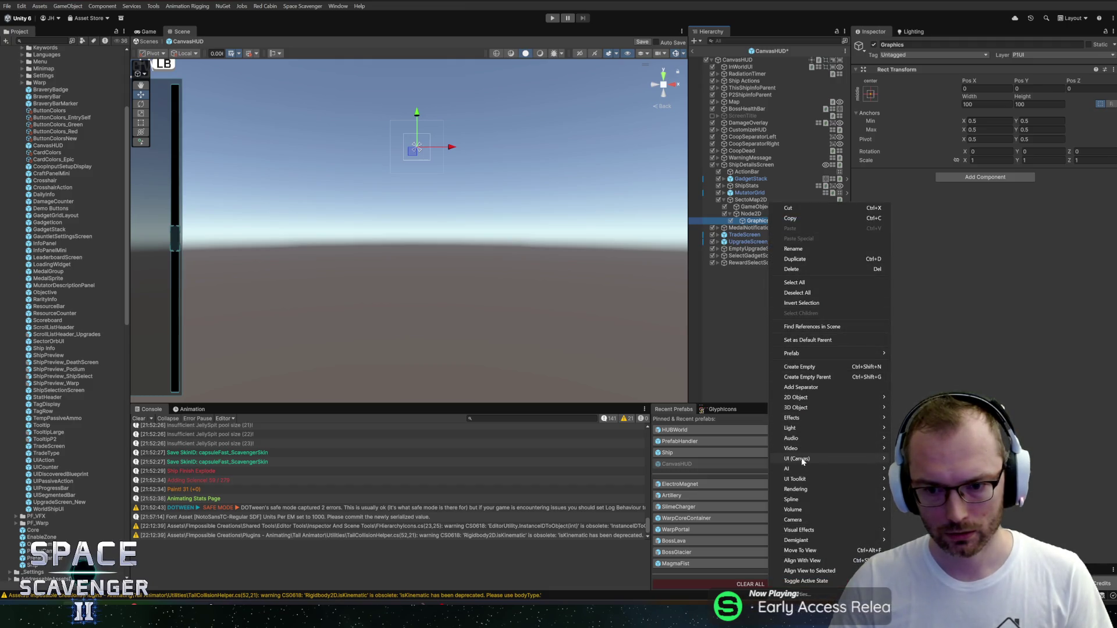
{"action": "left_click", "coordinate": [920, 460]}
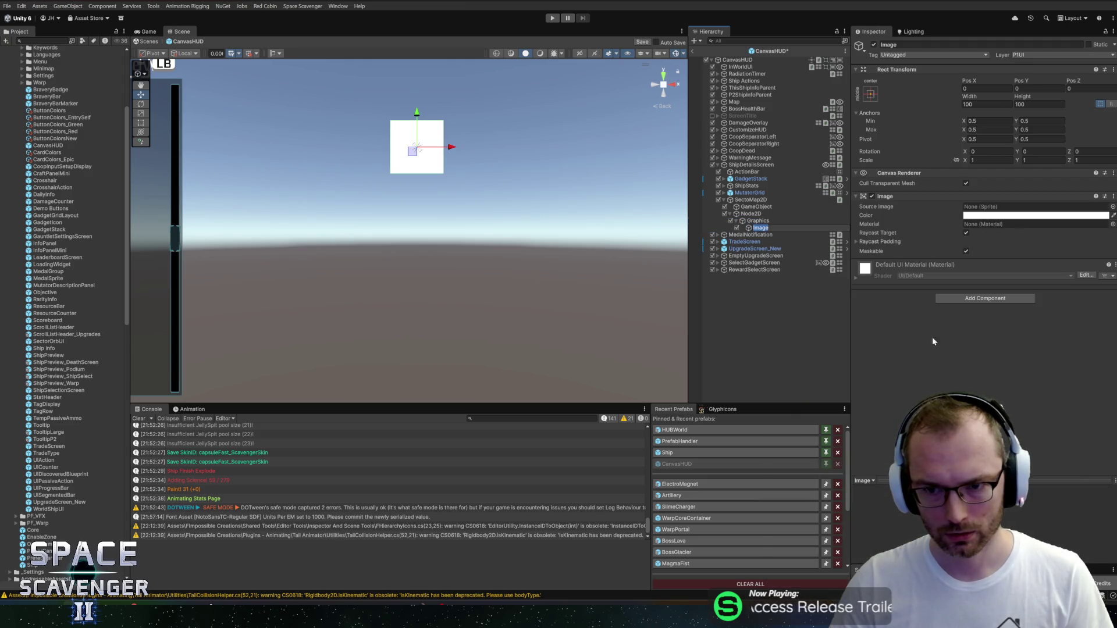
{"action": "left_click", "coordinate": [871, 93]}
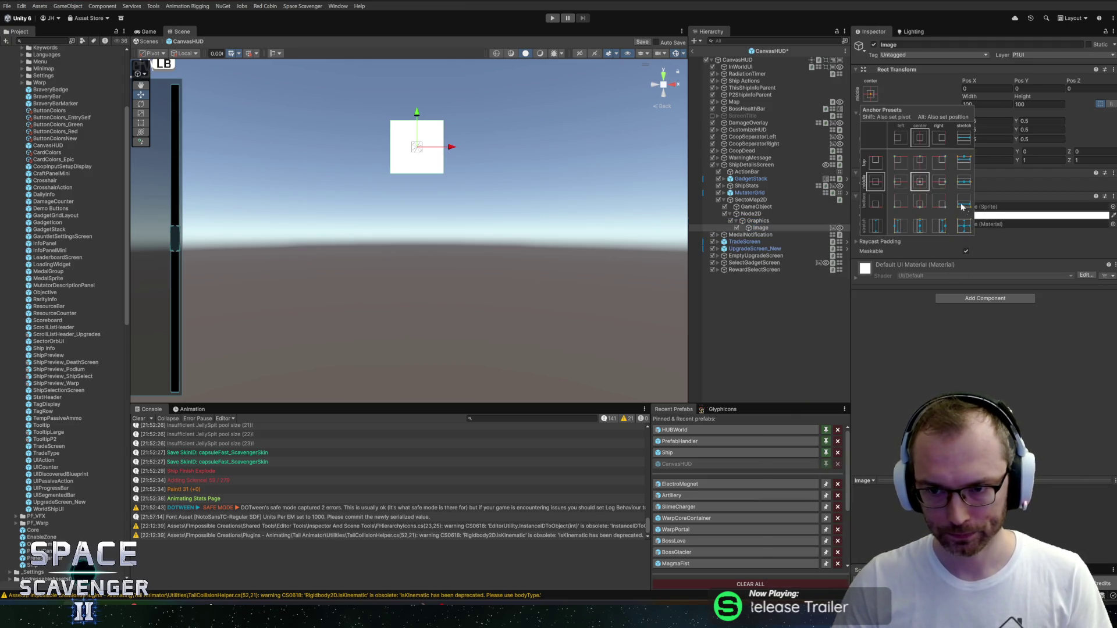
{"action": "left_click", "coordinate": [964, 226], "text": "alt+shift"}
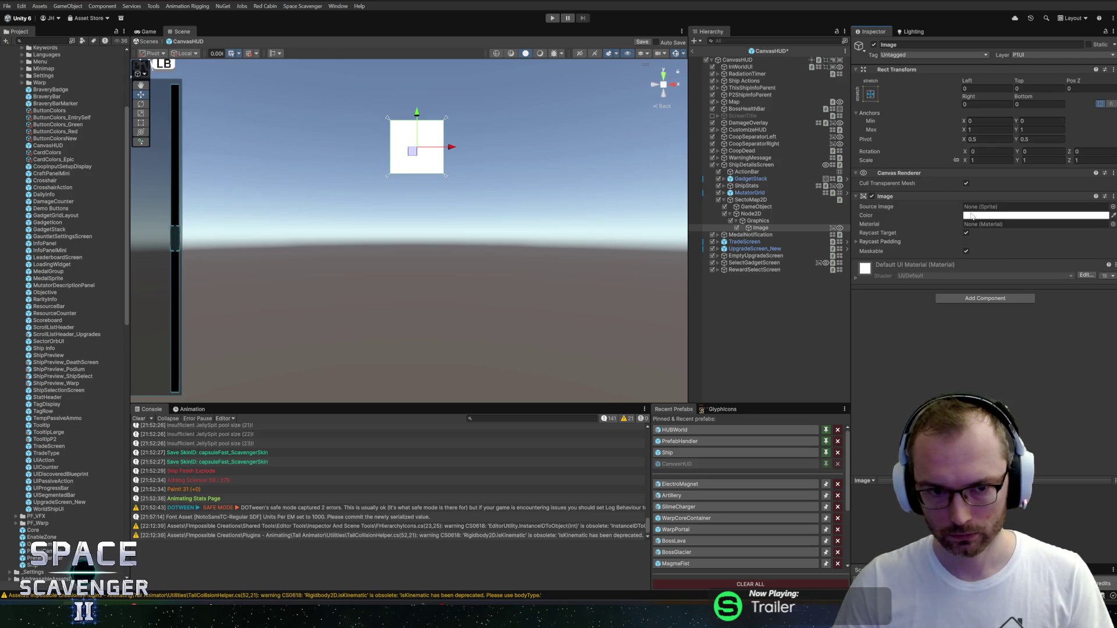
Step: Resize Graphics to 40×40 and check the Node2D hierarchy
{"action": "left_click", "coordinate": [758, 221]}
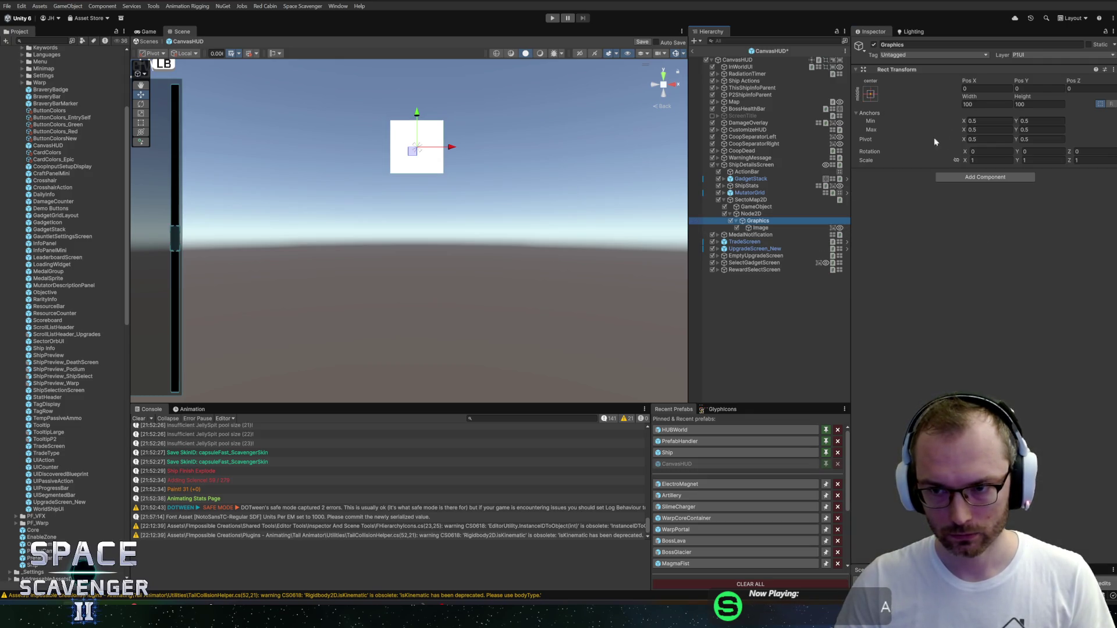
{"action": "left_click", "coordinate": [983, 104]}
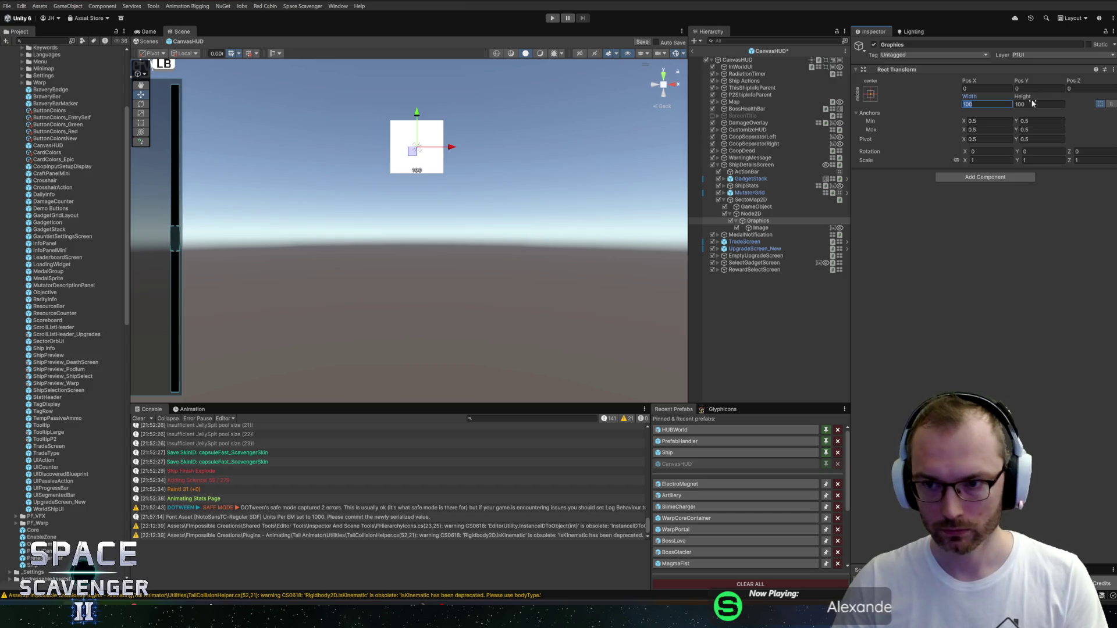
{"action": "type", "text": "40"}
{"action": "key", "text": "Tab"}
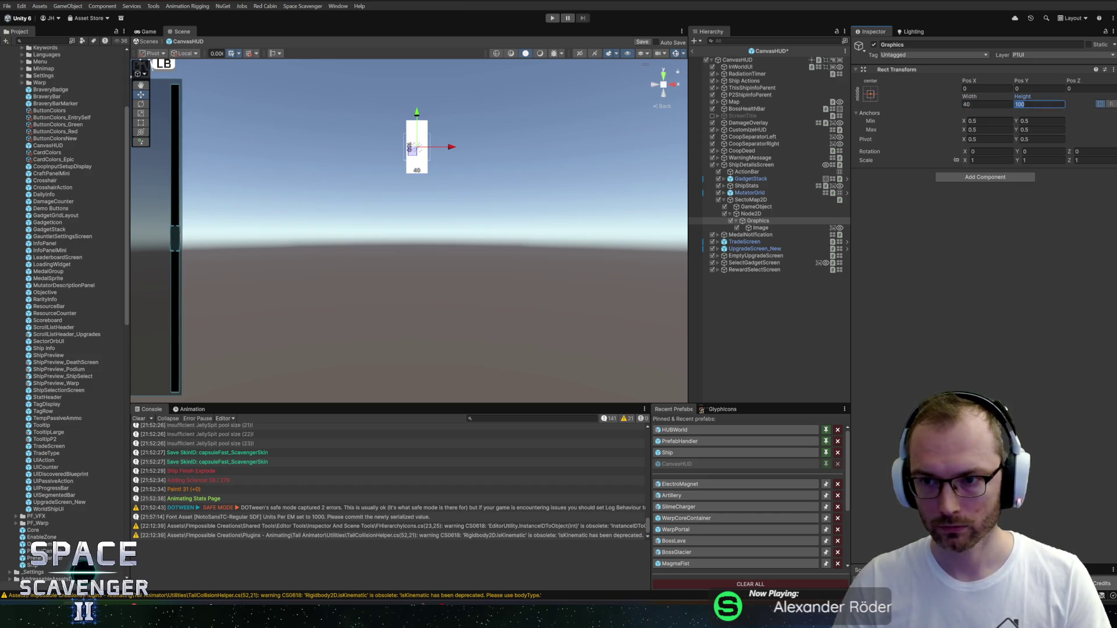
{"action": "type", "text": "40"}
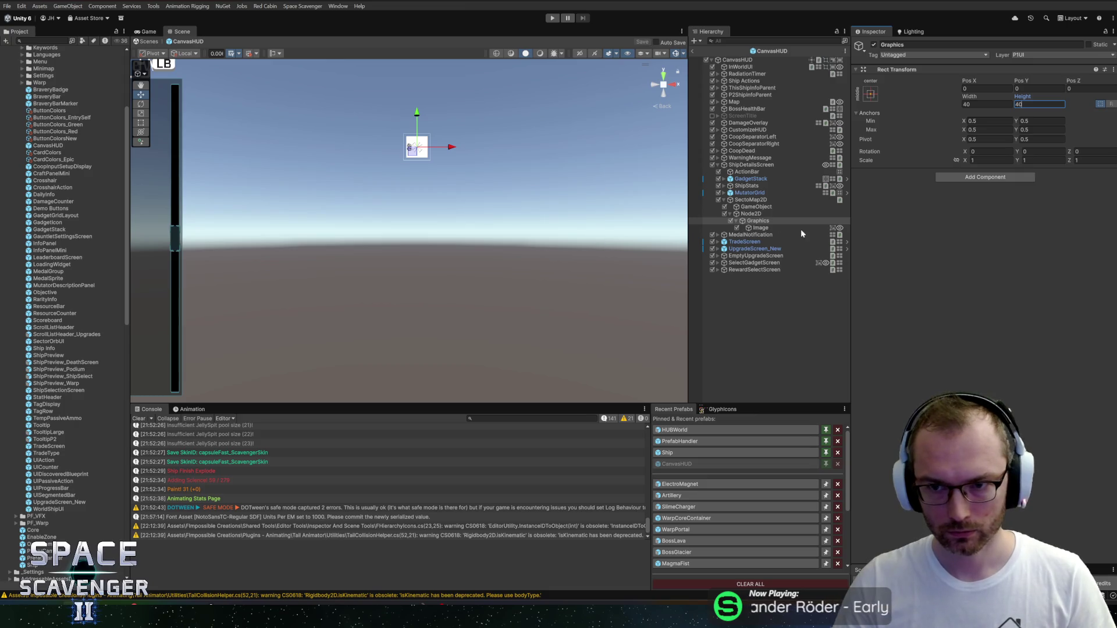
{"action": "left_click", "coordinate": [755, 214]}
{"action": "left_click", "coordinate": [752, 221]}
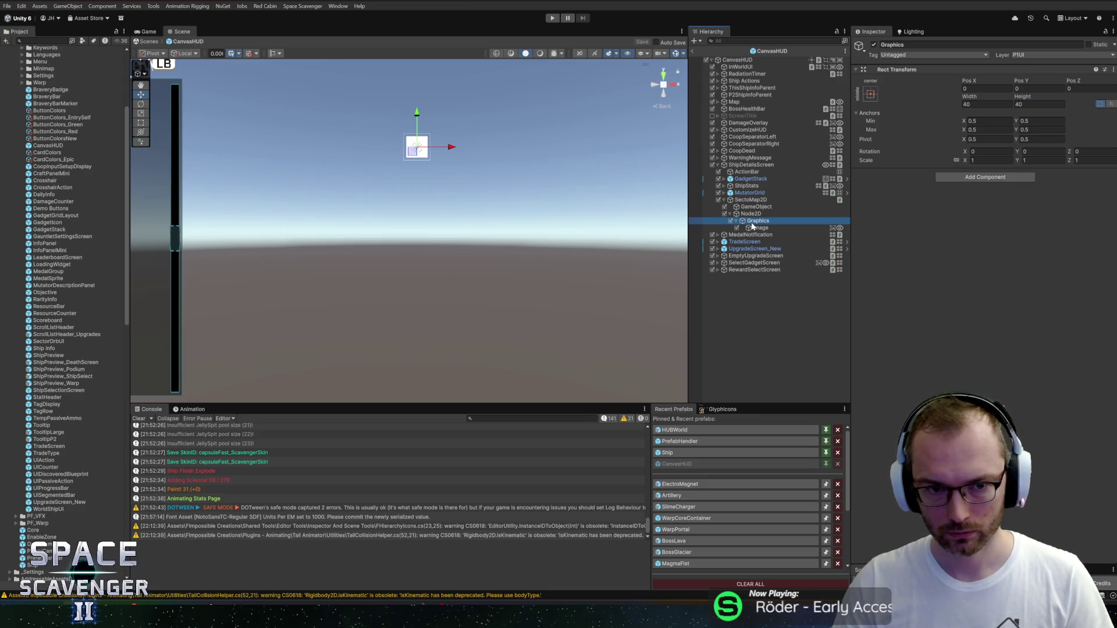
{"action": "left_click", "coordinate": [755, 214]}
{"action": "left_click", "coordinate": [751, 199]}
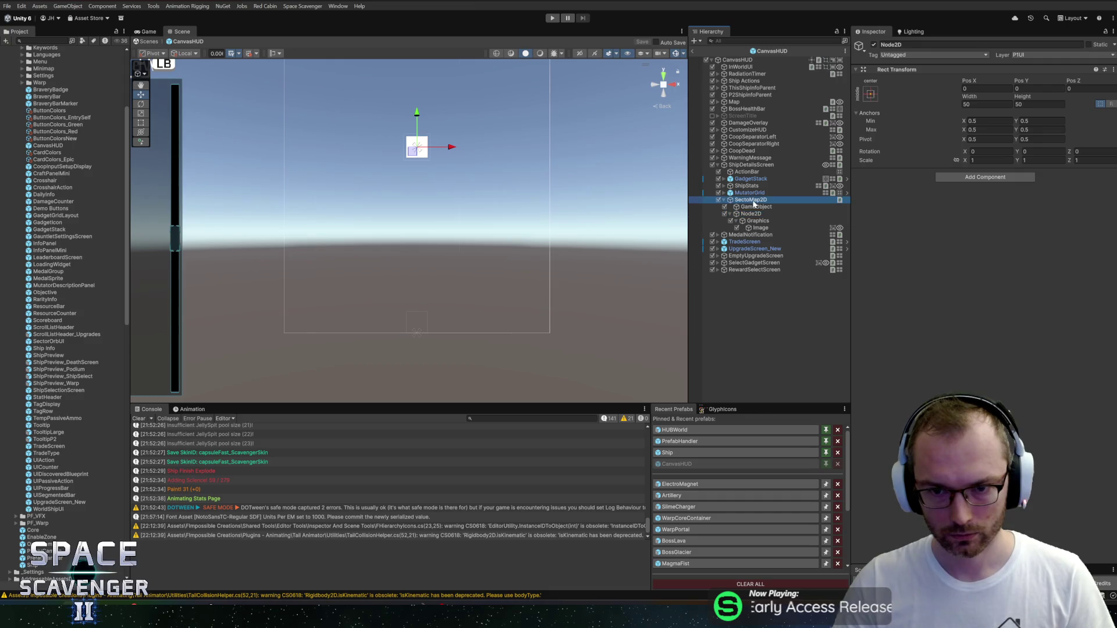
Step: Set SectoMap2D's Node Prefab to Node2D, Depth Separation 100, Max Depth Width 400
{"action": "left_click_drag", "start_coordinate": [750, 213], "coordinate": [998, 225]}
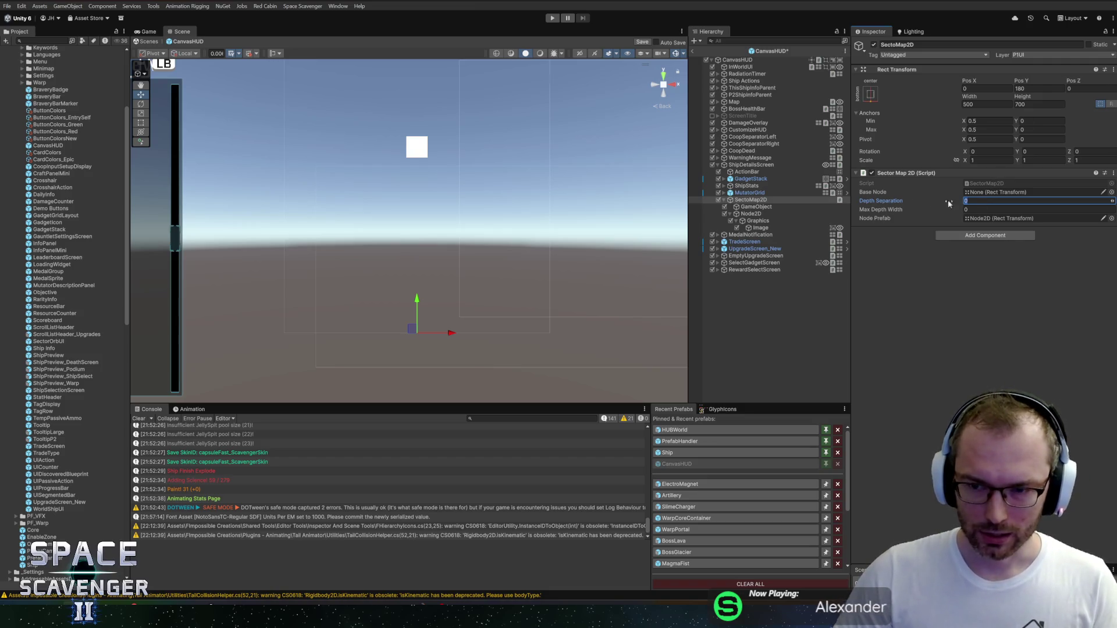
{"action": "type", "text": "100"}
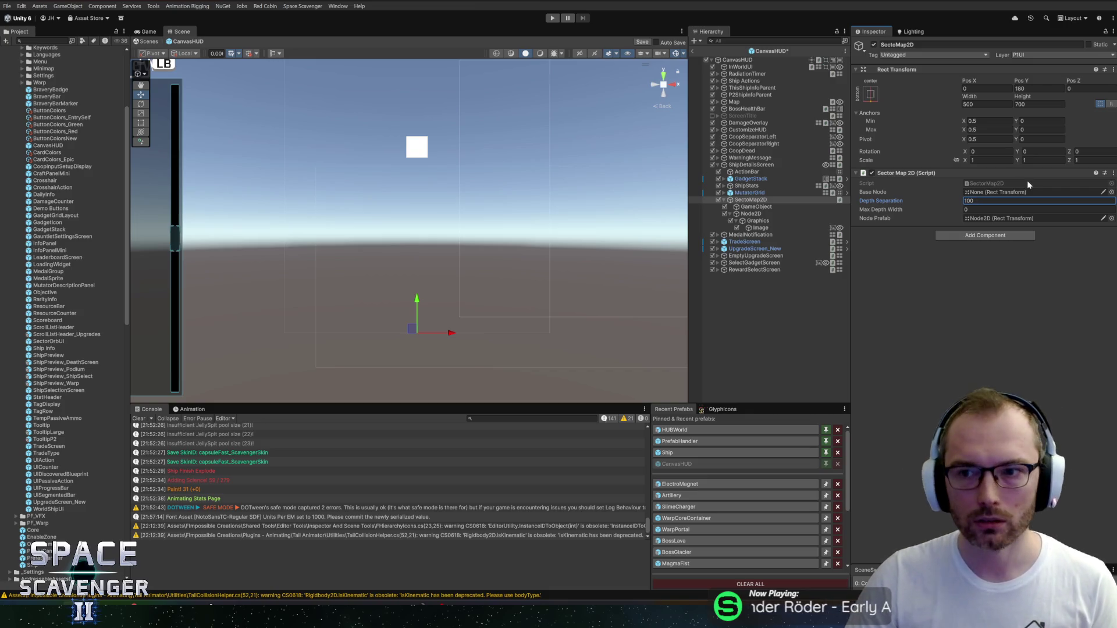
{"action": "key", "text": "Tab"}
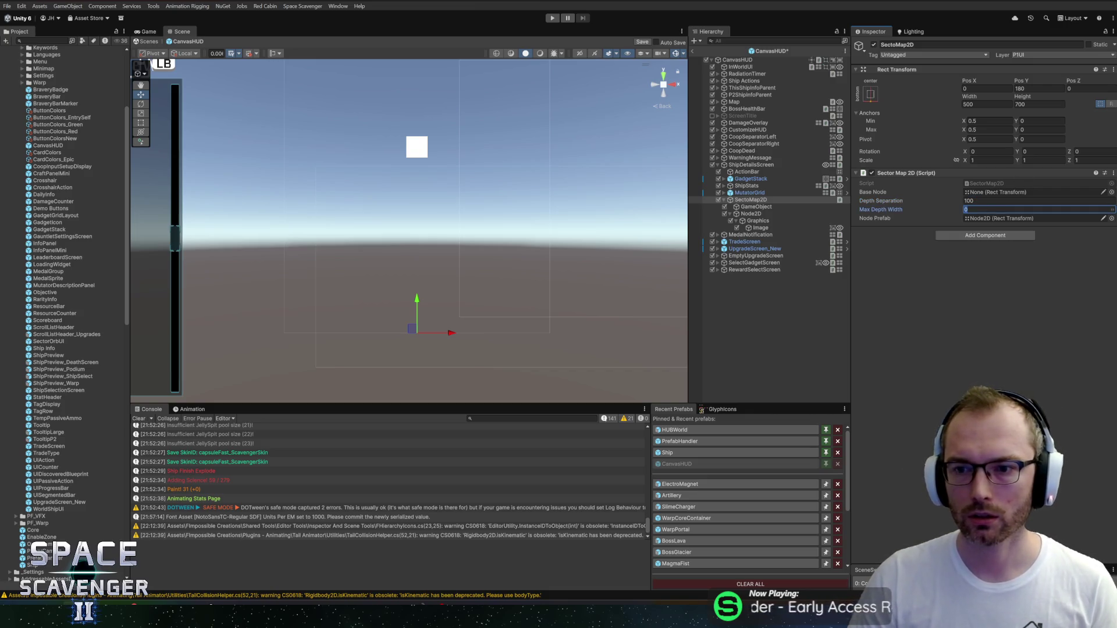
{"action": "type", "text": "400"}
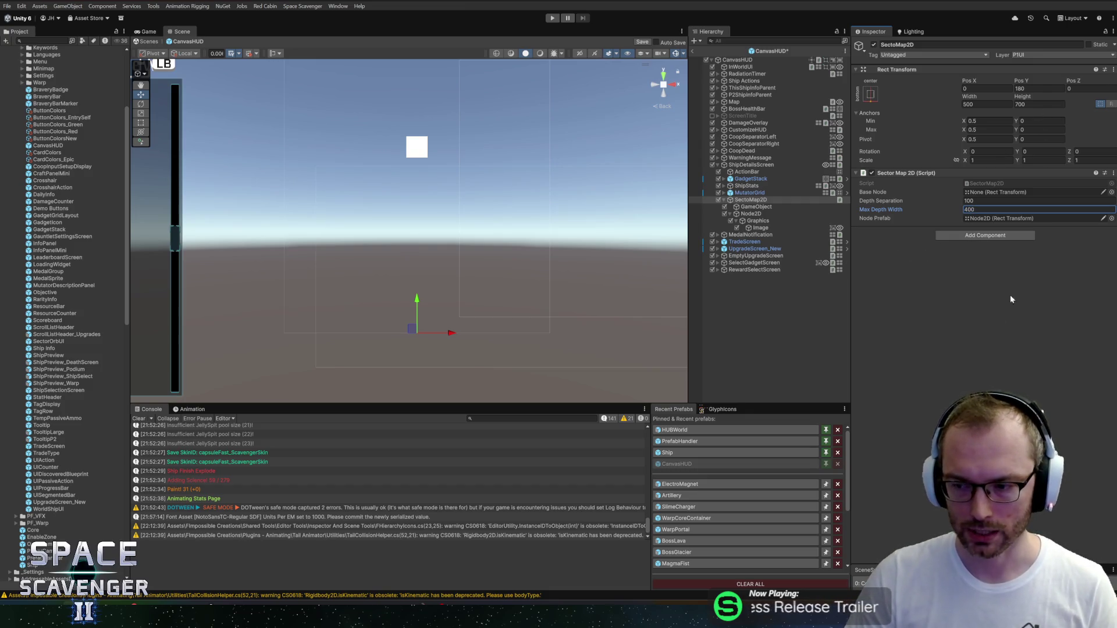
{"action": "left_click", "coordinate": [956, 327]}
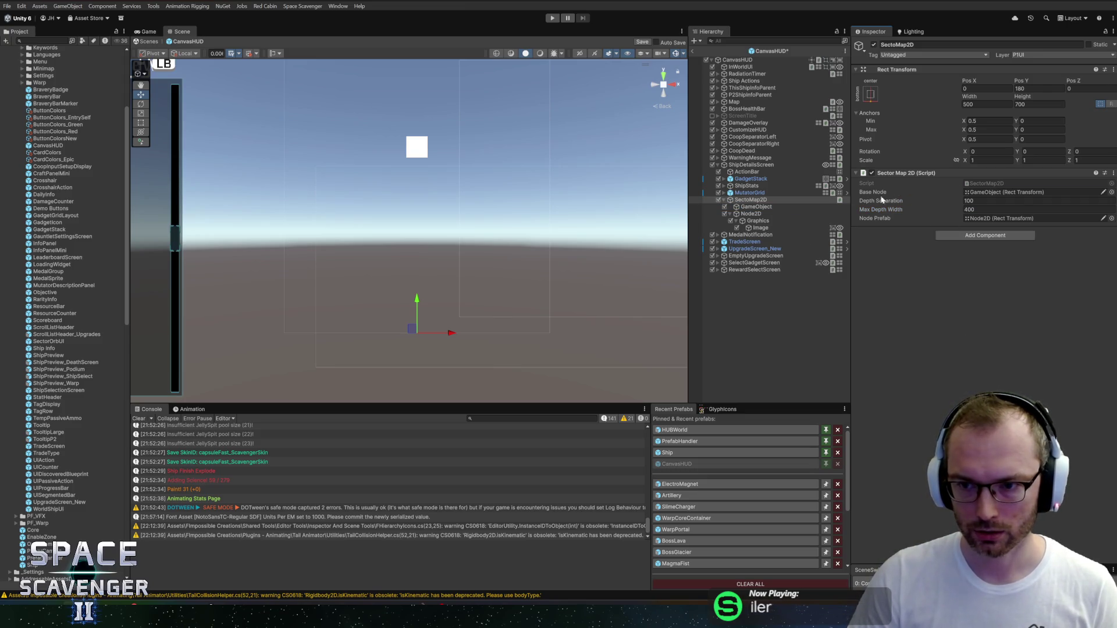
Step: Rename the empty GameObject under SectoMap2D to BottomCenter
{"action": "left_click", "coordinate": [753, 207]}
{"action": "key", "text": "F2"}
{"action": "type", "text": "Bo"}
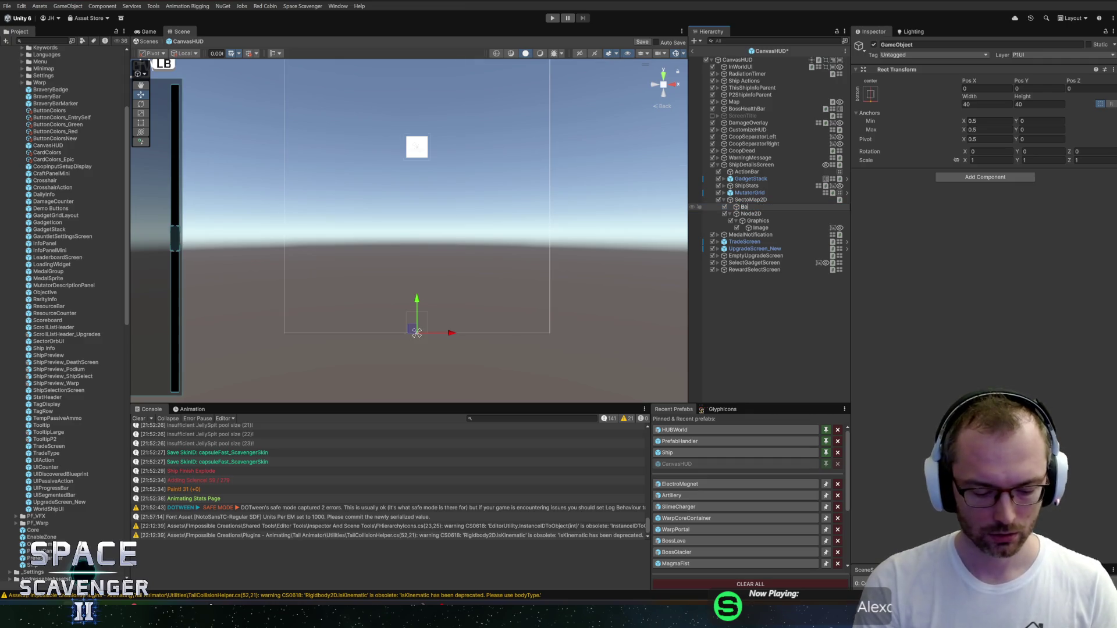
{"action": "type", "text": "ttomCenter"}
{"action": "key", "text": "Return"}
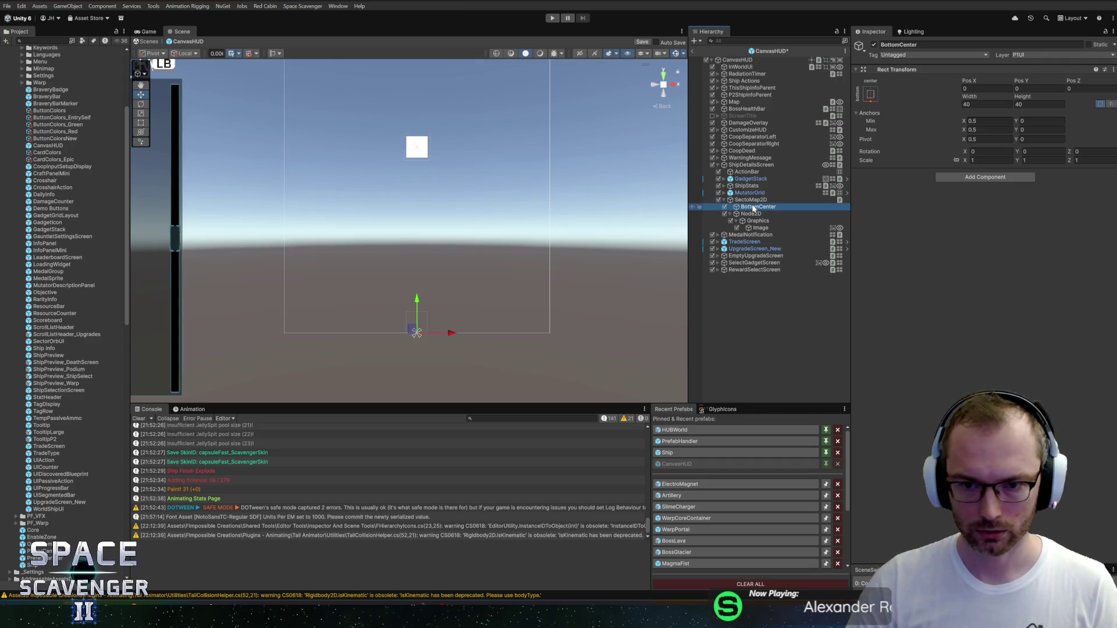
Step: Assign SectoMap2D to ShipDetailsScreen's Sector Map 2D field
{"action": "left_click", "coordinate": [751, 200]}
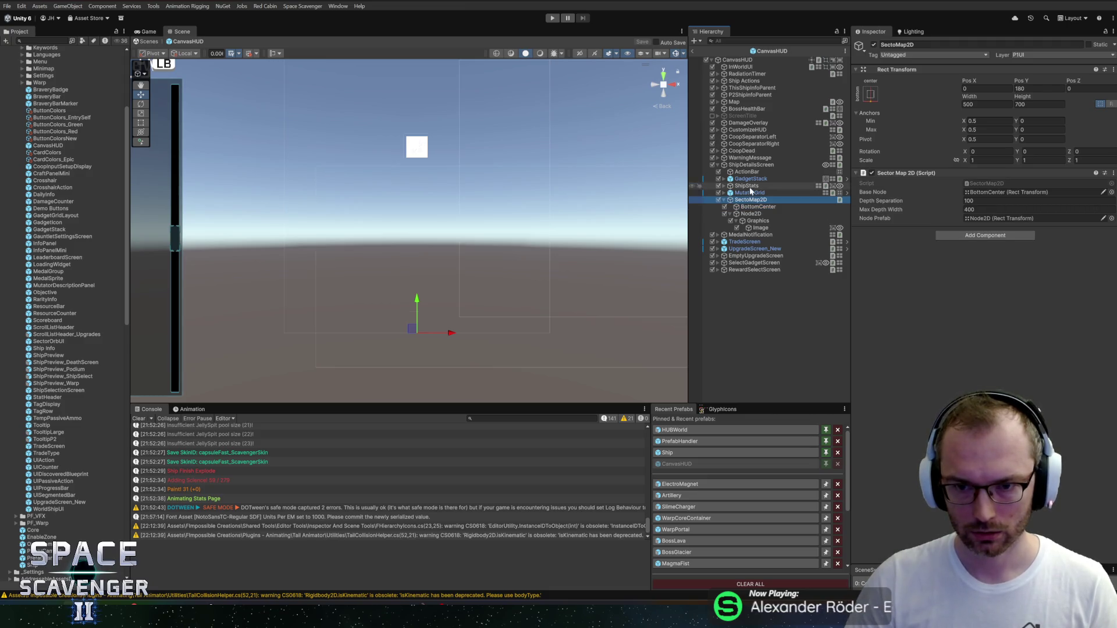
{"action": "left_click", "coordinate": [751, 165]}
{"action": "mouse_move", "coordinate": [749, 199]}
{"action": "left_mouse_down"}
{"action": "mouse_move", "coordinate": [1000, 370]}
{"action": "mouse_move", "coordinate": [990, 367]}
{"action": "left_mouse_up"}
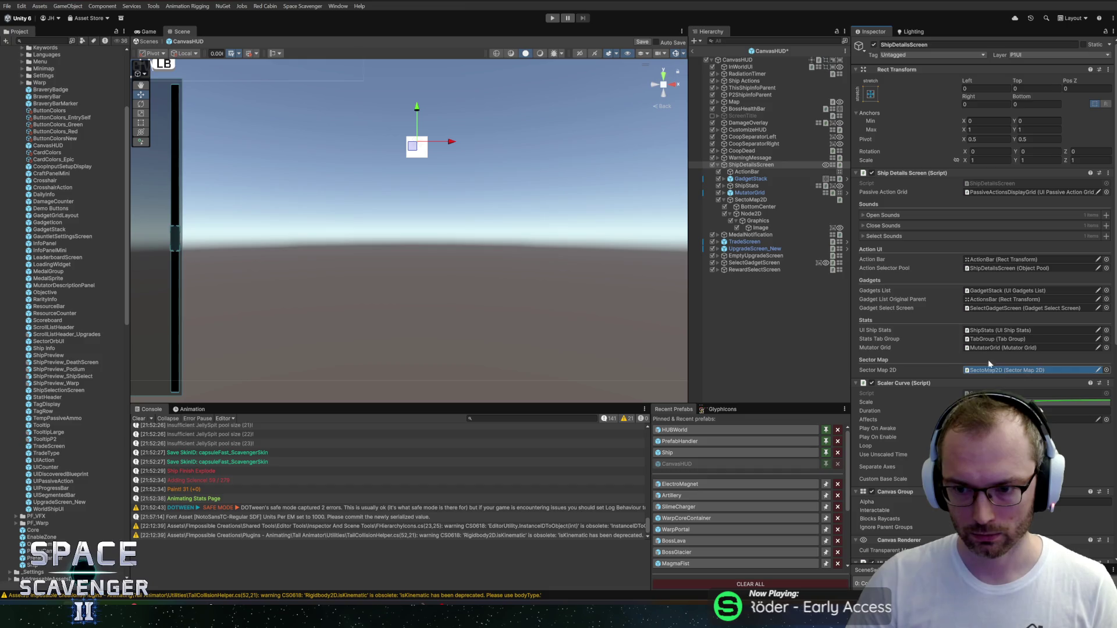
Step: Reopen the CanvasHUD prefab and deactivate the Node2D template object
{"action": "left_click", "coordinate": [693, 51]}
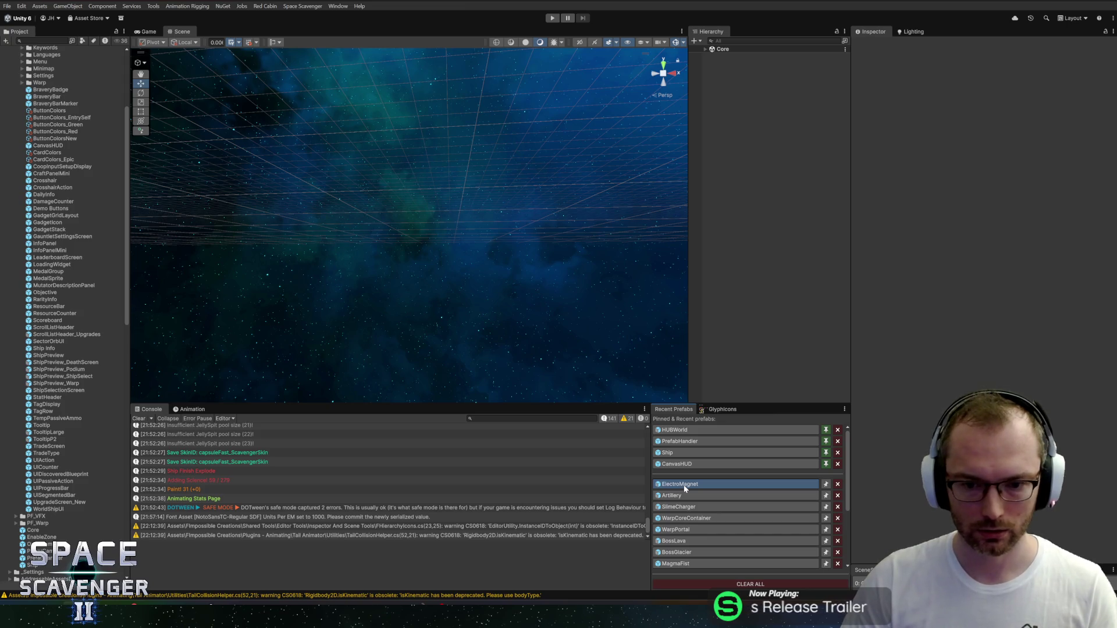
{"action": "left_click", "coordinate": [676, 464]}
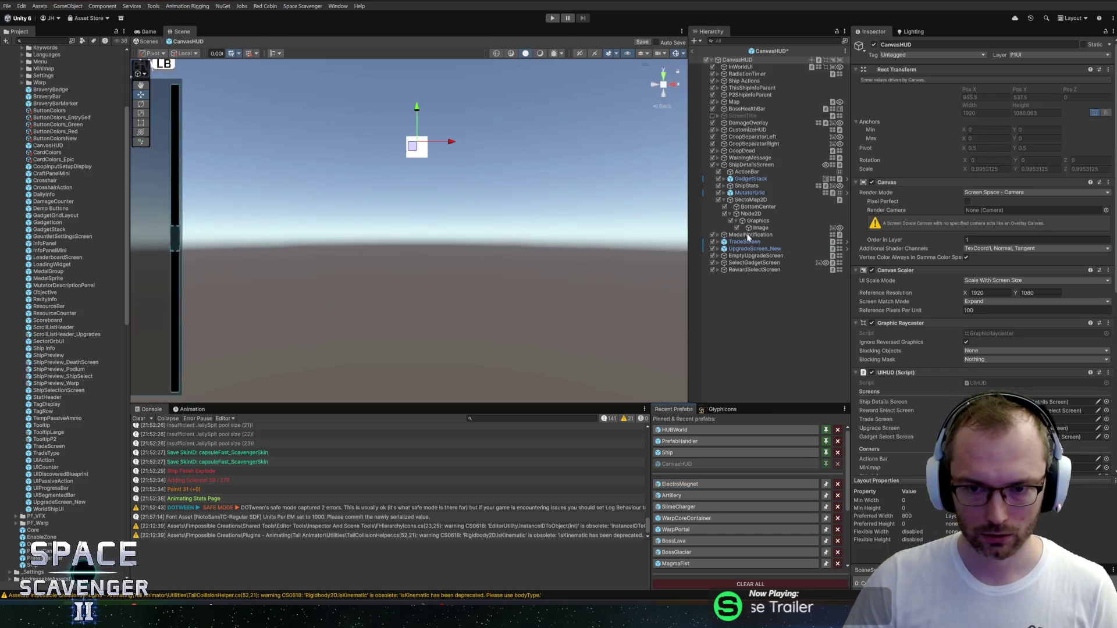
{"action": "left_click", "coordinate": [757, 227]}
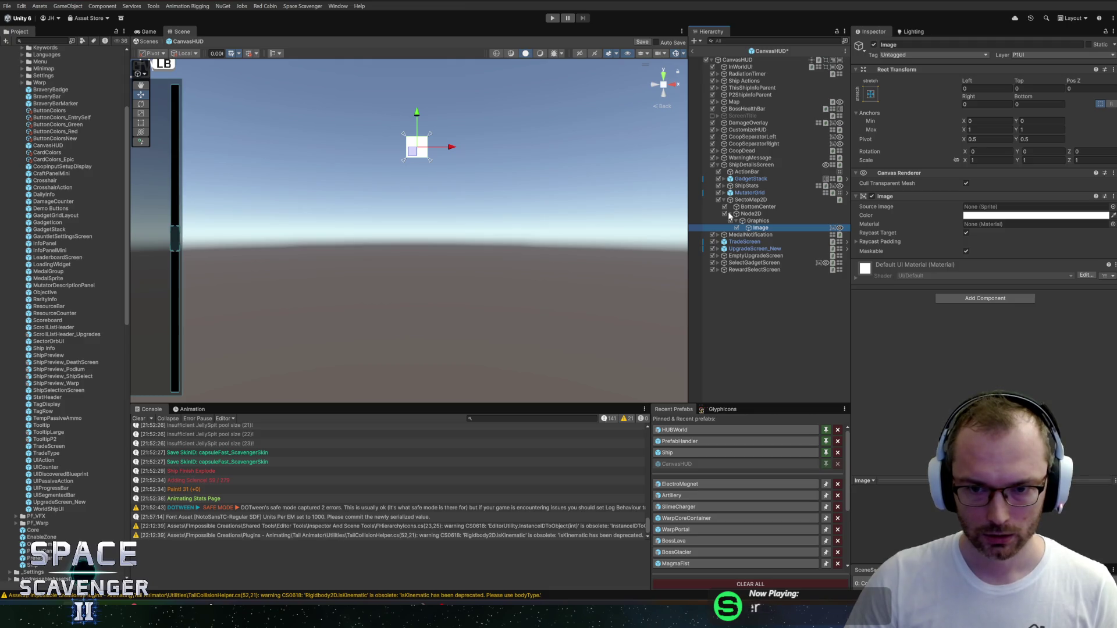
{"action": "left_click", "coordinate": [730, 214]}
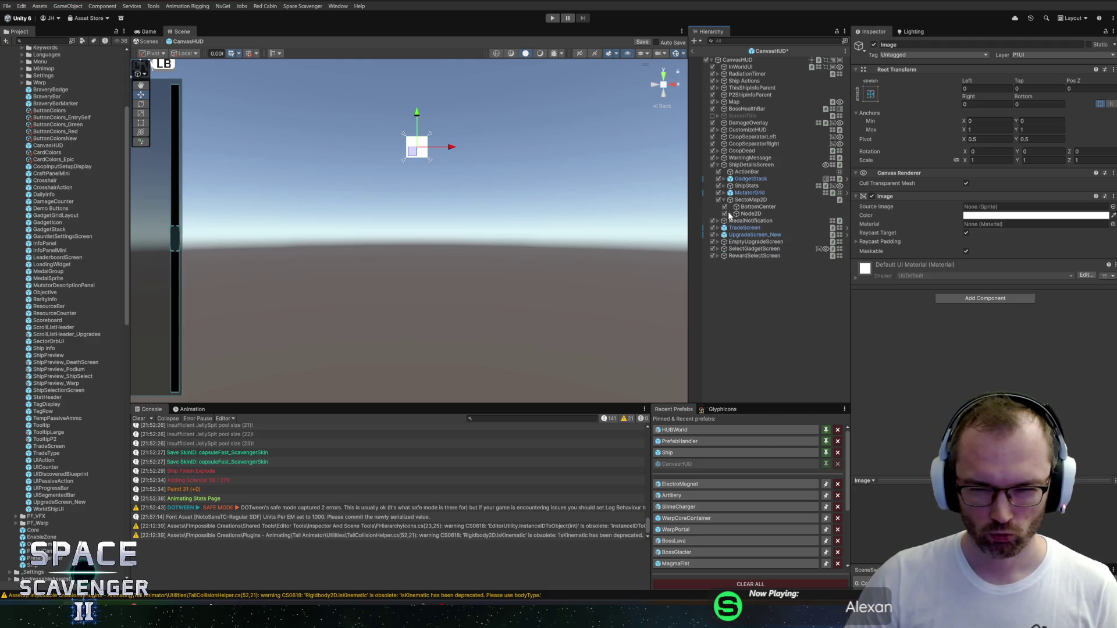
{"action": "left_click", "coordinate": [725, 214]}
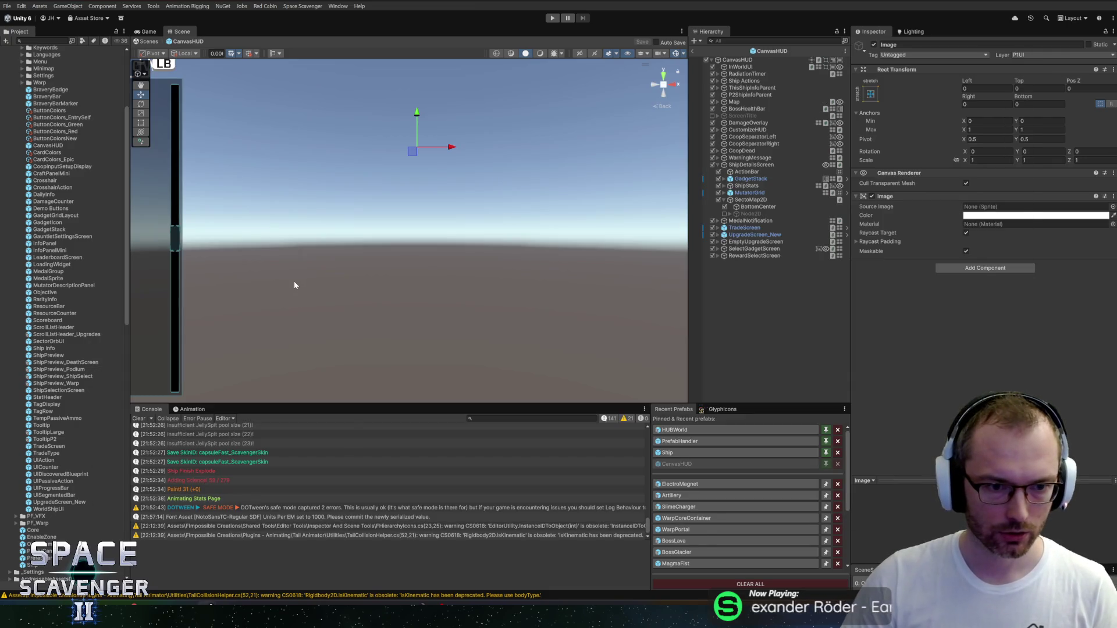
{"action": "key", "text": "alt+Tab"}
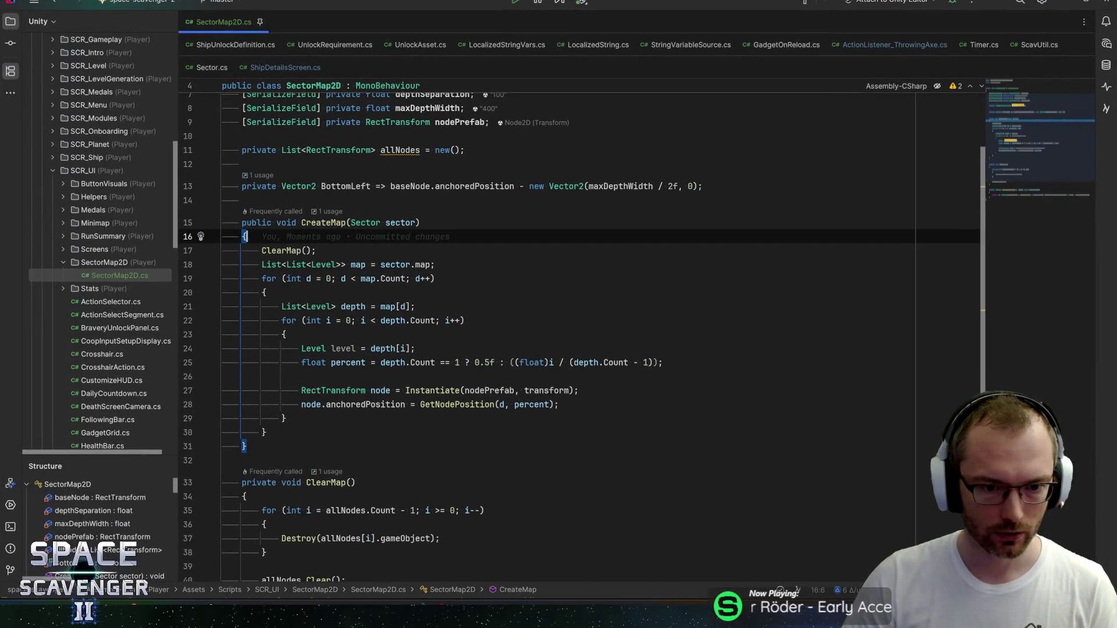
Step: Add node.gameObject.SetActive(true); after the Instantiate line, save, and return to Unity
{"action": "left_click", "coordinate": [579, 391]}
{"action": "key", "text": "Return"}
{"action": "type", "text": "node."}
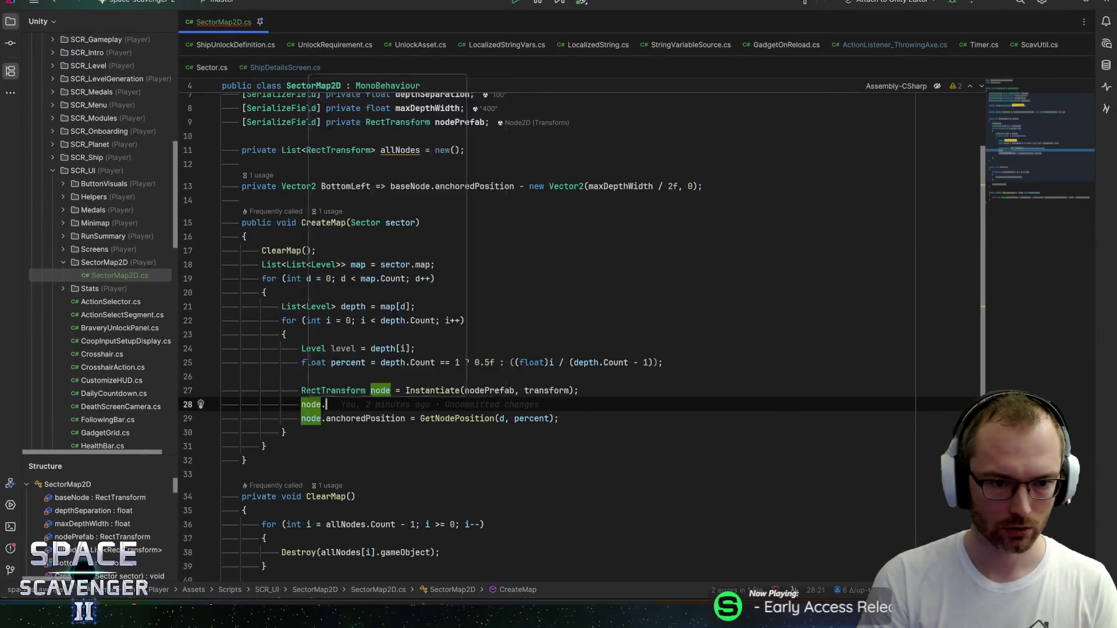
{"action": "type", "text": "gameObject.SetActive(t"}
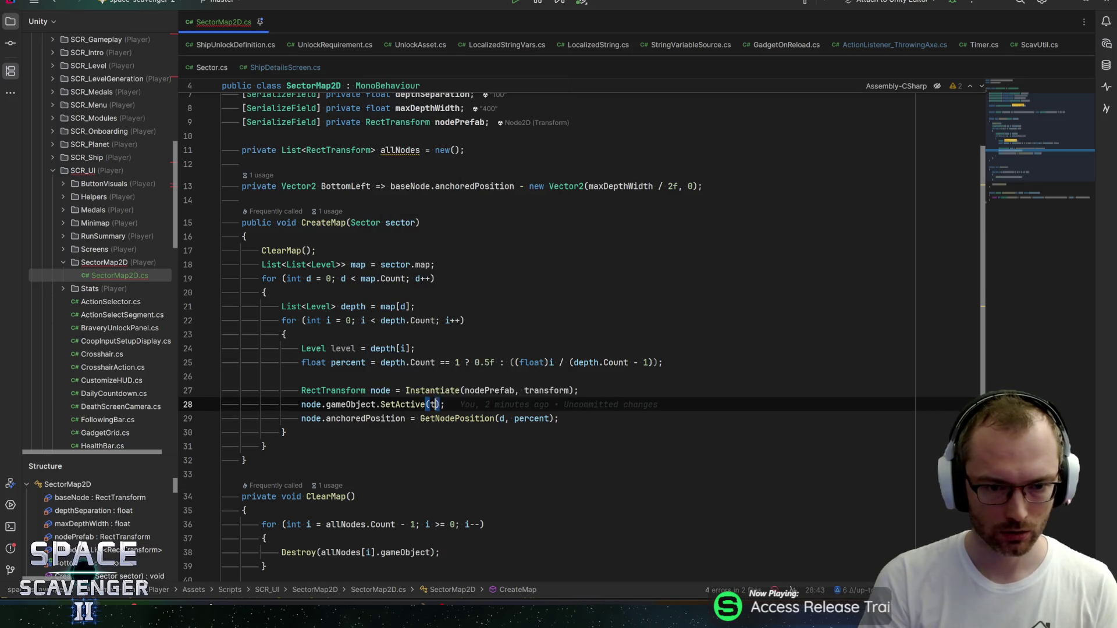
{"action": "type", "text": "rue("}
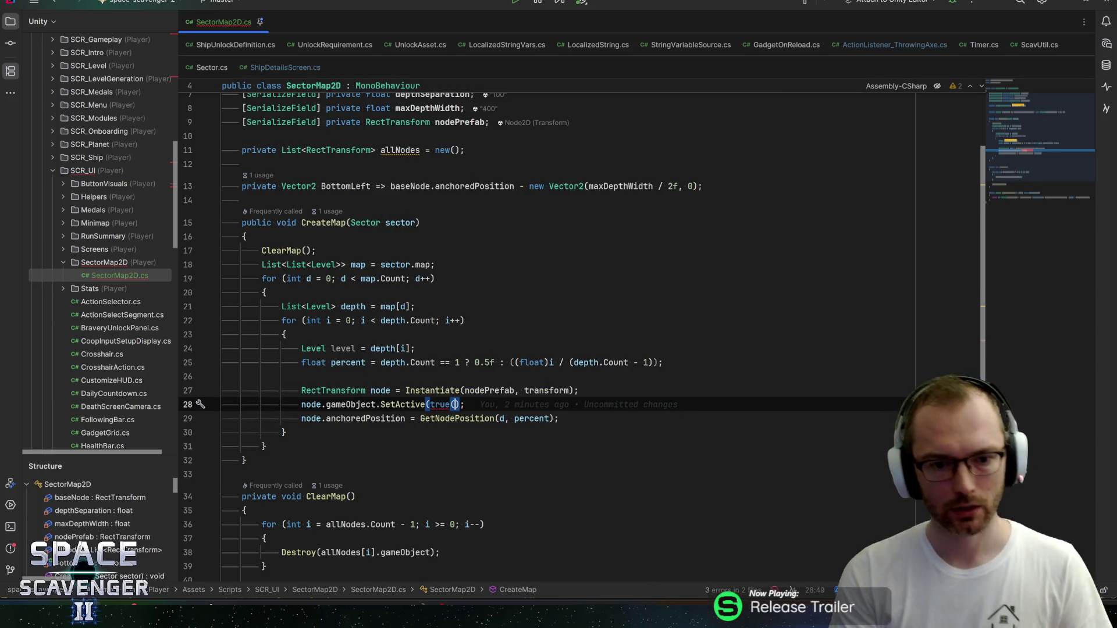
{"action": "key", "text": "End"}
{"action": "key", "text": "ctrl+s"}
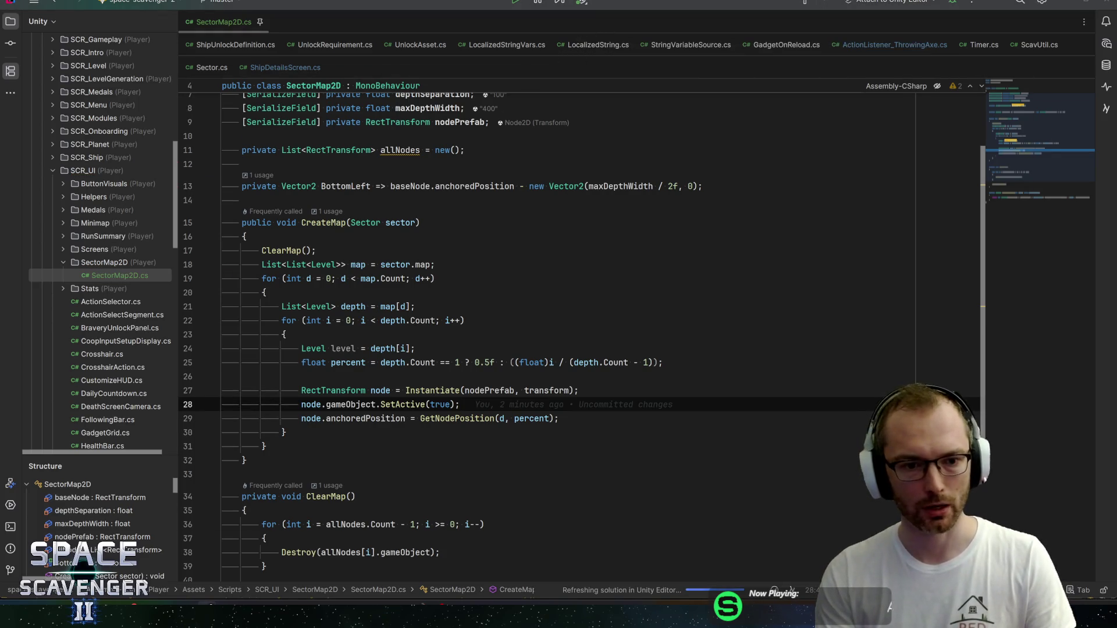
{"action": "key", "text": "alt+Tab"}
{"action": "key", "text": "alt+Tab"}
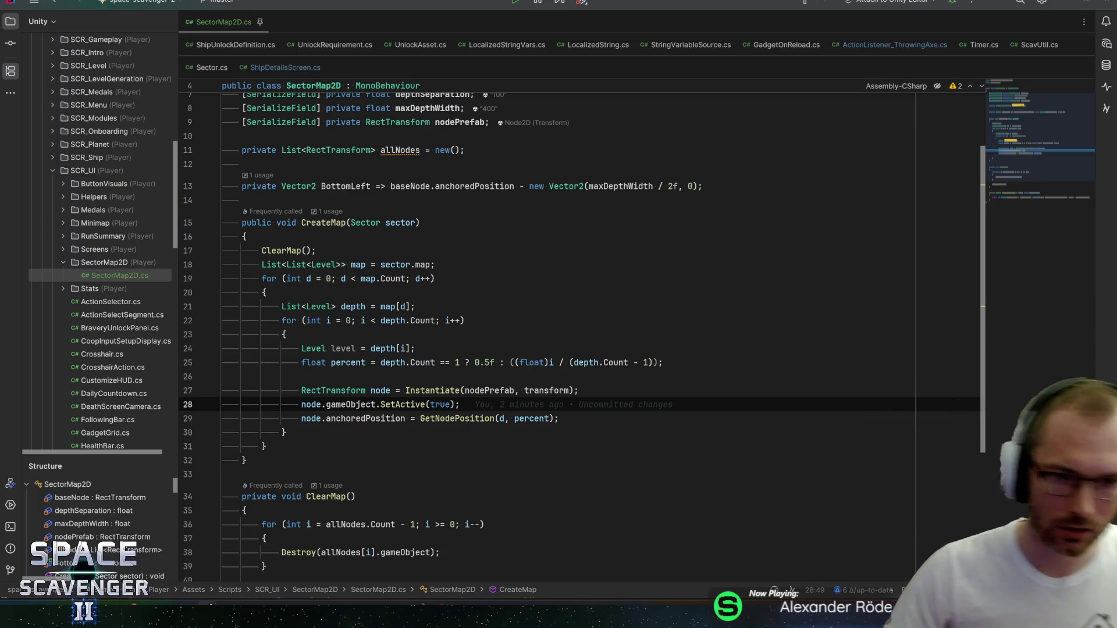
{"action": "key", "text": "alt+Tab"}
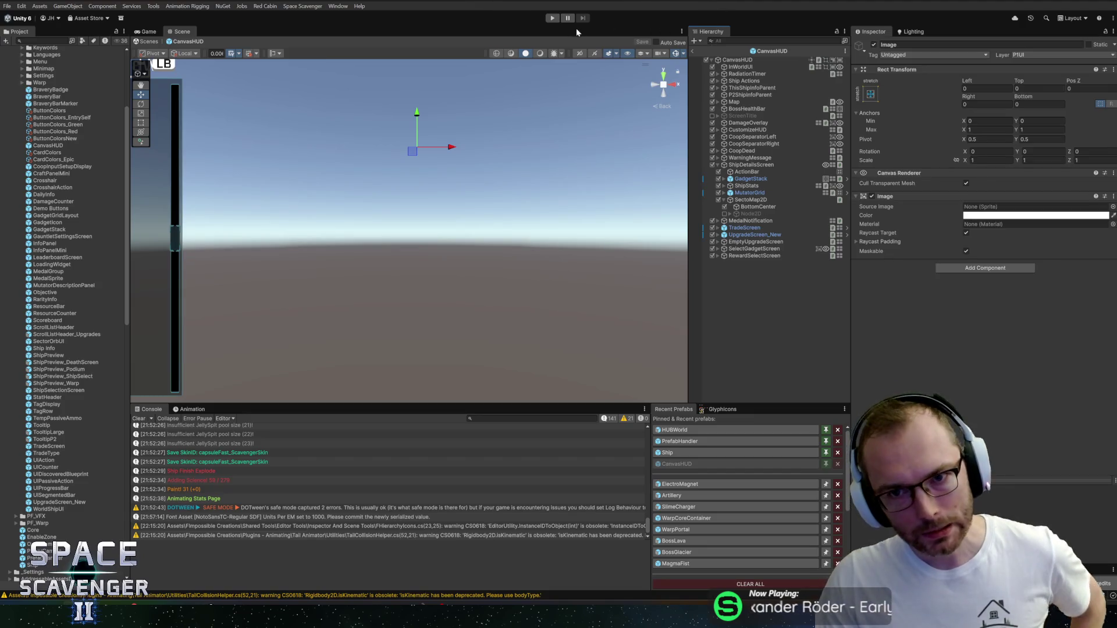
Step: Run the game briefly, dismiss the welcome message, and stop it
{"action": "left_click", "coordinate": [552, 19]}
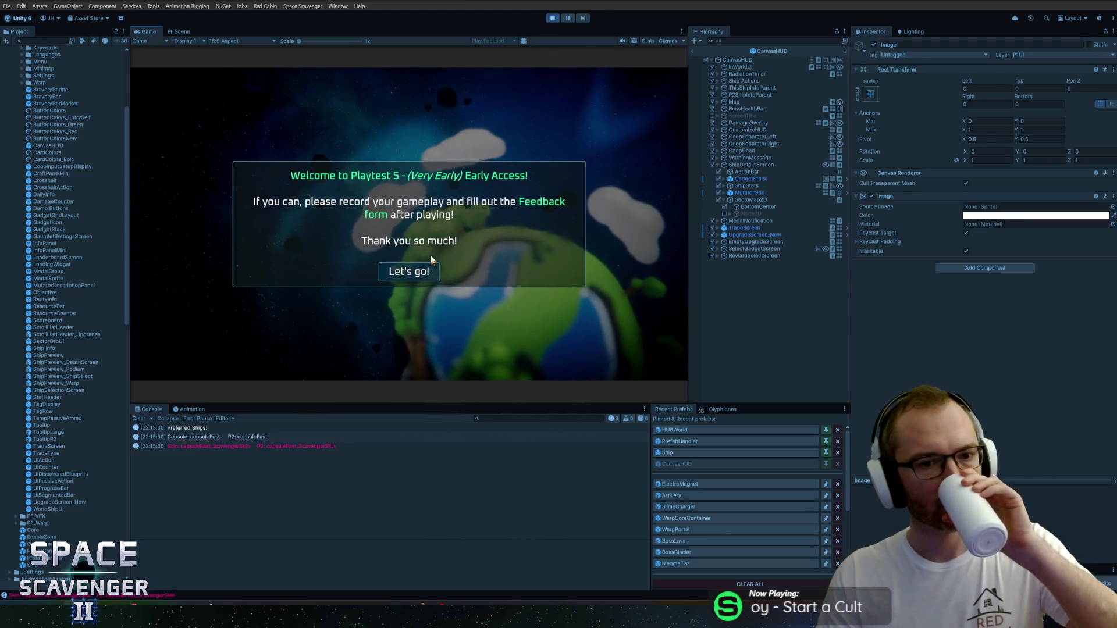
{"action": "left_click", "coordinate": [411, 269]}
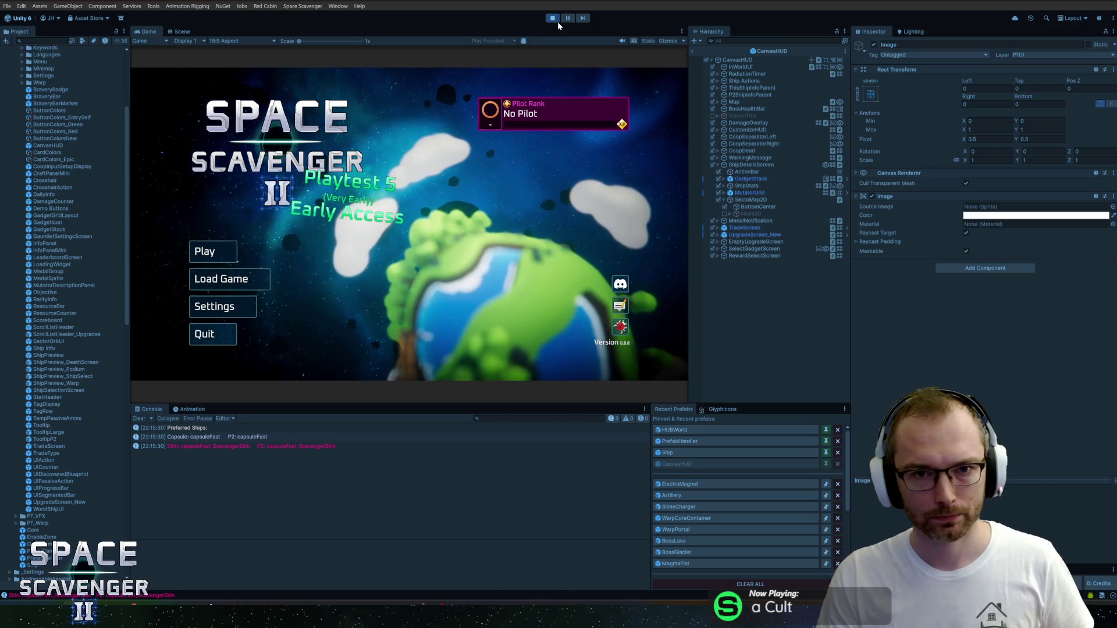
{"action": "key", "text": "ctrl+p"}
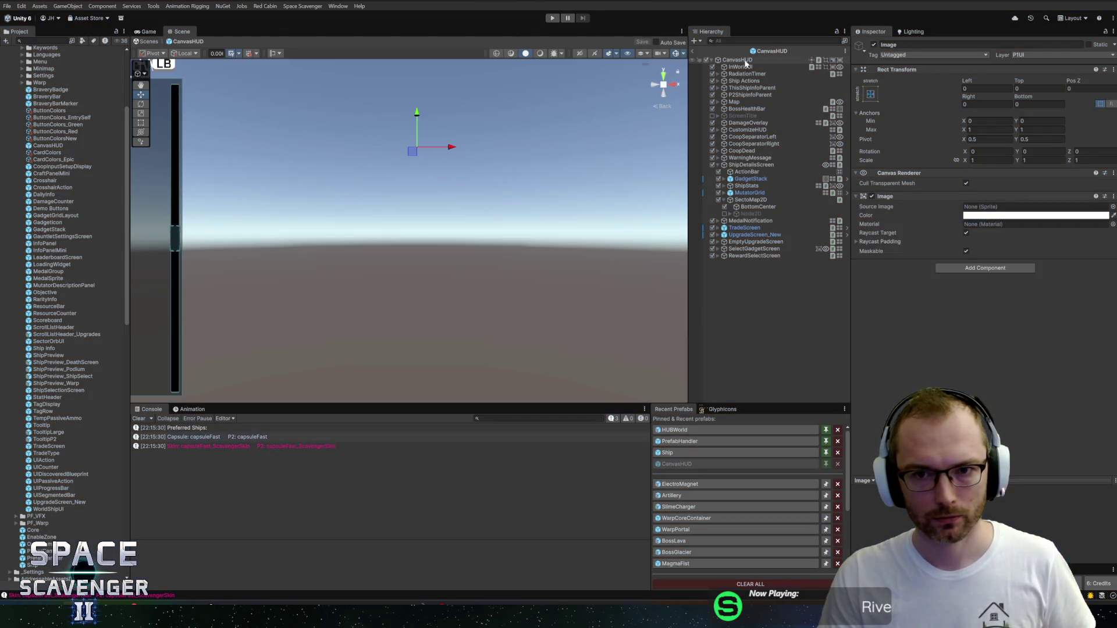
Step: Exit the CanvasHUD prefab discarding changes, set Core's Start State to Gameplay, and play
{"action": "left_click", "coordinate": [692, 50]}
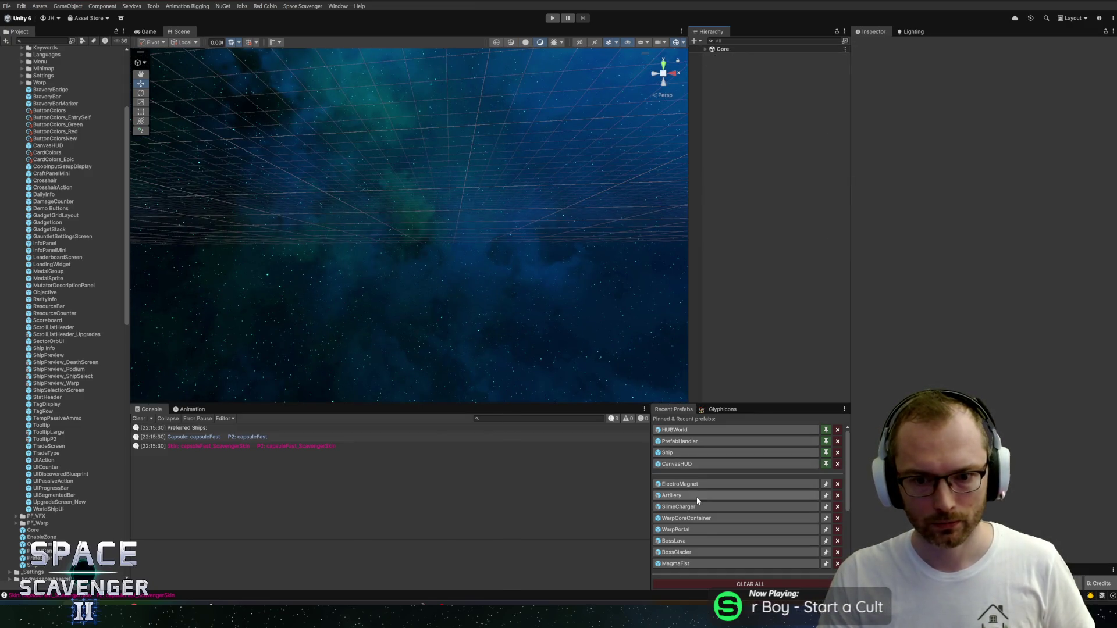
{"action": "left_click", "coordinate": [698, 463]}
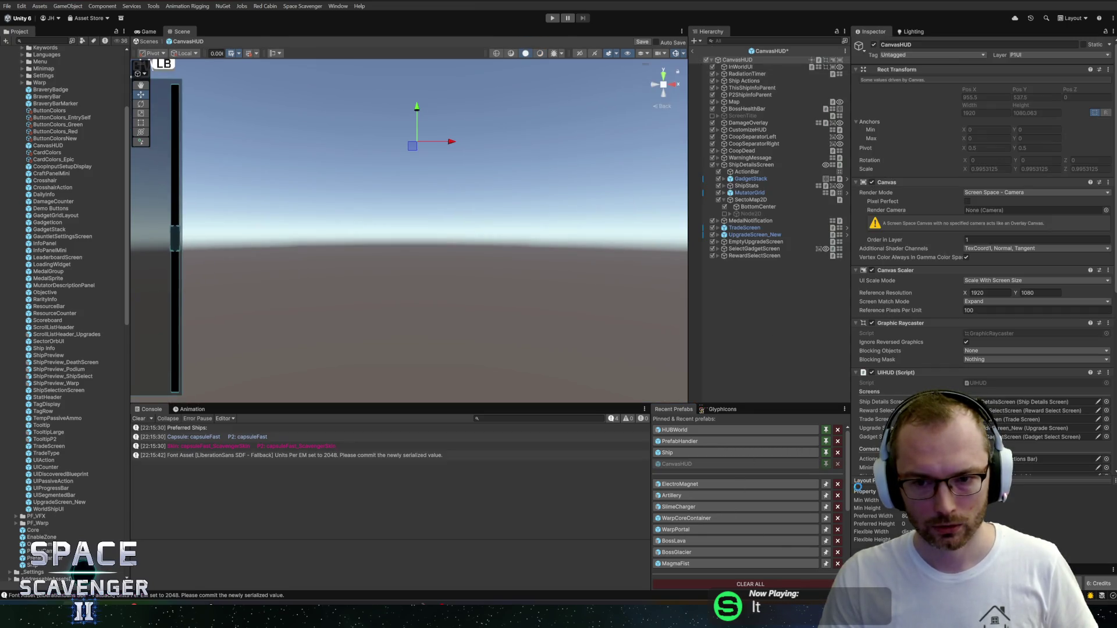
{"action": "left_click", "coordinate": [693, 50]}
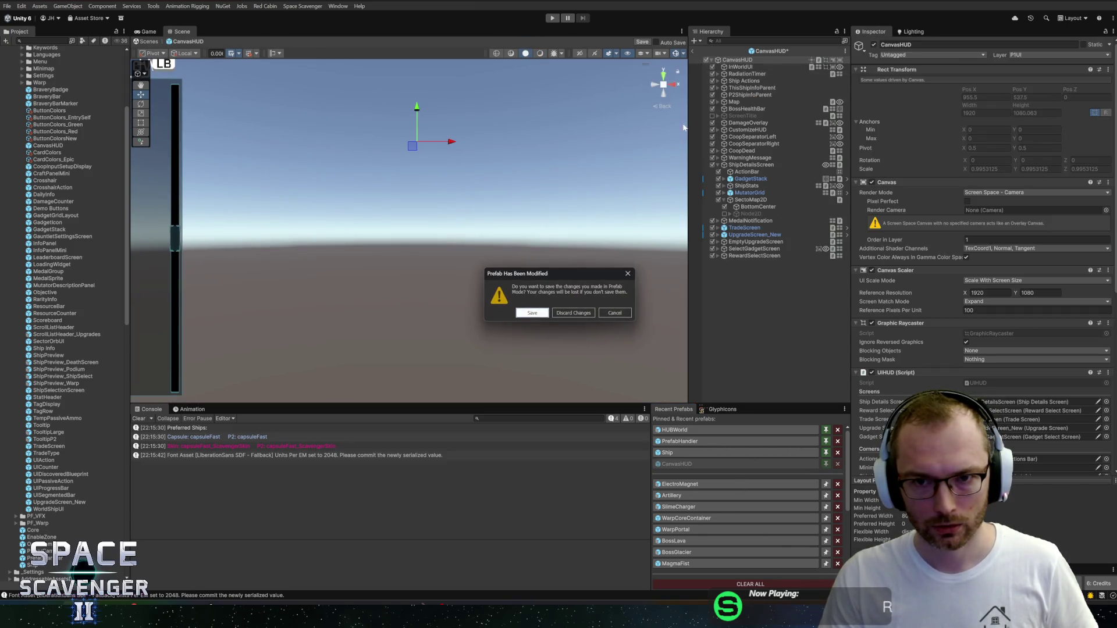
{"action": "left_click", "coordinate": [585, 315]}
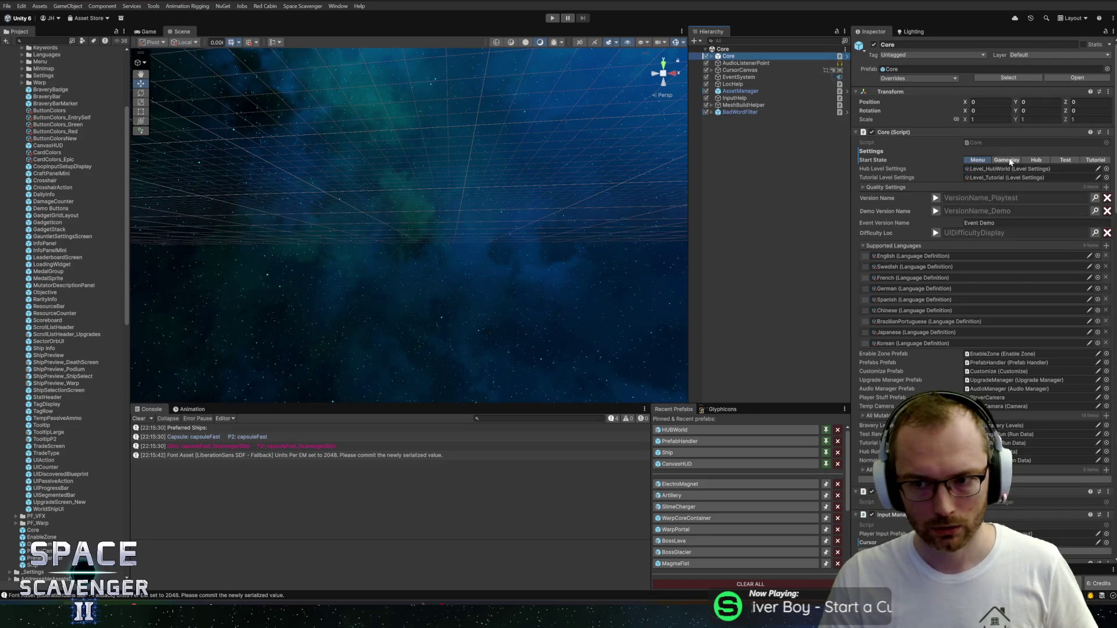
{"action": "left_click", "coordinate": [1008, 160]}
{"action": "left_click", "coordinate": [551, 18]}
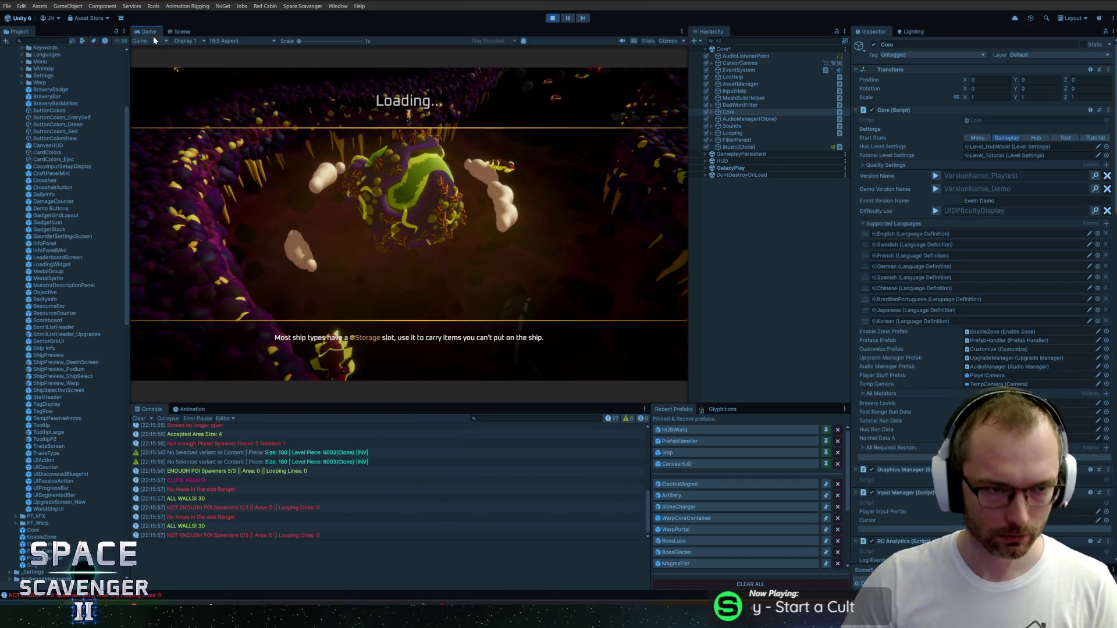
Step: Maximize then restore the Game view, deselect Core, and focus the Hierarchy search
{"action": "double_click", "coordinate": [151, 34]}
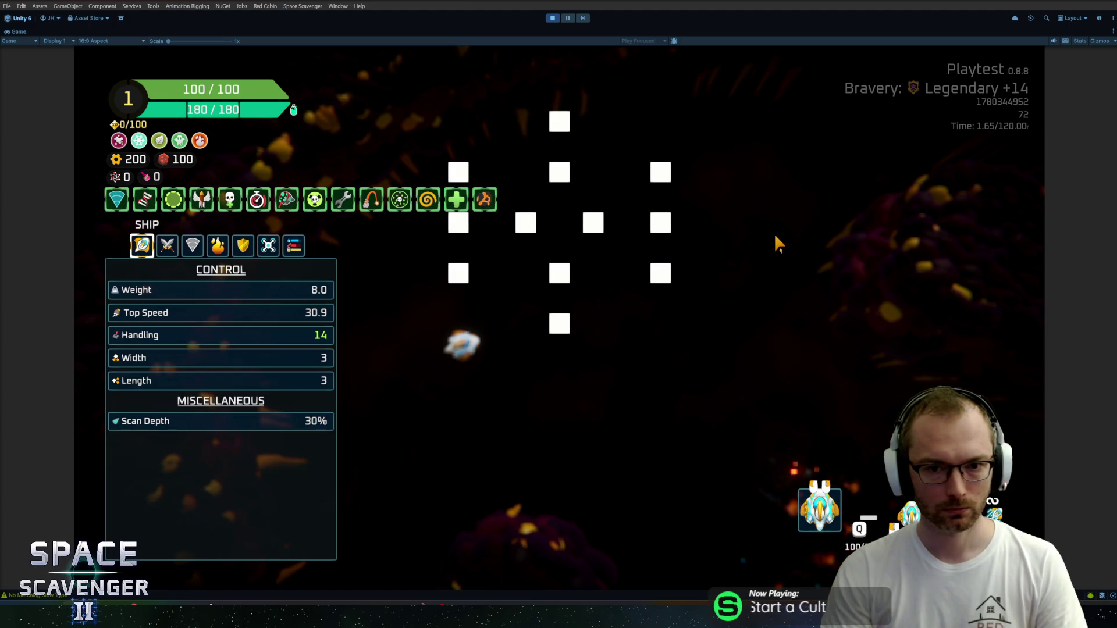
{"action": "key", "text": "shift+space"}
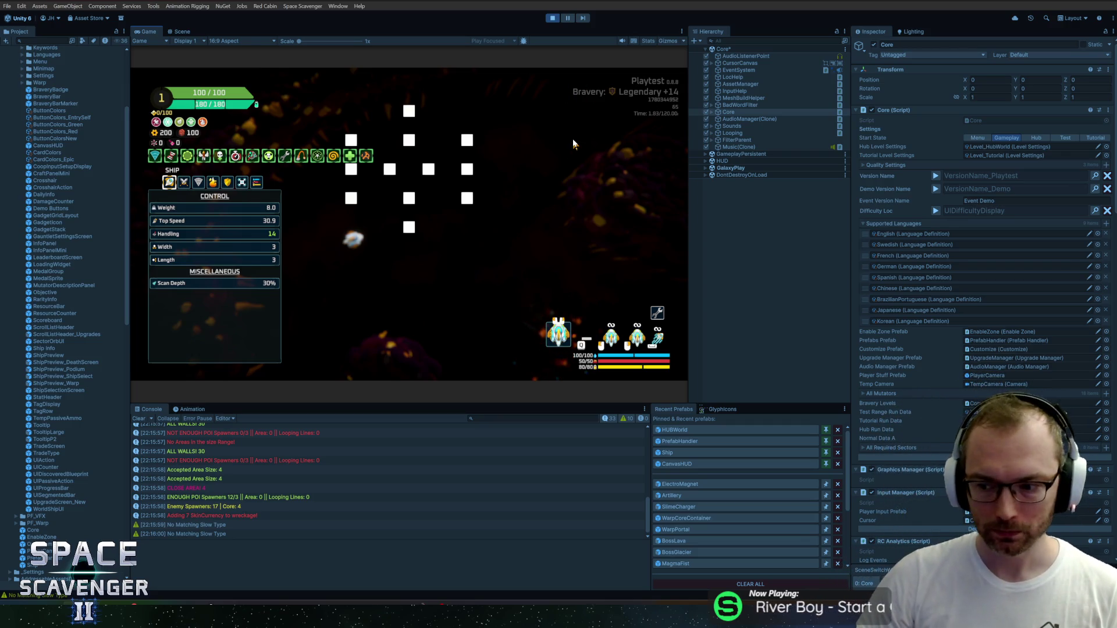
{"action": "left_click", "coordinate": [721, 218]}
{"action": "key", "text": "ctrl+f"}
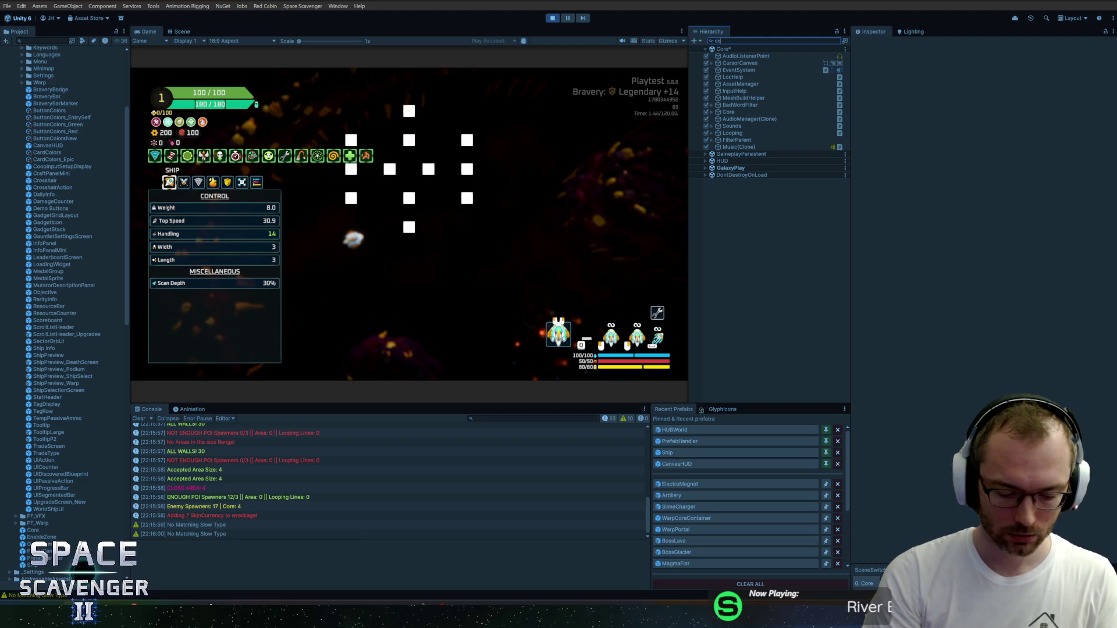
Step: Find ShipDetailsScreen in the Hierarchy, expand it and inspect GadgetStack in the scene view
{"action": "type", "text": "details"}
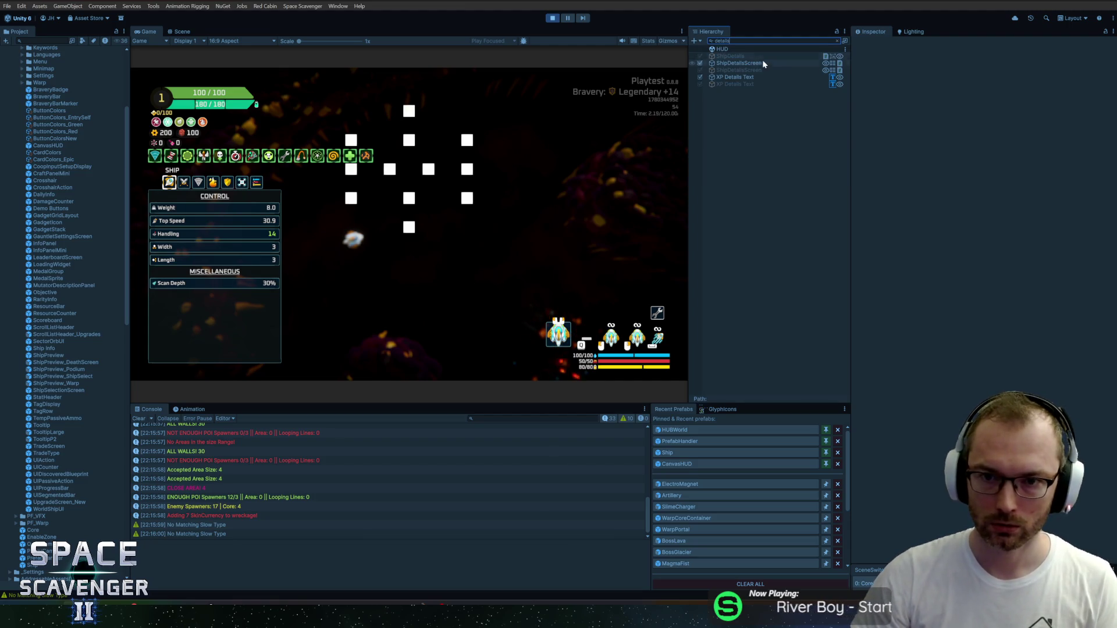
{"action": "left_click", "coordinate": [761, 67]}
{"action": "key", "text": "Escape"}
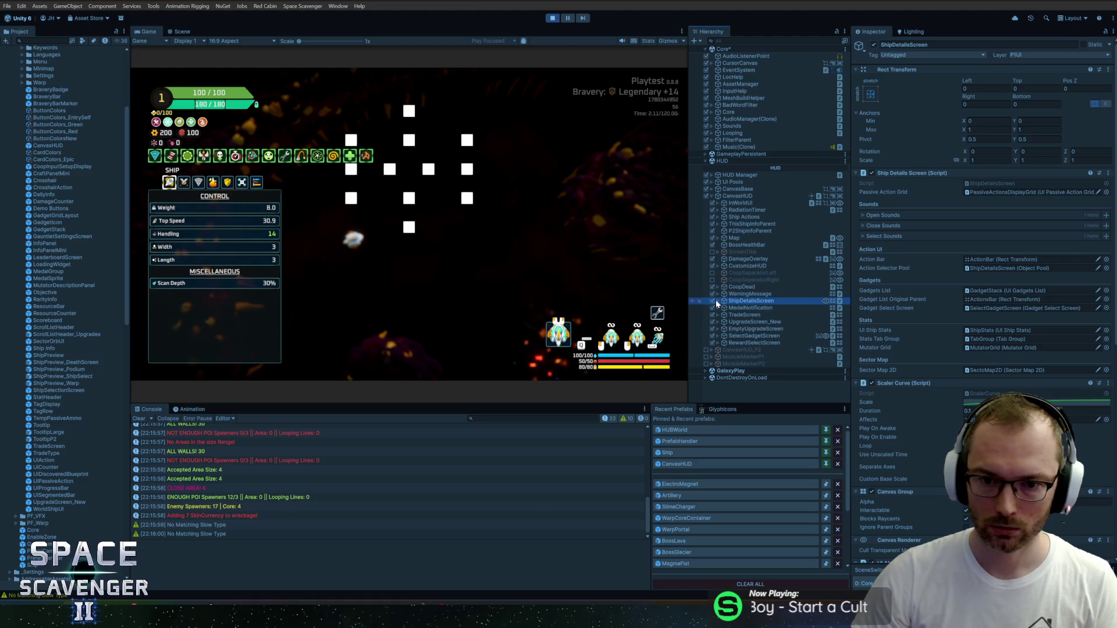
{"action": "left_click", "coordinate": [717, 300]}
{"action": "scroll", "coordinate": [748, 324], "scroll_direction": "down", "scroll_amount": 3}
{"action": "left_click", "coordinate": [749, 322]}
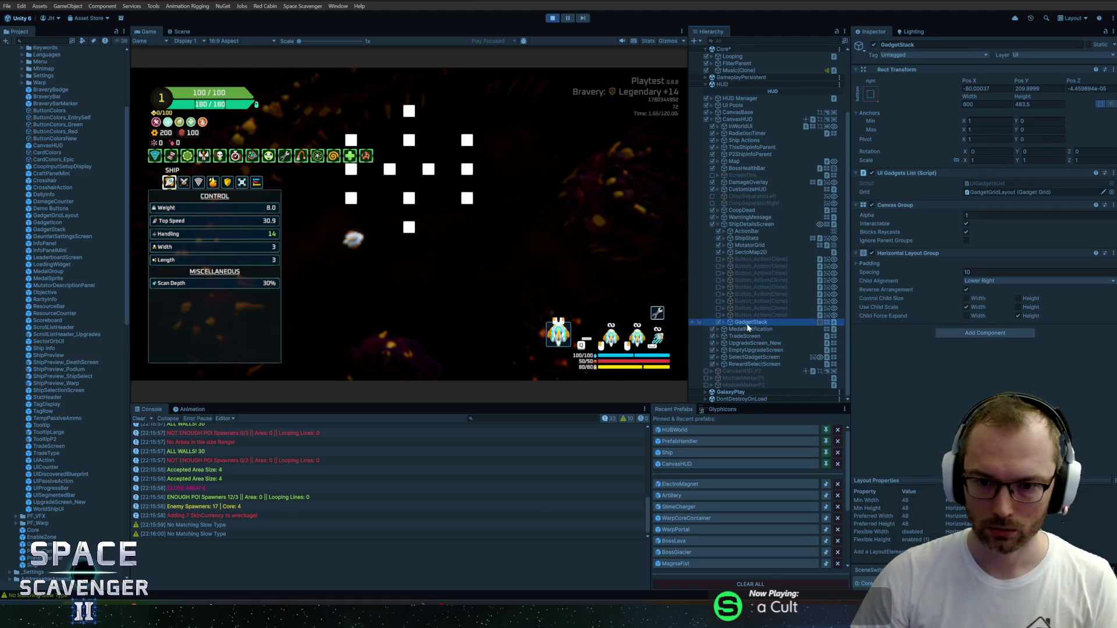
{"action": "left_click", "coordinate": [181, 32]}
{"action": "scroll", "coordinate": [489, 158], "scroll_direction": "down", "scroll_amount": 6}
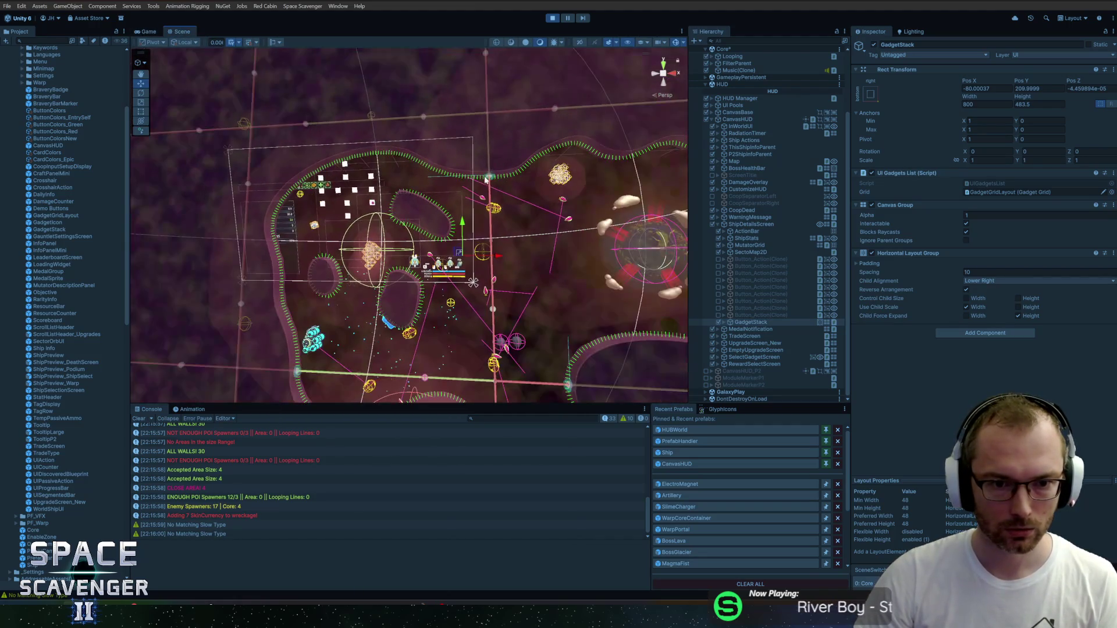
{"action": "scroll", "coordinate": [477, 185], "scroll_direction": "up", "scroll_amount": 3}
{"action": "scroll", "coordinate": [496, 184], "scroll_direction": "up", "scroll_amount": 3}
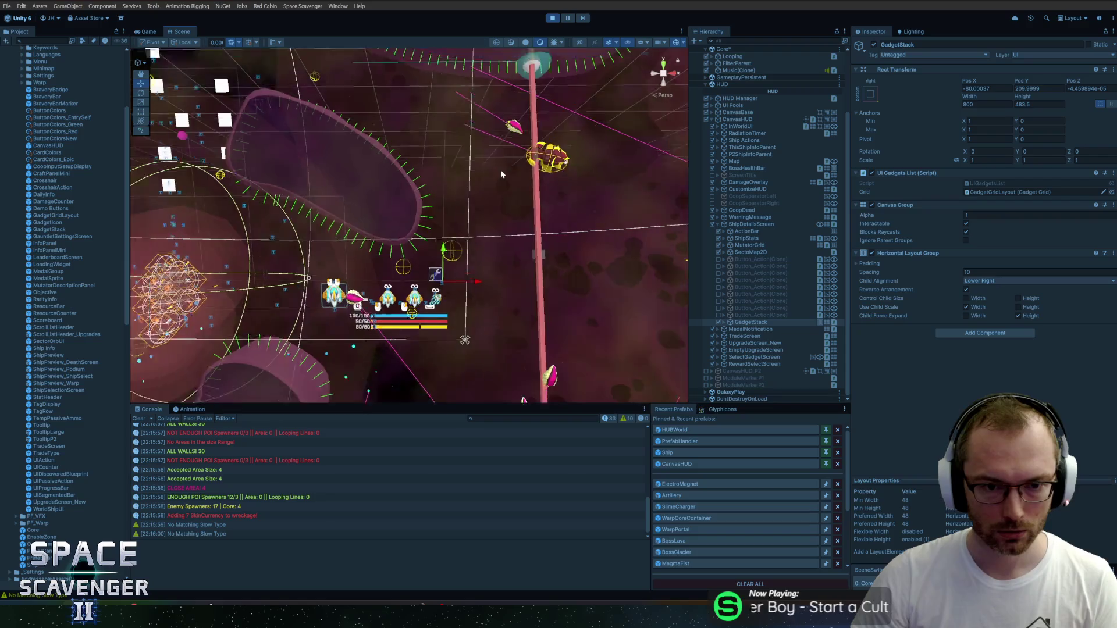
{"action": "scroll", "coordinate": [501, 170], "scroll_direction": "down", "scroll_amount": 3}
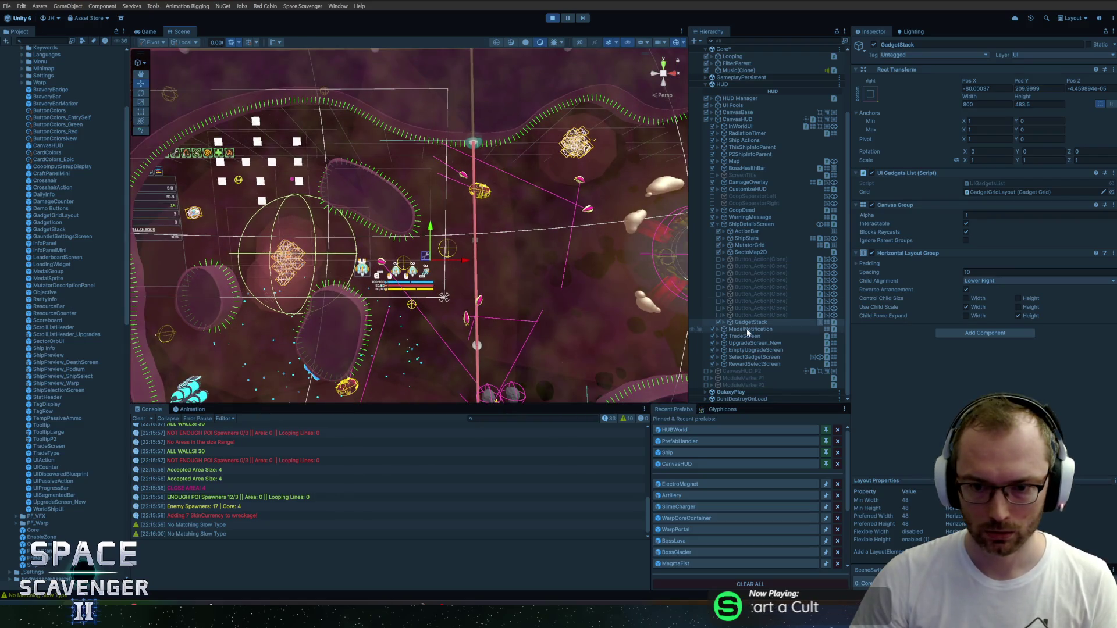
Step: Frame SectoMap2D, expand it and inspect BottomCenter and the first Node2D(Clone)'s Pos Y
{"action": "left_click", "coordinate": [746, 255]}
{"action": "key", "text": "f"}
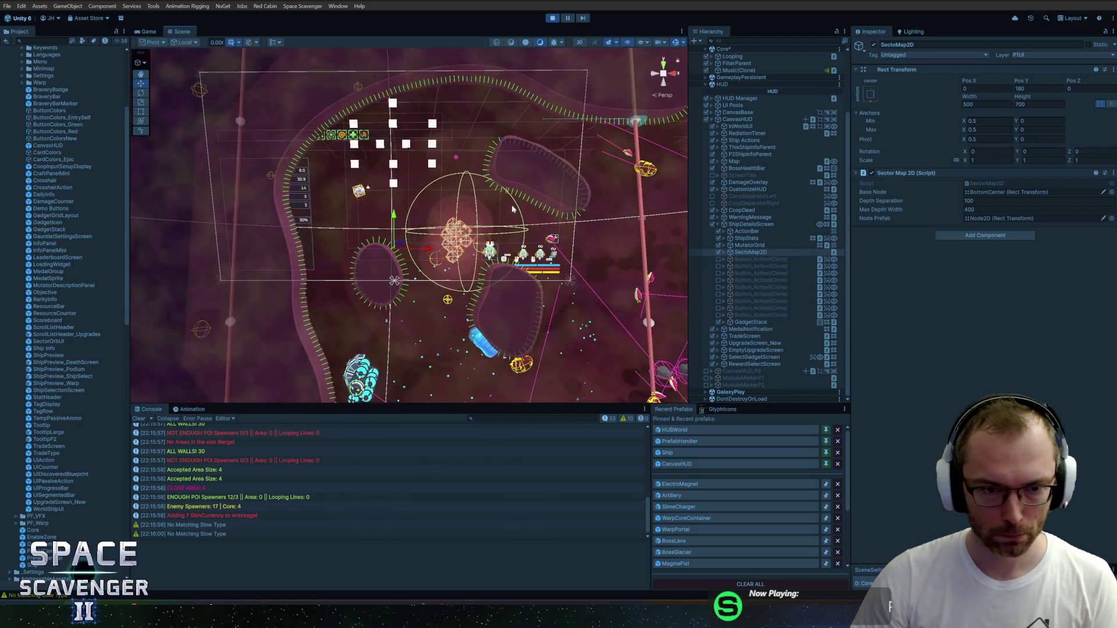
{"action": "scroll", "coordinate": [506, 250], "scroll_direction": "up", "scroll_amount": 2}
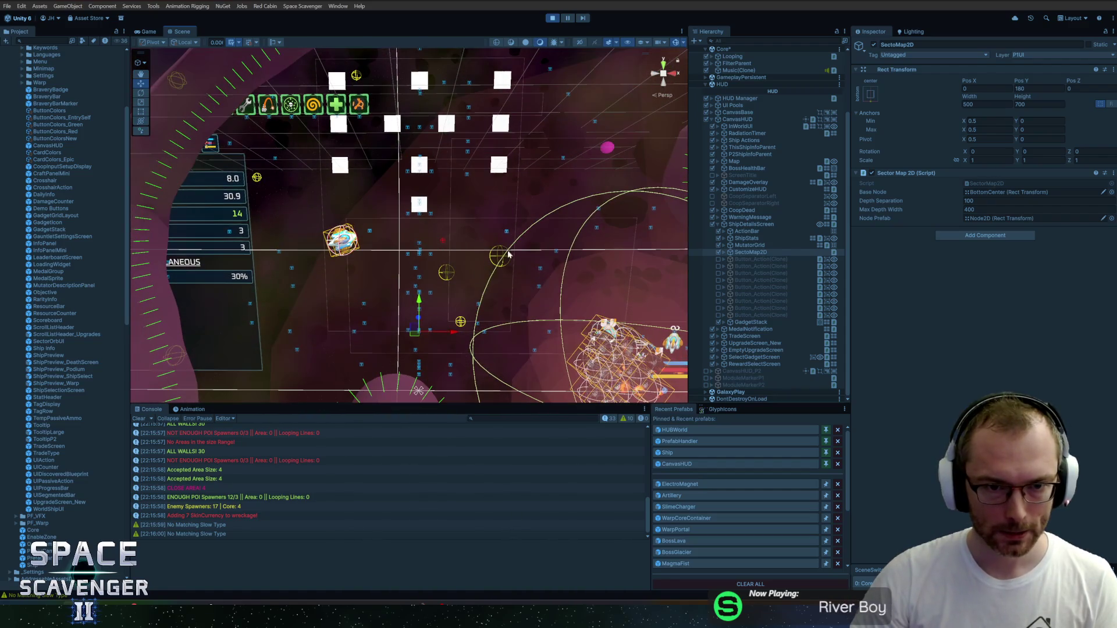
{"action": "left_click", "coordinate": [725, 253]}
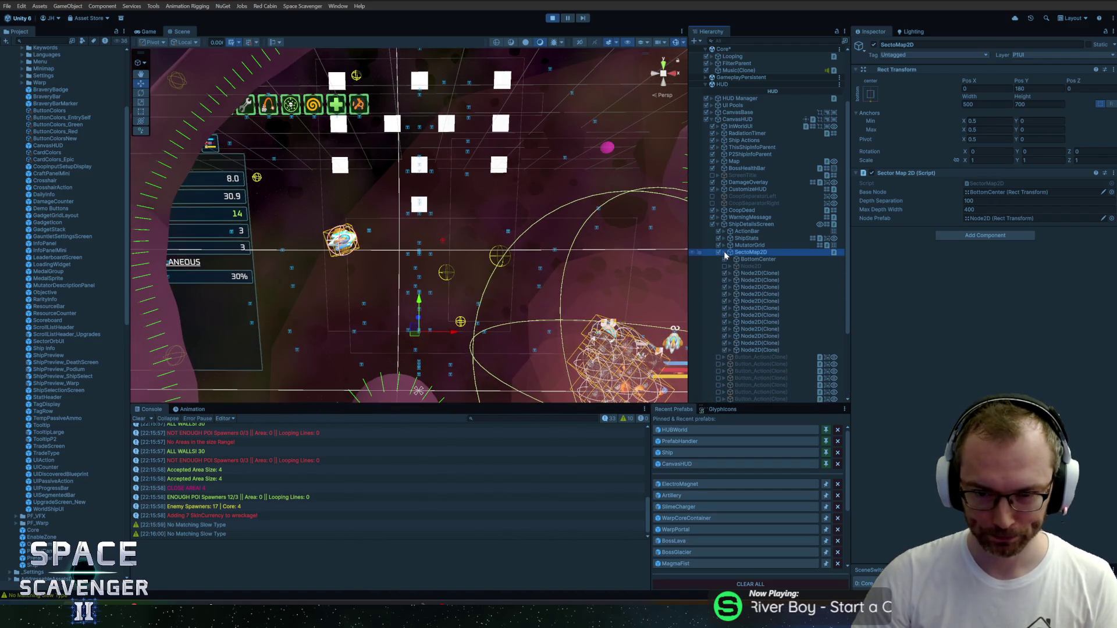
{"action": "left_click", "coordinate": [737, 260]}
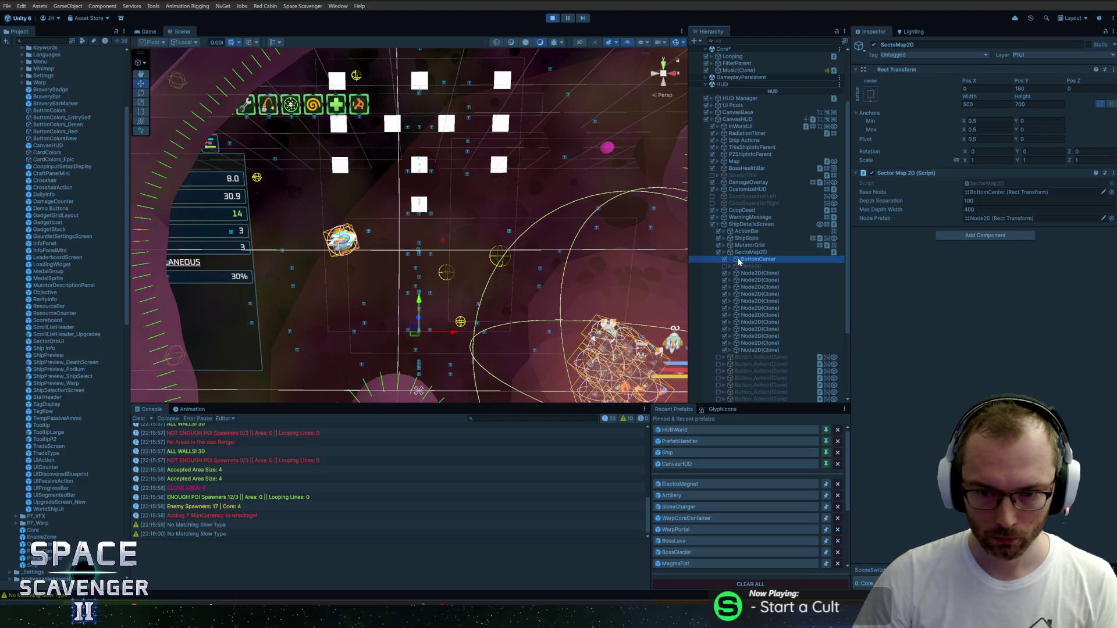
{"action": "left_click", "coordinate": [750, 274]}
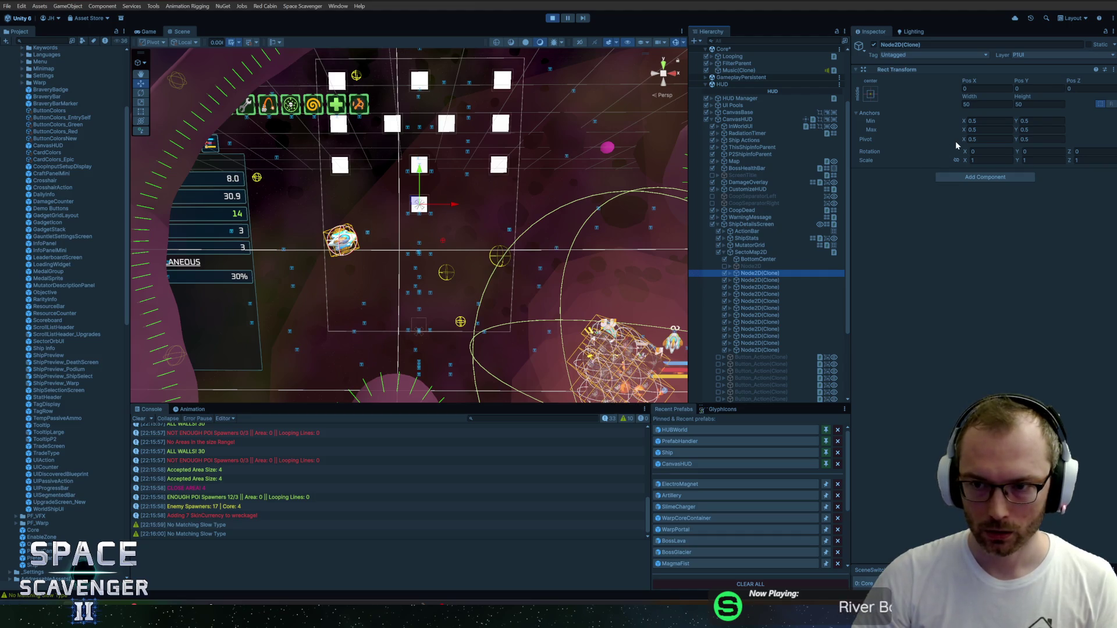
{"action": "left_click", "coordinate": [1027, 89]}
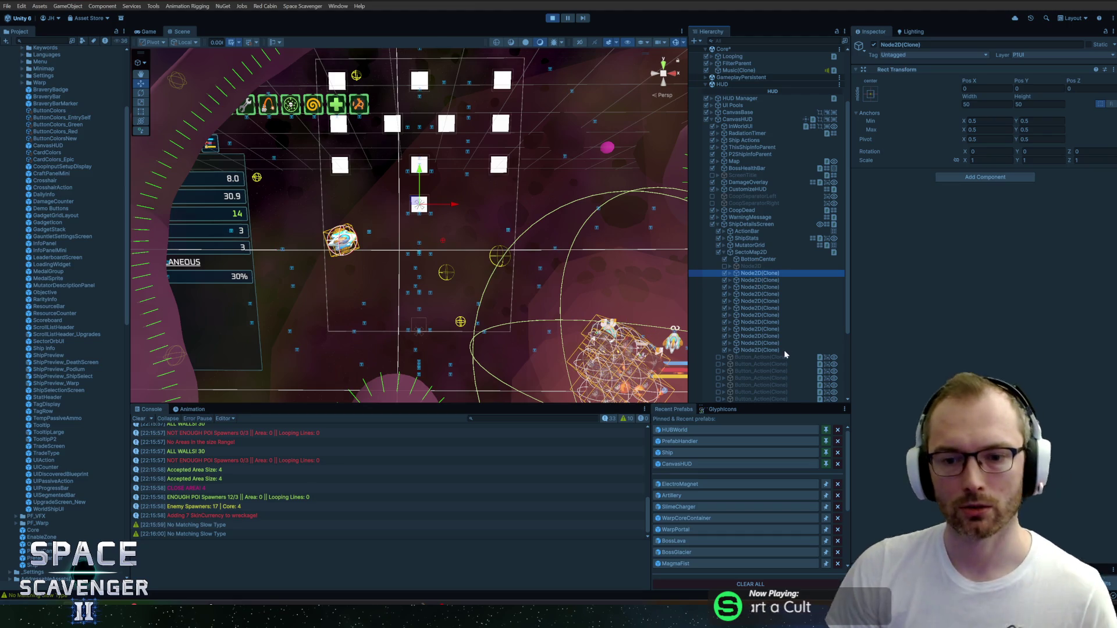
Step: Drag all twelve Node2D(Clone) objects onto BottomCenter and expand it to confirm the move
{"action": "left_click", "coordinate": [763, 351], "text": "shift"}
{"action": "left_click_drag", "start_coordinate": [749, 280], "coordinate": [754, 261]}
{"action": "left_click", "coordinate": [754, 260]}
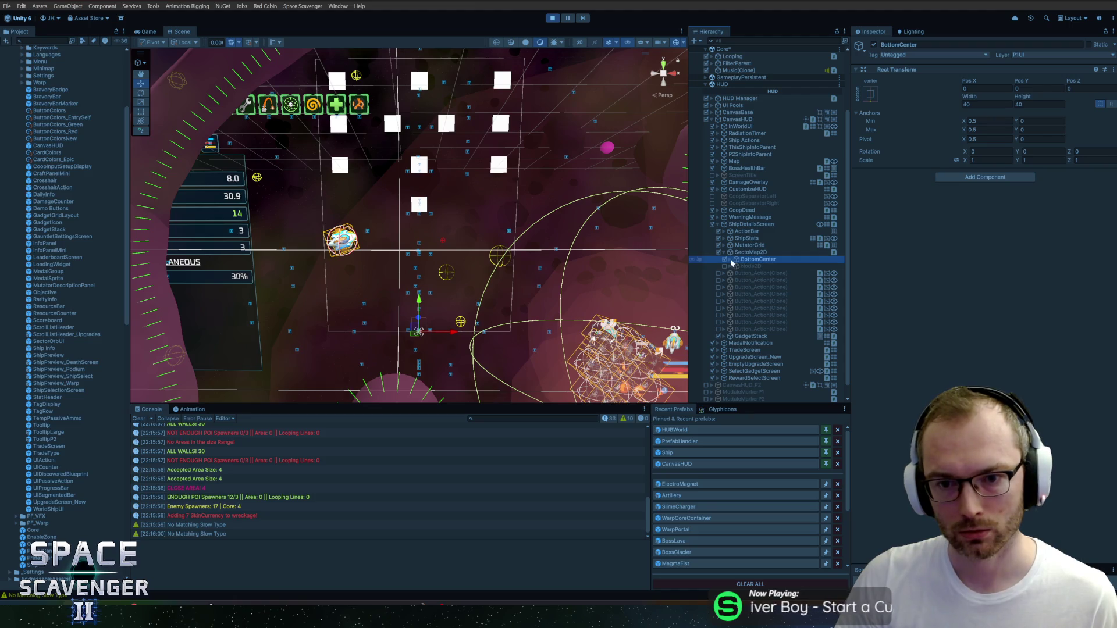
{"action": "left_click", "coordinate": [730, 259]}
{"action": "left_click", "coordinate": [753, 267]}
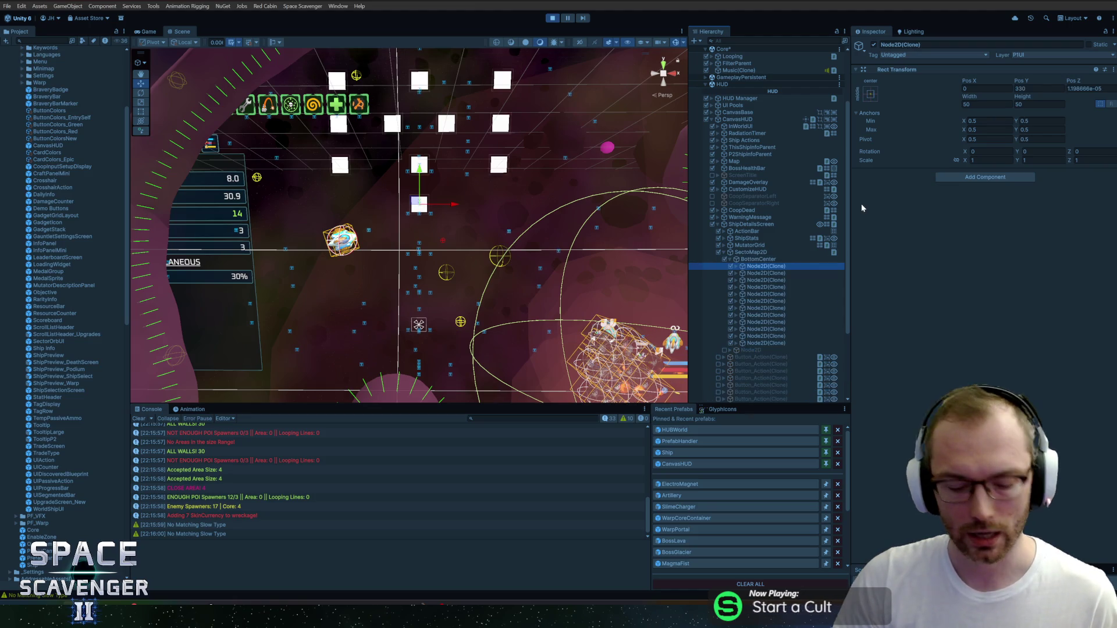
Step: Stop play mode, replace 'transform' with 'baseNode' on line 27 of SectorMap2D.cs, and save
{"action": "key", "text": "ctrl+p"}
{"action": "key", "text": "alt+Tab"}
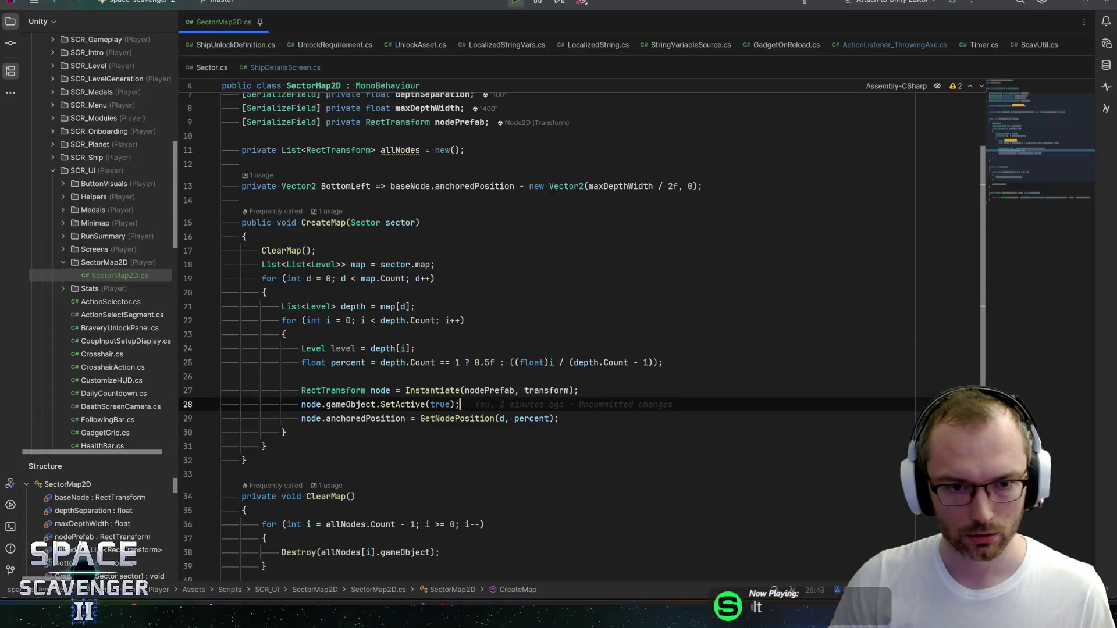
{"action": "double_click", "coordinate": [547, 391]}
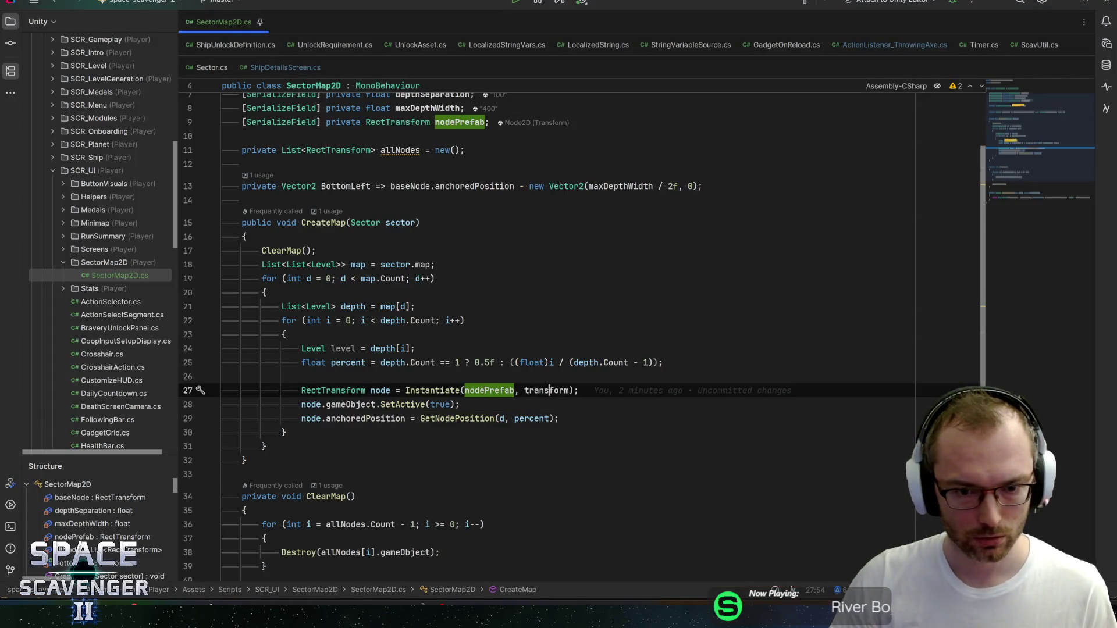
{"action": "type", "text": "bottom"}
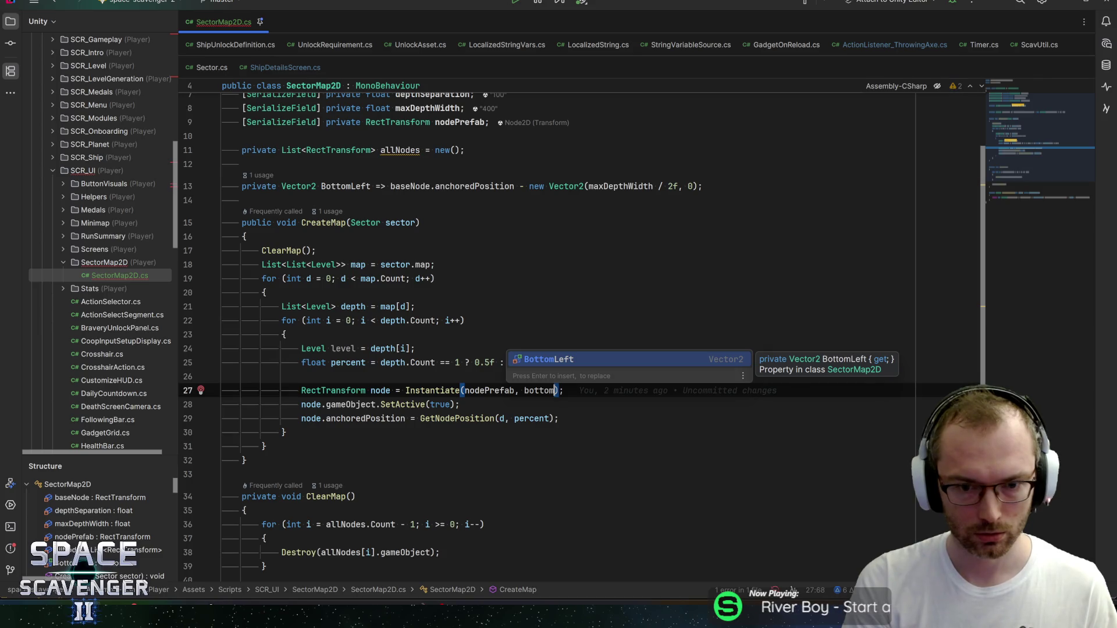
{"action": "key", "text": "BackSpace"}
{"action": "key", "text": "BackSpace"}
{"action": "key", "text": "BackSpace"}
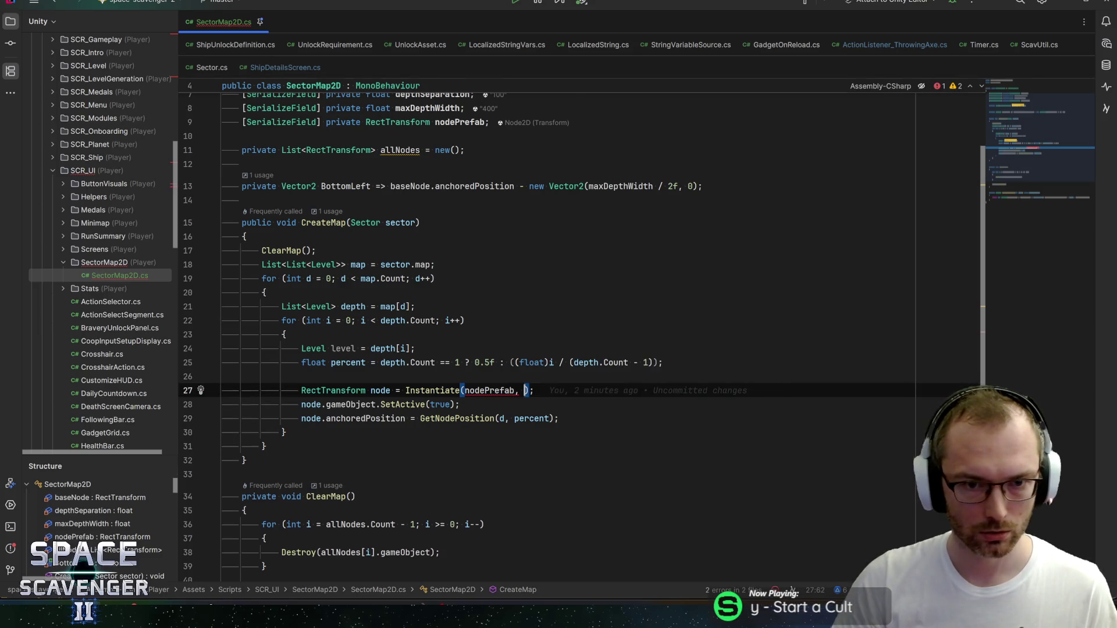
{"action": "scroll", "coordinate": [550, 384], "scroll_direction": "up", "scroll_amount": 1}
{"action": "type", "text": "baseN"}
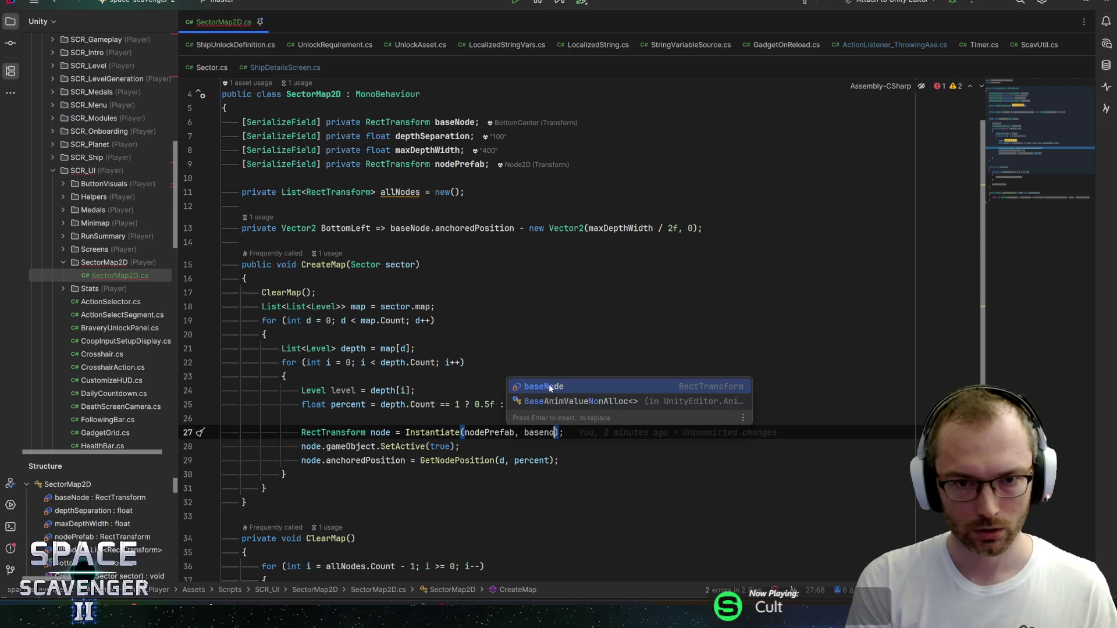
{"action": "key", "text": "Return"}
{"action": "key", "text": "End"}
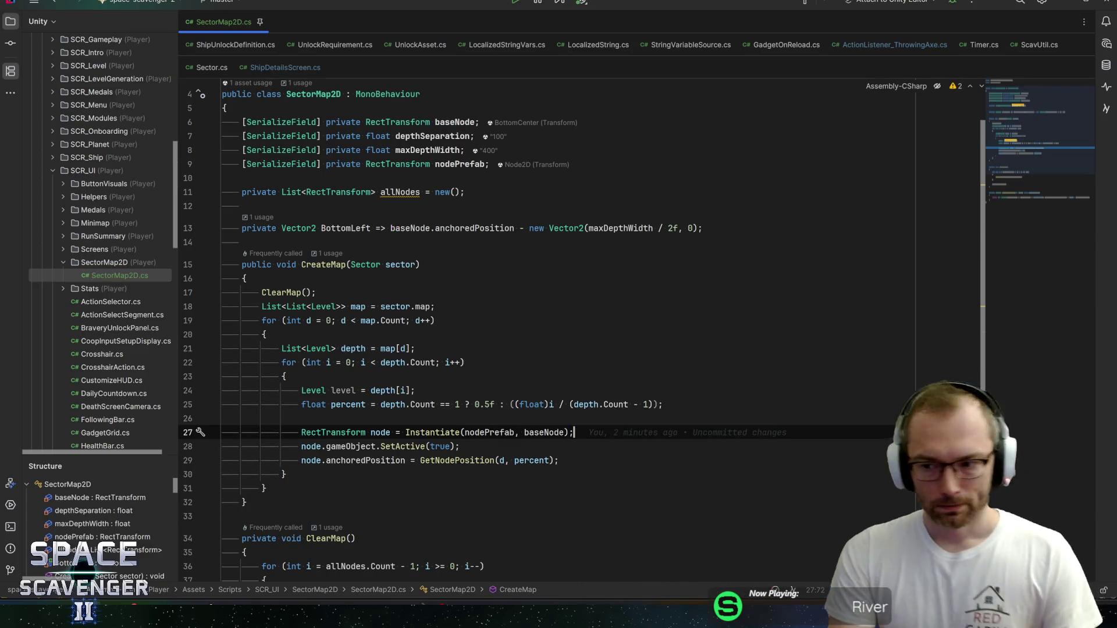
{"action": "key", "text": "ctrl+s"}
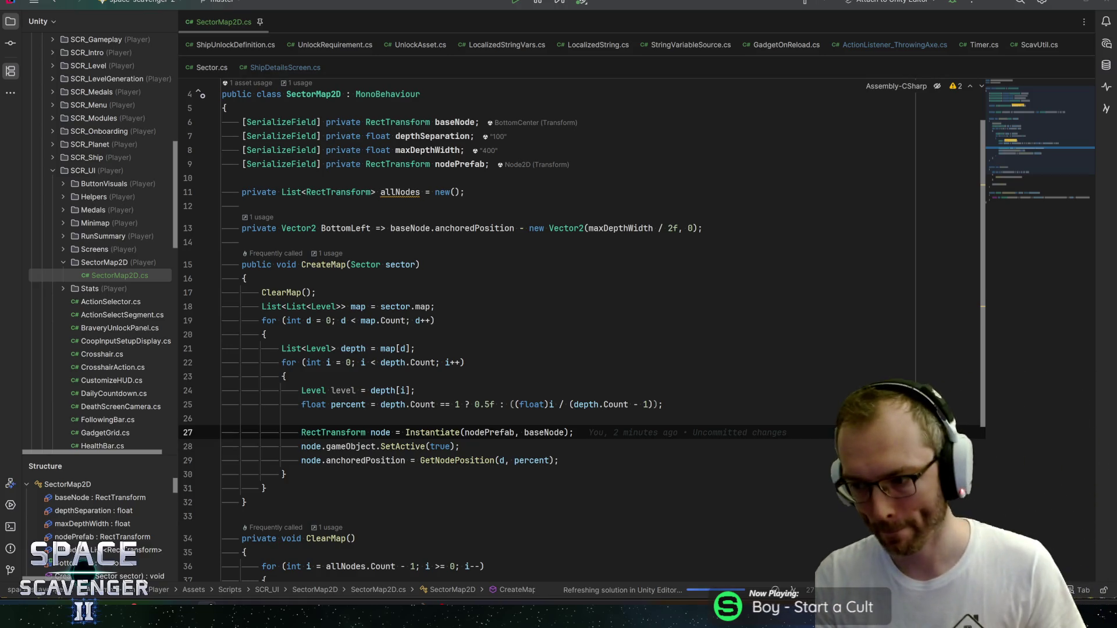
{"action": "key", "text": "alt+Tab"}
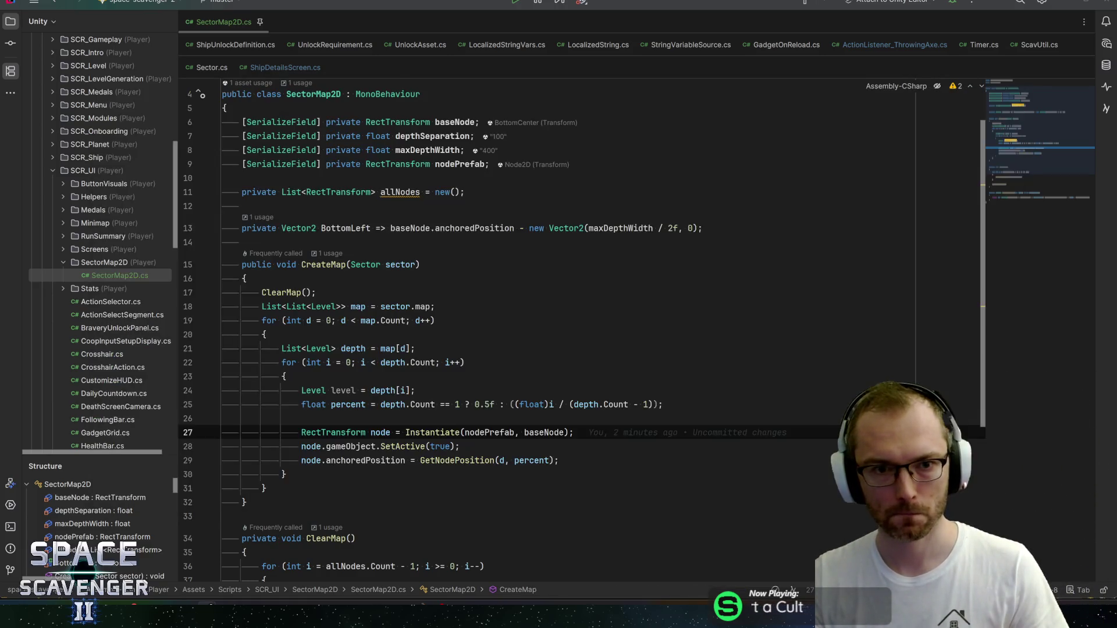
{"action": "key", "text": "alt+Tab"}
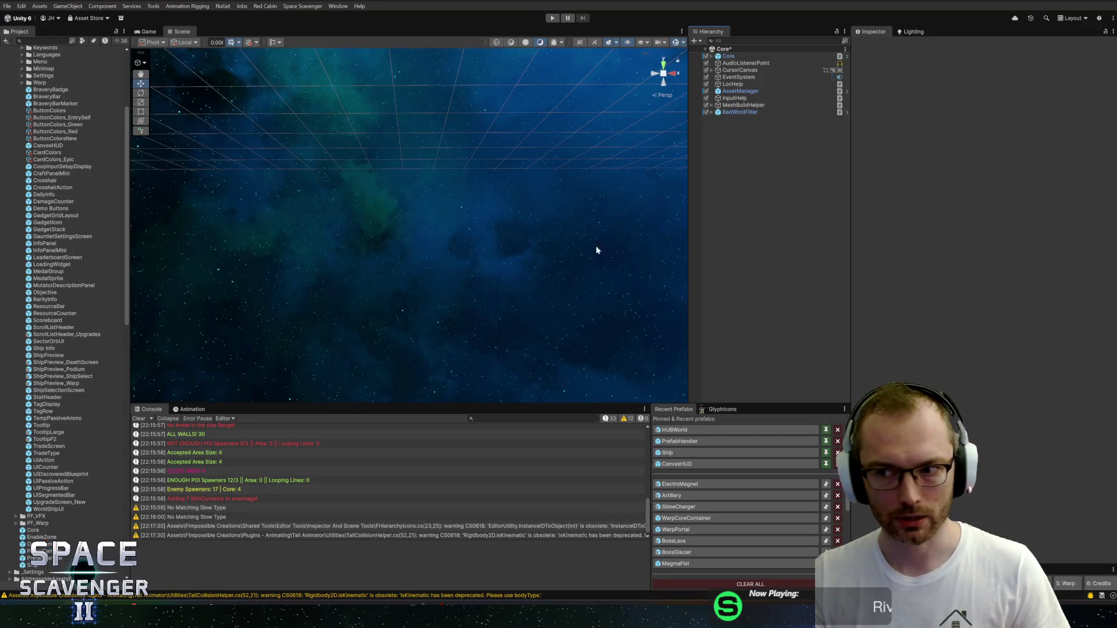
{"action": "key", "text": "ctrl+p"}
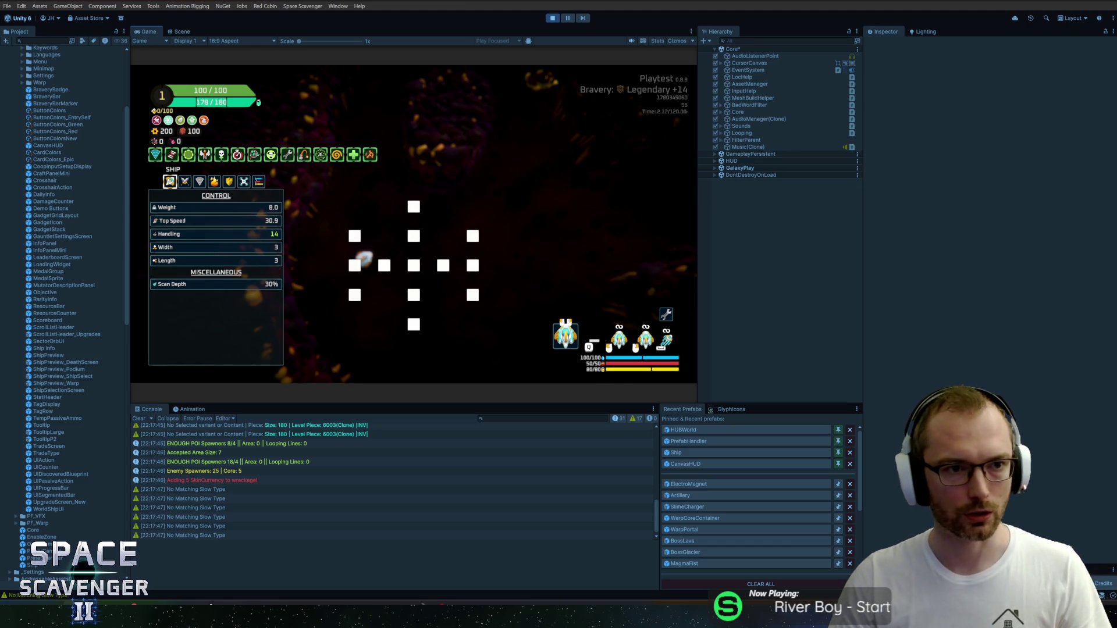
{"action": "left_click", "coordinate": [154, 50]}
{"action": "key", "text": "shift+space"}
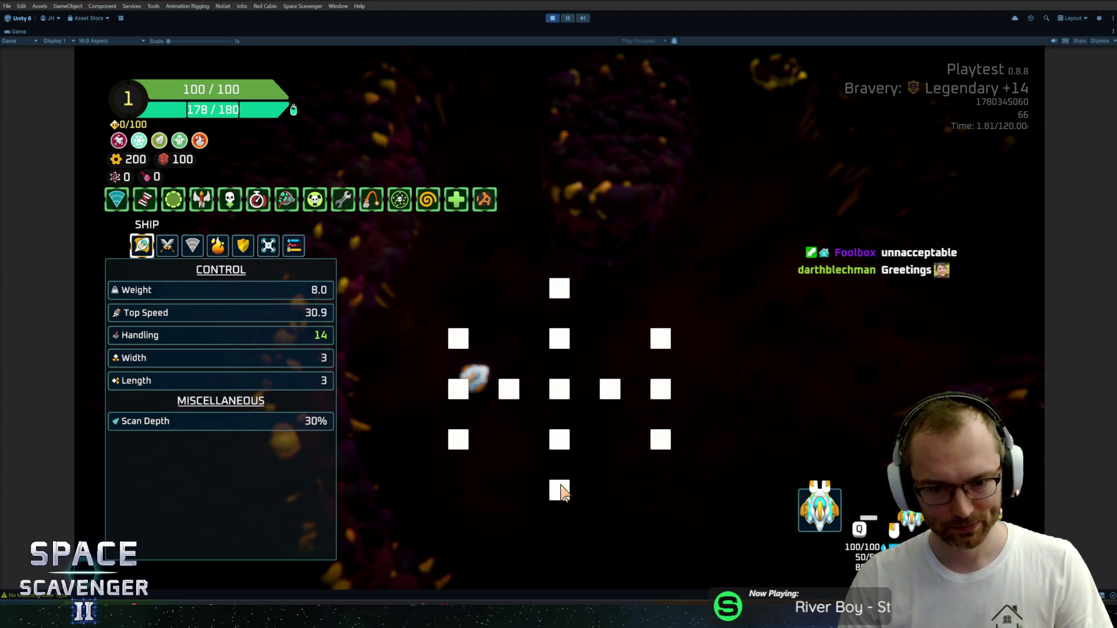
{"action": "mouse_move", "coordinate": [812, 511]}
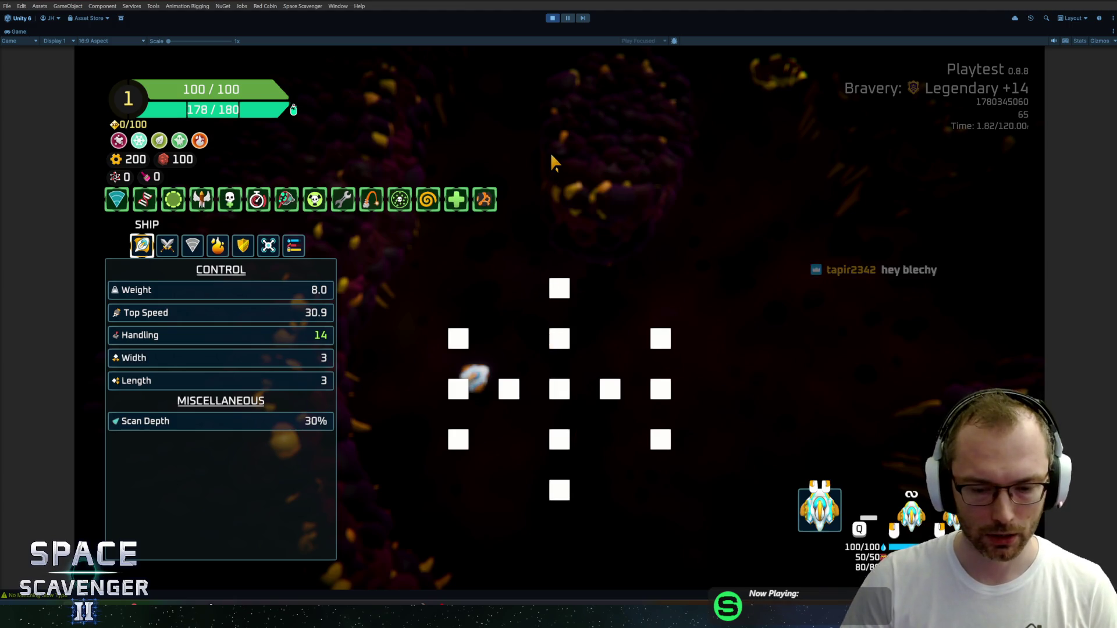
{"action": "key", "text": "ctrl+p"}
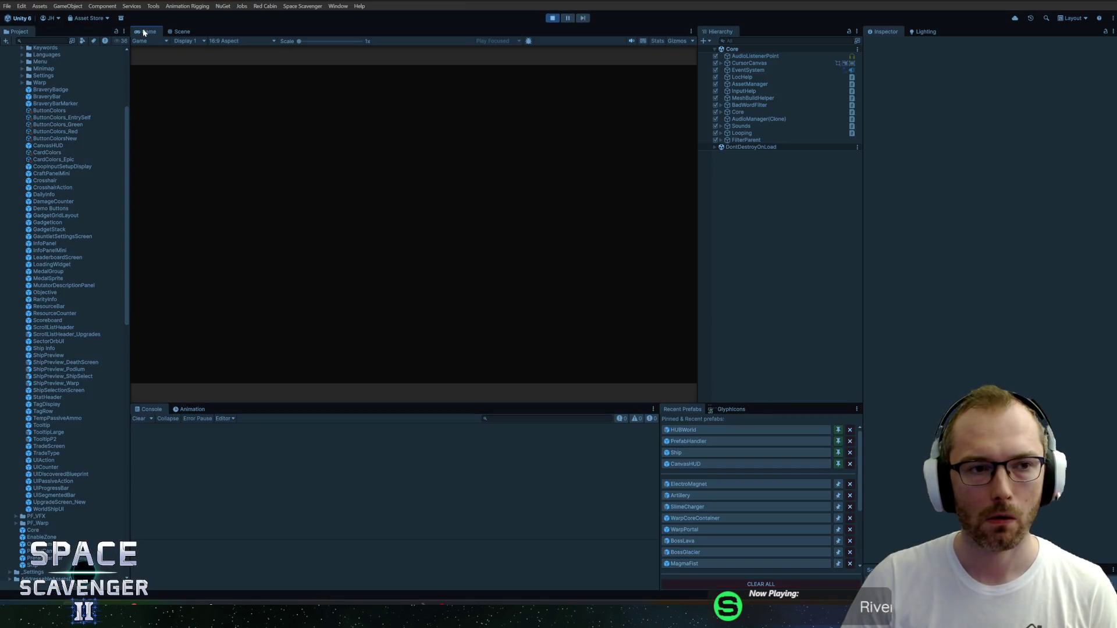
Step: Run 'coop addPlayer' in the dev console to add a second player, then stop play mode
{"action": "double_click", "coordinate": [143, 33]}
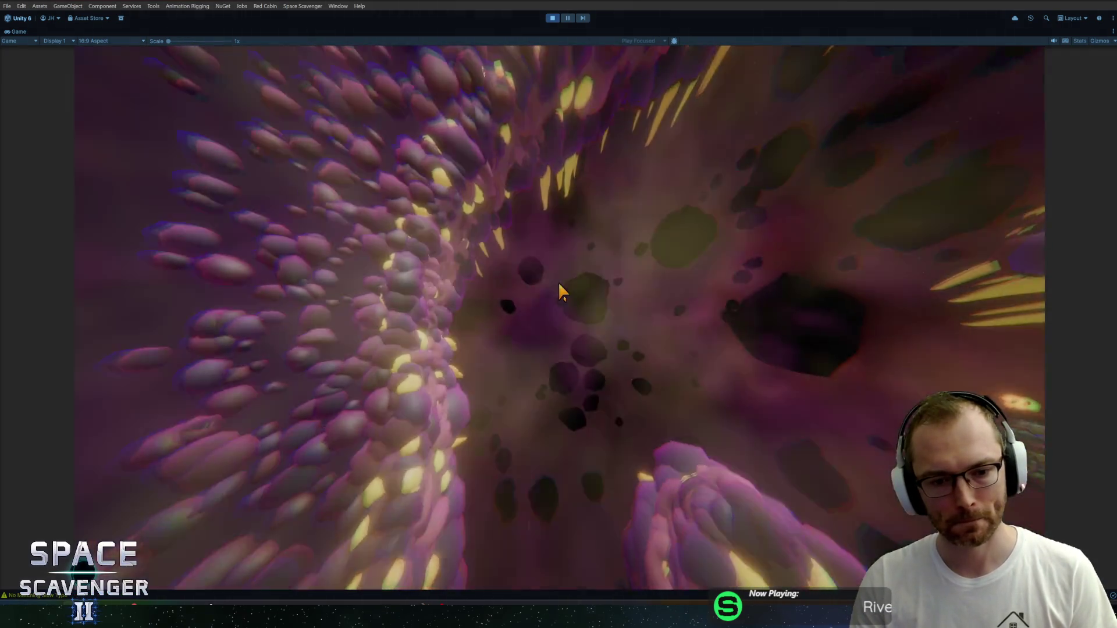
{"action": "type", "text": "c"}
{"action": "key", "text": "grave"}
{"action": "type", "text": "coop addpl"}
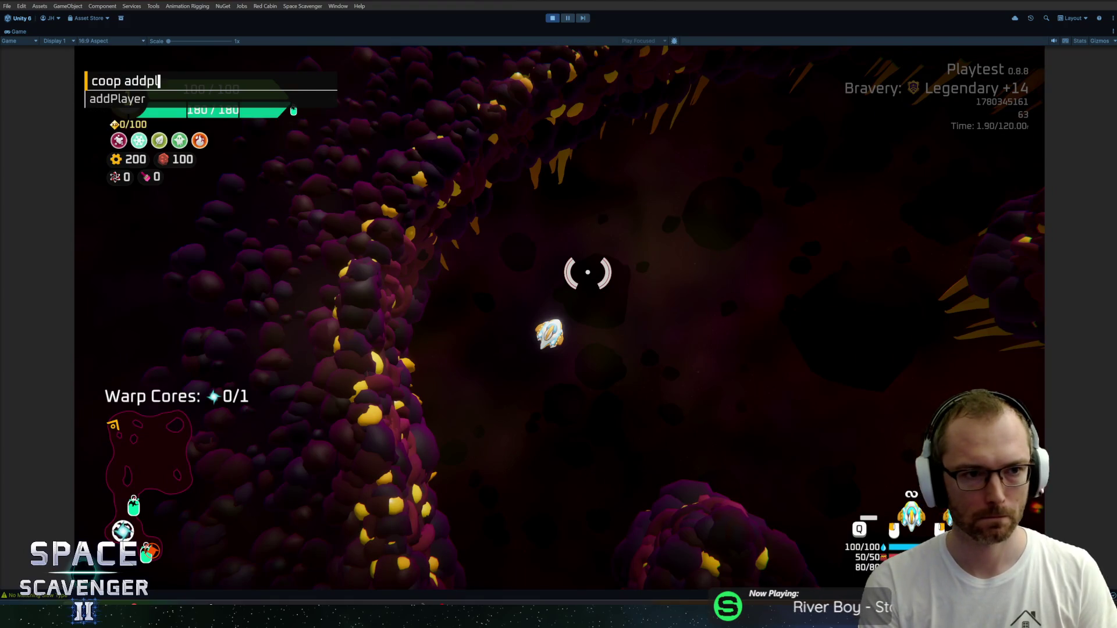
{"action": "key", "text": "Tab"}
{"action": "key", "text": "Return"}
{"action": "key", "text": "Tab"}
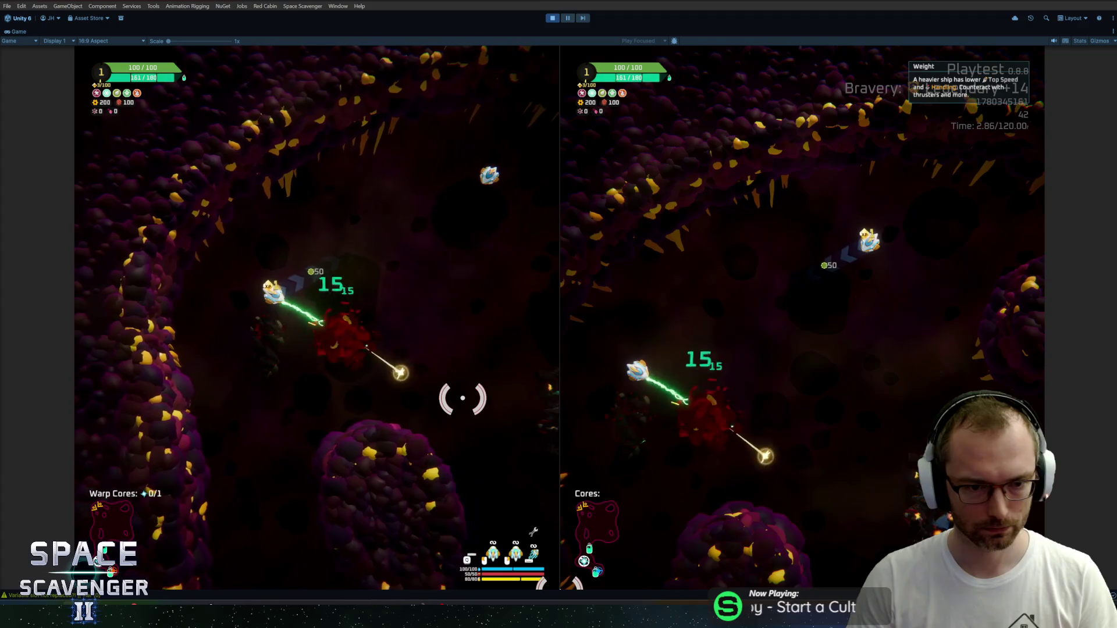
{"action": "key", "text": "ctrl+p"}
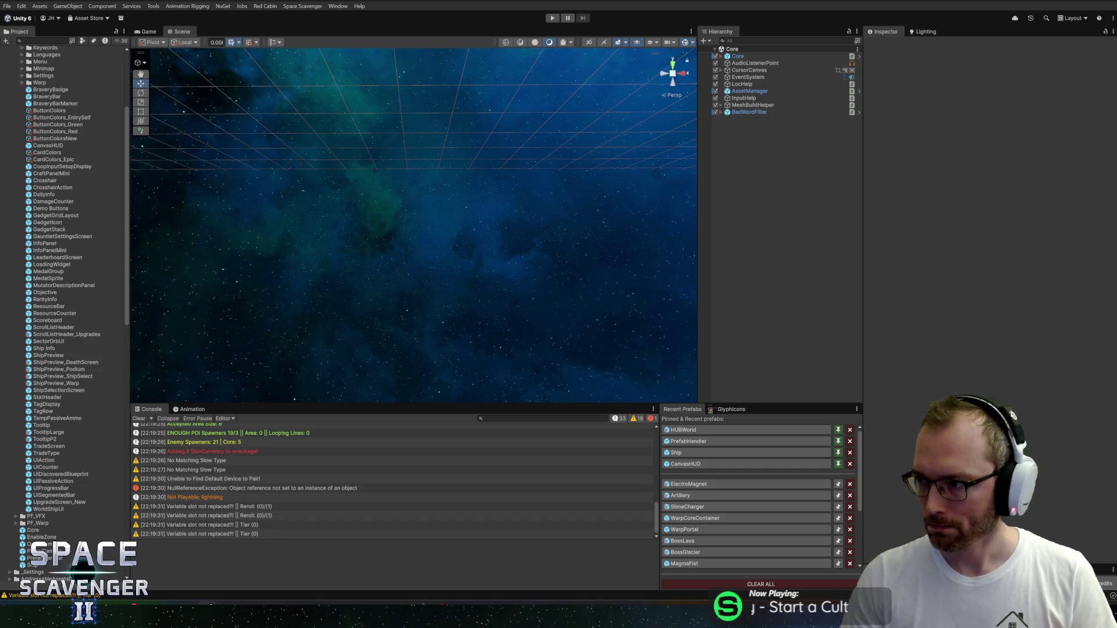
{"action": "key", "text": "alt+Tab"}
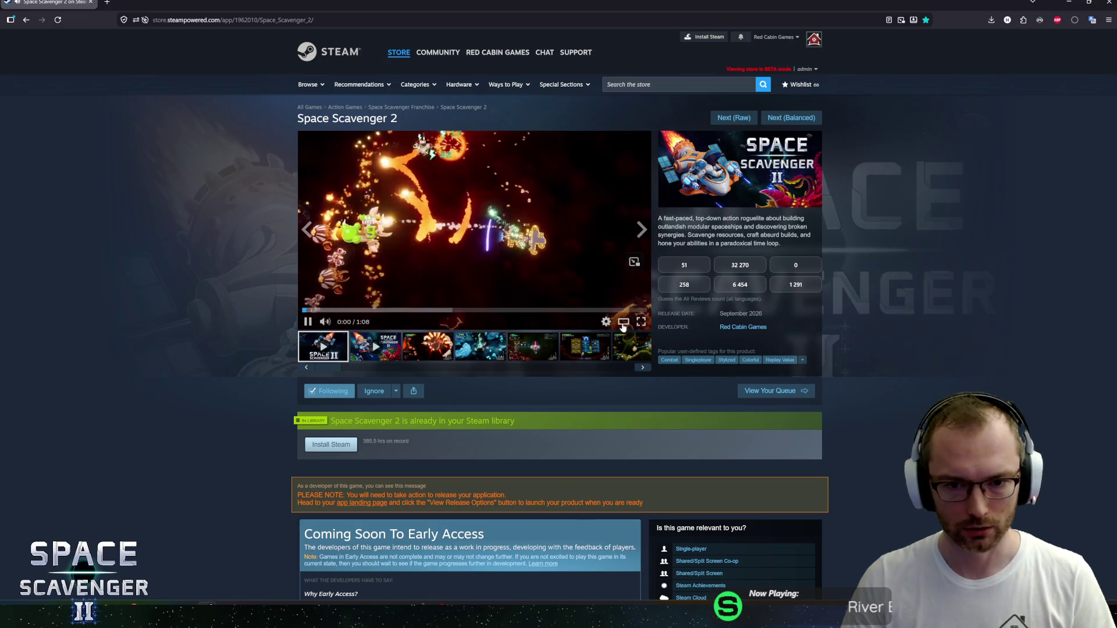
Step: View the Space Scavenger 2 trailers full-size, step through three items, then continue to the next game
{"action": "left_click", "coordinate": [622, 323]}
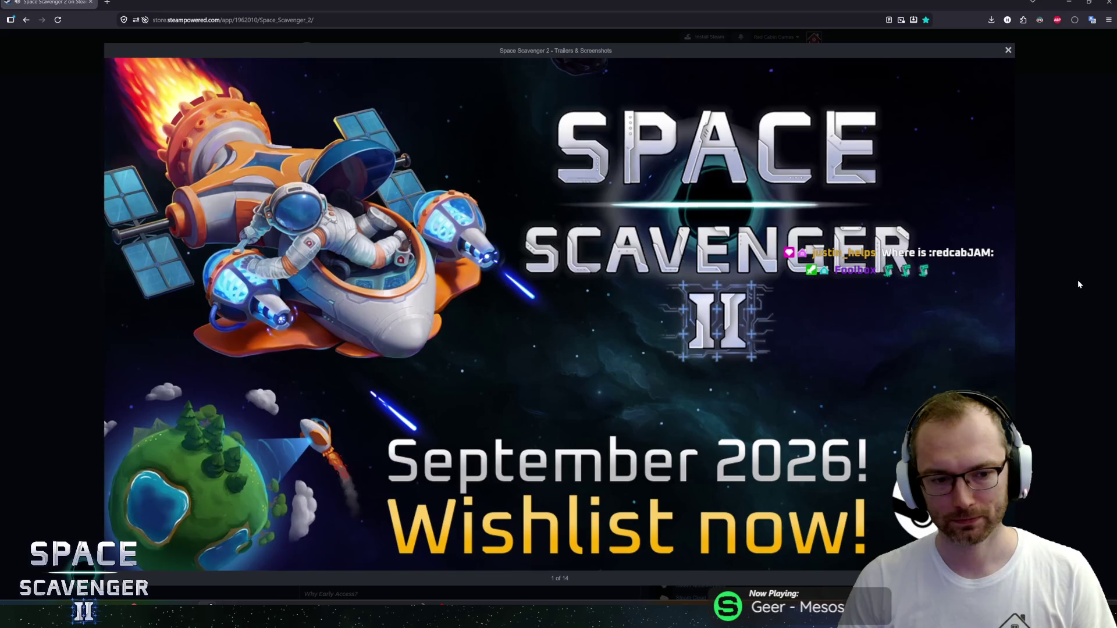
{"action": "left_click", "coordinate": [999, 314]}
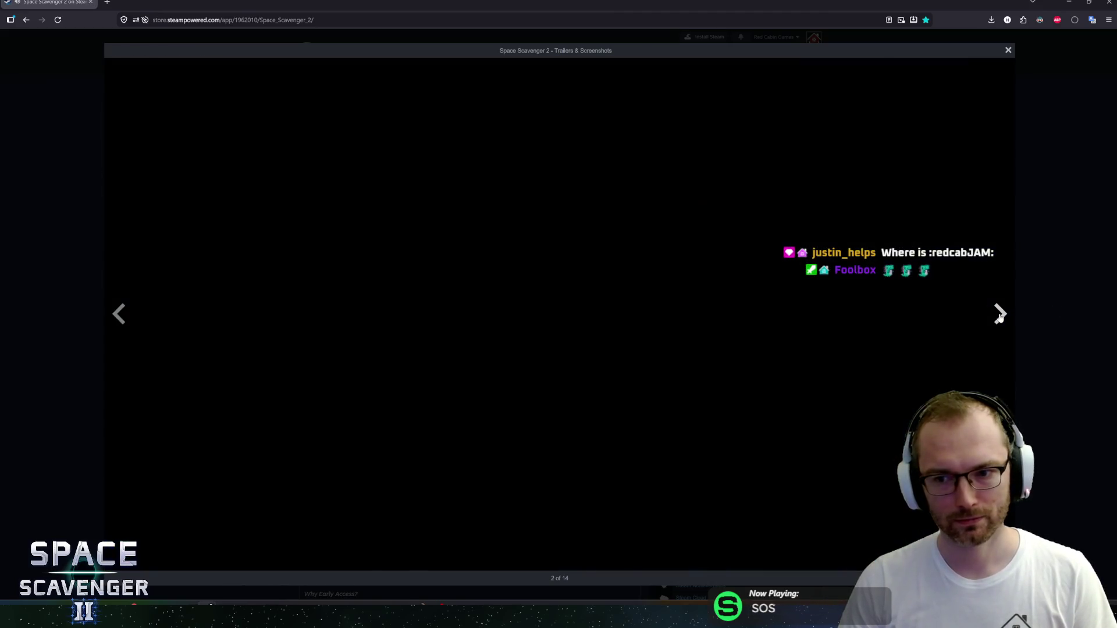
{"action": "left_click", "coordinate": [999, 314]}
{"action": "left_click", "coordinate": [999, 314]}
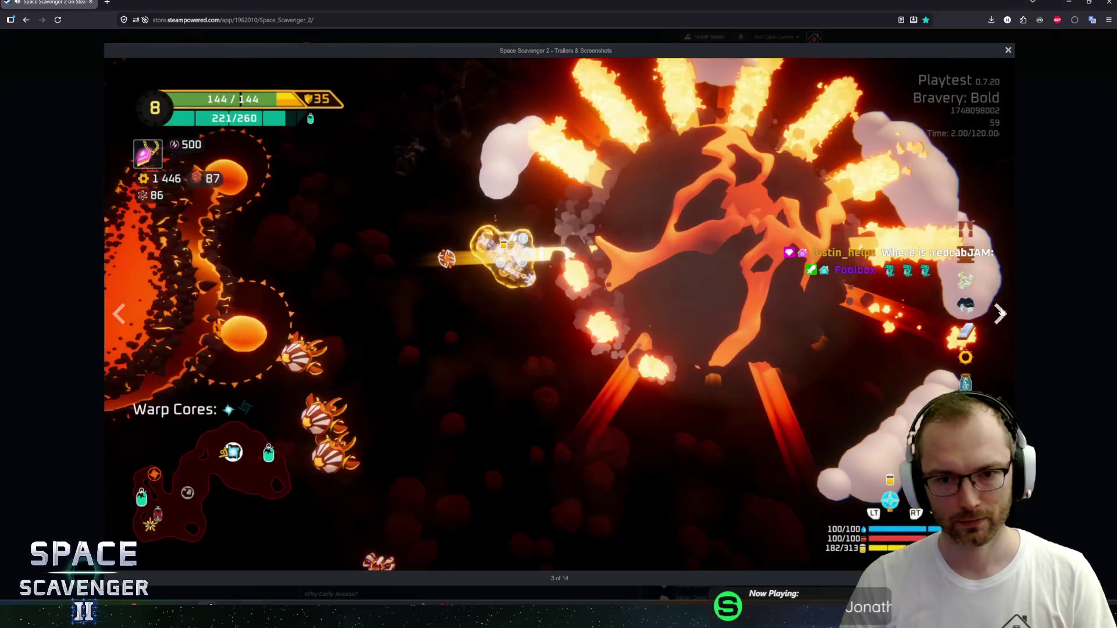
{"action": "key", "text": "Escape"}
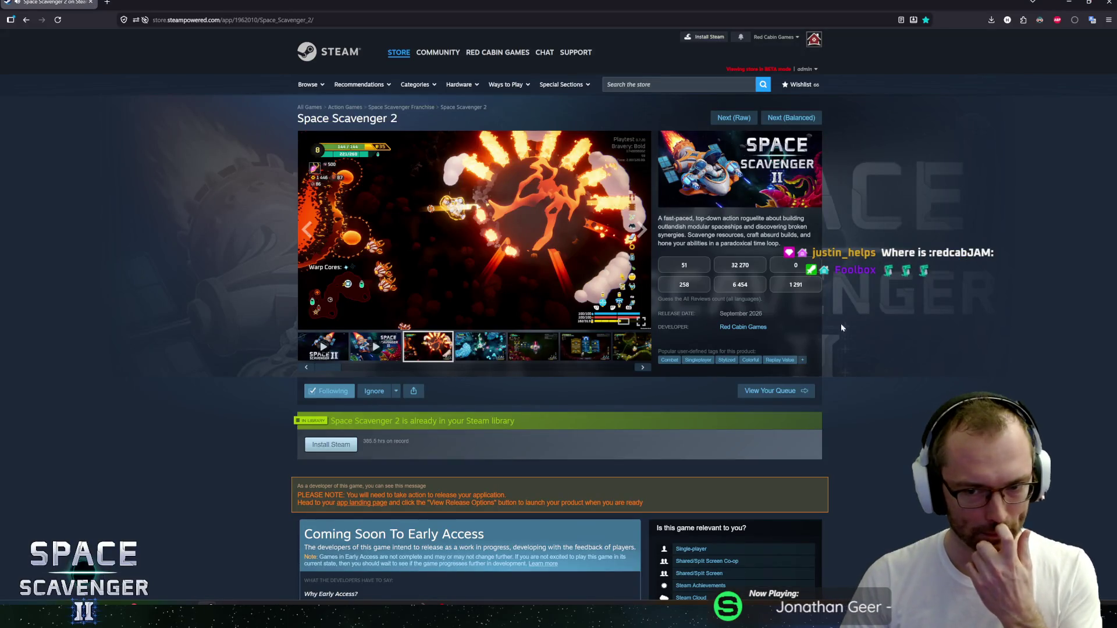
{"action": "left_click", "coordinate": [781, 120]}
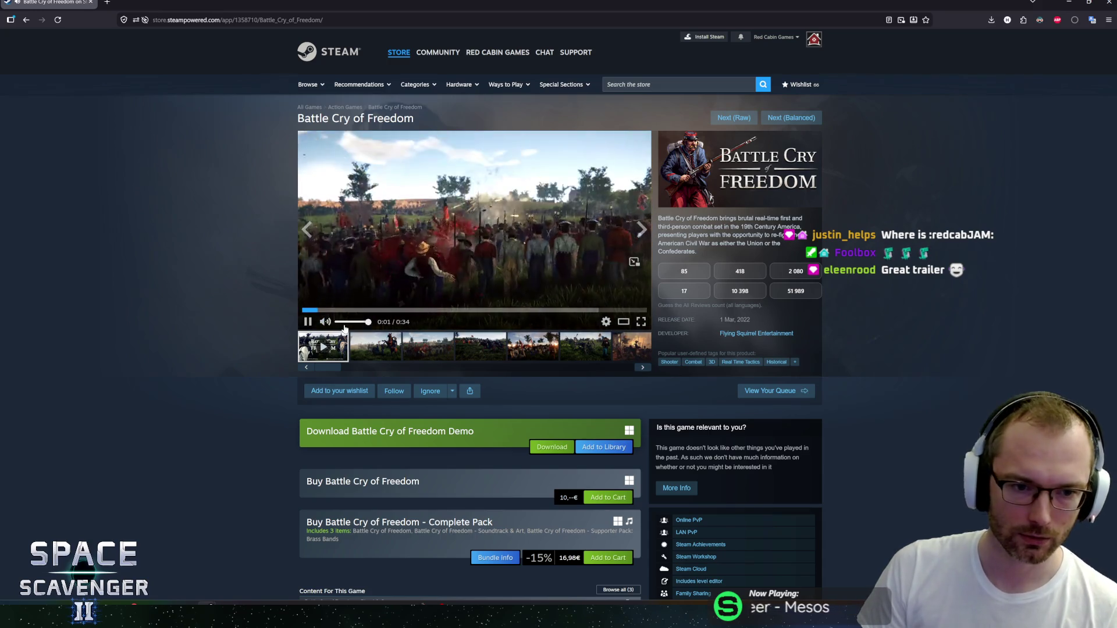
Step: Watch the Battle Cry of Freedom trailer full-size, skipping to its title card and next screenshot
{"action": "left_click", "coordinate": [624, 322]}
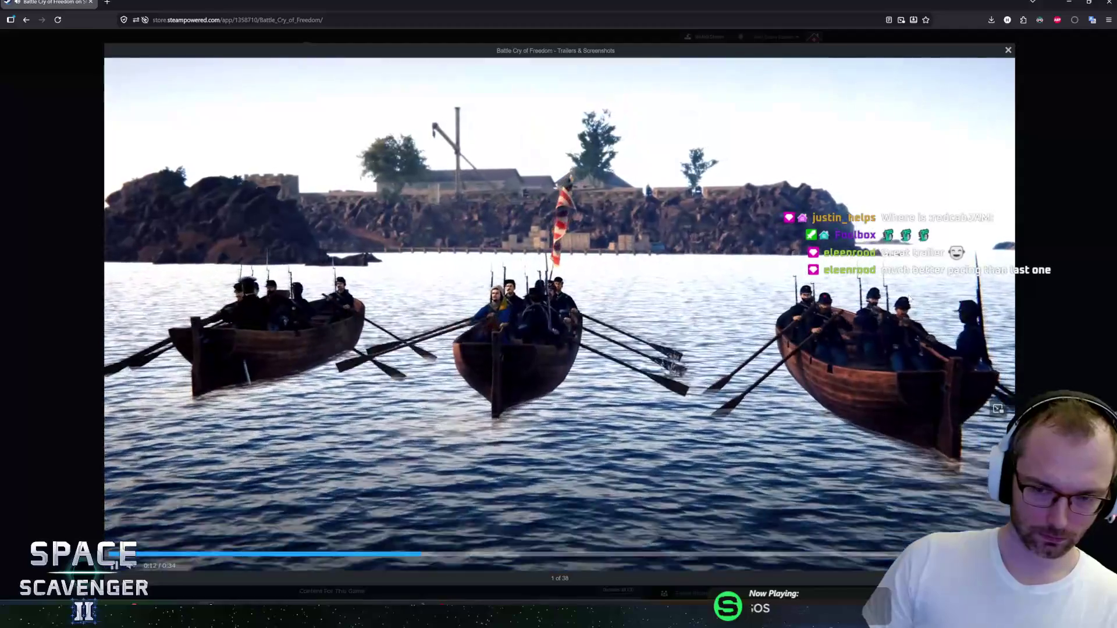
{"action": "mouse_move", "coordinate": [910, 298]}
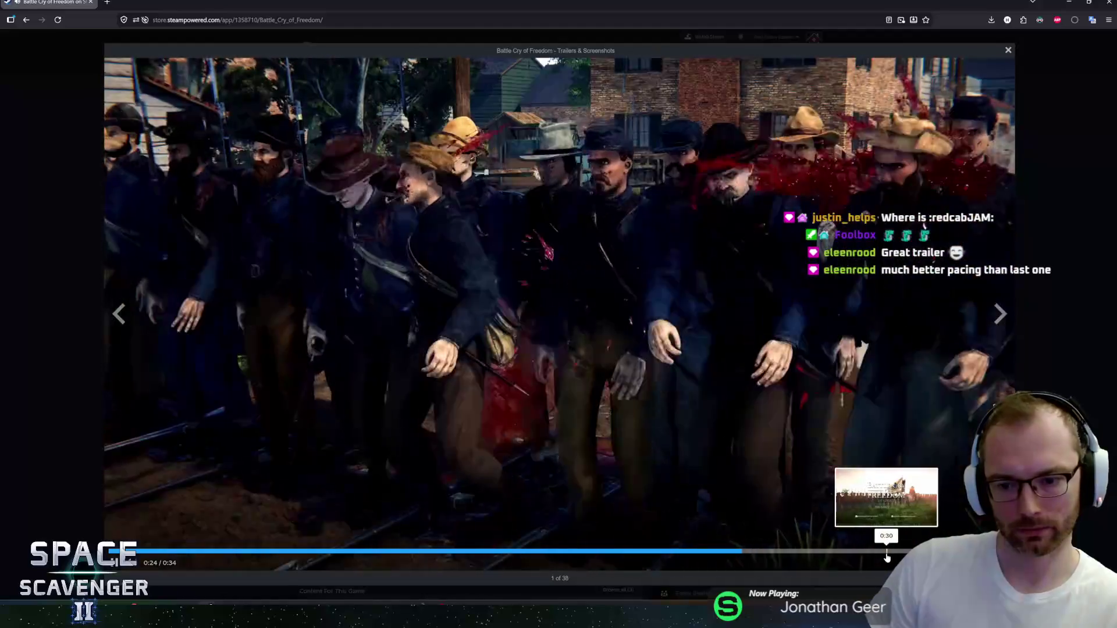
{"action": "left_click", "coordinate": [922, 550]}
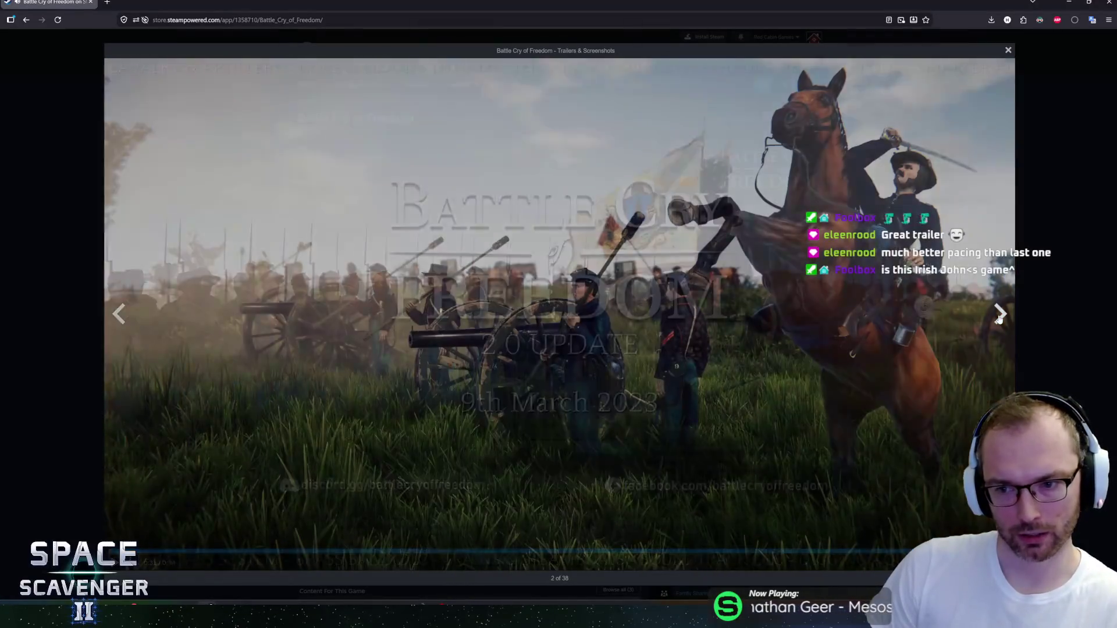
{"action": "left_click", "coordinate": [1015, 304]}
{"action": "key", "text": "Escape"}
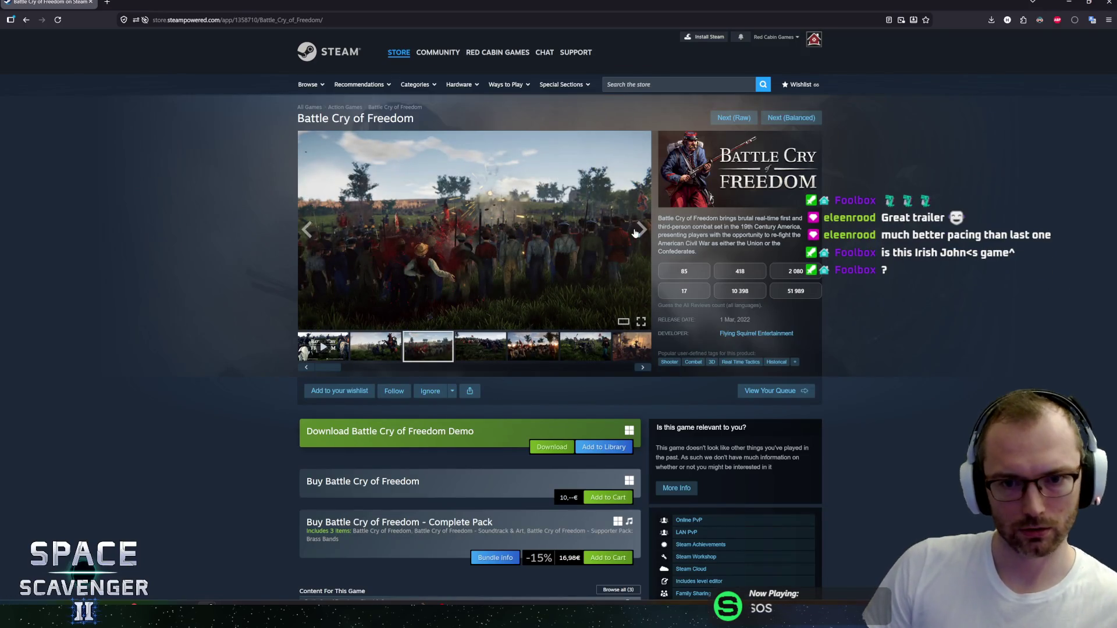
Step: Read the game description and scroll down through the store page details
{"action": "mouse_move", "coordinate": [682, 220]}
{"action": "left_mouse_down"}
{"action": "mouse_move", "coordinate": [803, 227]}
{"action": "mouse_move", "coordinate": [753, 243]}
{"action": "mouse_move", "coordinate": [773, 243]}
{"action": "mouse_move", "coordinate": [685, 218]}
{"action": "mouse_move", "coordinate": [803, 235]}
{"action": "mouse_move", "coordinate": [696, 251]}
{"action": "left_mouse_up"}
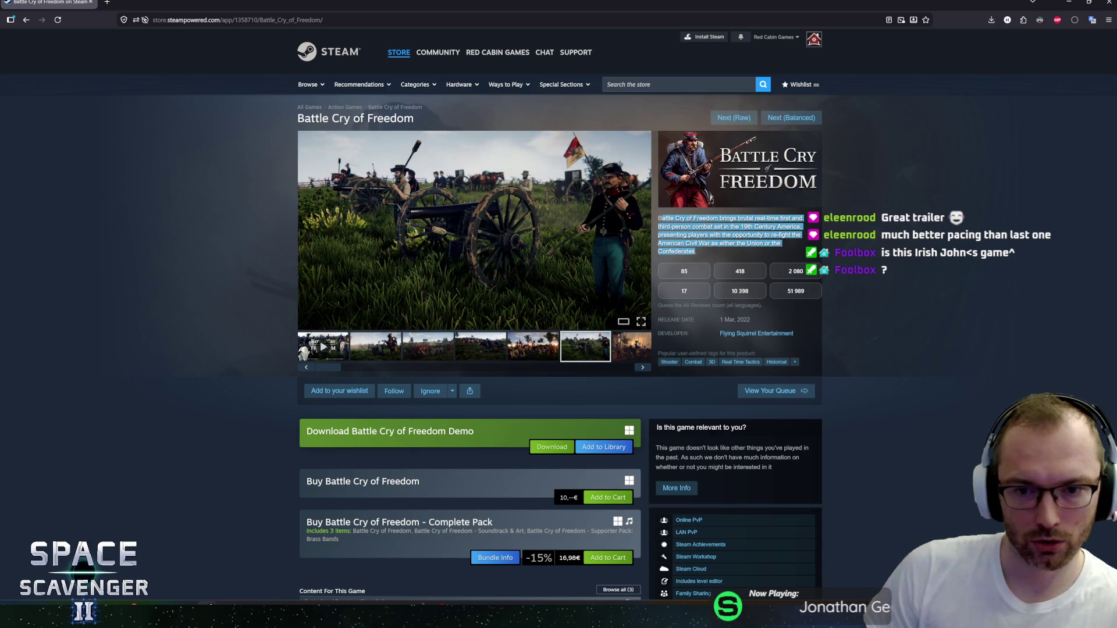
{"action": "left_click", "coordinate": [681, 252]}
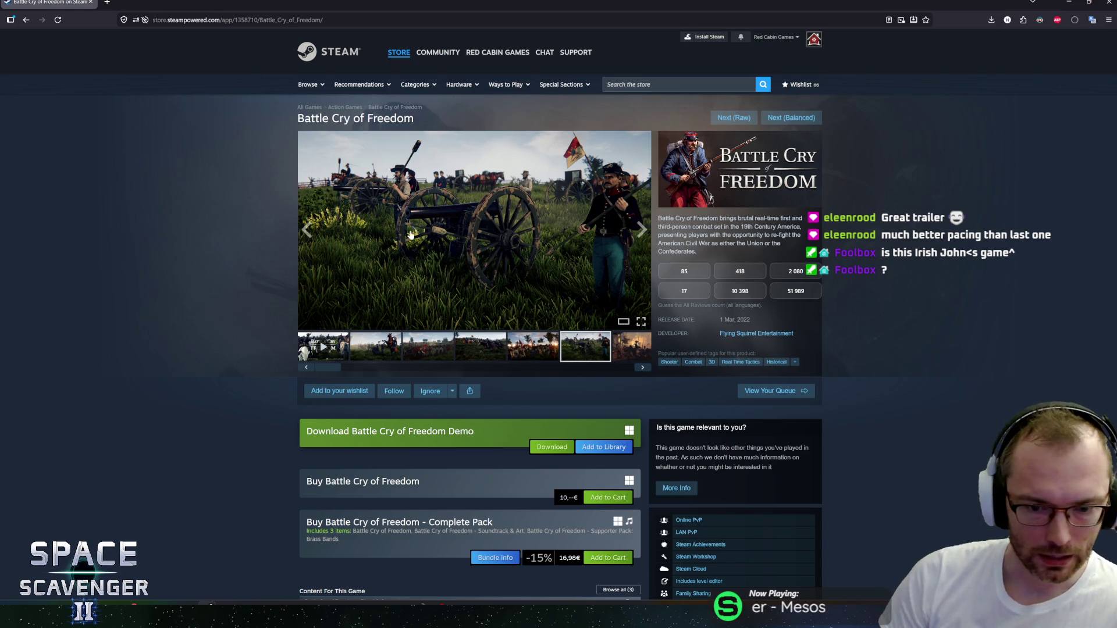
{"action": "scroll", "coordinate": [260, 333], "scroll_direction": "down", "scroll_amount": 3}
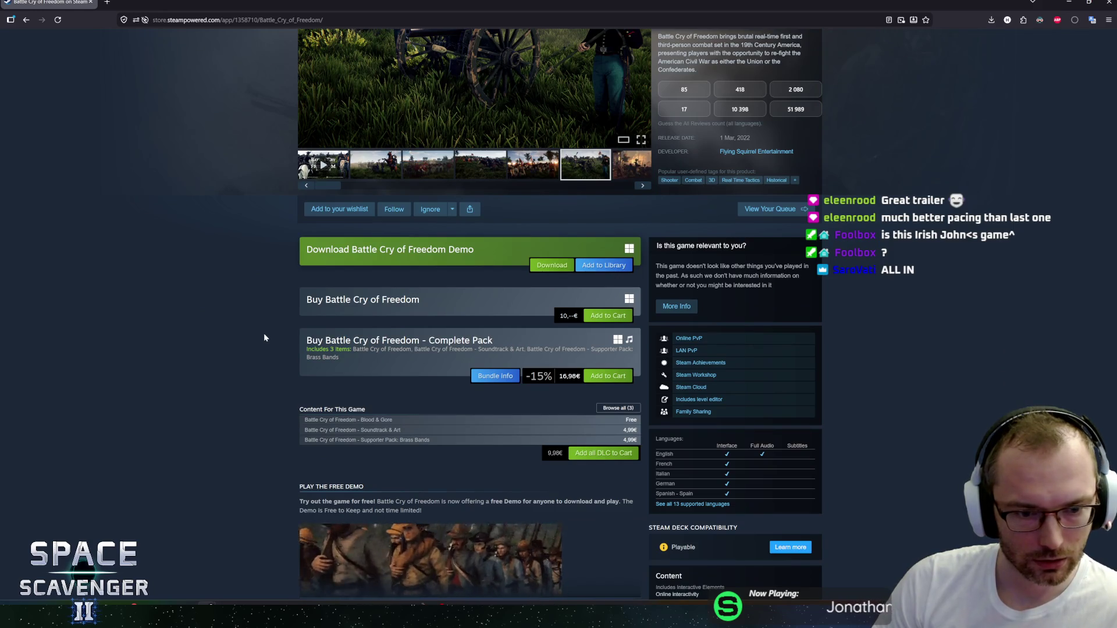
{"action": "scroll", "coordinate": [275, 351], "scroll_direction": "down", "scroll_amount": 1}
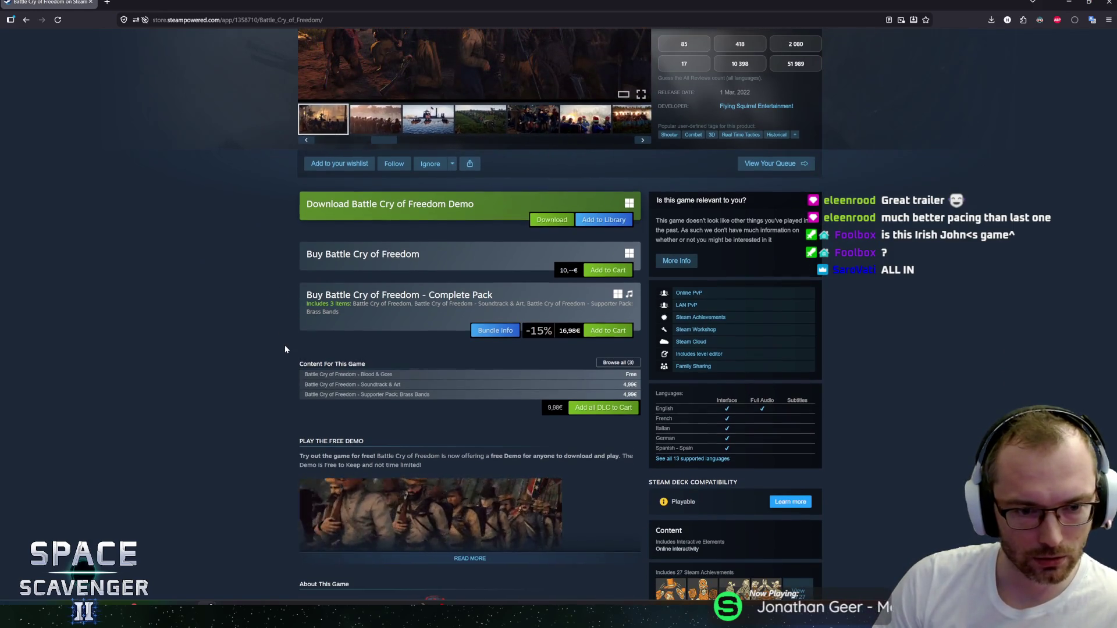
{"action": "scroll", "coordinate": [285, 346], "scroll_direction": "down", "scroll_amount": 1}
{"action": "scroll", "coordinate": [272, 352], "scroll_direction": "down", "scroll_amount": 3}
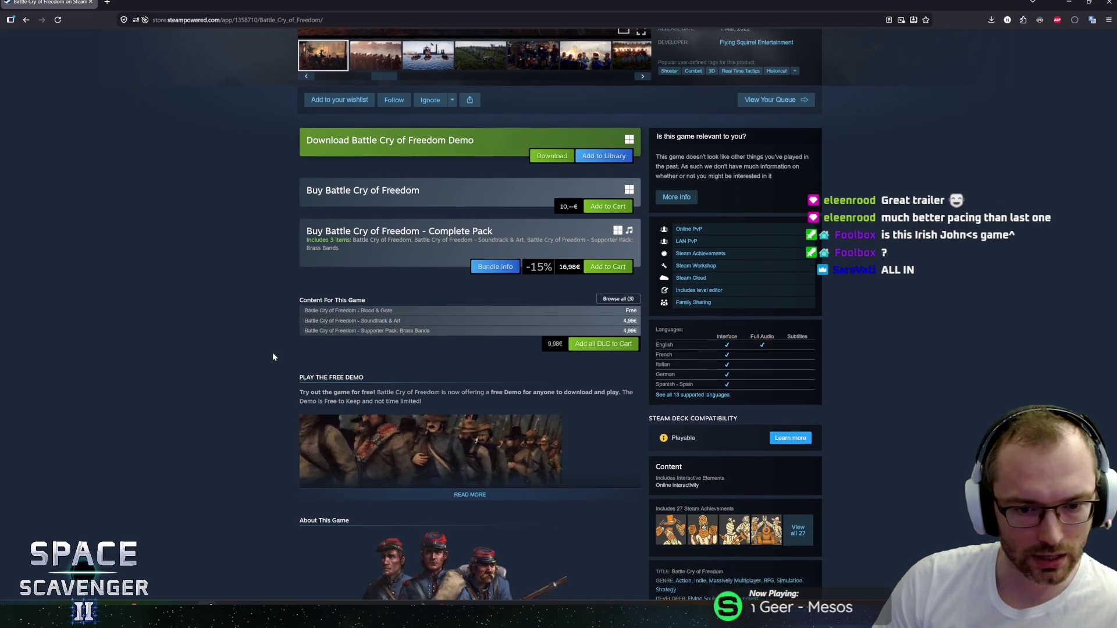
{"action": "scroll", "coordinate": [277, 341], "scroll_direction": "down", "scroll_amount": 3}
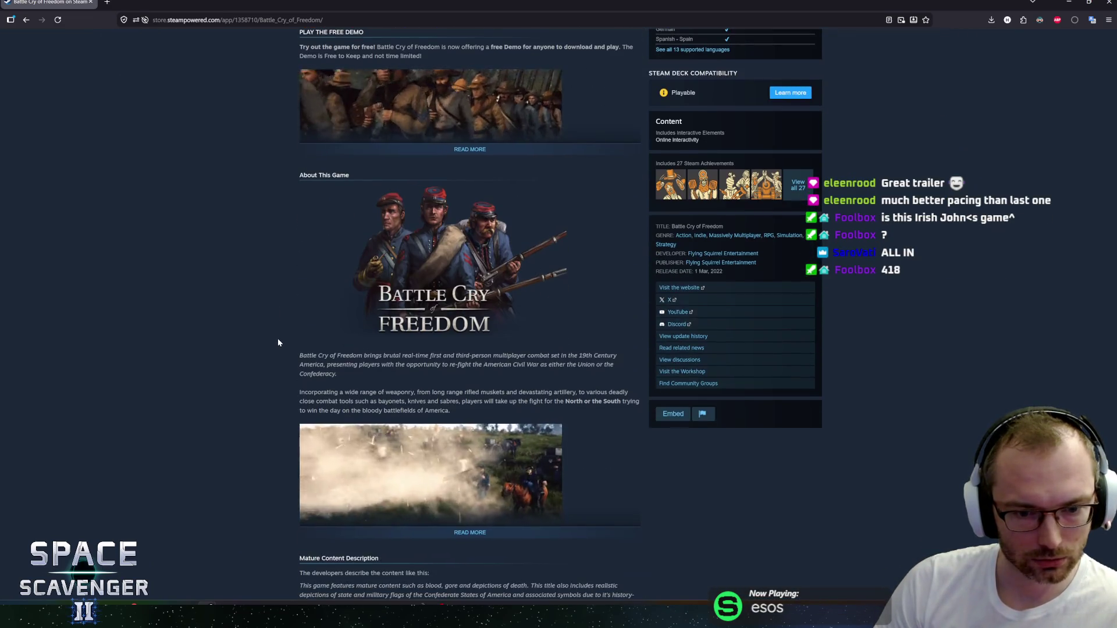
{"action": "scroll", "coordinate": [280, 342], "scroll_direction": "down", "scroll_amount": 3}
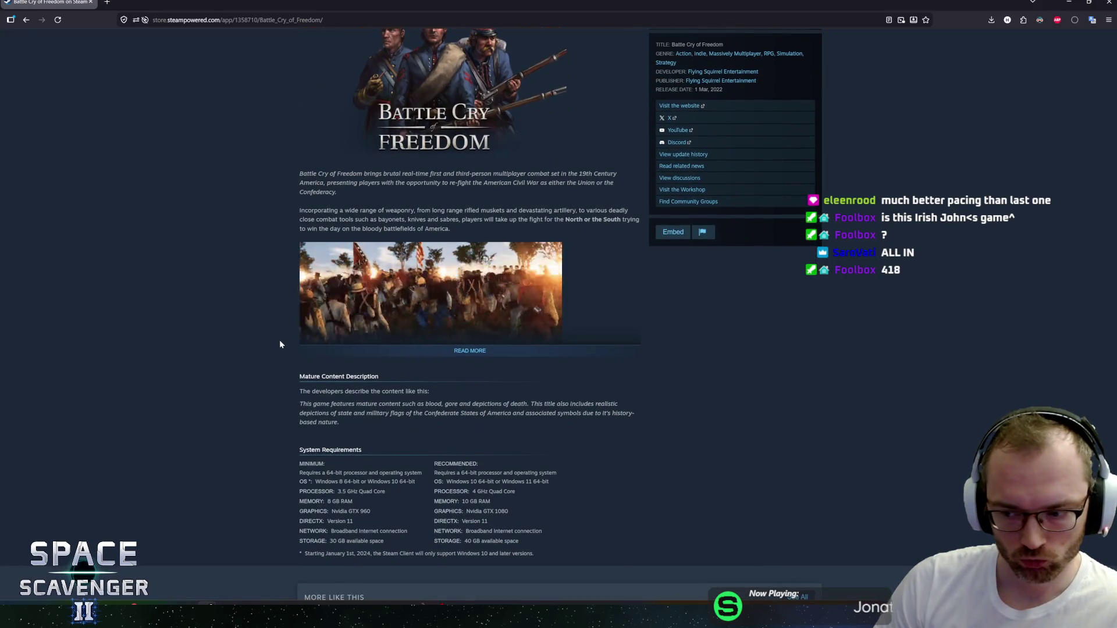
{"action": "scroll", "coordinate": [279, 345], "scroll_direction": "up", "scroll_amount": 14}
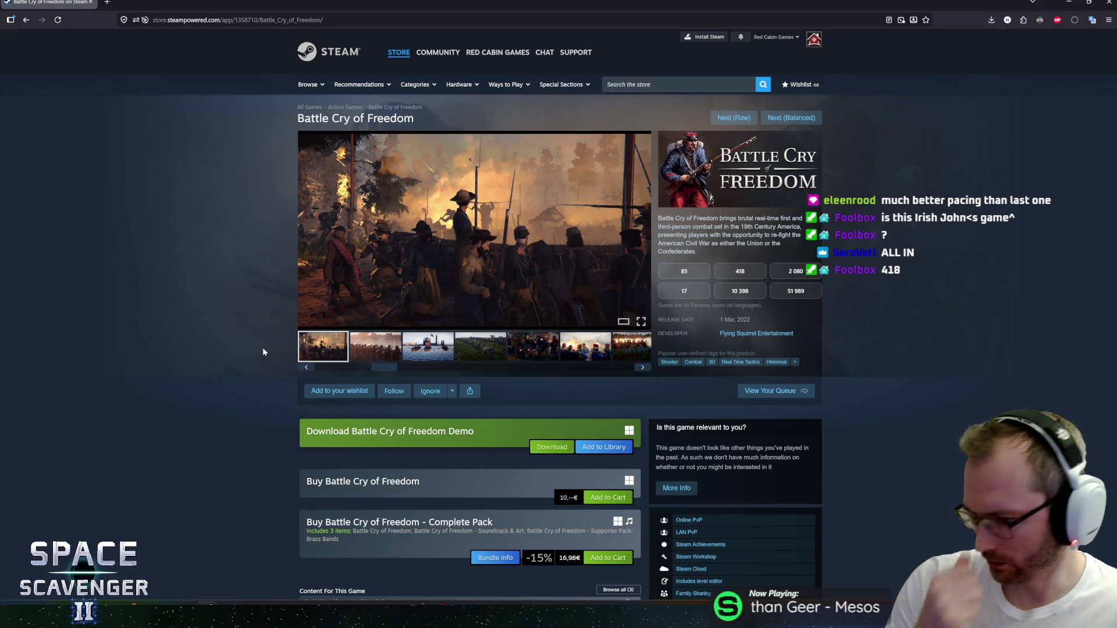
Step: Advance the screenshot gallery six times to the boats screenshot and look over the page
{"action": "left_click", "coordinate": [643, 230]}
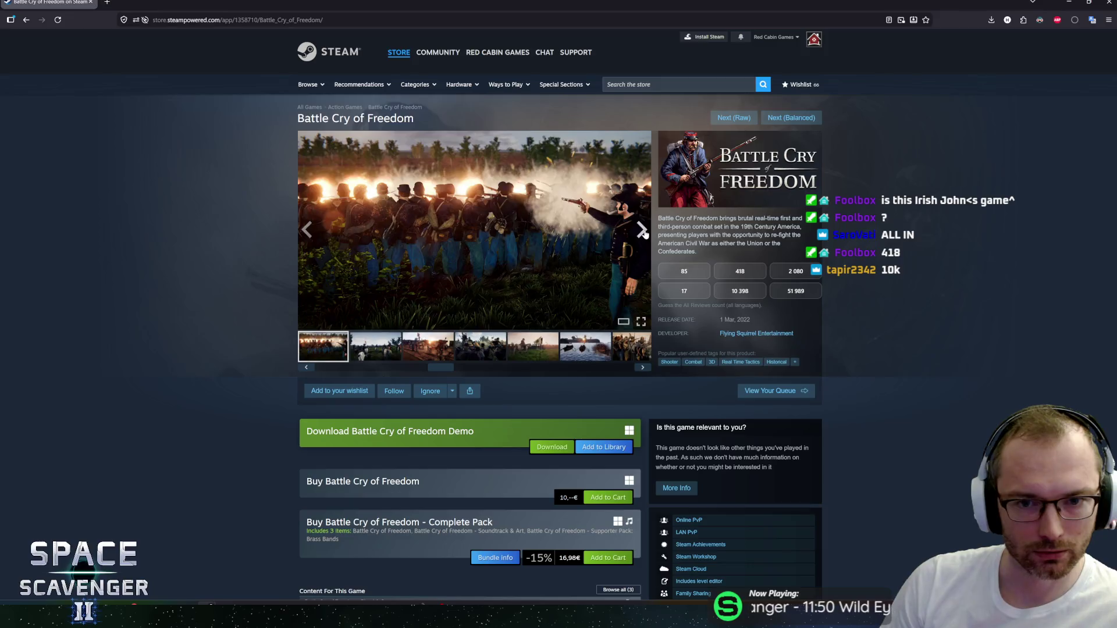
{"action": "left_click", "coordinate": [644, 231]}
{"action": "left_click", "coordinate": [643, 231]}
{"action": "left_click", "coordinate": [644, 232]}
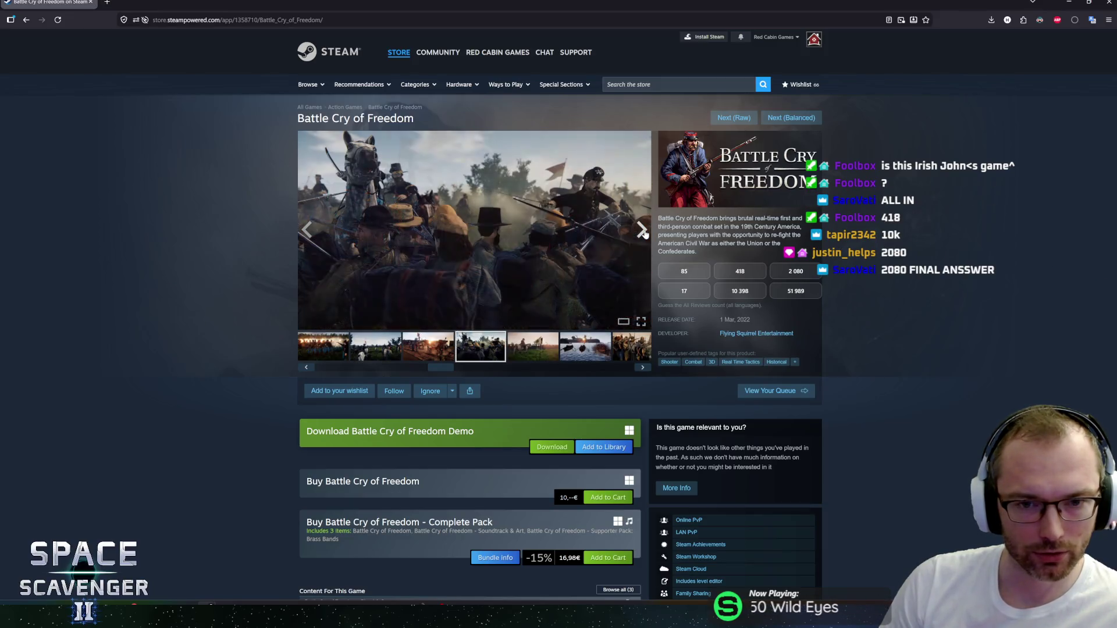
{"action": "left_click", "coordinate": [643, 232]}
{"action": "left_click", "coordinate": [643, 232]}
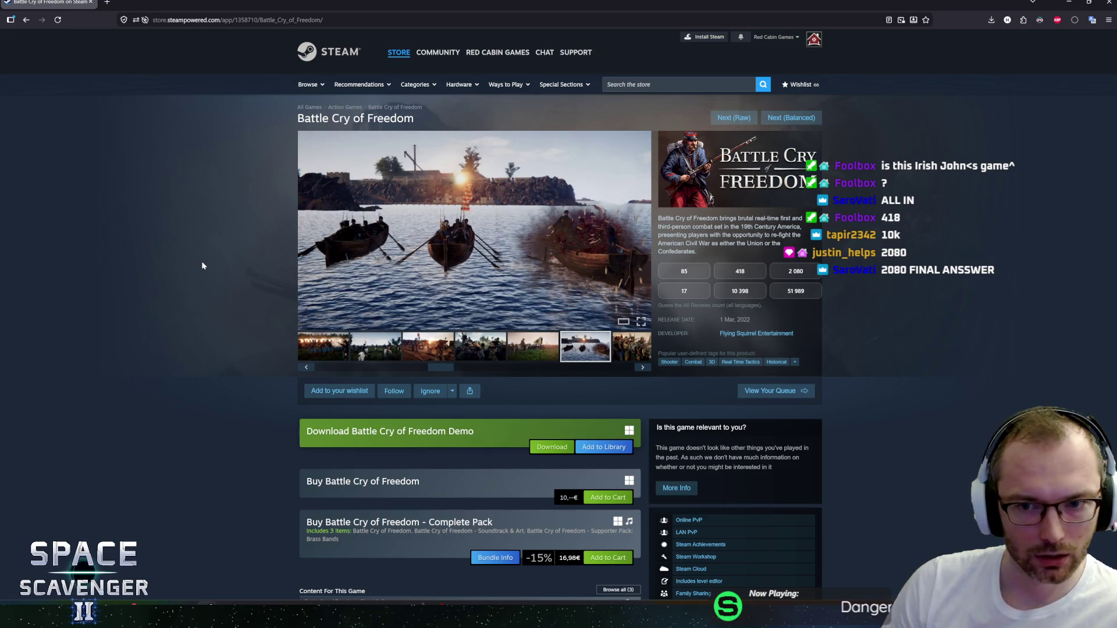
{"action": "scroll", "coordinate": [246, 264], "scroll_direction": "down", "scroll_amount": 5}
{"action": "mouse_move", "coordinate": [354, 343]}
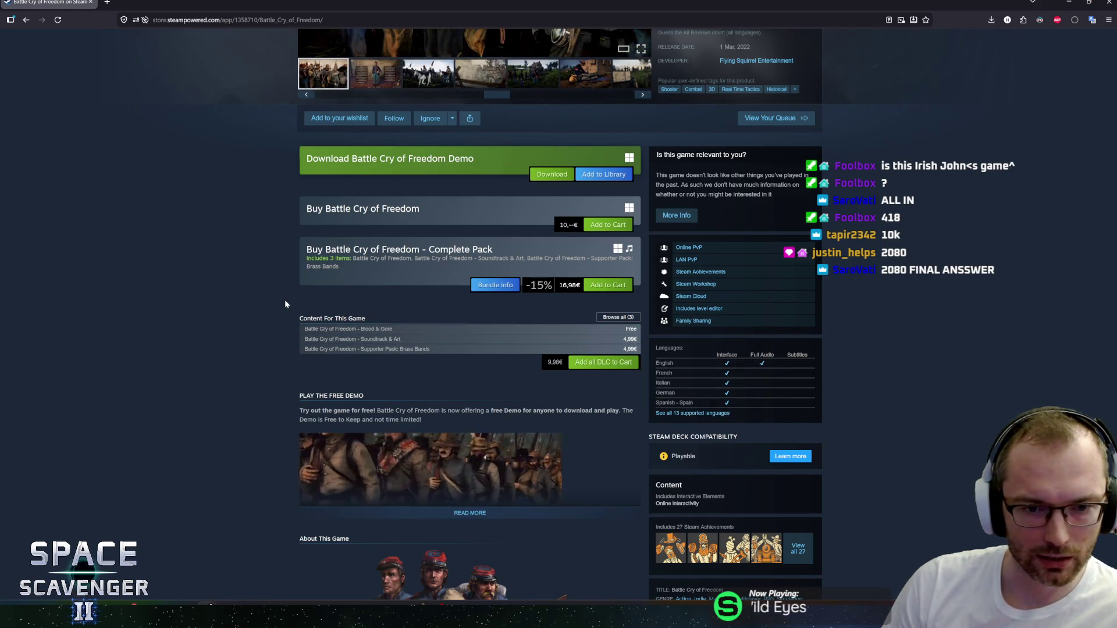
{"action": "scroll", "coordinate": [285, 303], "scroll_direction": "up", "scroll_amount": 1}
{"action": "scroll", "coordinate": [285, 302], "scroll_direction": "down", "scroll_amount": 6}
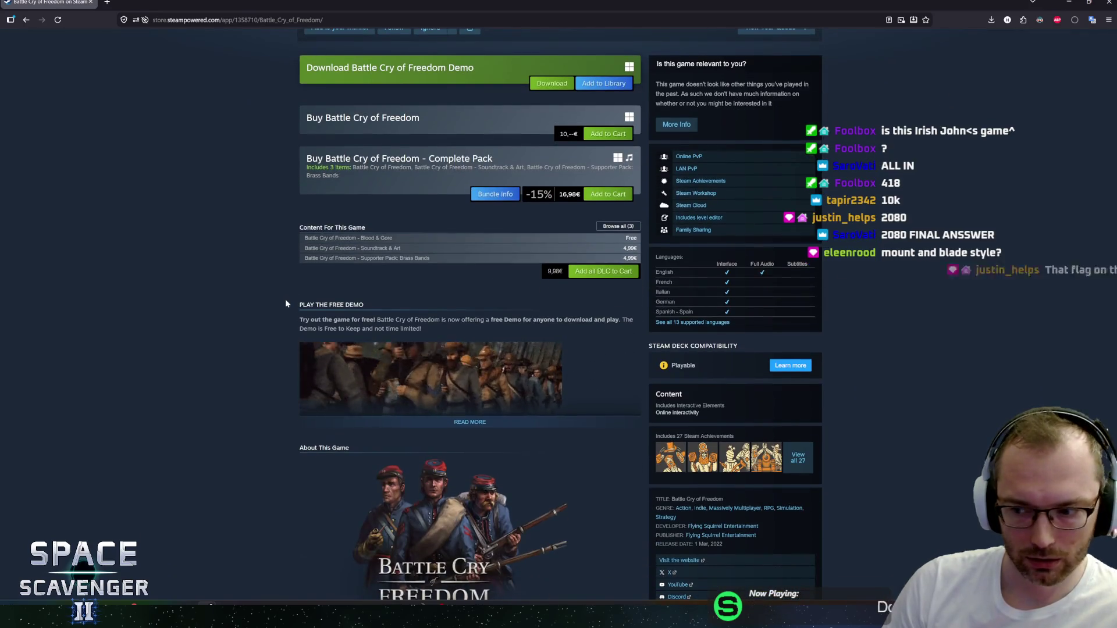
{"action": "scroll", "coordinate": [280, 299], "scroll_direction": "up", "scroll_amount": 1}
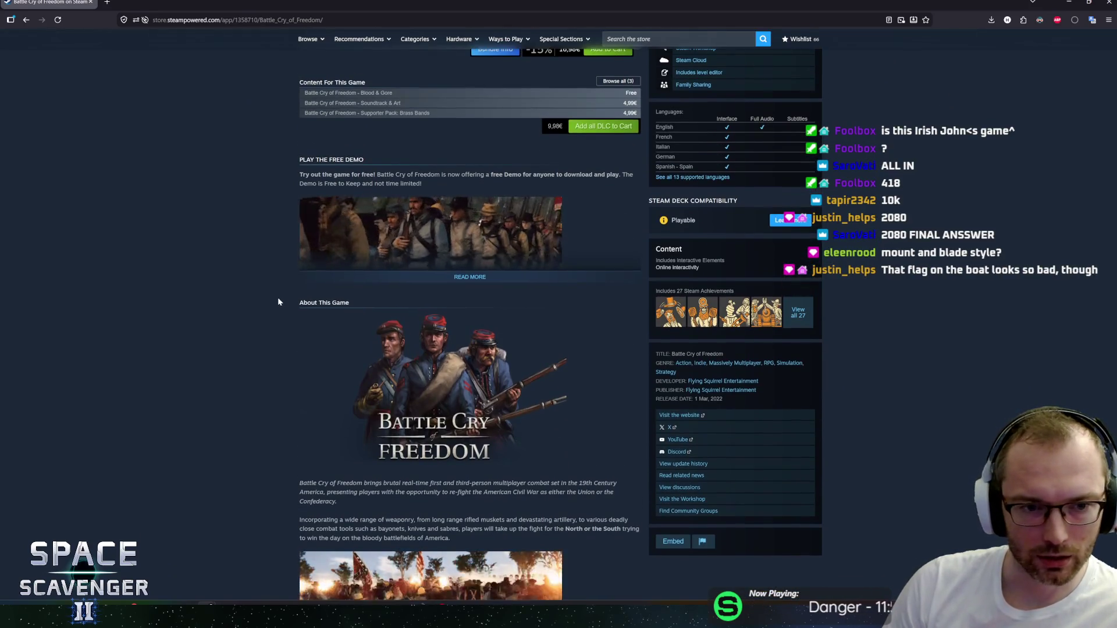
{"action": "scroll", "coordinate": [280, 298], "scroll_direction": "down", "scroll_amount": 3}
{"action": "scroll", "coordinate": [279, 298], "scroll_direction": "up", "scroll_amount": 7}
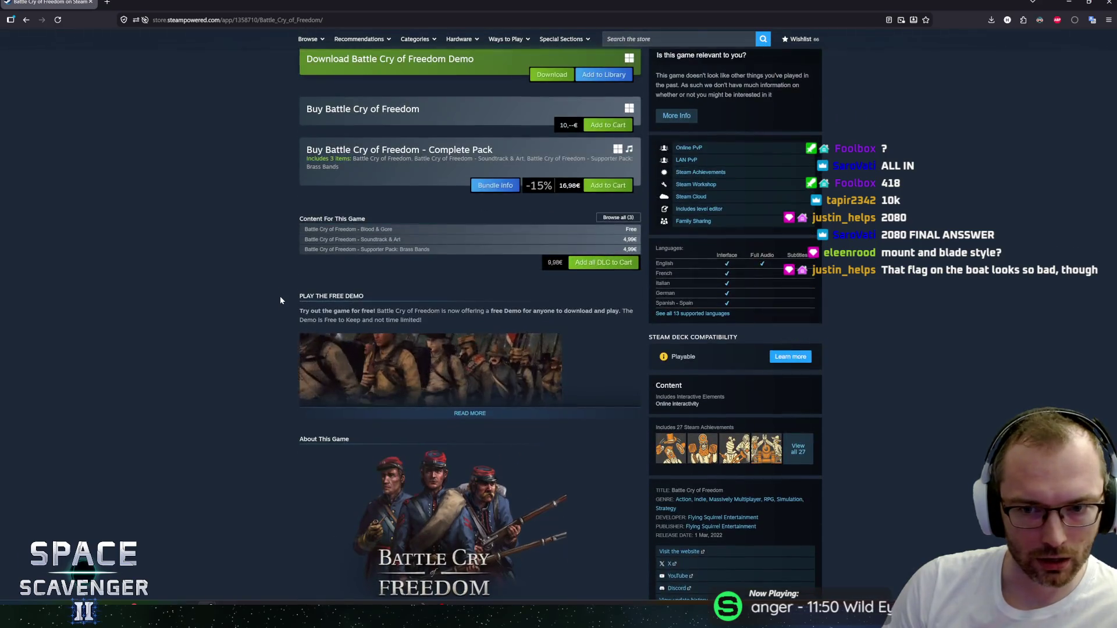
{"action": "scroll", "coordinate": [278, 296], "scroll_direction": "up", "scroll_amount": 5}
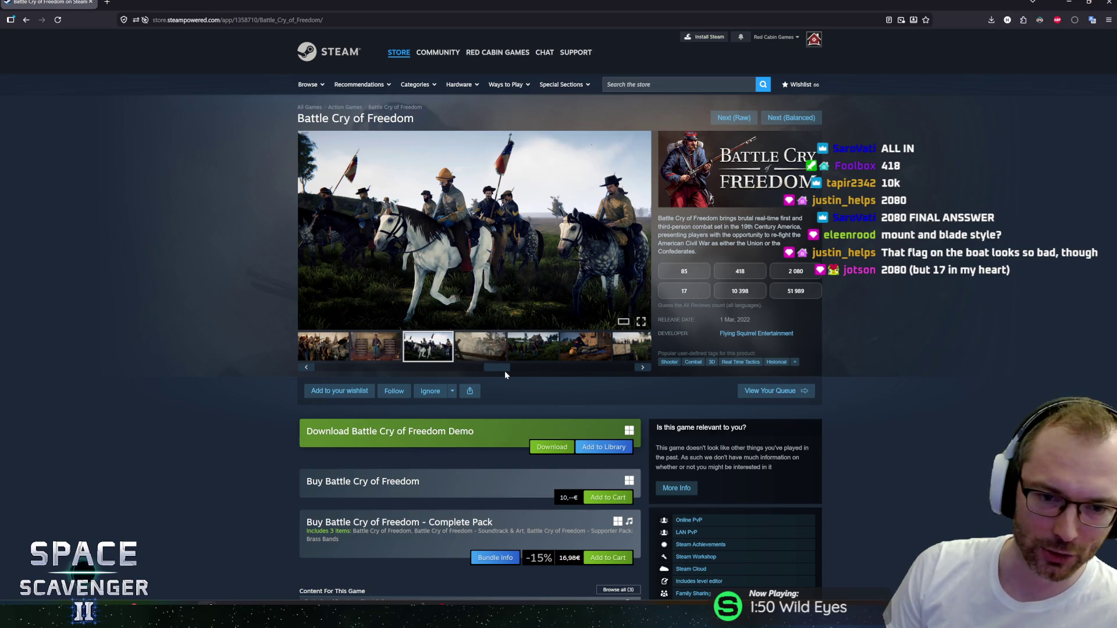
Step: Browse the Battle Cry of Freedom screenshots, showing the boats and then the cavalry image
{"action": "left_click_drag", "start_coordinate": [504, 371], "coordinate": [355, 370]}
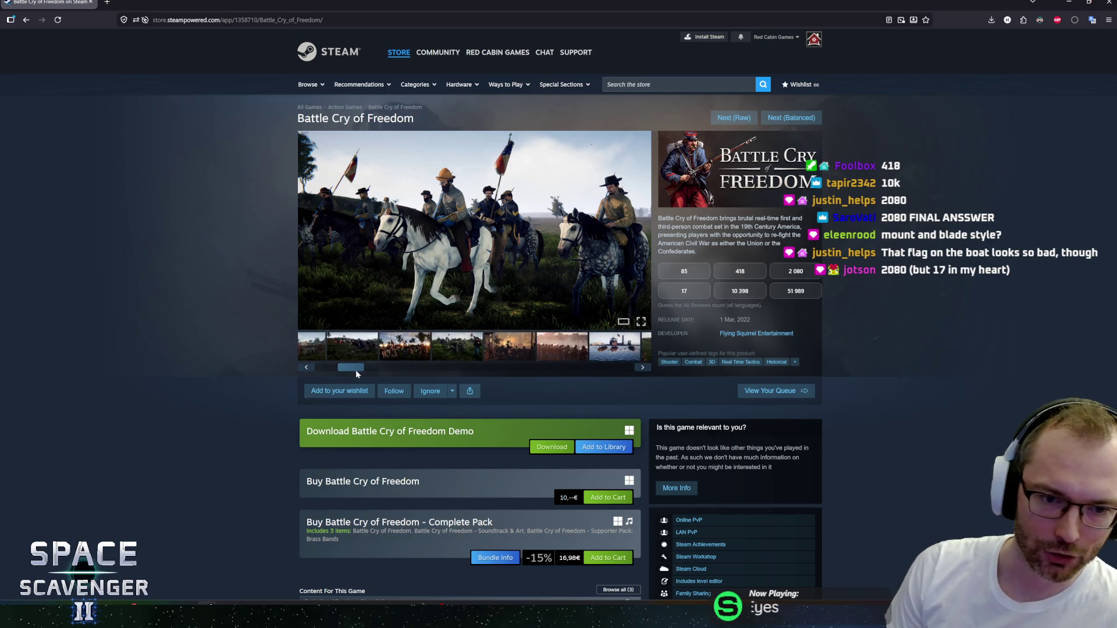
{"action": "left_click", "coordinate": [584, 358]}
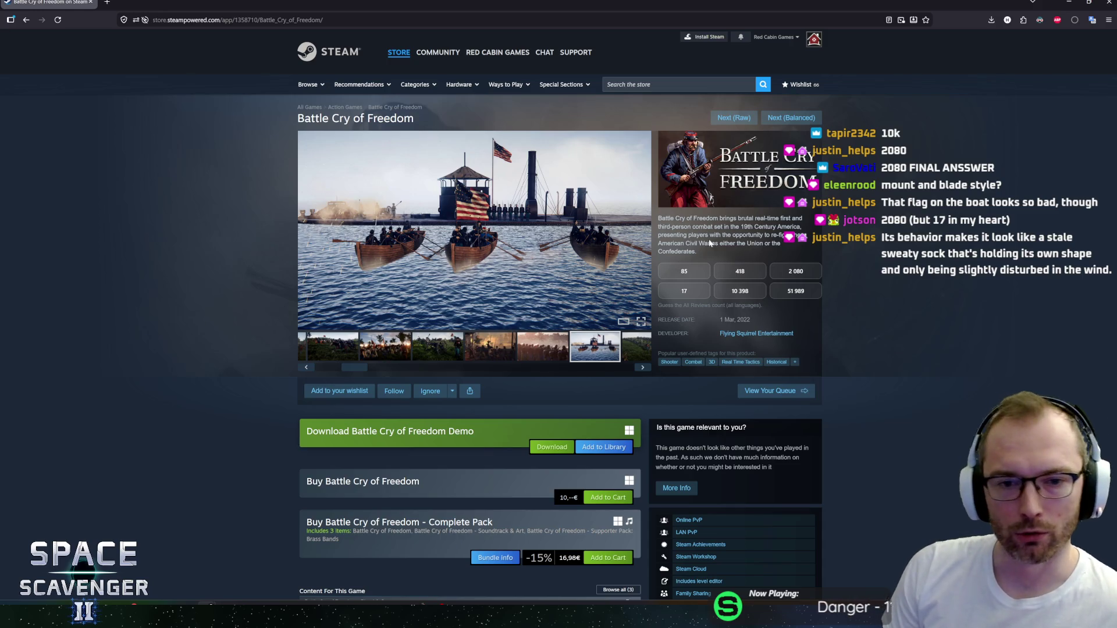
{"action": "left_click", "coordinate": [320, 343]}
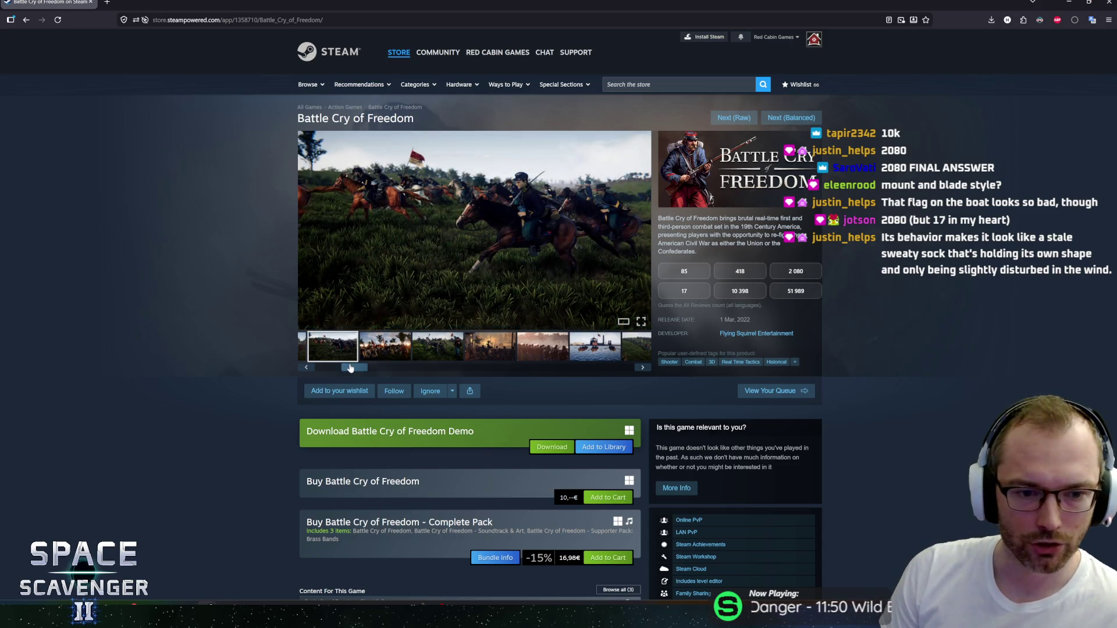
{"action": "left_click_drag", "start_coordinate": [352, 366], "coordinate": [326, 364]}
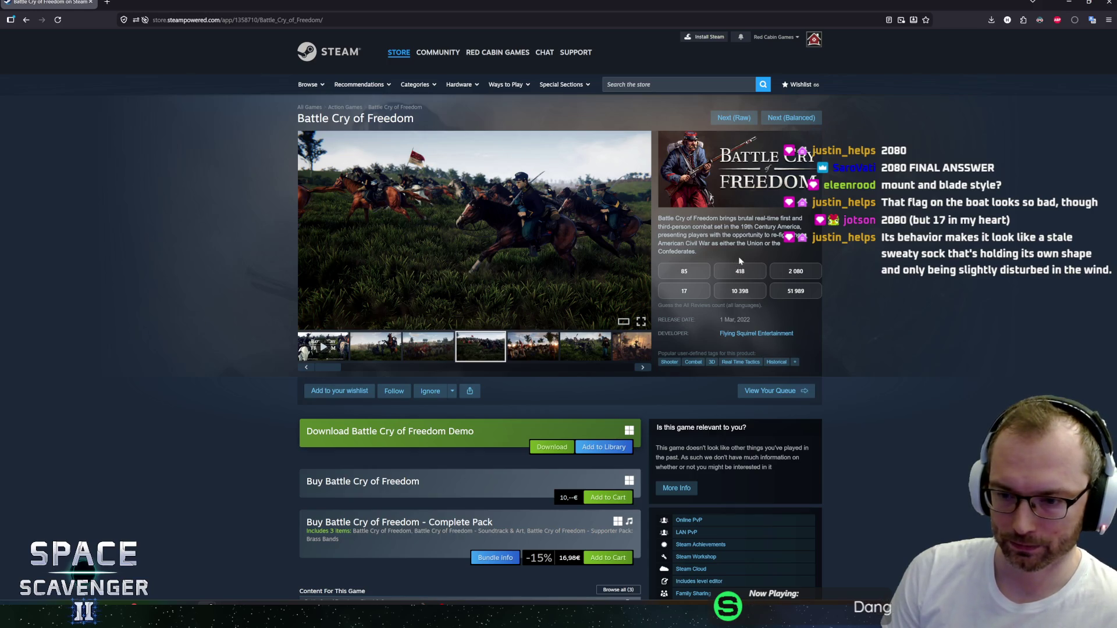
{"action": "scroll", "coordinate": [919, 271], "scroll_direction": "down", "scroll_amount": 1}
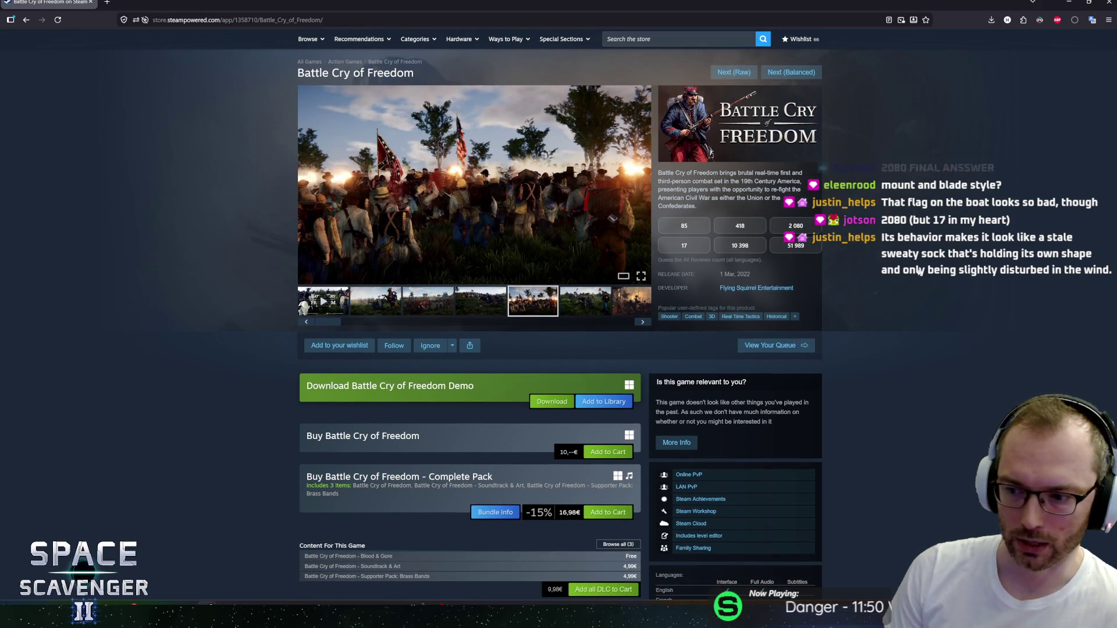
{"action": "scroll", "coordinate": [920, 271], "scroll_direction": "down", "scroll_amount": 1}
{"action": "scroll", "coordinate": [871, 240], "scroll_direction": "up", "scroll_amount": 1}
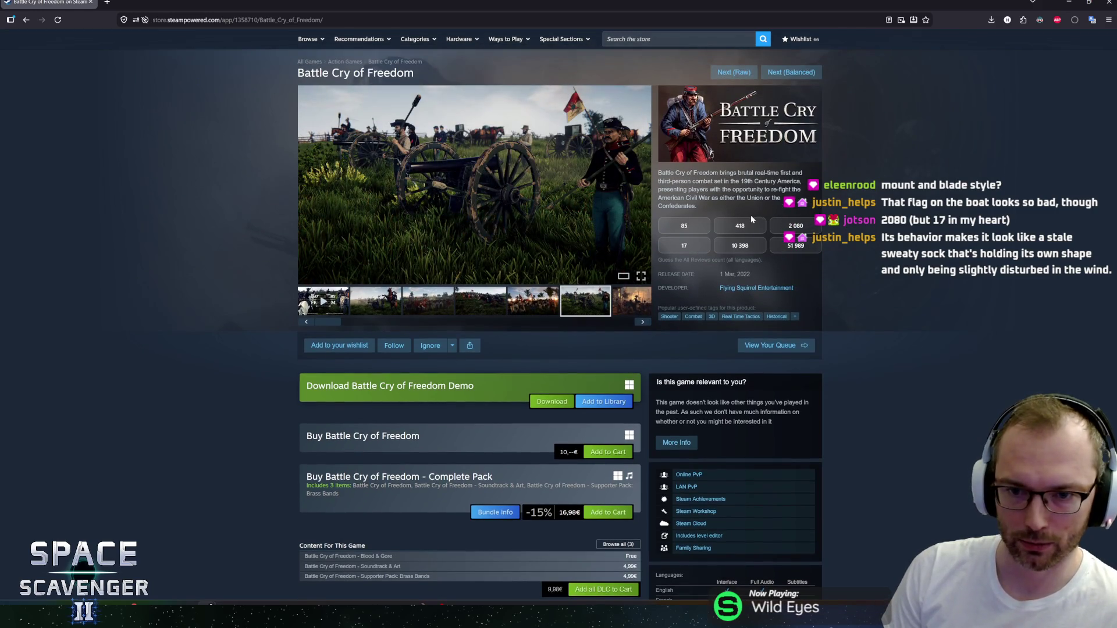
Step: Guess 418 reviews, see 2 080 revealed as correct, then go on to the next game
{"action": "left_click", "coordinate": [748, 227]}
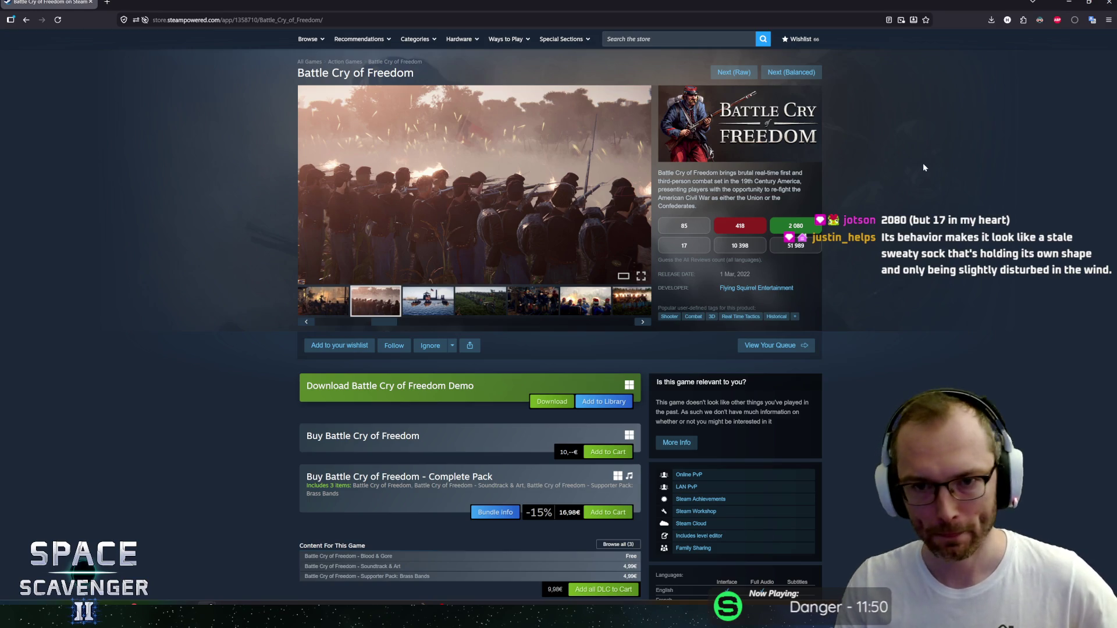
{"action": "scroll", "coordinate": [261, 389], "scroll_direction": "down", "scroll_amount": 10}
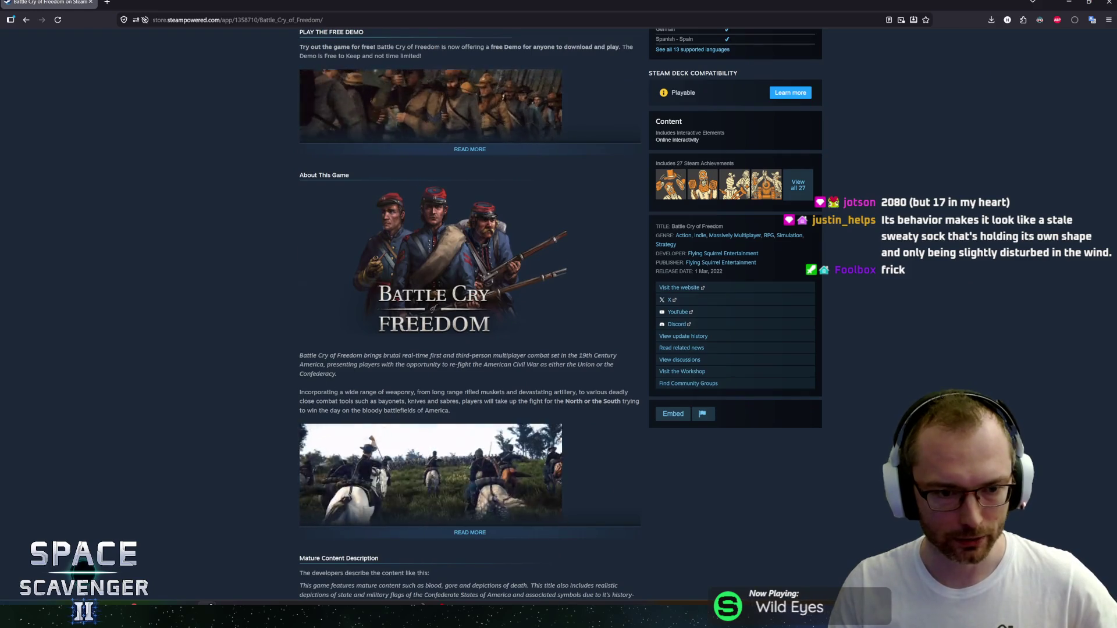
{"action": "left_click_drag", "start_coordinate": [330, 379], "coordinate": [271, 355]}
{"action": "left_click", "coordinate": [270, 355]}
{"action": "scroll", "coordinate": [271, 358], "scroll_direction": "down", "scroll_amount": 4}
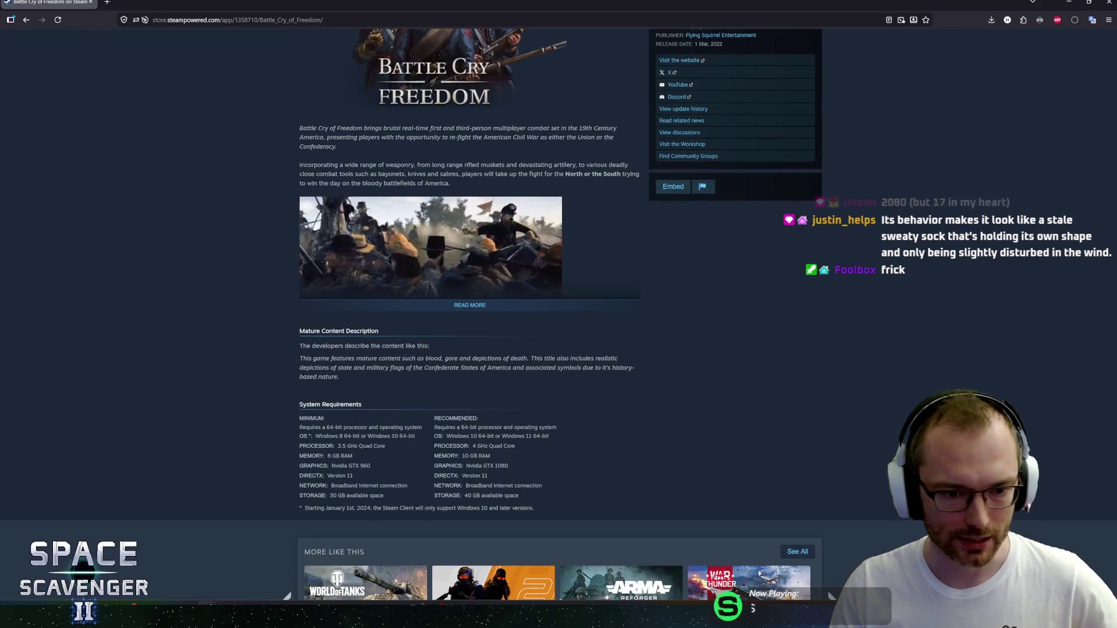
{"action": "scroll", "coordinate": [286, 331], "scroll_direction": "up", "scroll_amount": 8}
{"action": "scroll", "coordinate": [279, 335], "scroll_direction": "up", "scroll_amount": 7}
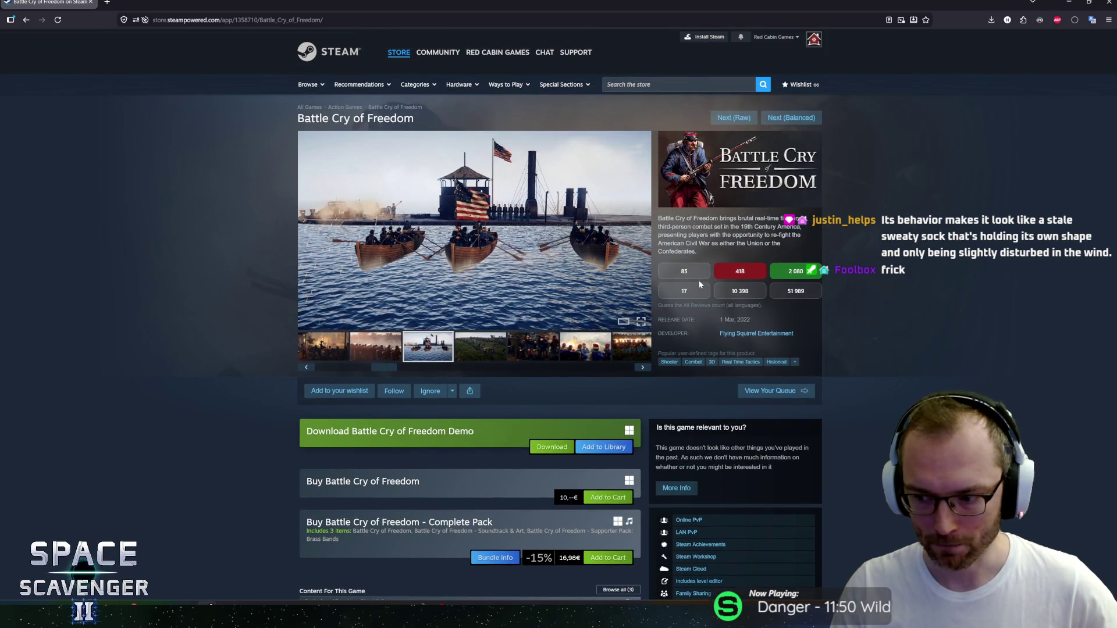
{"action": "left_click", "coordinate": [791, 119]}
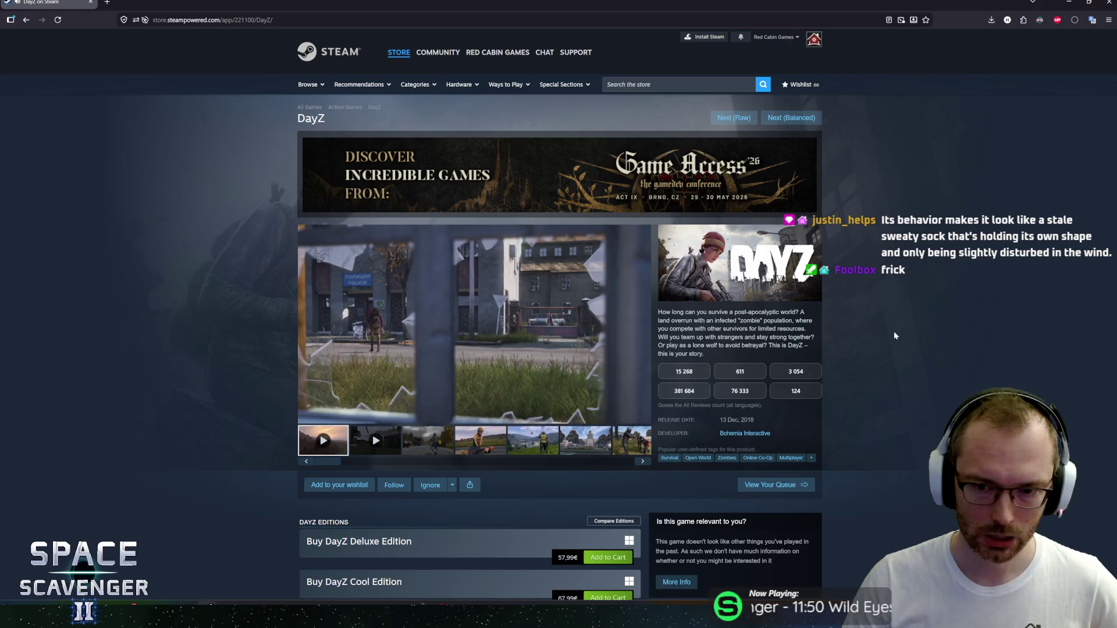
Step: Scroll through the DayZ page details, checking its release date, and return to the top
{"action": "scroll", "coordinate": [895, 335], "scroll_direction": "down", "scroll_amount": 1}
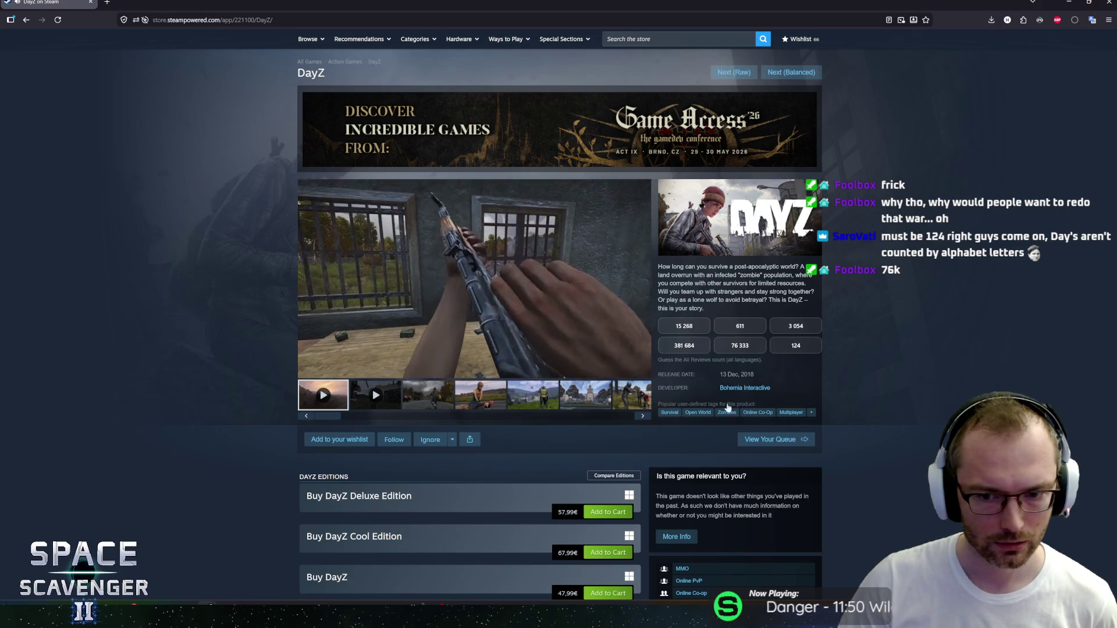
{"action": "left_click_drag", "start_coordinate": [754, 374], "coordinate": [722, 375]}
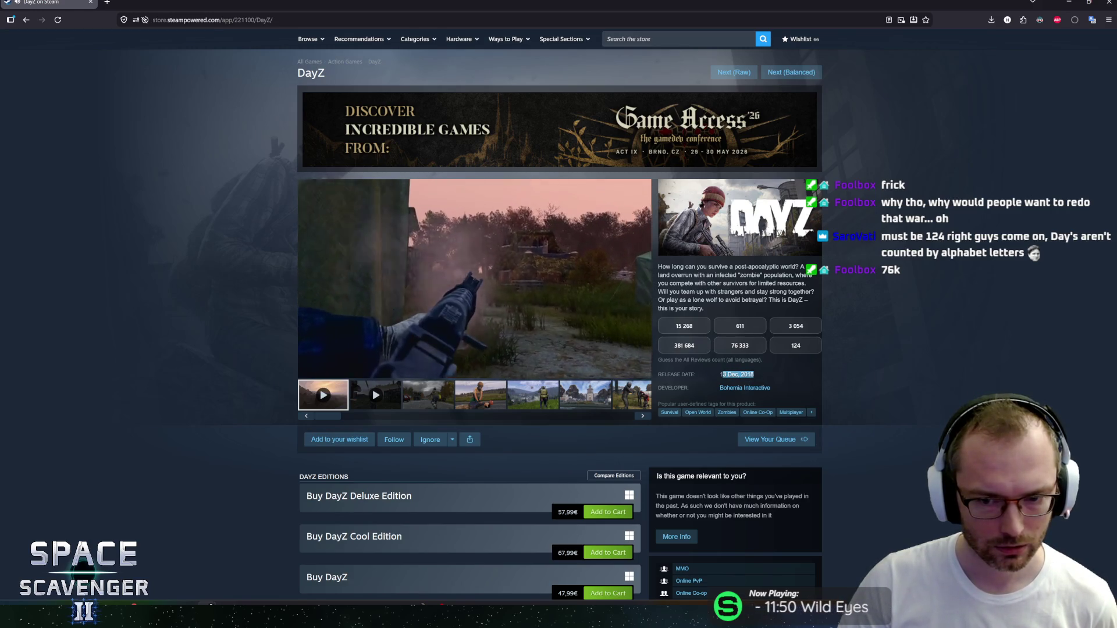
{"action": "left_click", "coordinate": [720, 374]}
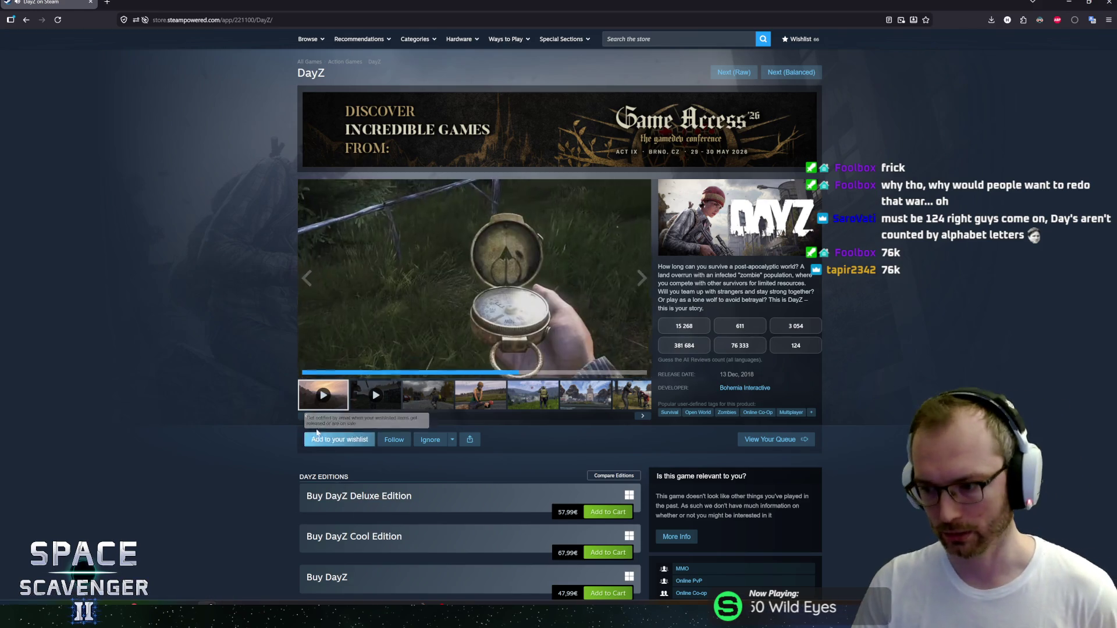
{"action": "scroll", "coordinate": [274, 355], "scroll_direction": "down", "scroll_amount": 5}
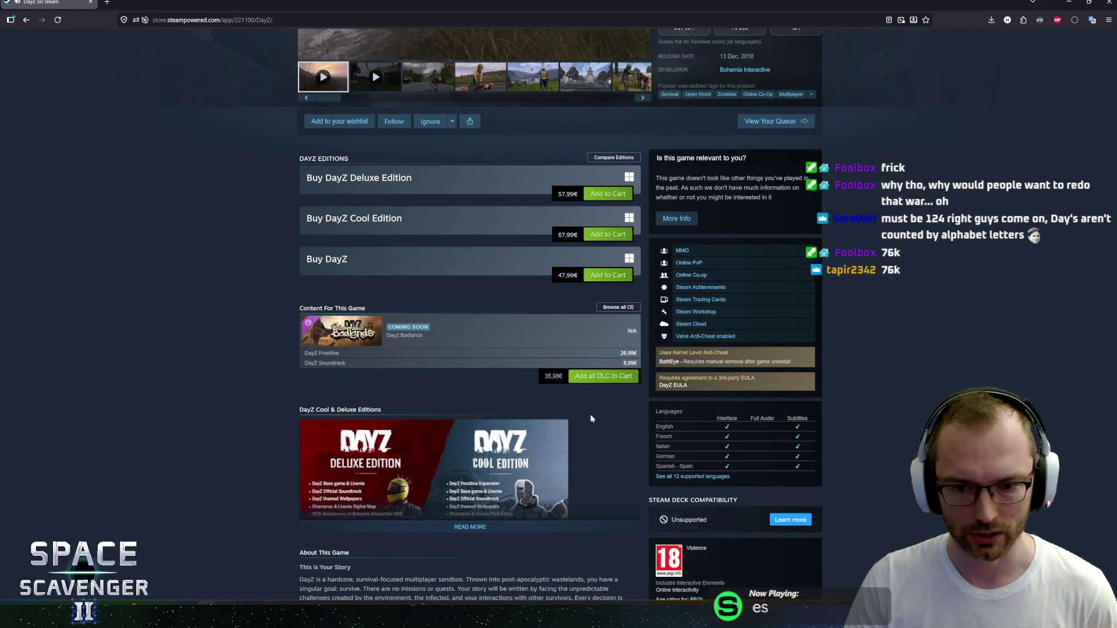
{"action": "scroll", "coordinate": [290, 389], "scroll_direction": "up", "scroll_amount": 1}
{"action": "scroll", "coordinate": [290, 384], "scroll_direction": "down", "scroll_amount": 2}
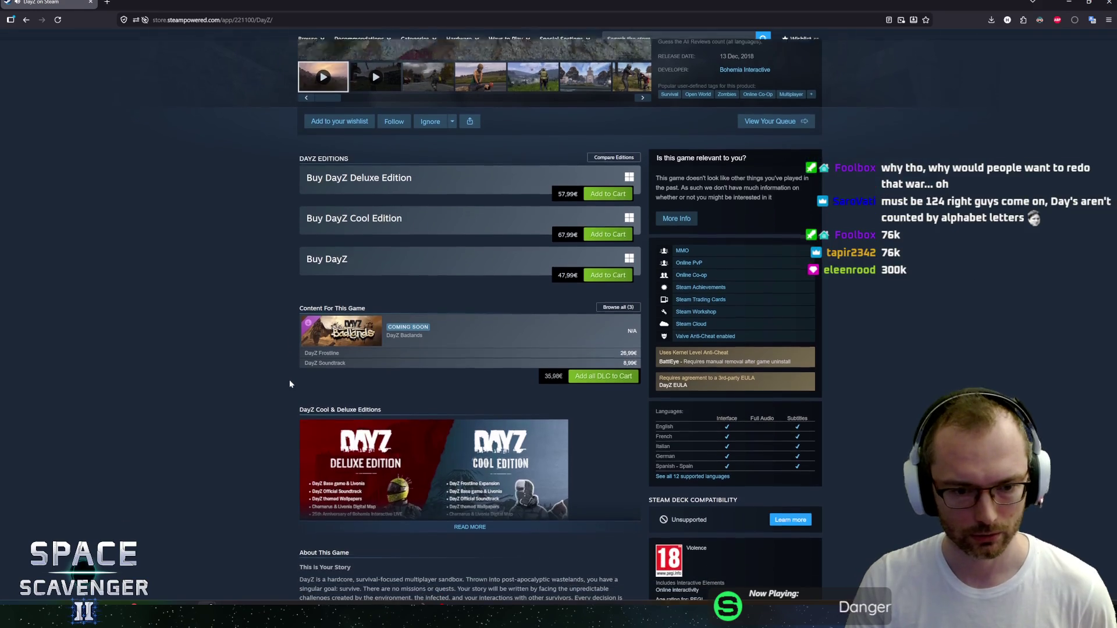
{"action": "scroll", "coordinate": [290, 383], "scroll_direction": "up", "scroll_amount": 3}
{"action": "scroll", "coordinate": [288, 379], "scroll_direction": "up", "scroll_amount": 5}
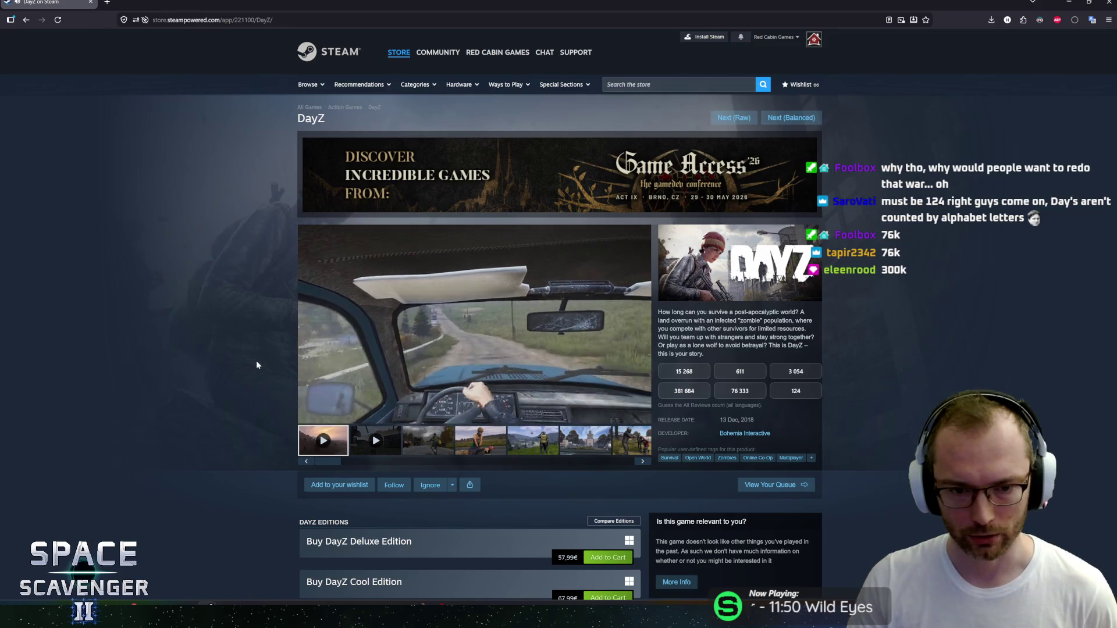
Step: Guess 76 333 for DayZ's reviews (381 684 correct), then pause the DayZ trailer
{"action": "mouse_move", "coordinate": [459, 341]}
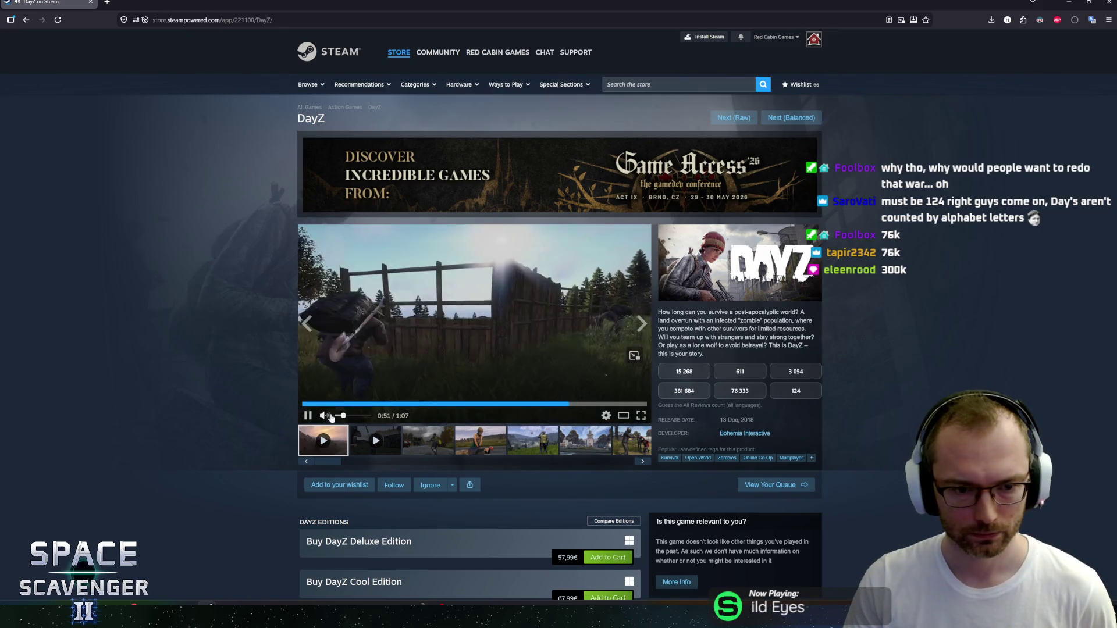
{"action": "mouse_move", "coordinate": [339, 417]}
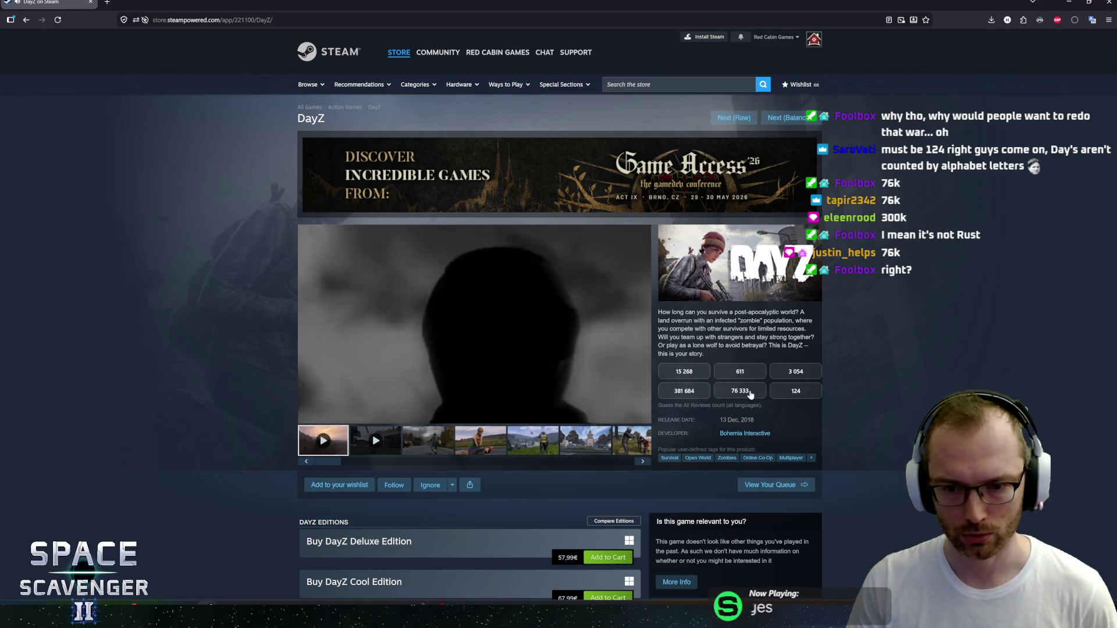
{"action": "left_click", "coordinate": [754, 395]}
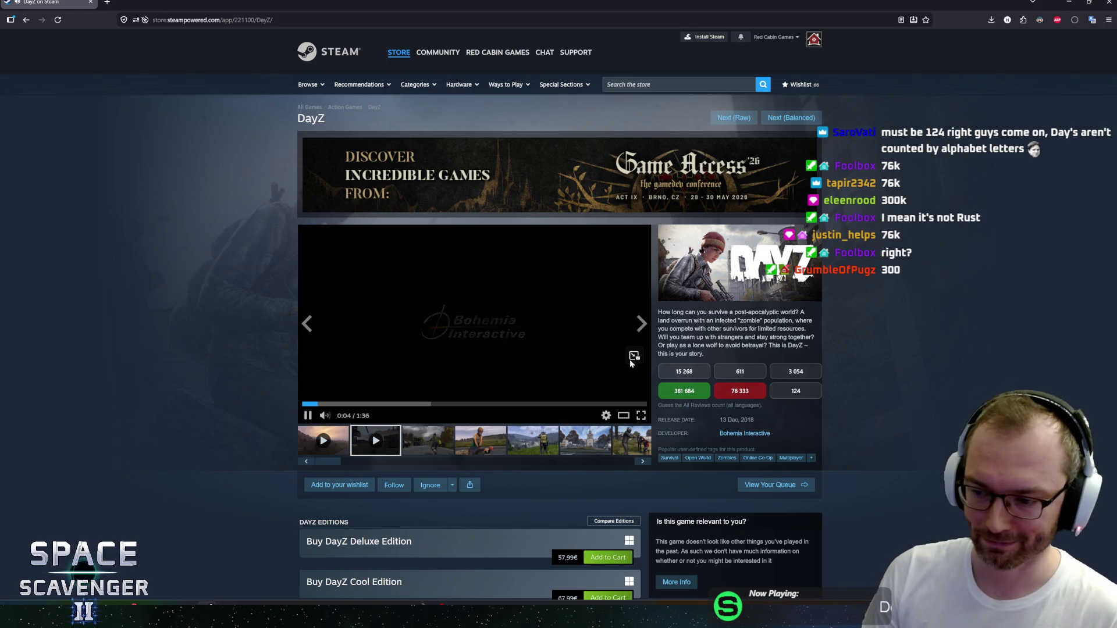
{"action": "left_click", "coordinate": [607, 386]}
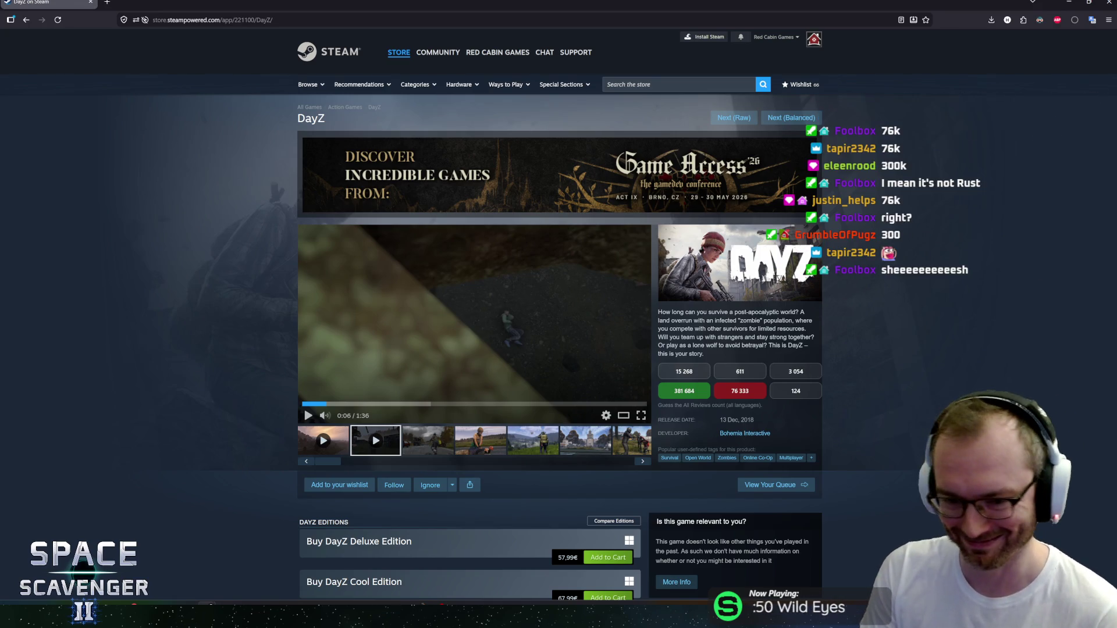
{"action": "left_click_drag", "start_coordinate": [692, 312], "coordinate": [786, 338]}
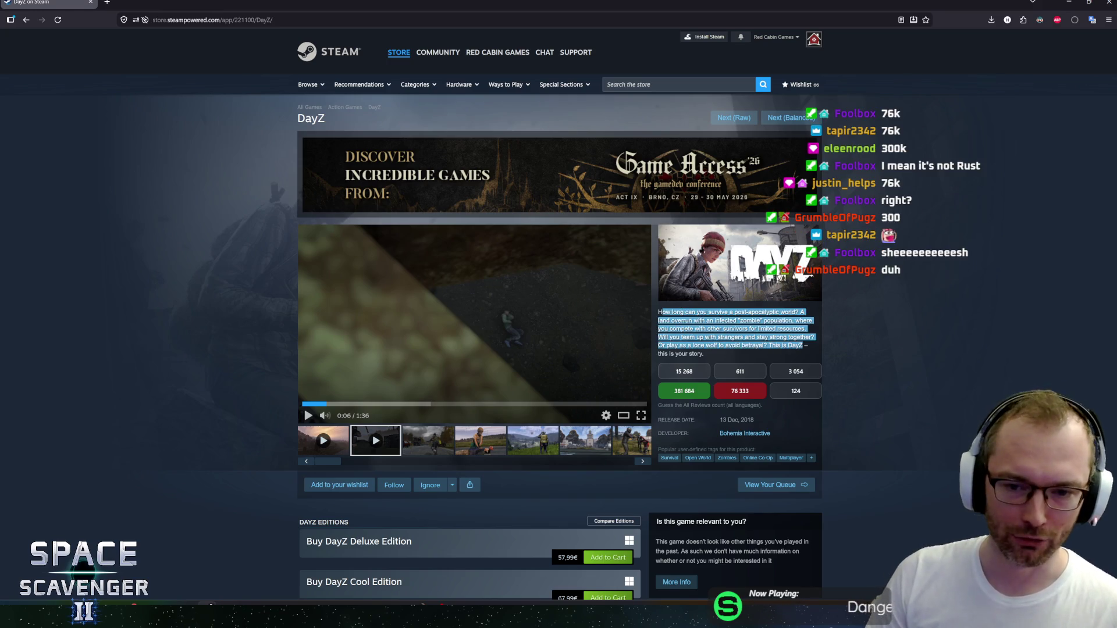
{"action": "left_click", "coordinate": [736, 329]}
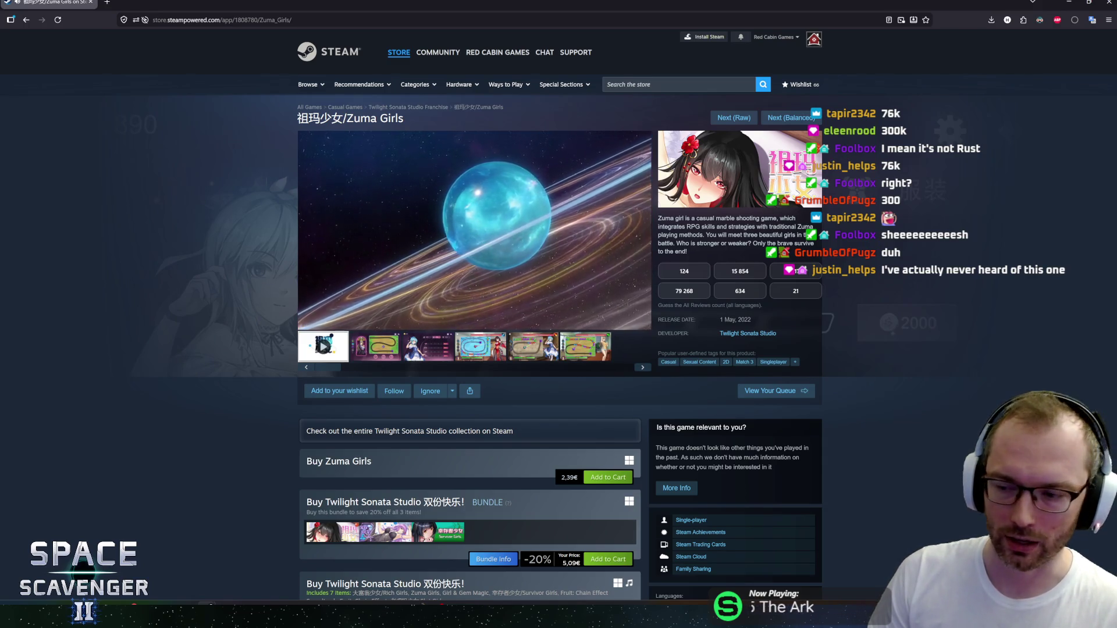
Step: Skip the Zuma Girls trailer ahead and view the second, third, fourth and sixth screenshots
{"action": "left_click_drag", "start_coordinate": [665, 218], "coordinate": [688, 252]}
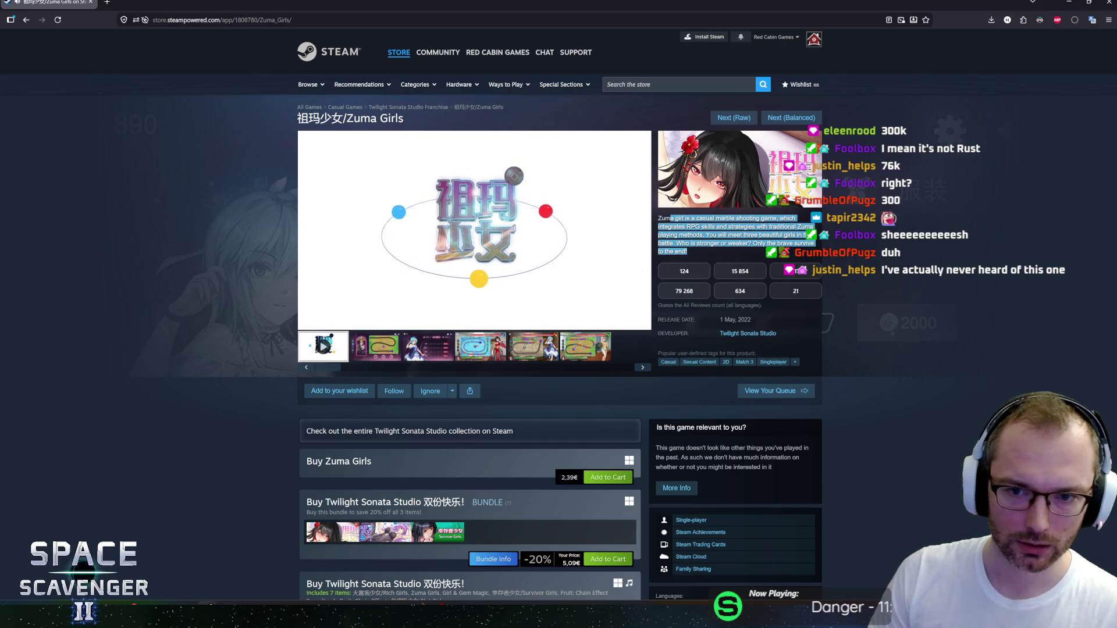
{"action": "left_click", "coordinate": [688, 251]}
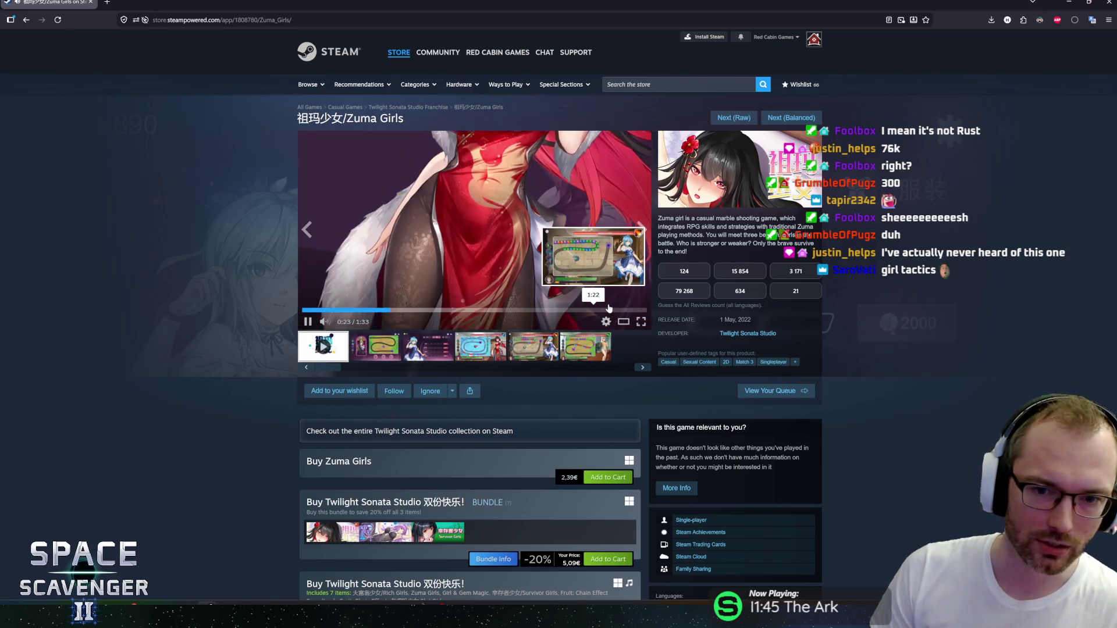
{"action": "left_click", "coordinate": [570, 311]}
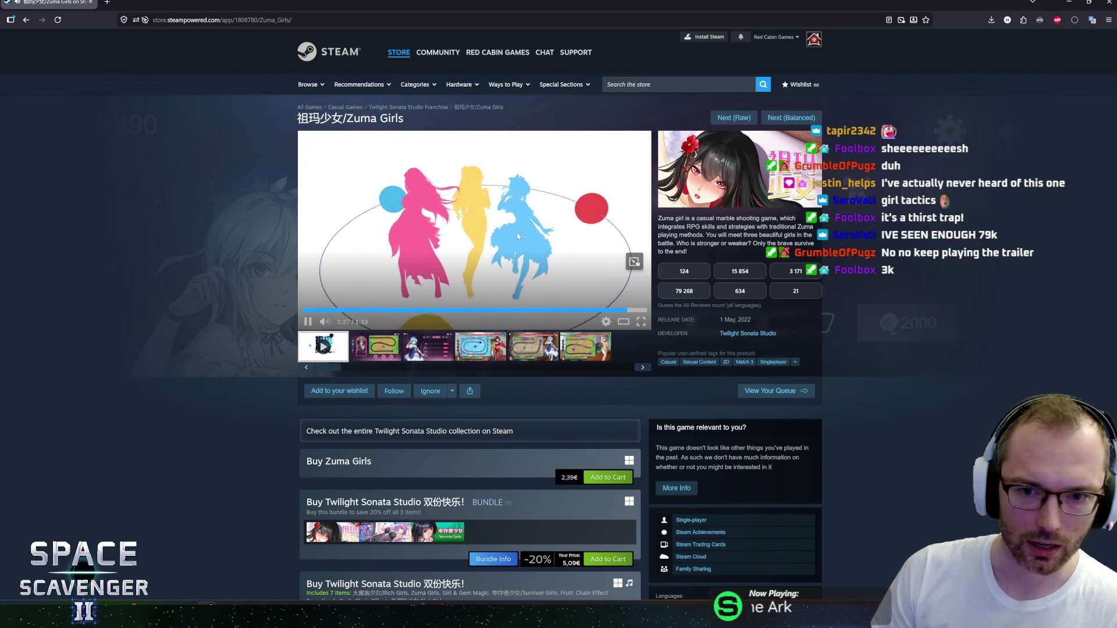
{"action": "left_click", "coordinate": [395, 345]}
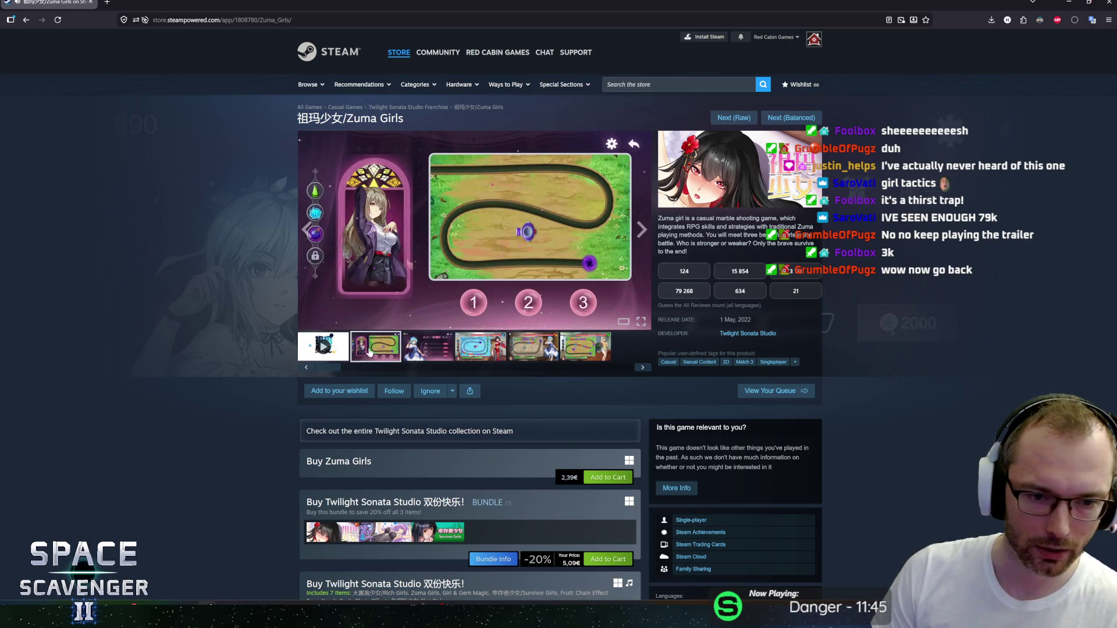
{"action": "left_click", "coordinate": [428, 349]}
{"action": "left_click", "coordinate": [491, 352]}
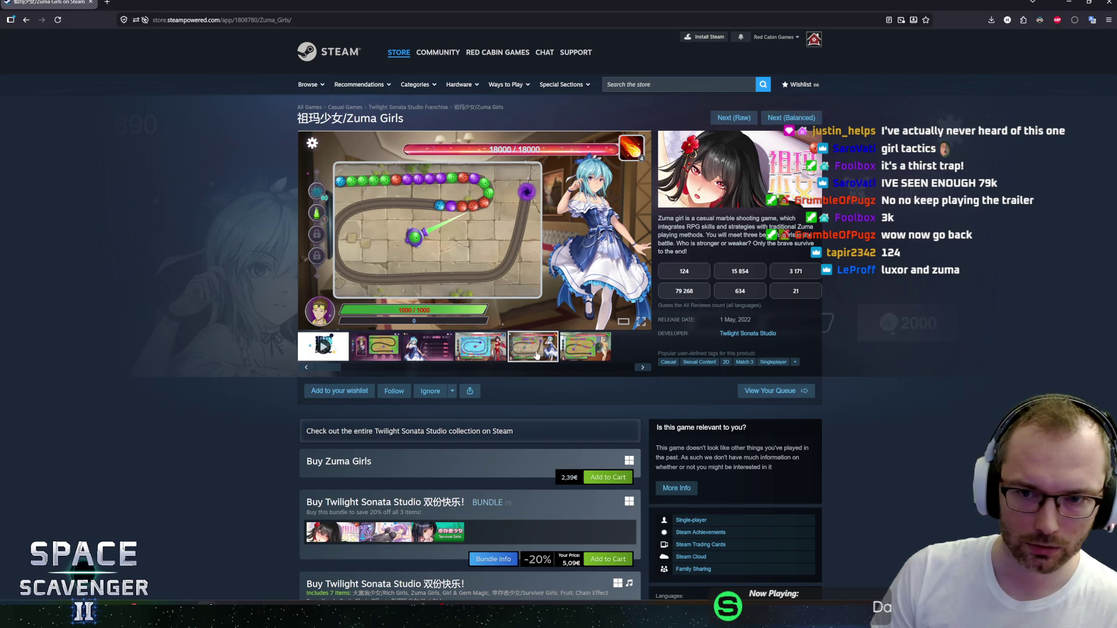
{"action": "left_click", "coordinate": [591, 357]}
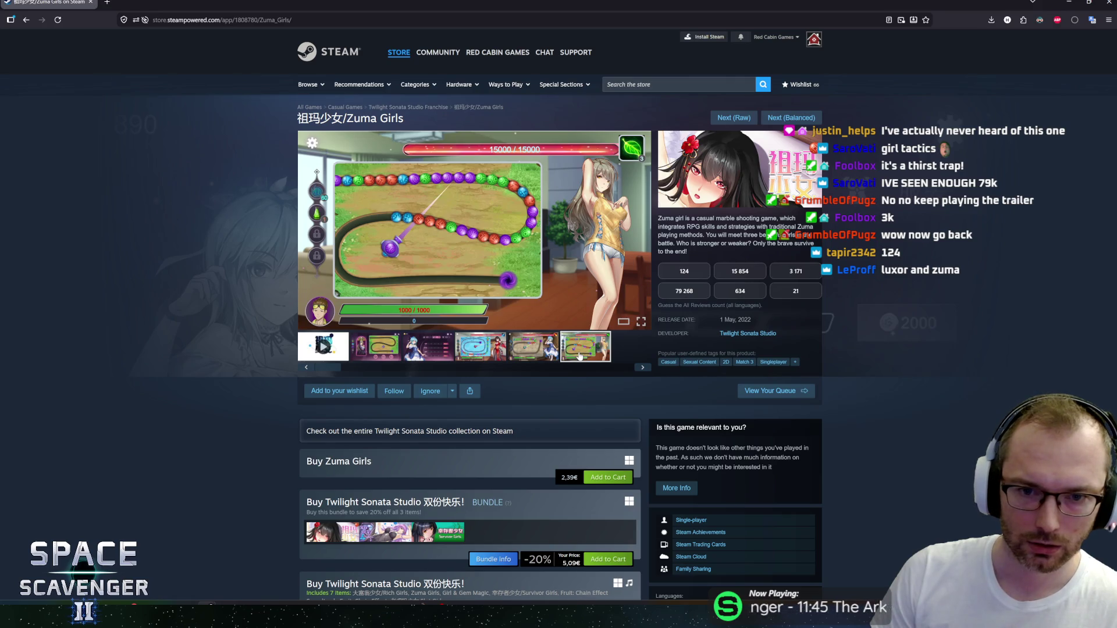
Step: Scroll over the page, then view the blue Zuma board and stone board screenshots
{"action": "scroll", "coordinate": [579, 356], "scroll_direction": "down", "scroll_amount": 5}
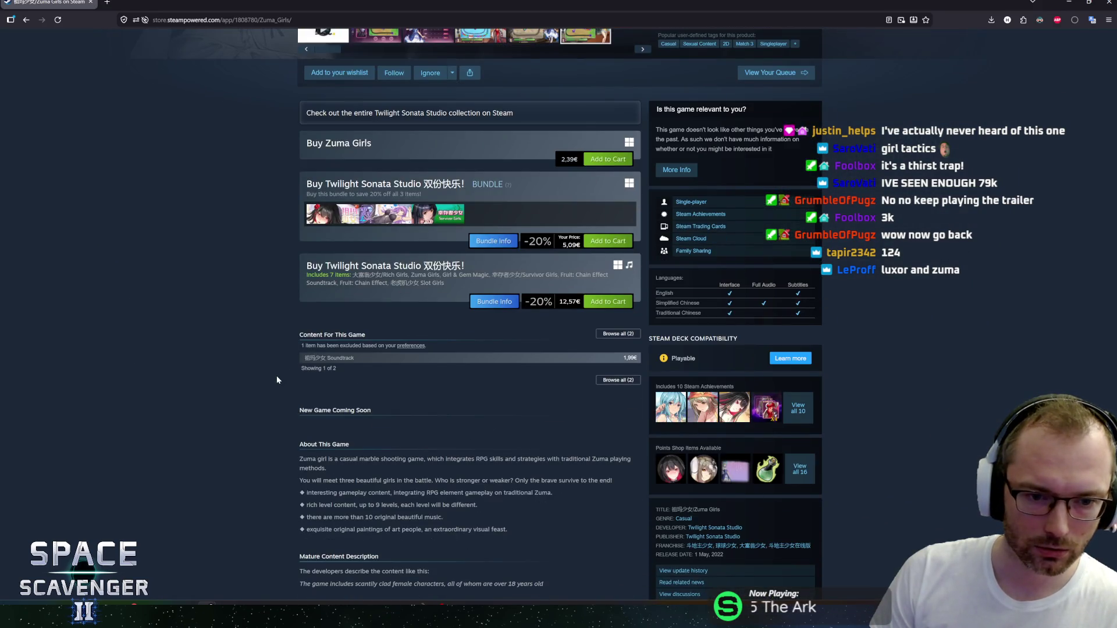
{"action": "scroll", "coordinate": [276, 376], "scroll_direction": "up", "scroll_amount": 4}
{"action": "scroll", "coordinate": [271, 366], "scroll_direction": "down", "scroll_amount": 2}
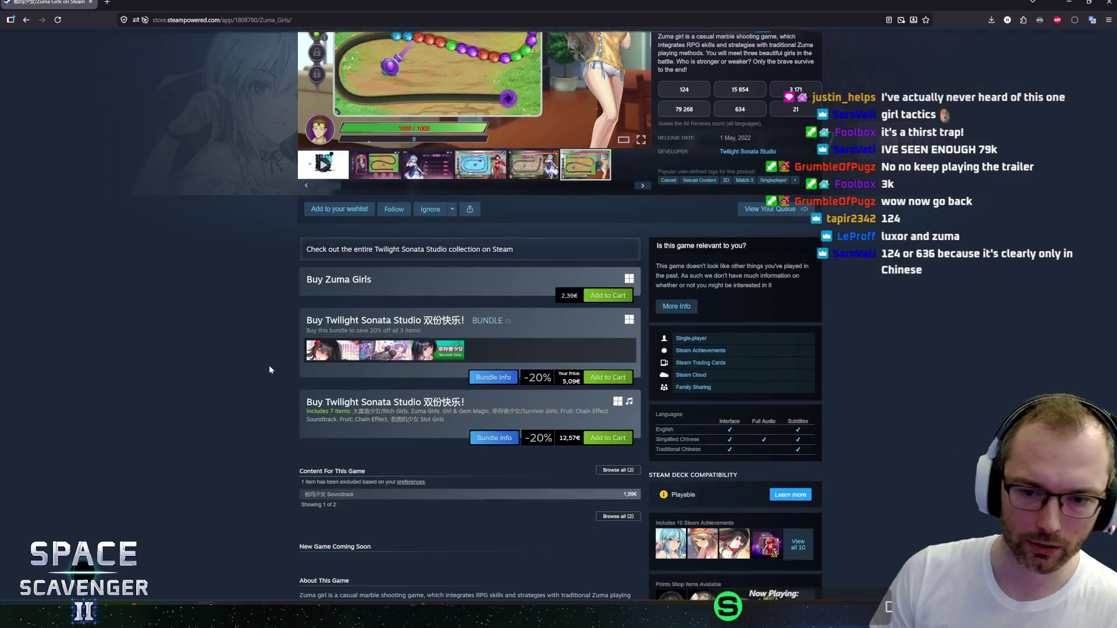
{"action": "scroll", "coordinate": [269, 366], "scroll_direction": "down", "scroll_amount": 5}
{"action": "scroll", "coordinate": [278, 352], "scroll_direction": "up", "scroll_amount": 3}
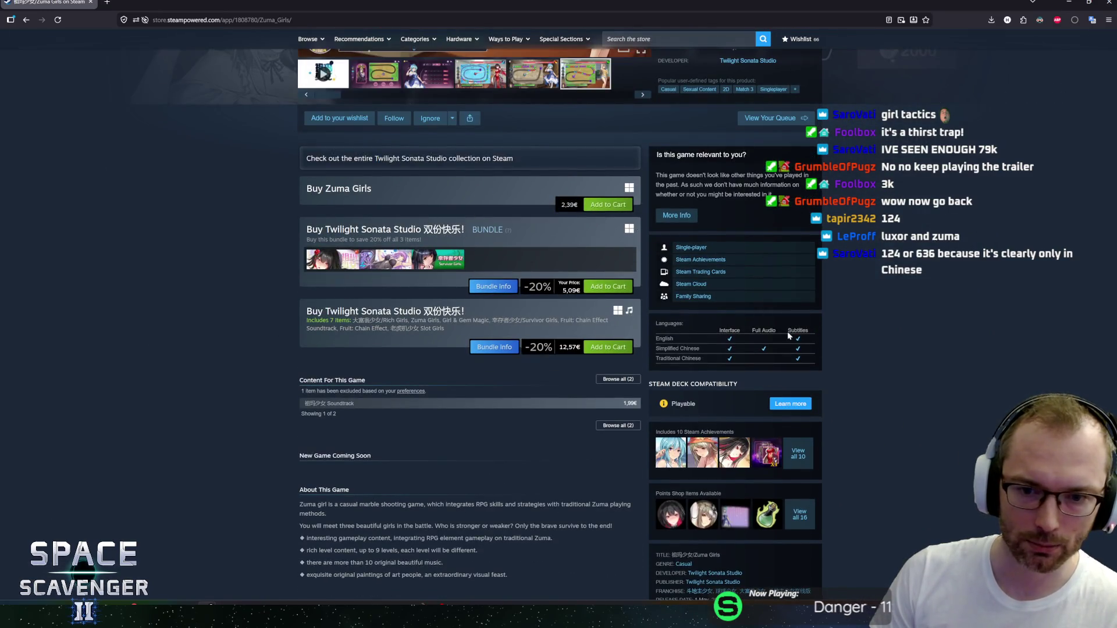
{"action": "scroll", "coordinate": [249, 387], "scroll_direction": "up", "scroll_amount": 3}
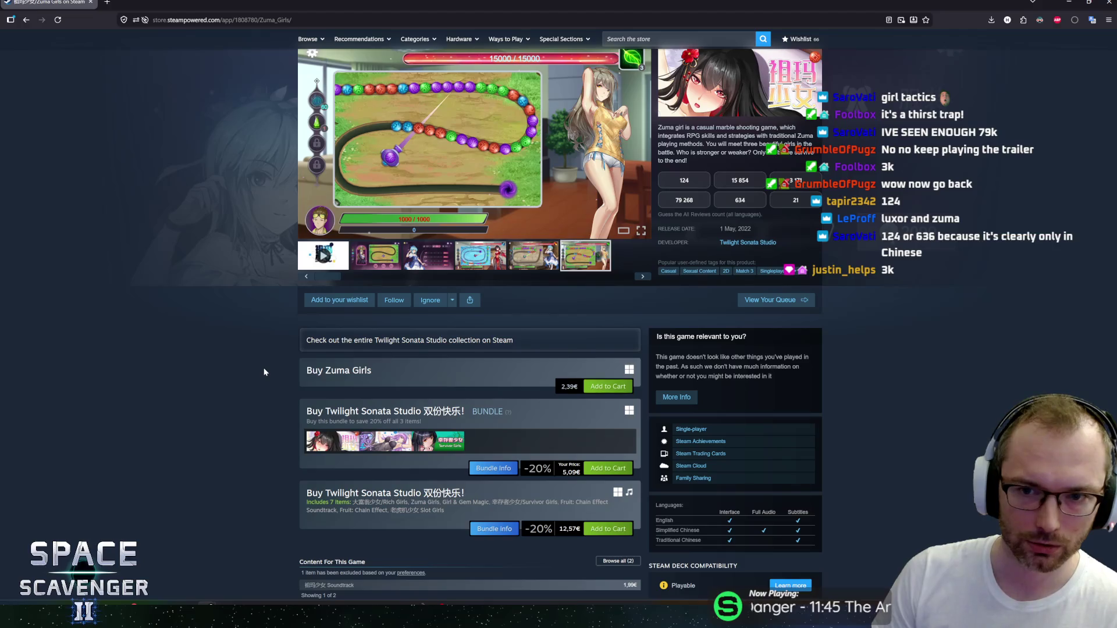
{"action": "scroll", "coordinate": [277, 364], "scroll_direction": "down", "scroll_amount": 7}
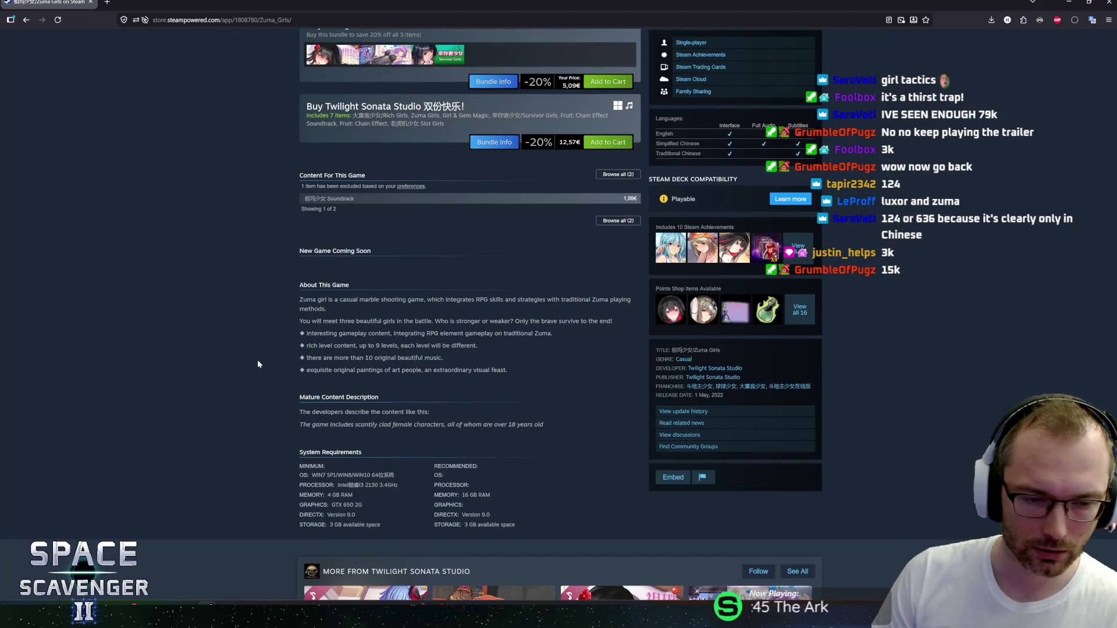
{"action": "scroll", "coordinate": [250, 314], "scroll_direction": "up", "scroll_amount": 9}
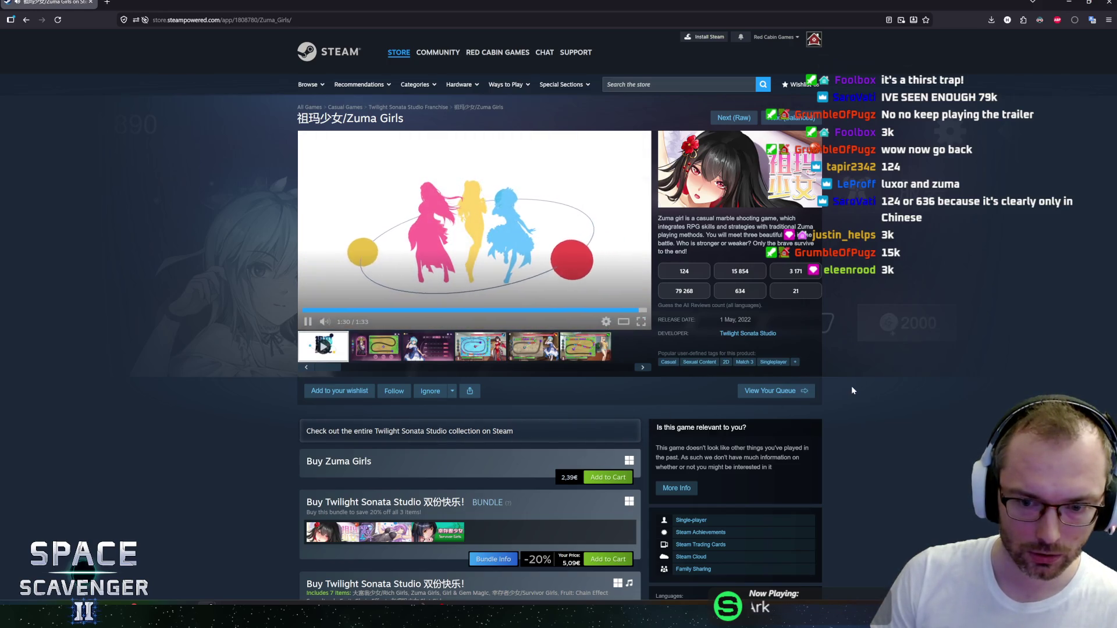
{"action": "scroll", "coordinate": [850, 386], "scroll_direction": "down", "scroll_amount": 3}
{"action": "scroll", "coordinate": [852, 390], "scroll_direction": "up", "scroll_amount": 2}
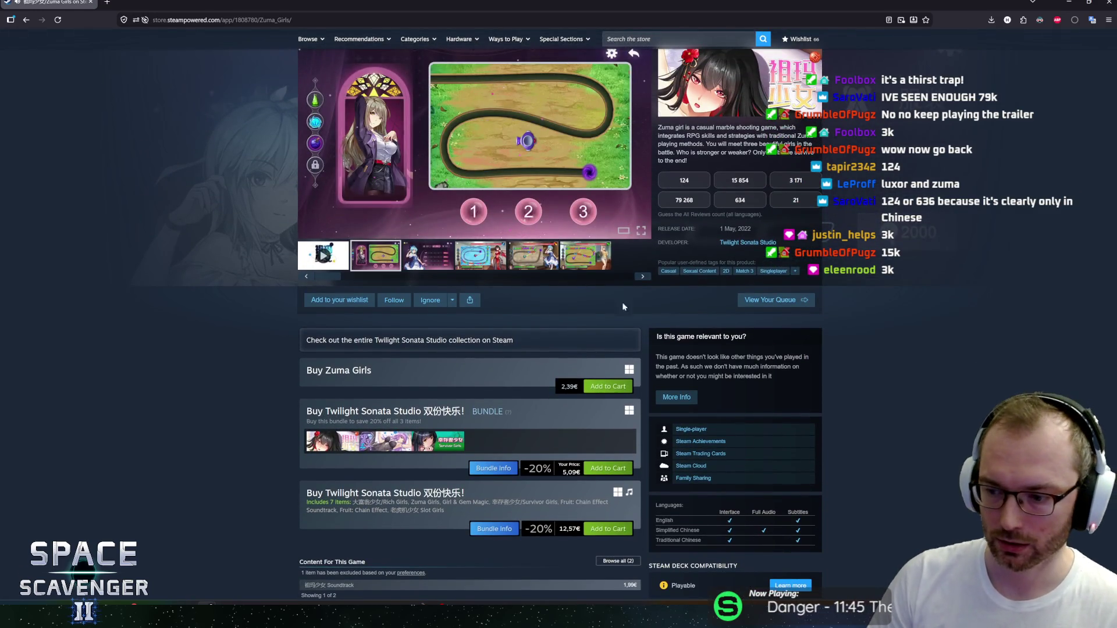
{"action": "scroll", "coordinate": [908, 389], "scroll_direction": "down", "scroll_amount": 2}
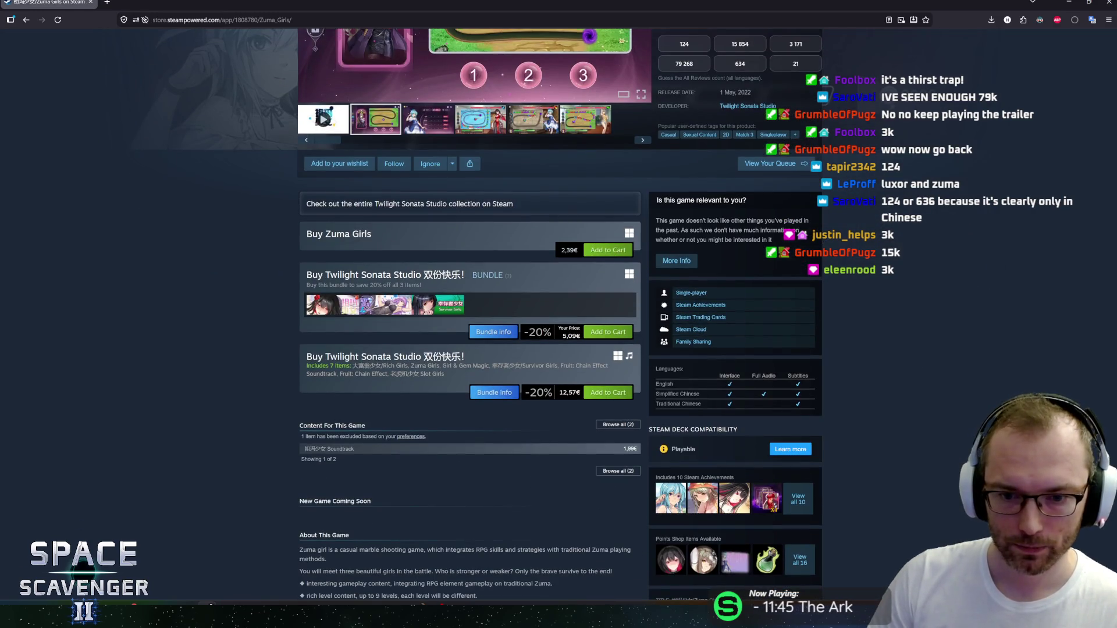
{"action": "scroll", "coordinate": [409, 374], "scroll_direction": "up", "scroll_amount": 4}
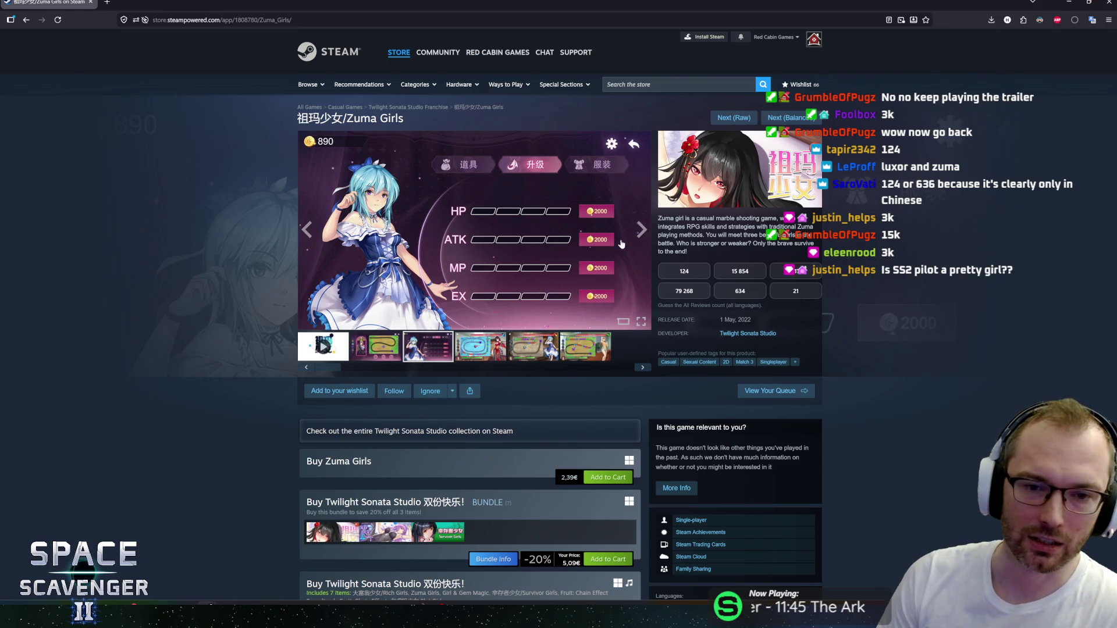
{"action": "left_click", "coordinate": [493, 348]}
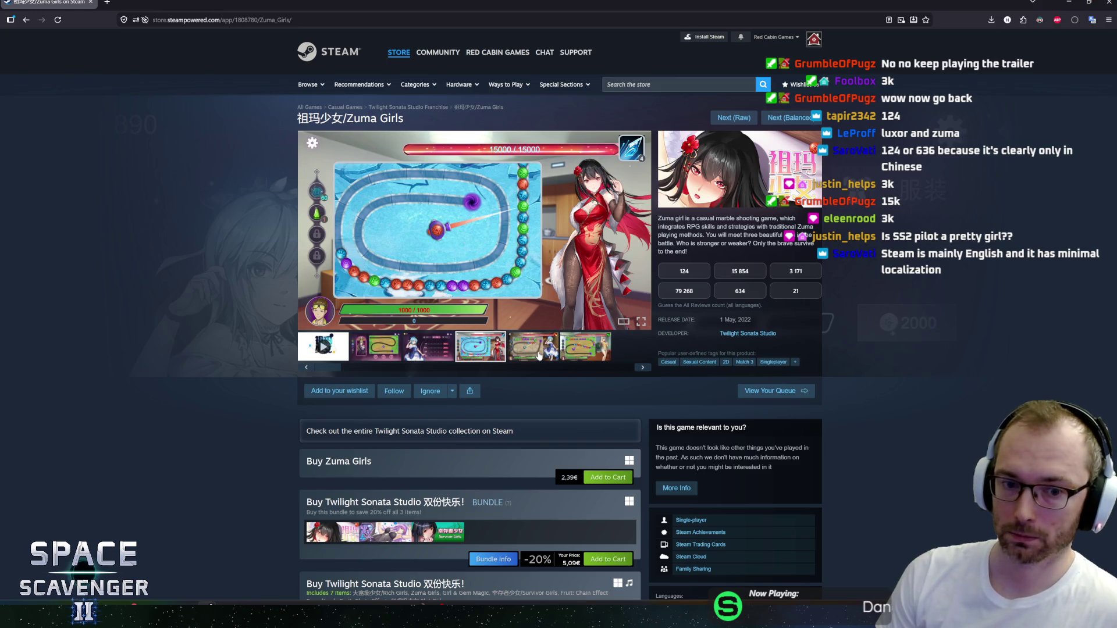
{"action": "left_click", "coordinate": [538, 356]}
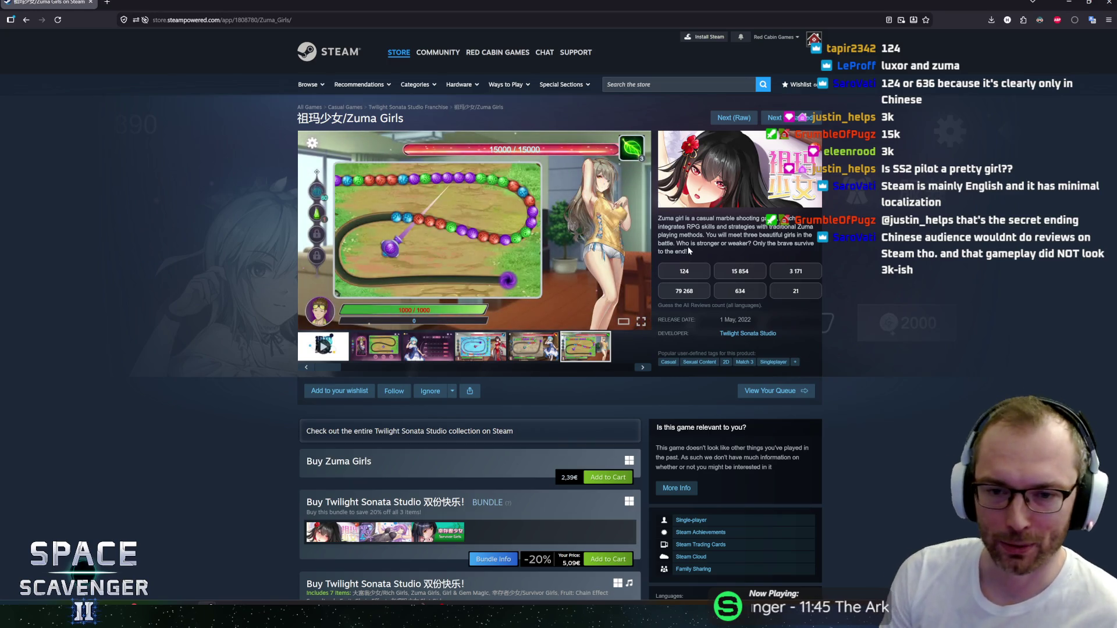
Step: Return to the trailer, then view the level map, upgrade screen and next gameplay screenshots
{"action": "mouse_move", "coordinate": [681, 243]}
{"action": "left_mouse_down"}
{"action": "mouse_move", "coordinate": [665, 227]}
{"action": "mouse_move", "coordinate": [682, 251]}
{"action": "left_mouse_up"}
{"action": "left_click", "coordinate": [665, 219]}
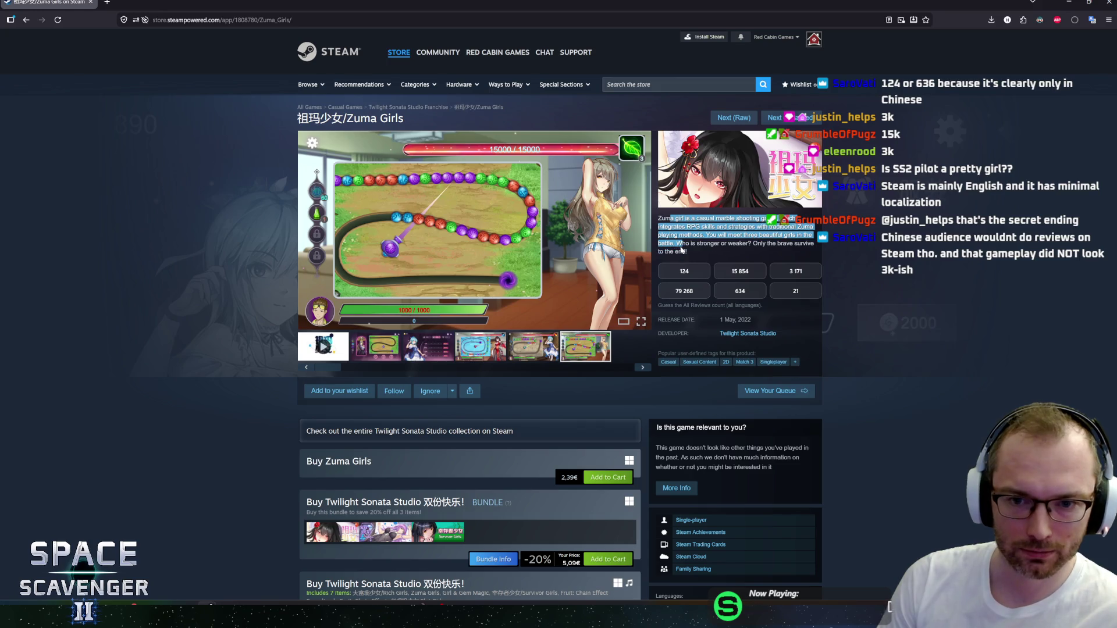
{"action": "left_click", "coordinate": [682, 250]}
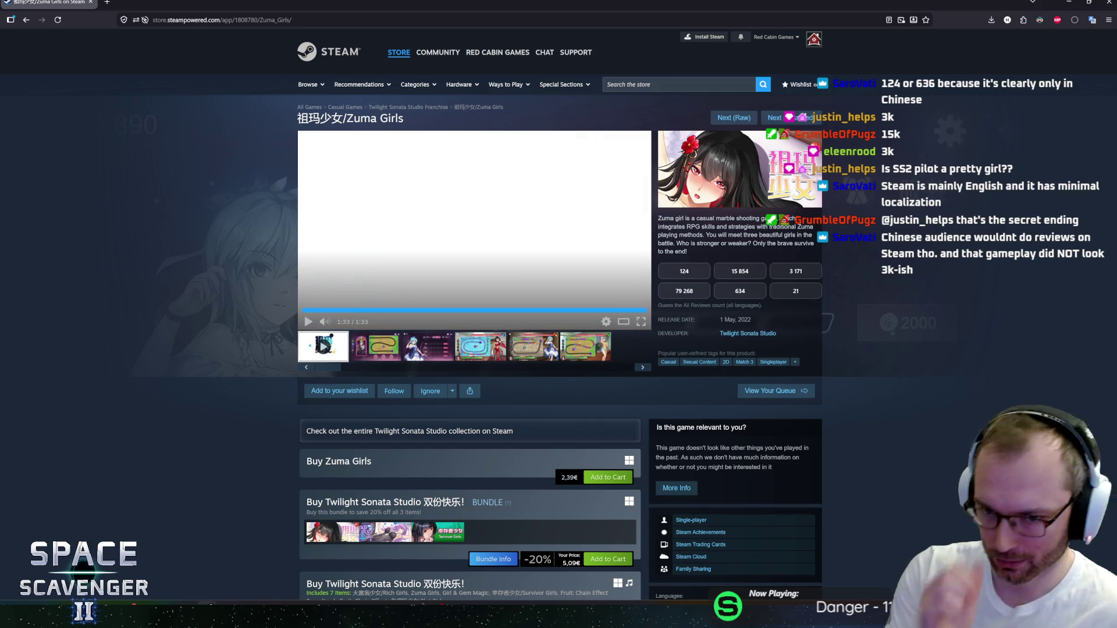
{"action": "left_click", "coordinate": [367, 361]}
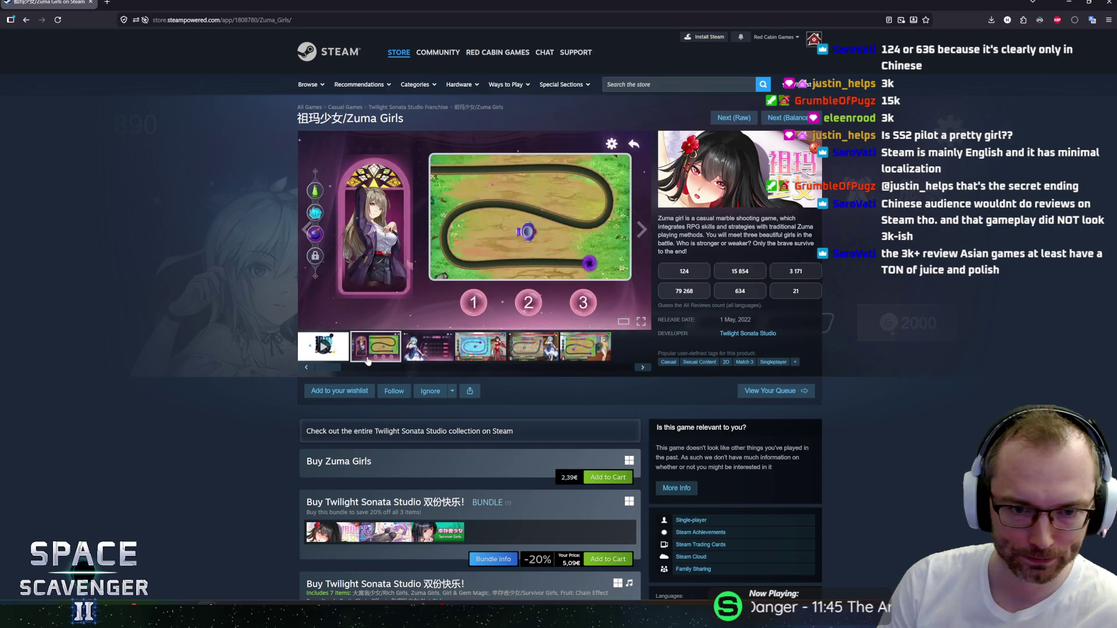
{"action": "left_click", "coordinate": [418, 352]}
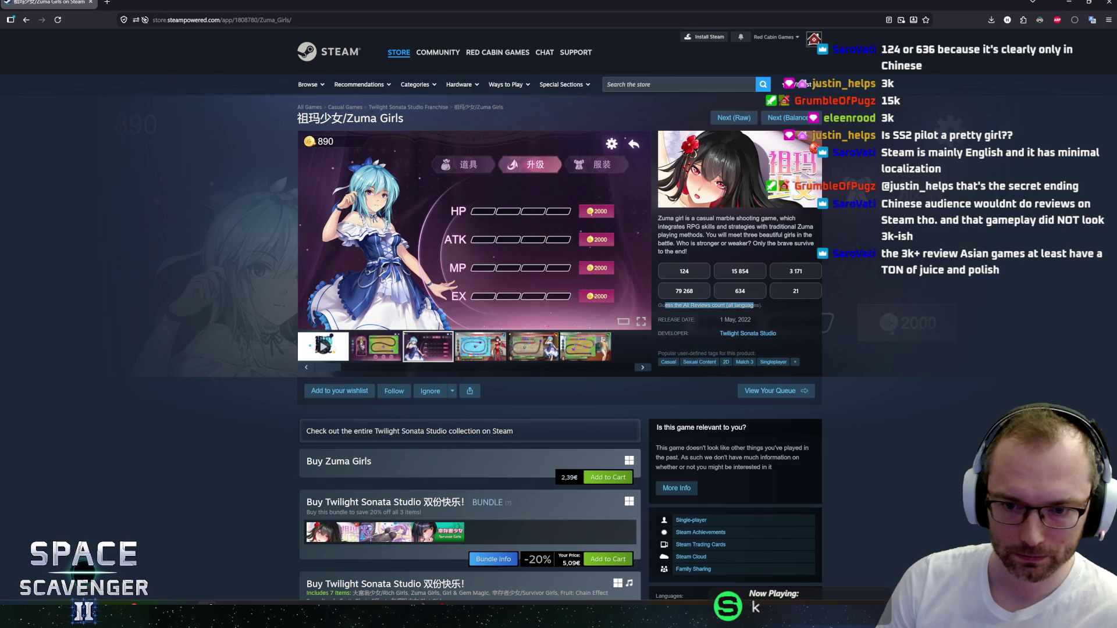
{"action": "left_click", "coordinate": [683, 313]}
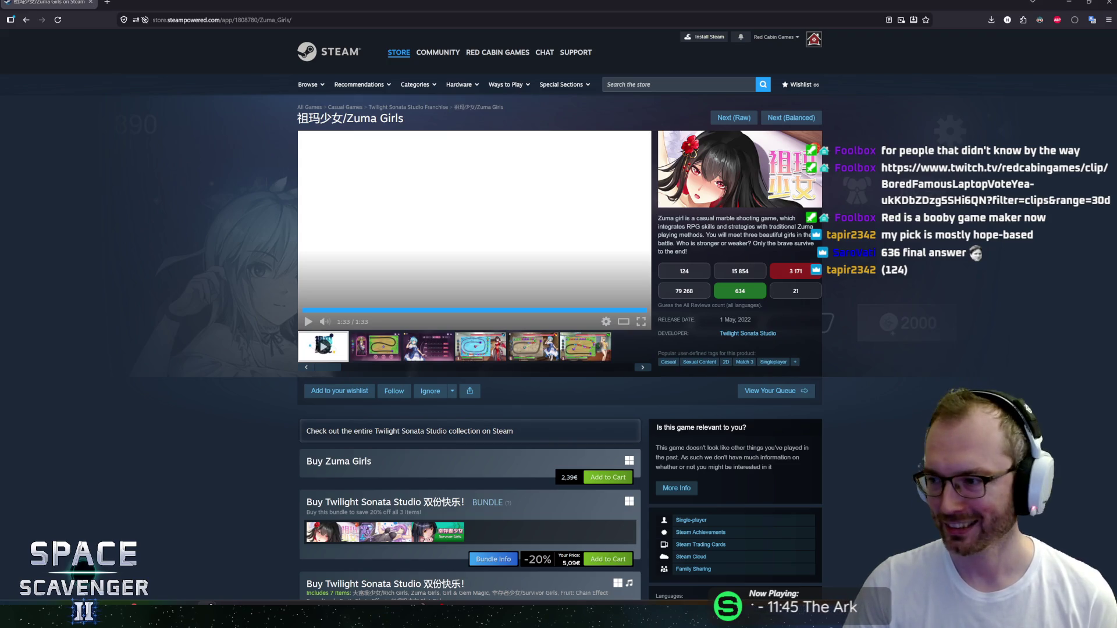
Step: Check the Zuma Girls result (634 correct, 3 171 wrong) and load the next game
{"action": "mouse_move", "coordinate": [1116, 25]}
{"action": "left_mouse_down"}
{"action": "mouse_move", "coordinate": [534, 133]}
{"action": "mouse_move", "coordinate": [386, 109]}
{"action": "left_mouse_up"}
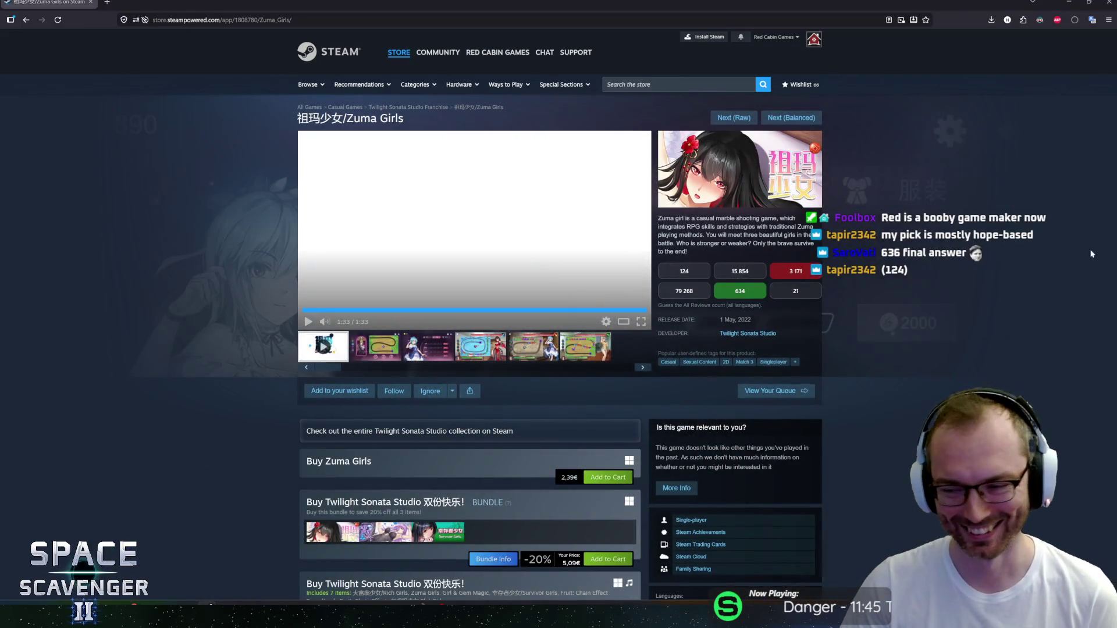
{"action": "scroll", "coordinate": [780, 110], "scroll_direction": "down", "scroll_amount": 2}
{"action": "scroll", "coordinate": [781, 110], "scroll_direction": "up", "scroll_amount": 2}
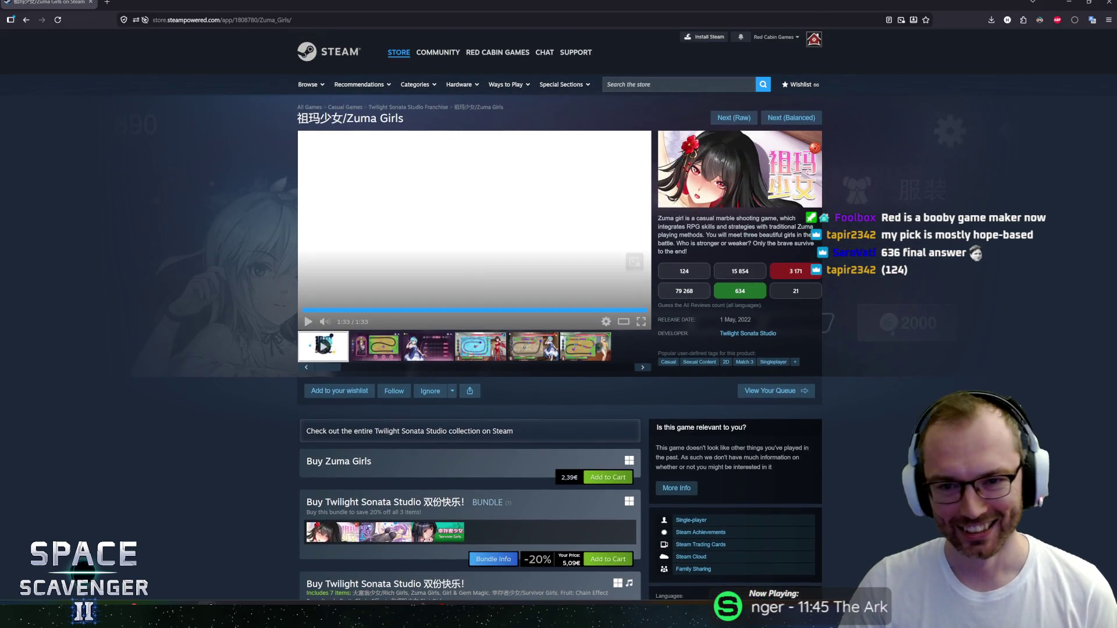
{"action": "left_click", "coordinate": [782, 116]}
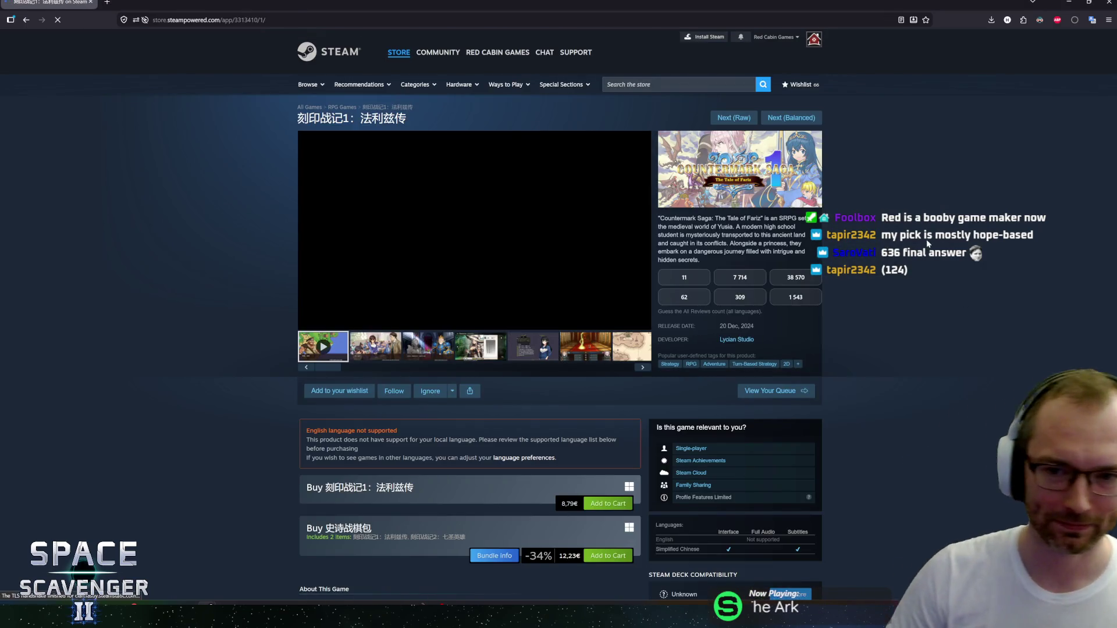
Step: Read Countermark Saga's description, highlighting its opening sentences and viewing the overworld map screenshot
{"action": "mouse_move", "coordinate": [689, 260]}
{"action": "left_mouse_down"}
{"action": "mouse_move", "coordinate": [698, 227]}
{"action": "mouse_move", "coordinate": [680, 218]}
{"action": "left_mouse_up"}
{"action": "left_click", "coordinate": [680, 220]}
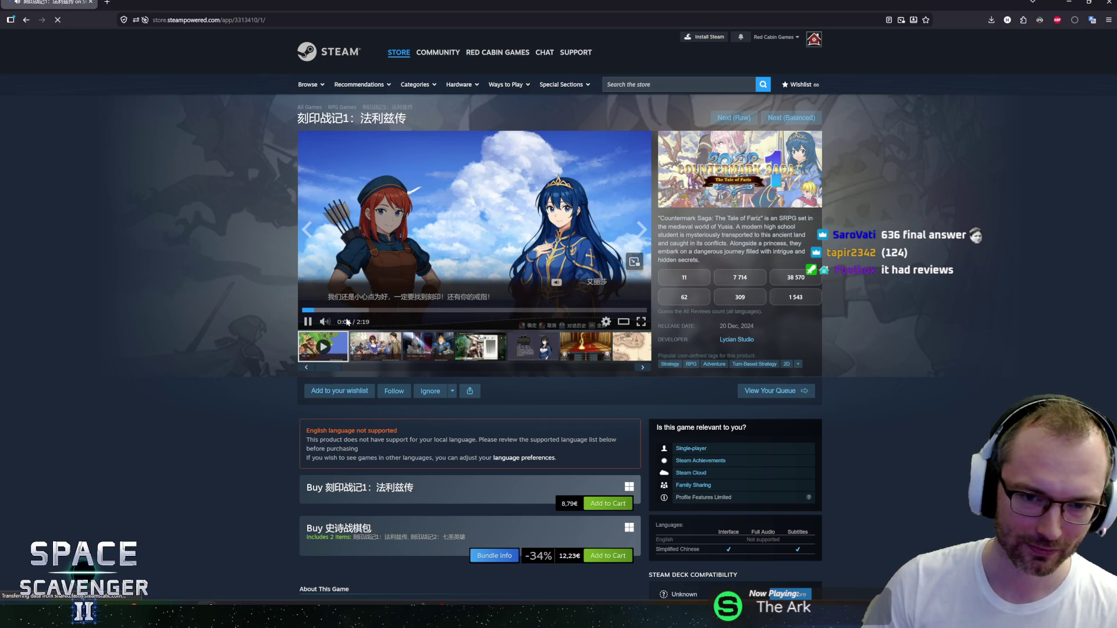
{"action": "left_click", "coordinate": [648, 358]}
{"action": "mouse_move", "coordinate": [661, 218]}
{"action": "left_mouse_down"}
{"action": "mouse_move", "coordinate": [756, 235]}
{"action": "mouse_move", "coordinate": [789, 218]}
{"action": "left_mouse_up"}
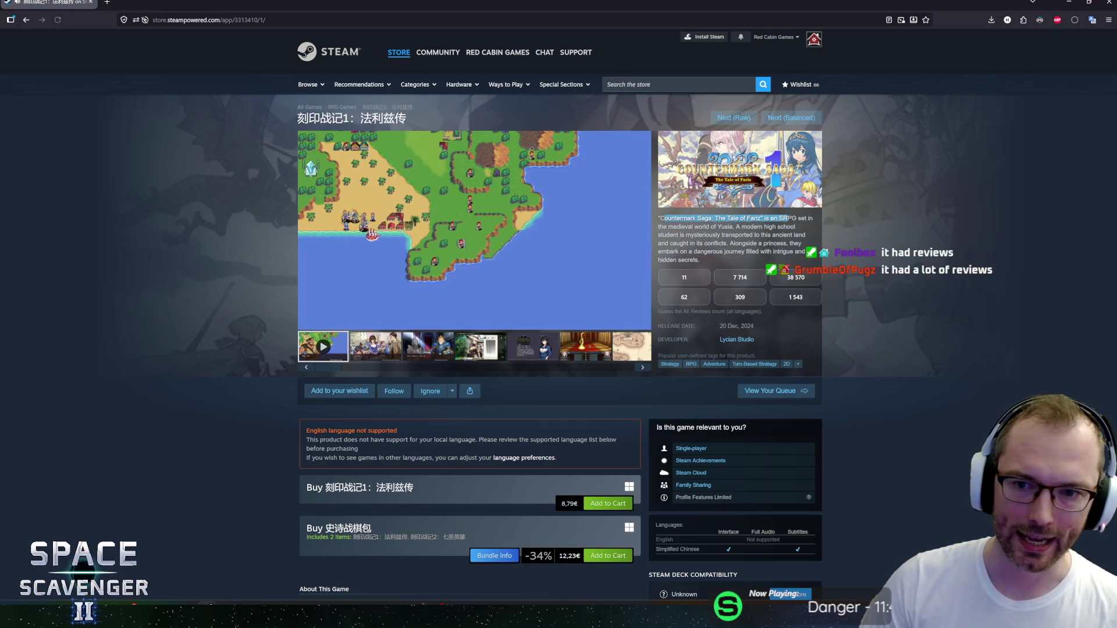
{"action": "left_click", "coordinate": [788, 219]}
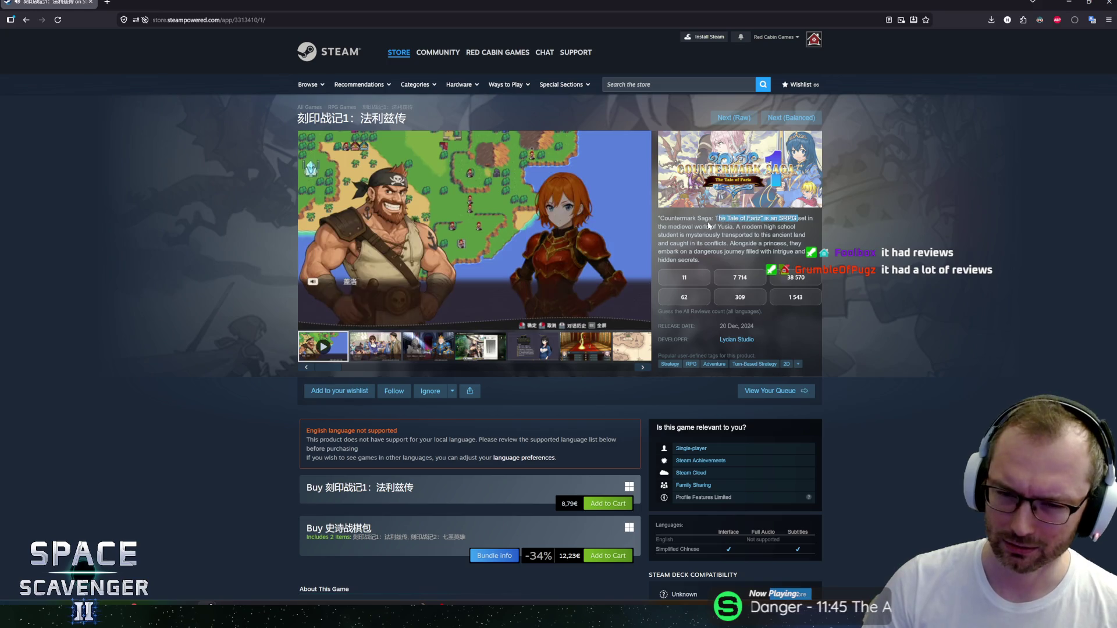
{"action": "left_click_drag", "start_coordinate": [668, 218], "coordinate": [767, 243]}
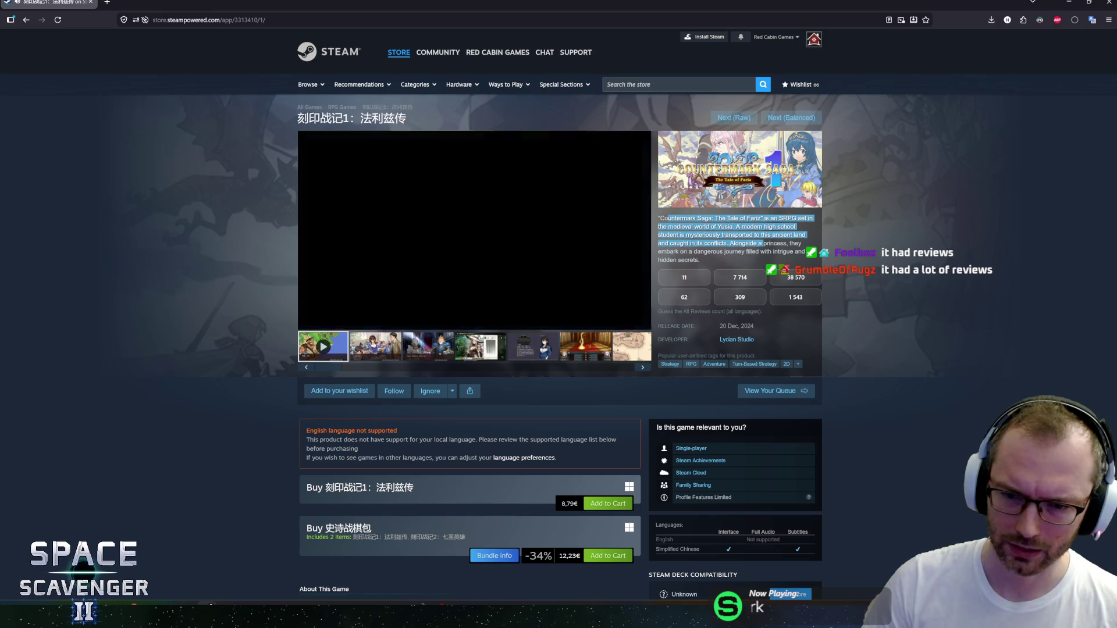
{"action": "left_click", "coordinate": [766, 243]}
Step: Scroll the page and enlarge the 2:19 trailer in the Trailers & Screenshots viewer
{"action": "scroll", "coordinate": [454, 445], "scroll_direction": "down", "scroll_amount": 3}
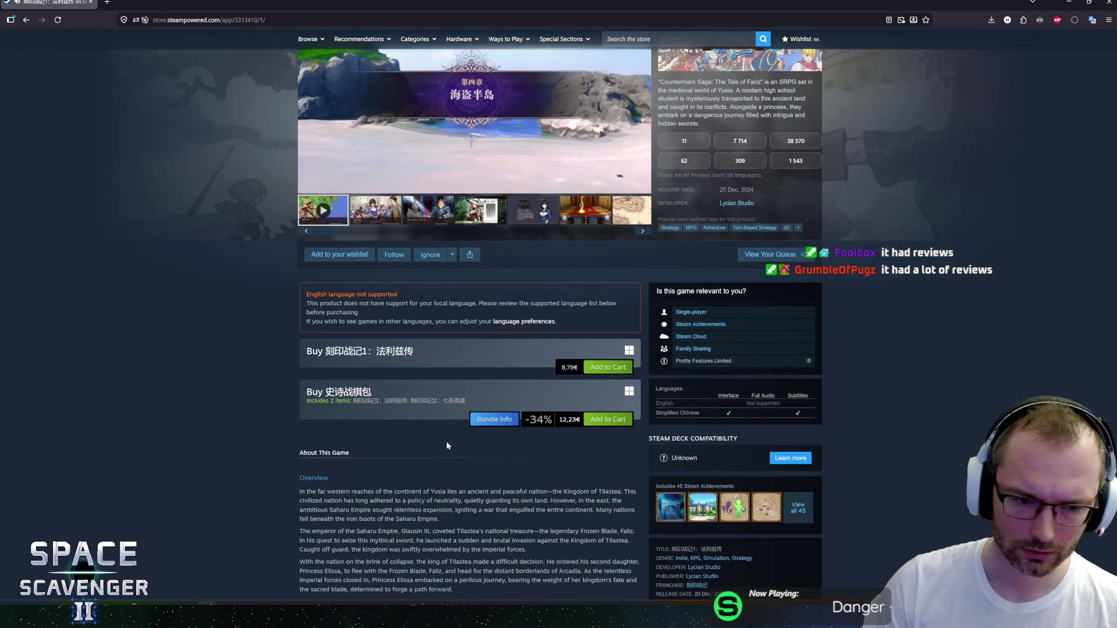
{"action": "scroll", "coordinate": [332, 368], "scroll_direction": "down", "scroll_amount": 3}
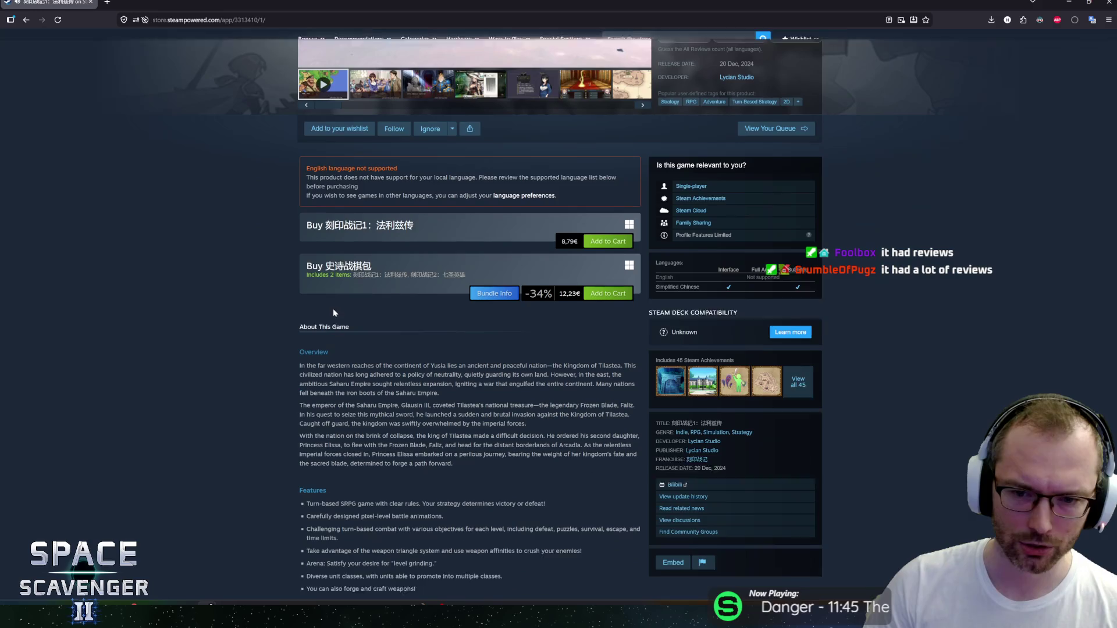
{"action": "scroll", "coordinate": [277, 323], "scroll_direction": "up", "scroll_amount": 2}
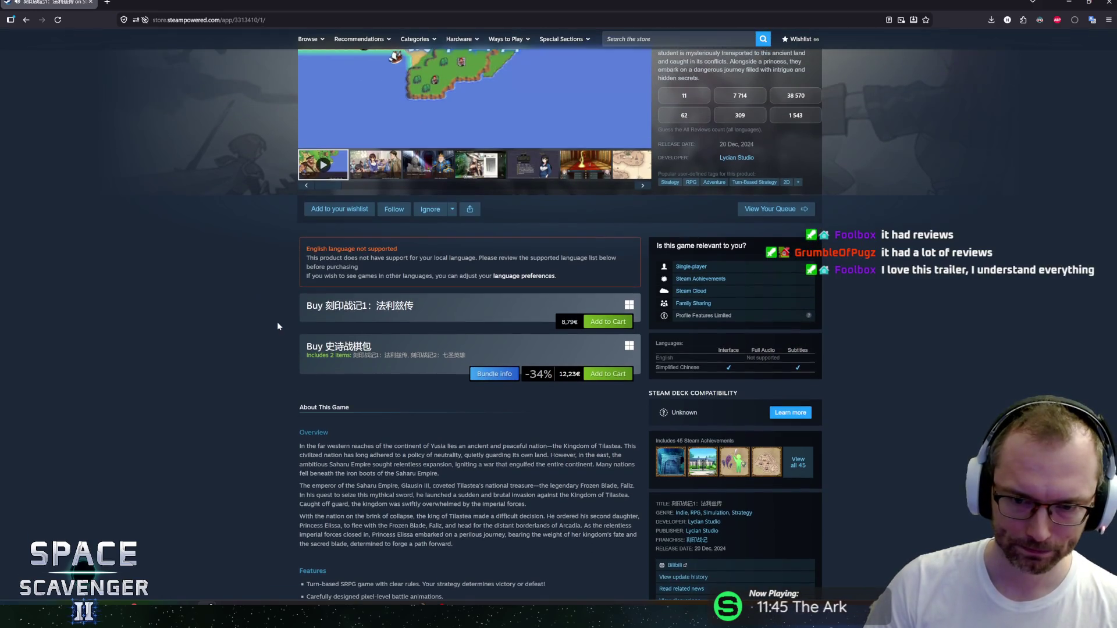
{"action": "scroll", "coordinate": [274, 326], "scroll_direction": "up", "scroll_amount": 4}
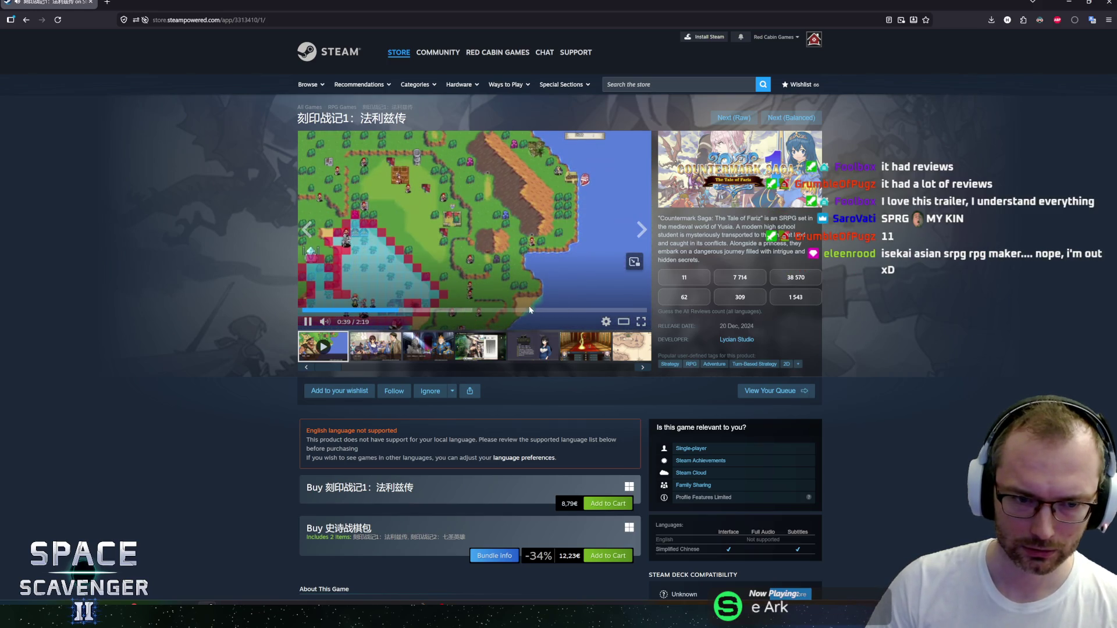
{"action": "left_click", "coordinate": [624, 327]}
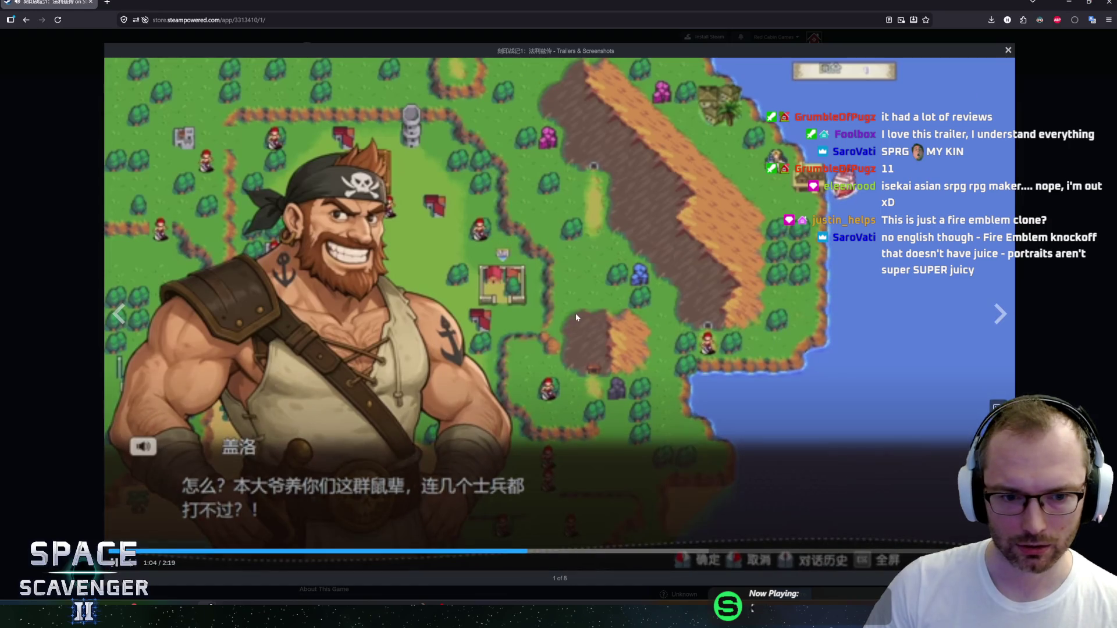
Step: Close the enlarged viewer and rewind the on-page trailer to about 0:53, keeping it playing
{"action": "left_click", "coordinate": [1008, 50]}
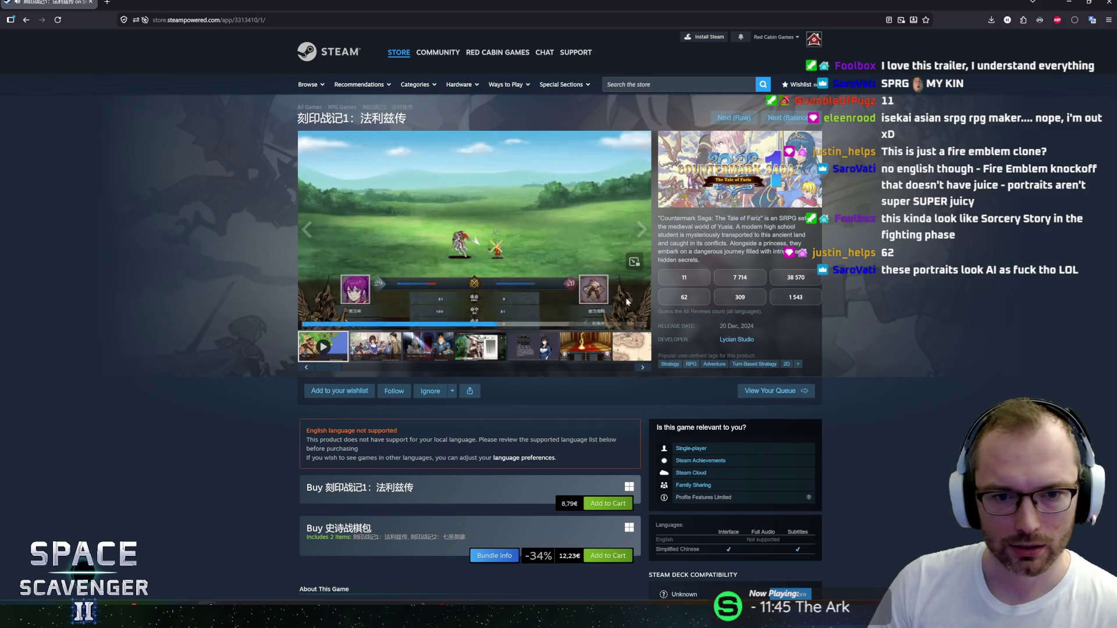
{"action": "left_click", "coordinate": [627, 327]}
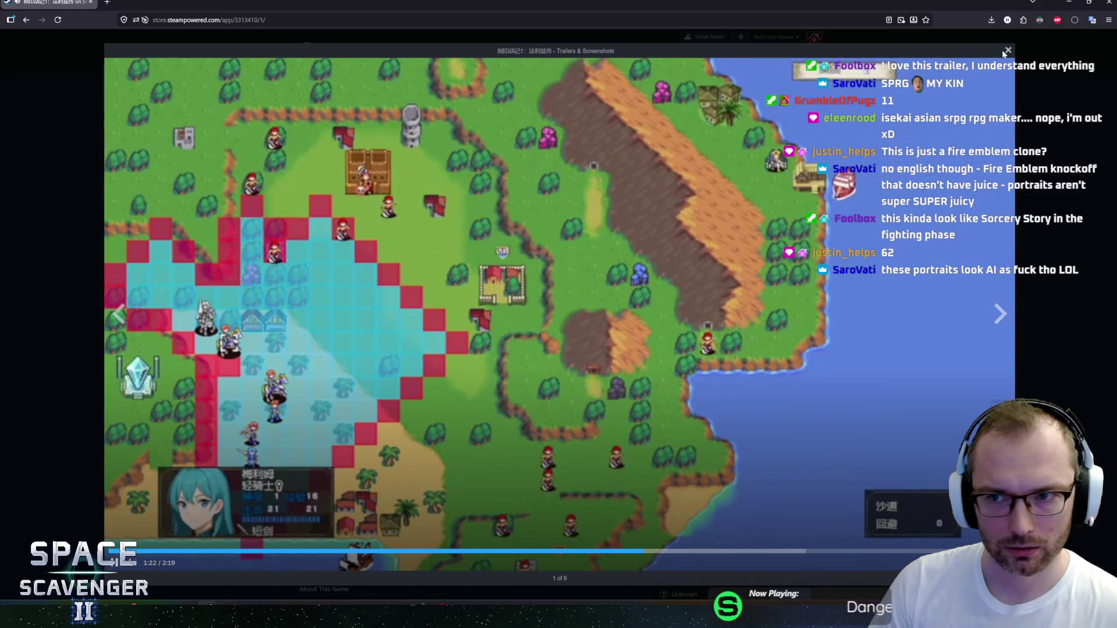
{"action": "left_click", "coordinate": [1006, 51]}
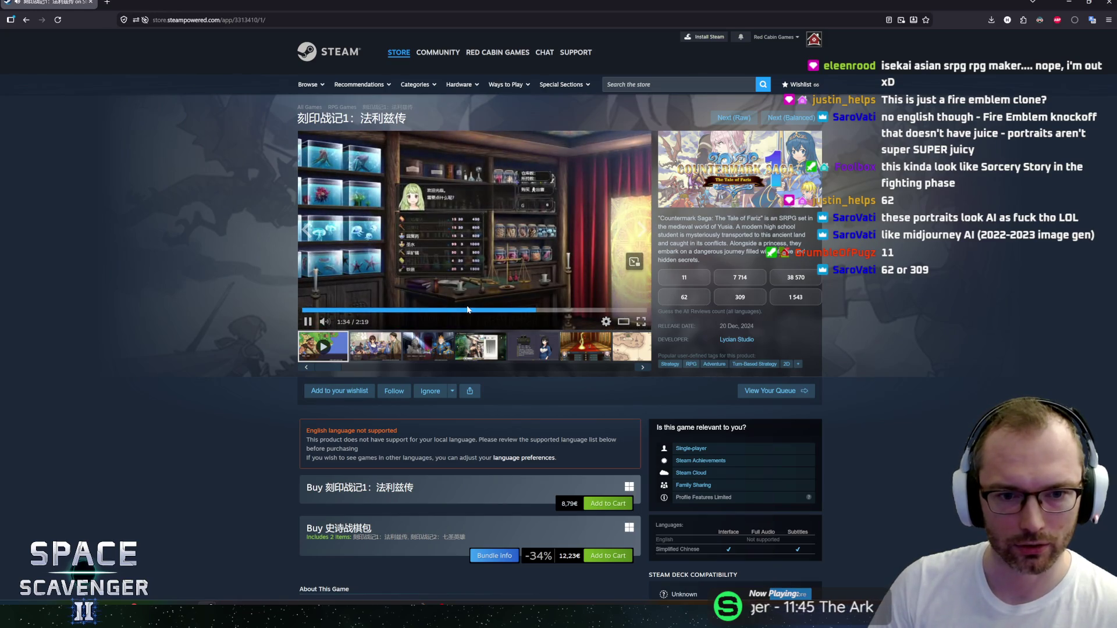
{"action": "left_click", "coordinate": [520, 311]}
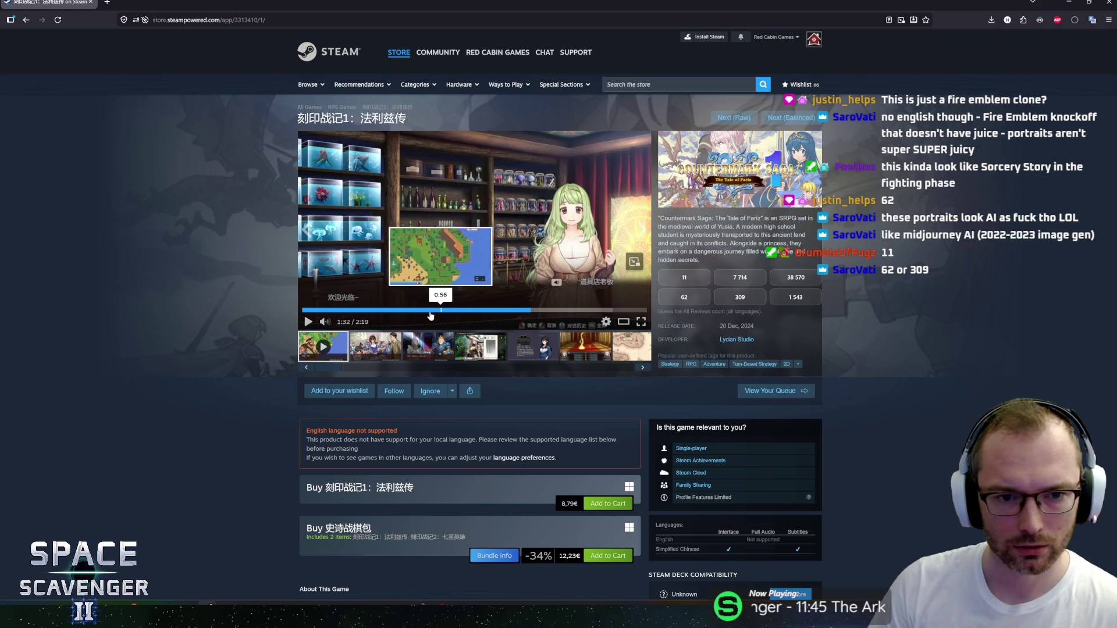
{"action": "left_click", "coordinate": [454, 313]}
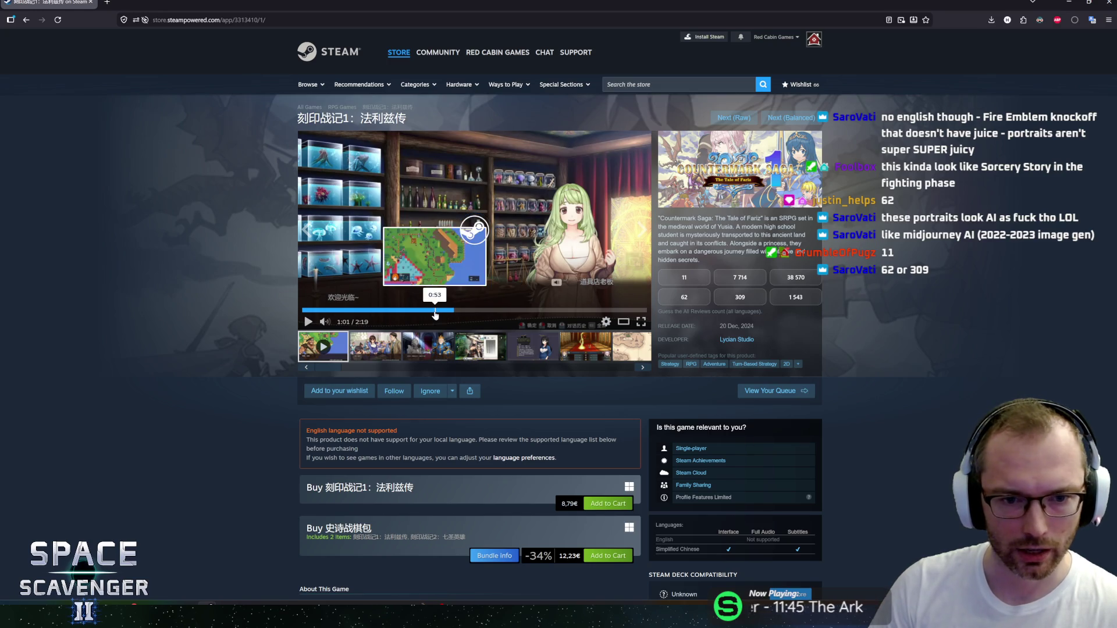
{"action": "left_click", "coordinate": [433, 310]}
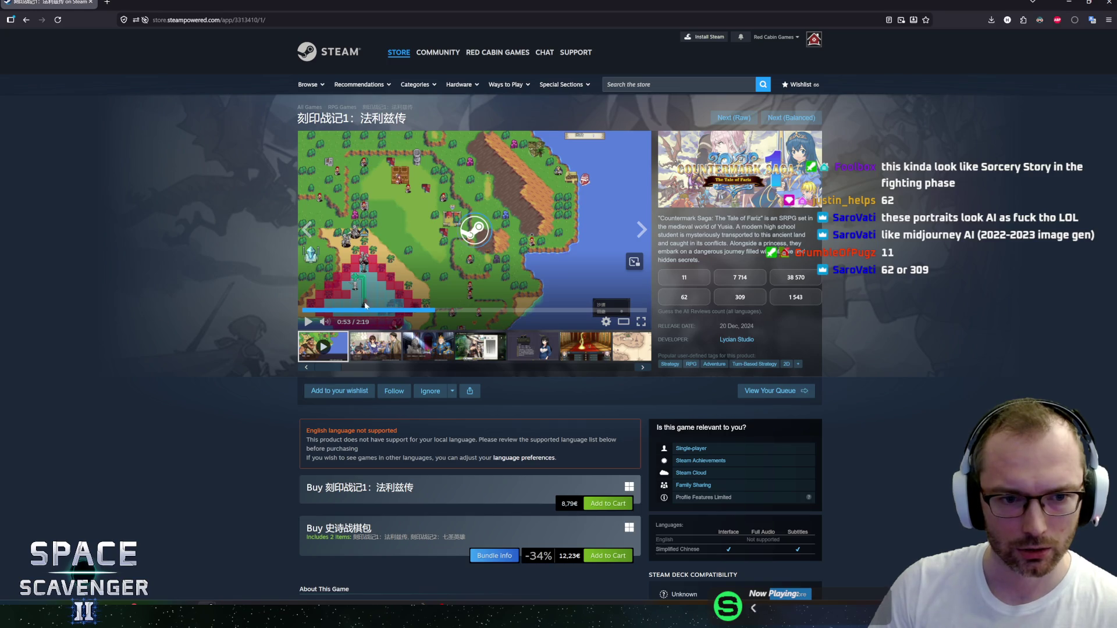
{"action": "left_click", "coordinate": [409, 253]}
{"action": "left_click", "coordinate": [410, 252]}
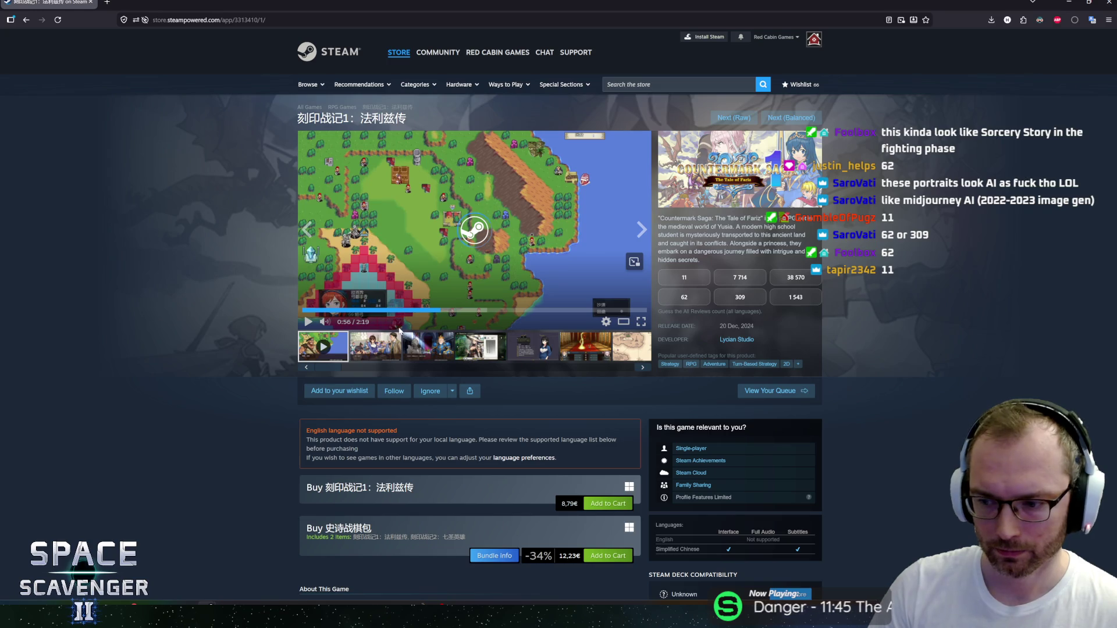
Step: Skim the description text and pause the Countermark Saga trailer at 1:04
{"action": "scroll", "coordinate": [882, 394], "scroll_direction": "down", "scroll_amount": 3}
{"action": "scroll", "coordinate": [882, 393], "scroll_direction": "up", "scroll_amount": 3}
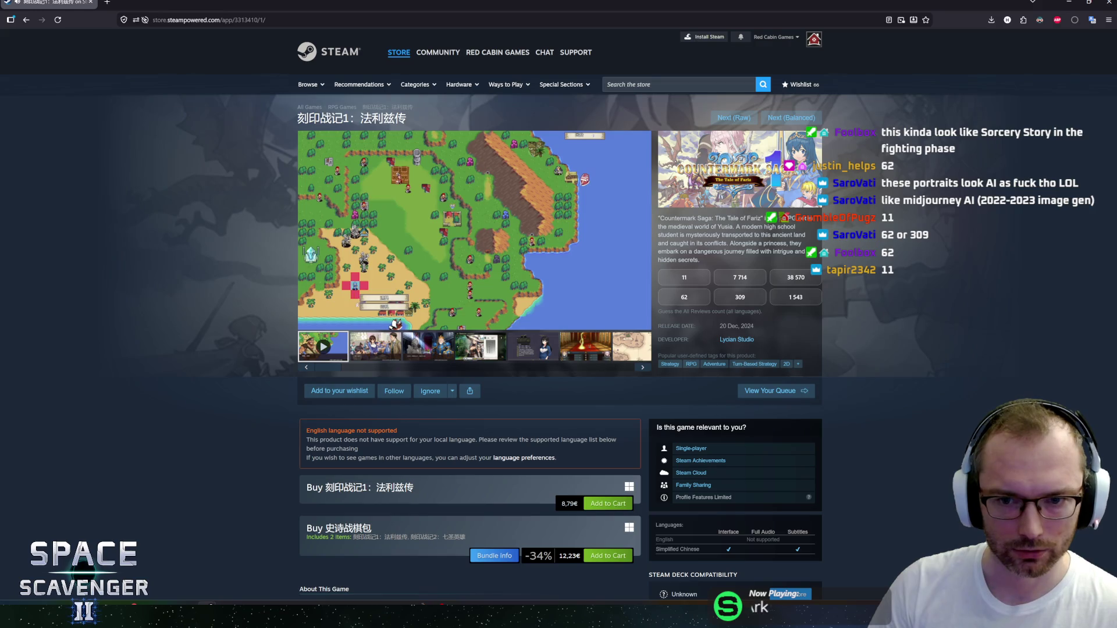
{"action": "left_click_drag", "start_coordinate": [661, 226], "coordinate": [793, 251]}
{"action": "left_click", "coordinate": [733, 242]}
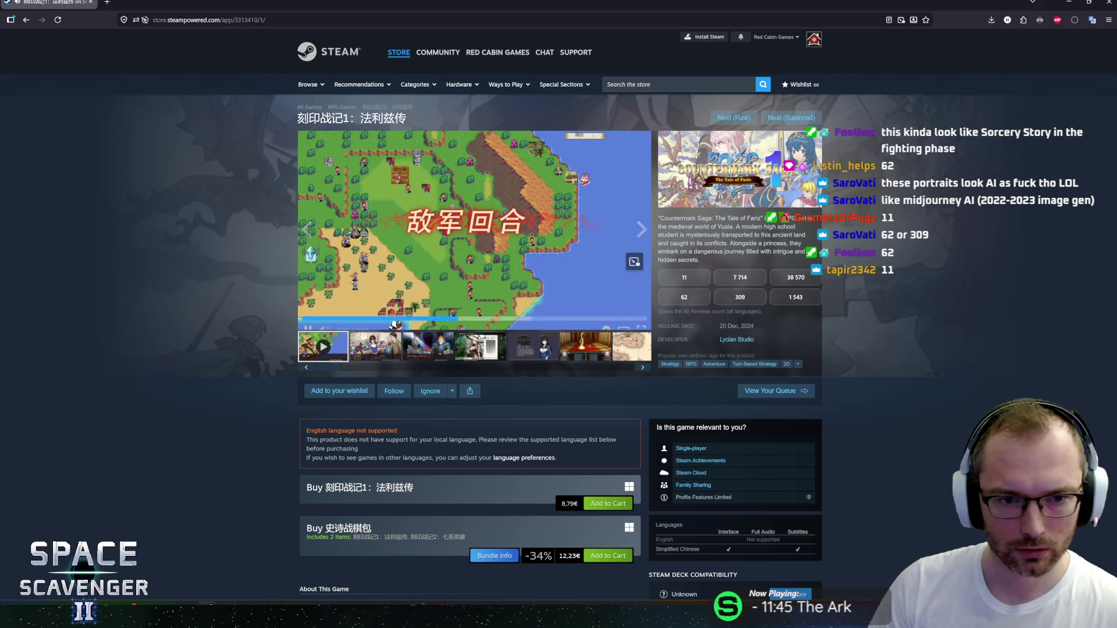
{"action": "left_click", "coordinate": [434, 229]}
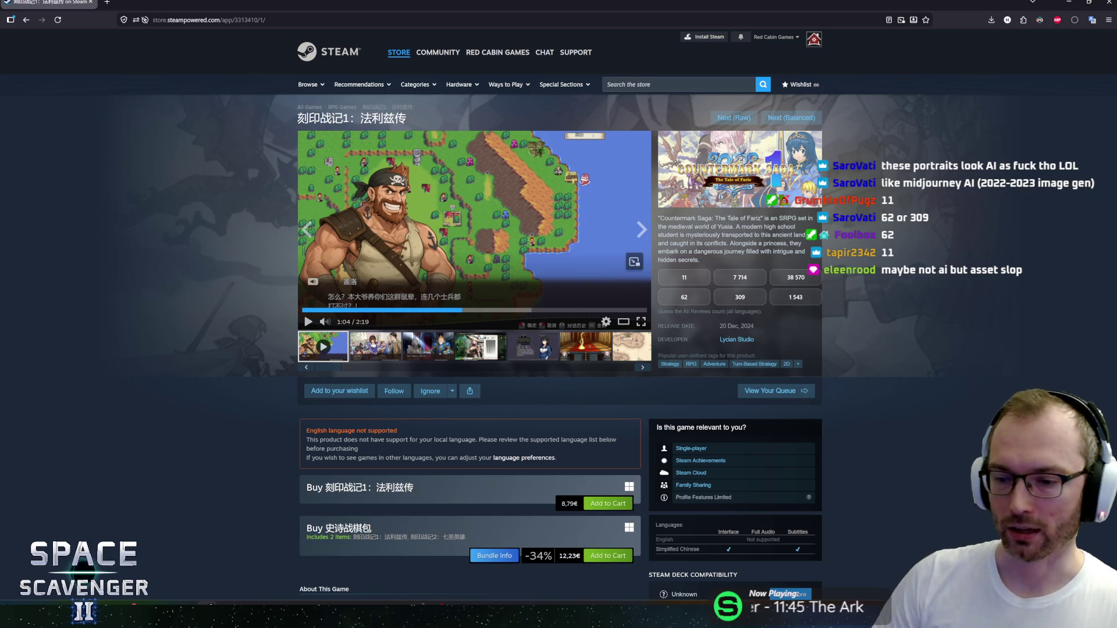
{"action": "scroll", "coordinate": [256, 337], "scroll_direction": "down", "scroll_amount": 5}
Step: Autoscroll through Countermark Saga's About This Game, then advance with Next (Balanced) to Remnant II
{"action": "middle_click", "coordinate": [283, 365]}
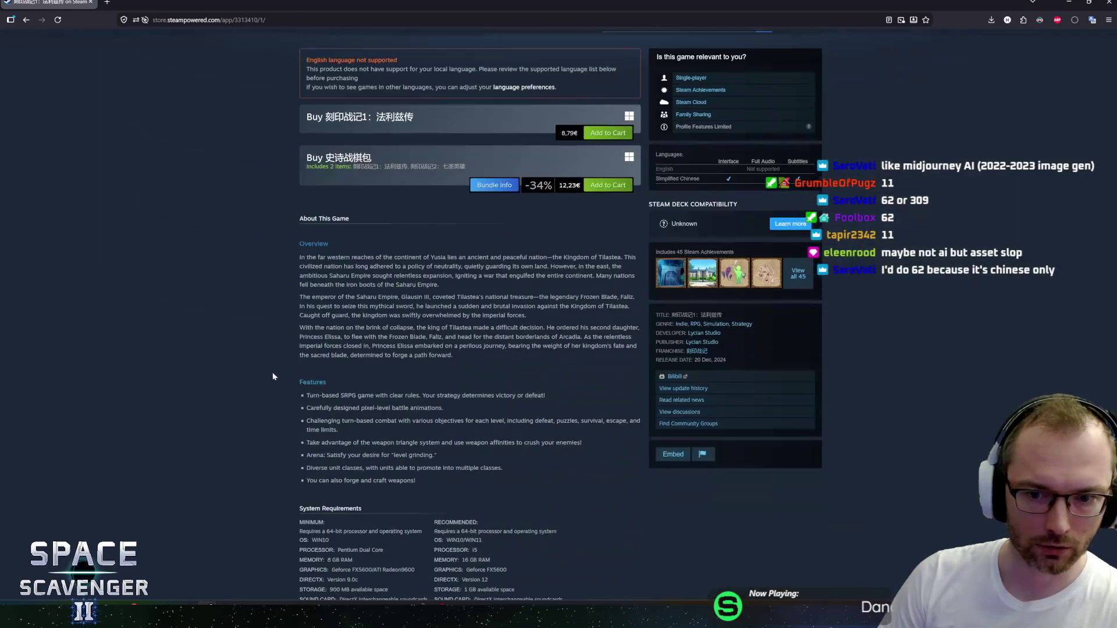
{"action": "left_click", "coordinate": [254, 346]}
{"action": "middle_click", "coordinate": [220, 342]}
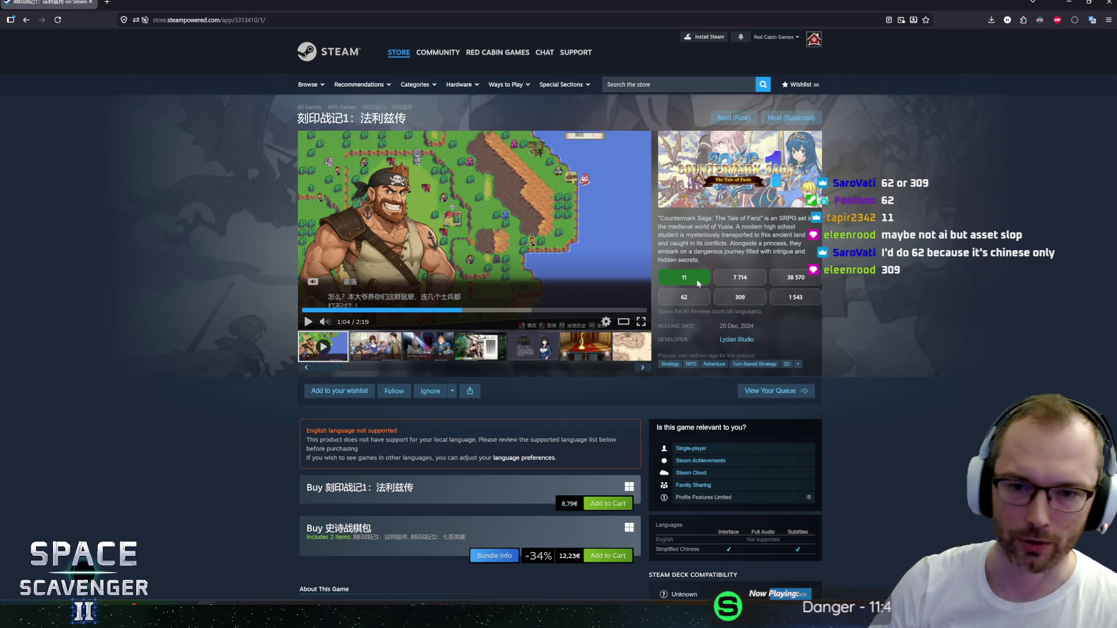
{"action": "left_click_drag", "start_coordinate": [670, 227], "coordinate": [730, 243]}
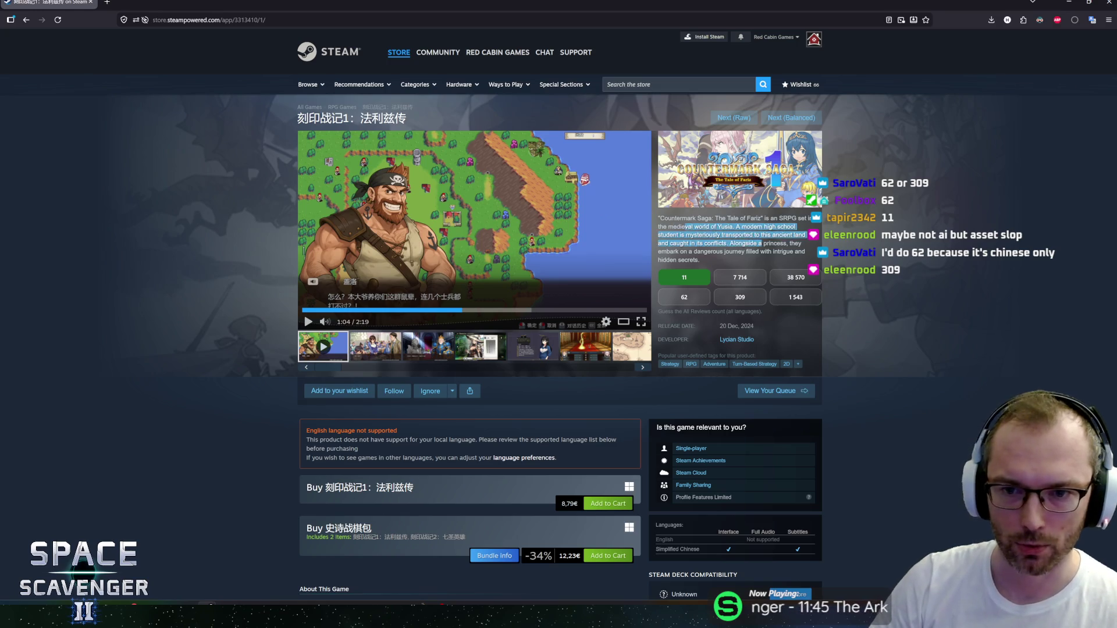
{"action": "left_click", "coordinate": [778, 119]}
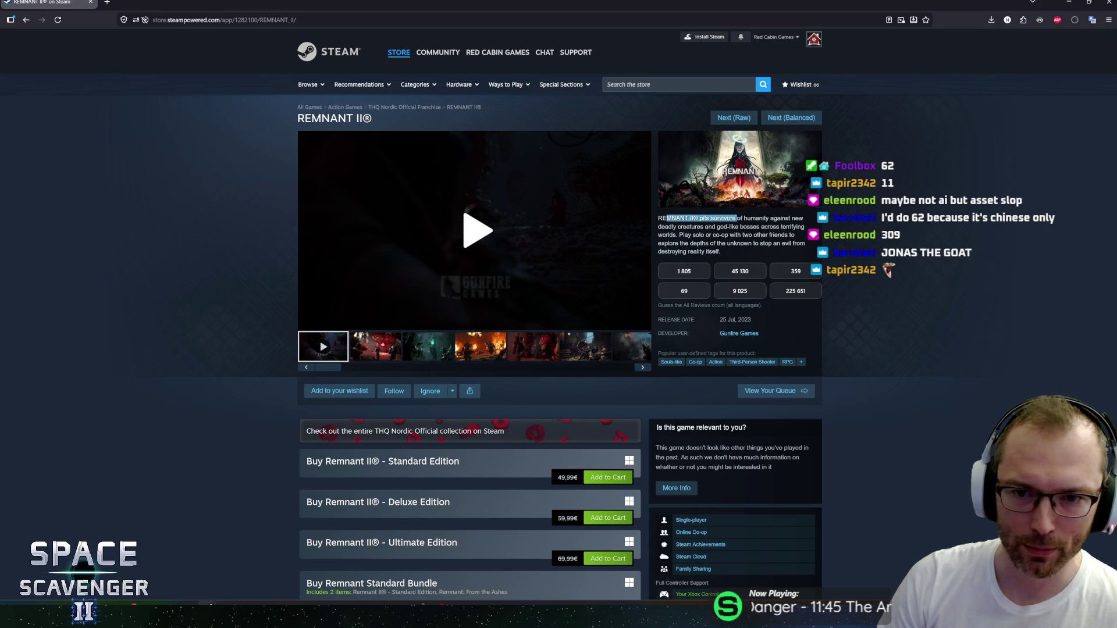
Step: Play the Remnant II trailer, briefly enlarging it in the theater view
{"action": "left_click_drag", "start_coordinate": [745, 218], "coordinate": [761, 227]}
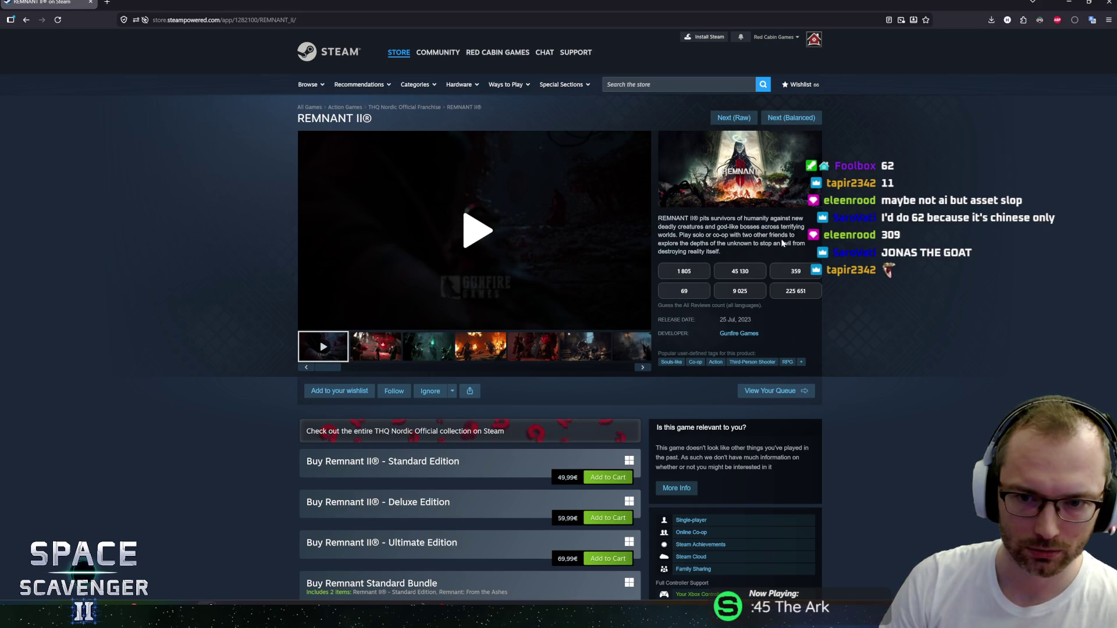
{"action": "left_click", "coordinate": [783, 244]}
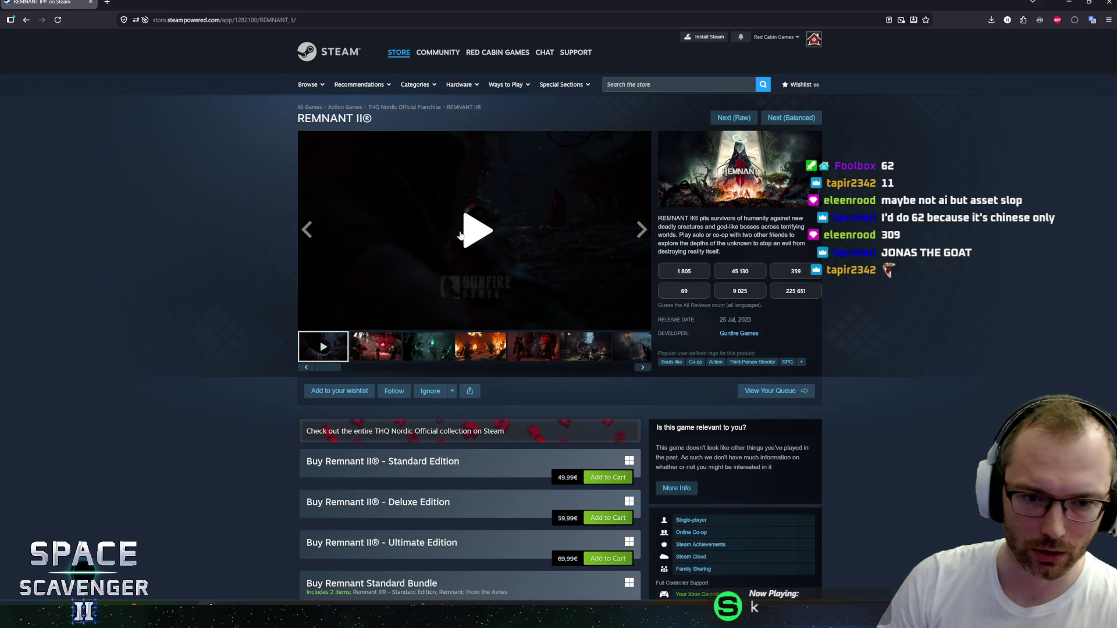
{"action": "left_click", "coordinate": [474, 235]}
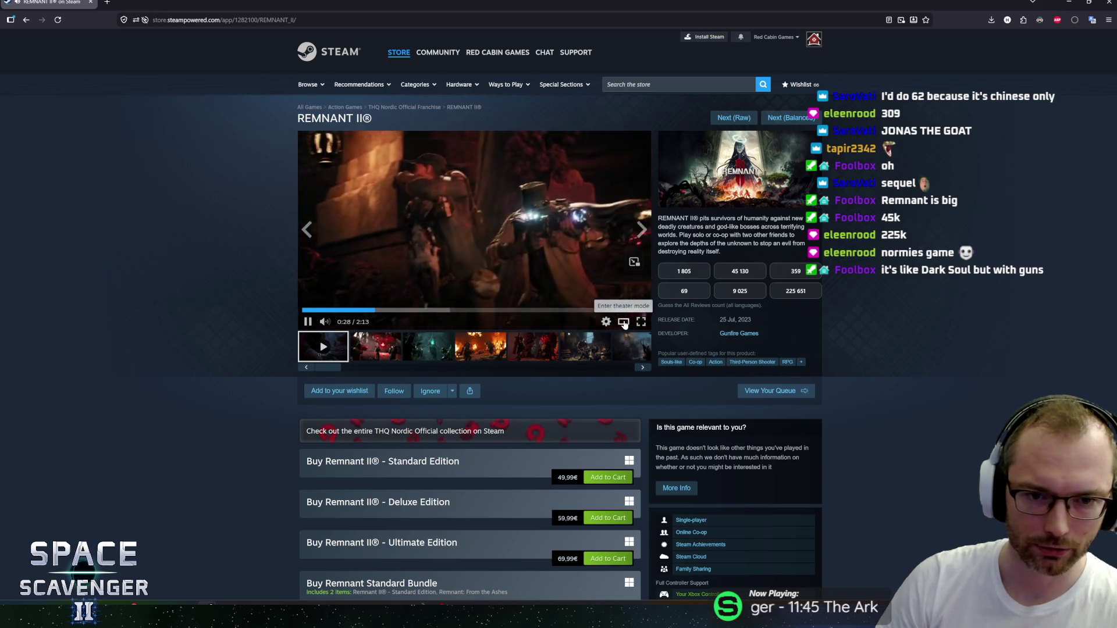
{"action": "left_click", "coordinate": [623, 322]}
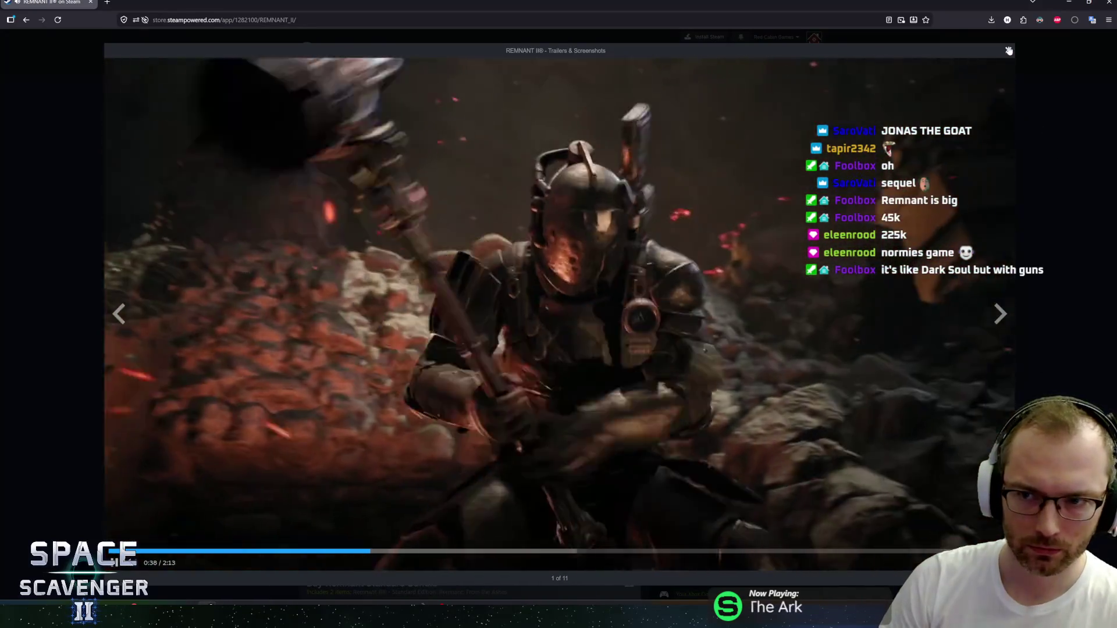
{"action": "left_click", "coordinate": [1009, 50]}
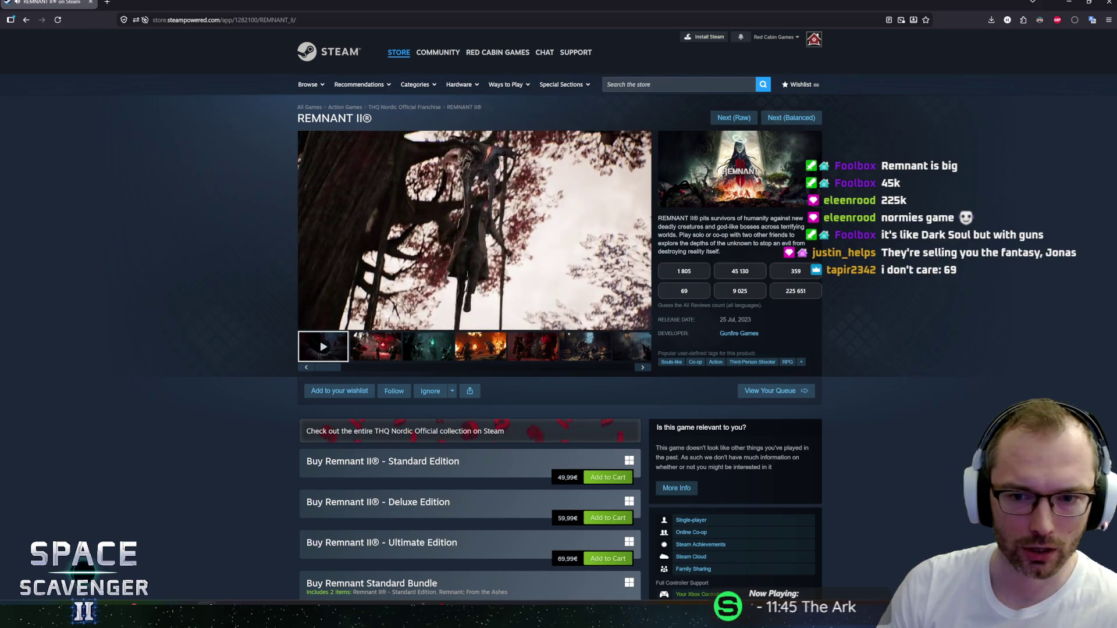
{"action": "scroll", "coordinate": [869, 451], "scroll_direction": "down", "scroll_amount": 1}
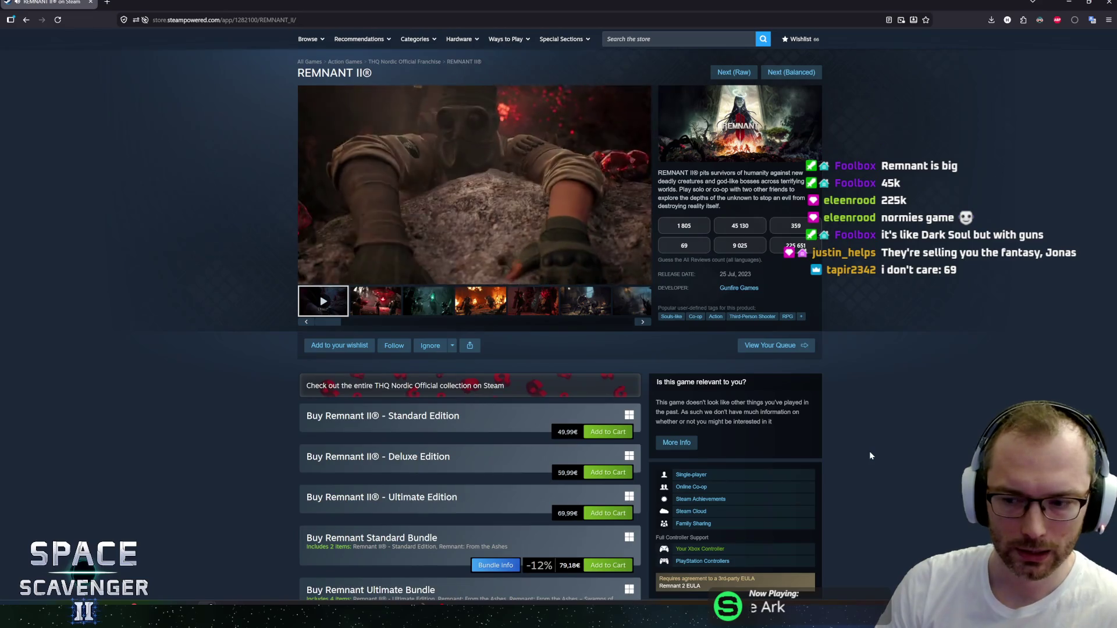
{"action": "scroll", "coordinate": [869, 452], "scroll_direction": "up", "scroll_amount": 1}
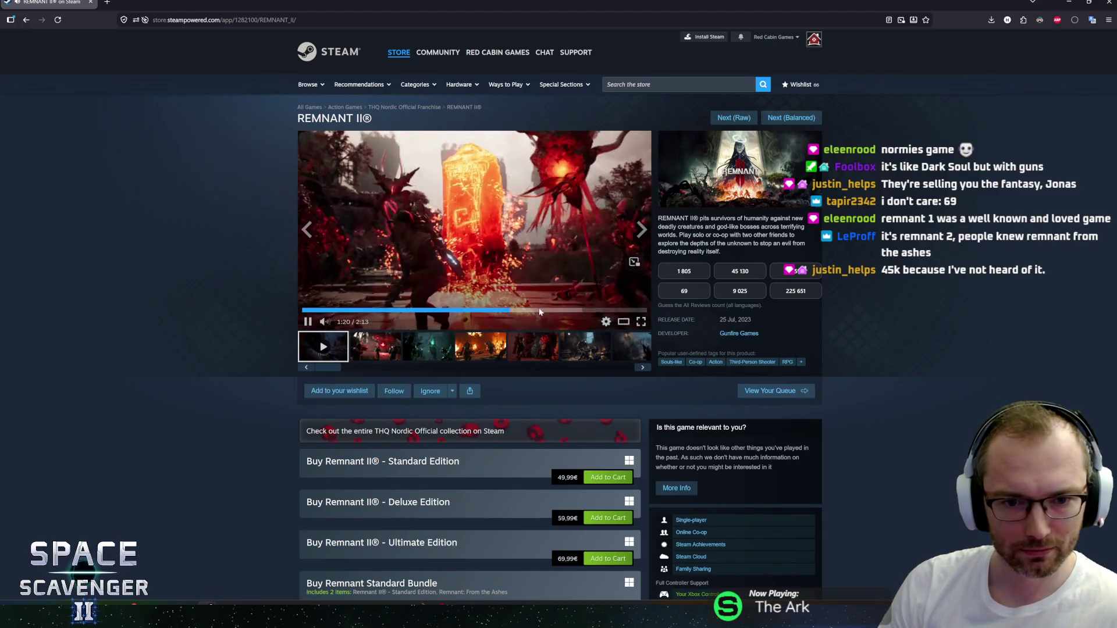
Step: Skip to near the trailer's end and step through screenshots up to the green creature shot
{"action": "left_click", "coordinate": [565, 310]}
{"action": "left_click", "coordinate": [631, 310]}
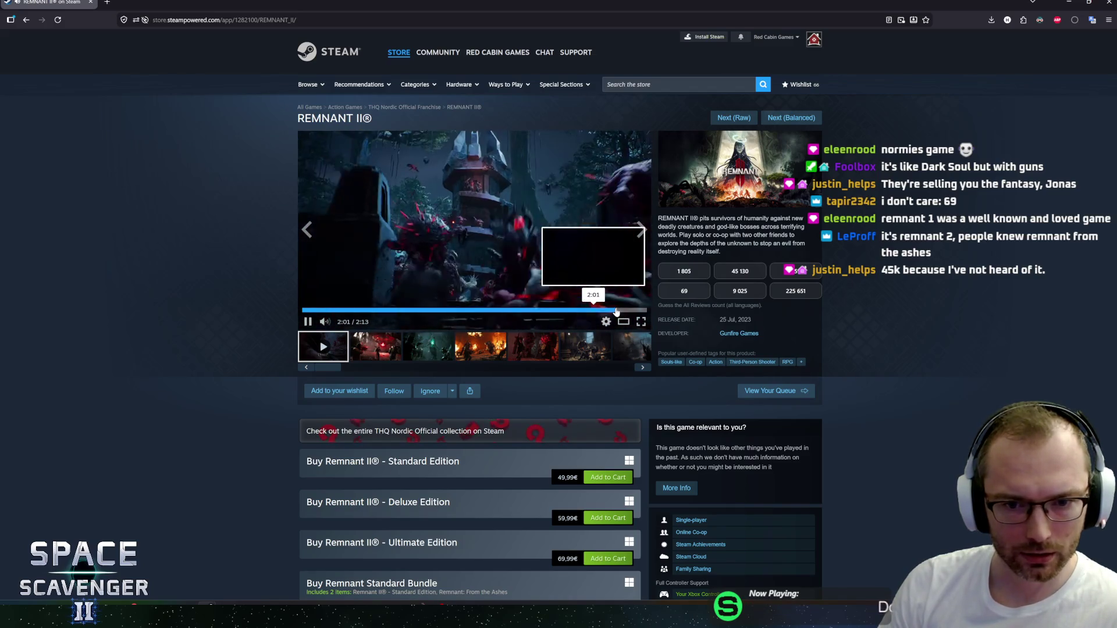
{"action": "left_click", "coordinate": [398, 346]}
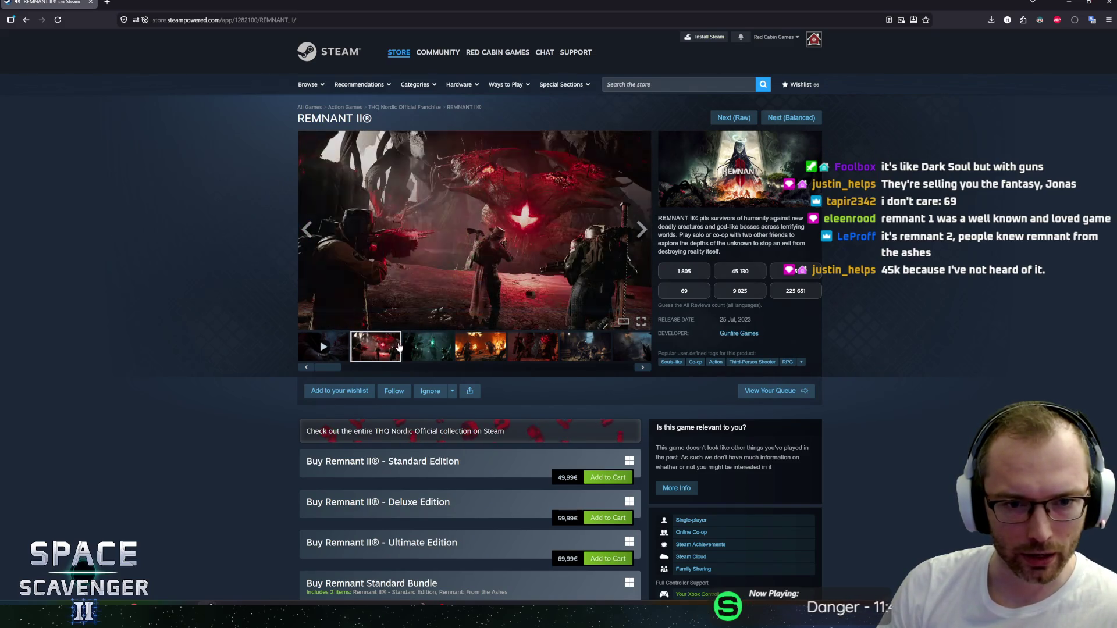
{"action": "left_click", "coordinate": [381, 347]}
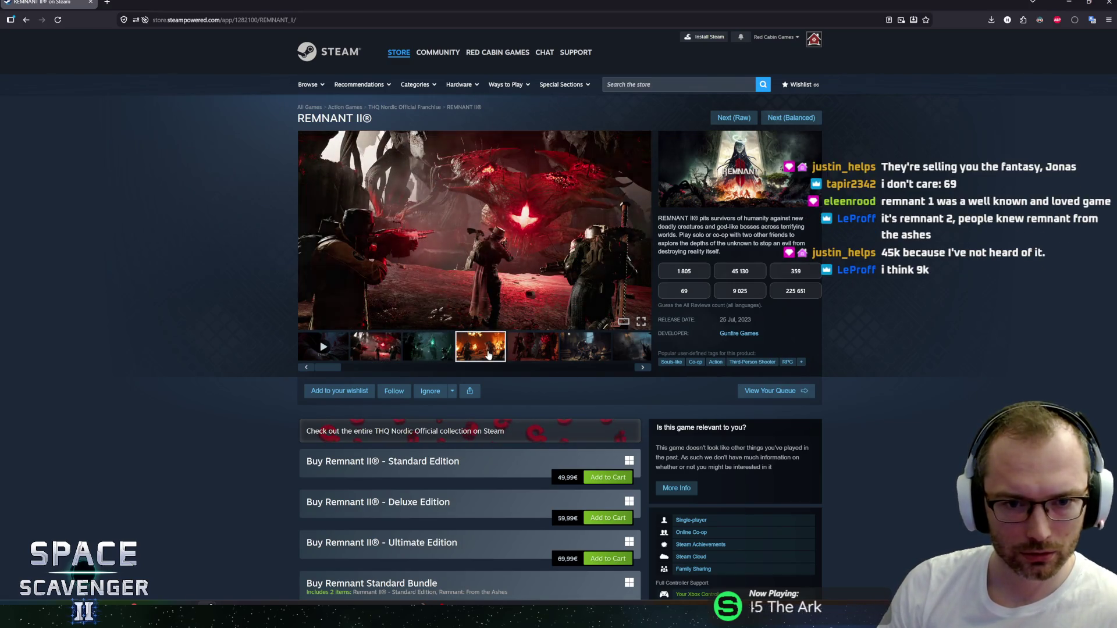
{"action": "left_click", "coordinate": [532, 348]}
{"action": "left_click", "coordinate": [585, 347]}
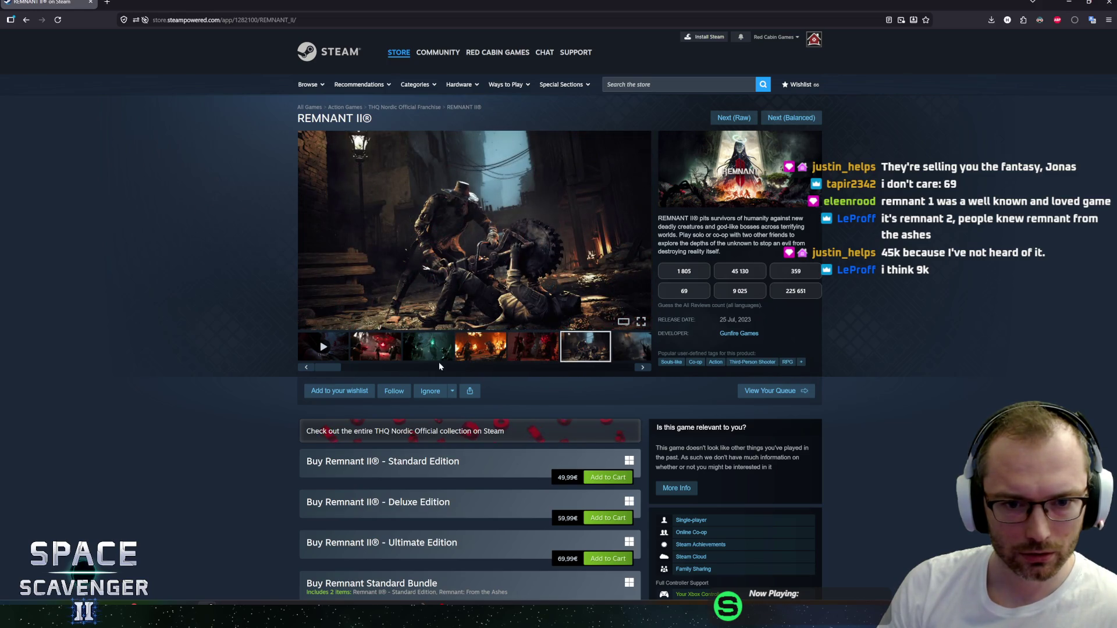
{"action": "left_click_drag", "start_coordinate": [336, 373], "coordinate": [626, 367]}
{"action": "left_click", "coordinate": [474, 352]}
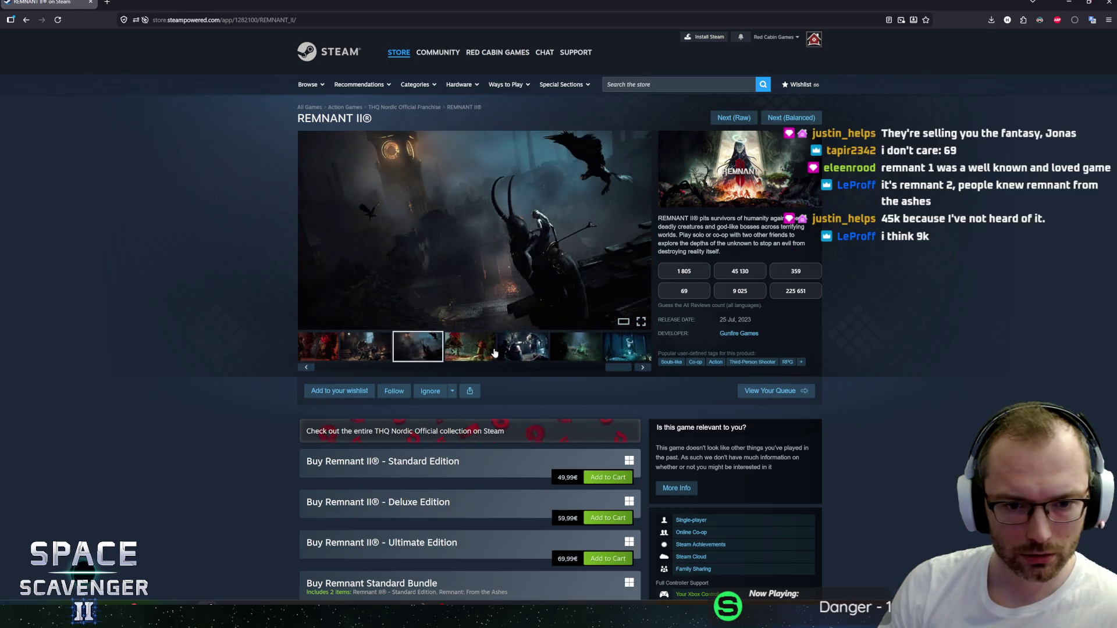
{"action": "left_click", "coordinate": [523, 348]}
{"action": "left_click", "coordinate": [623, 353]}
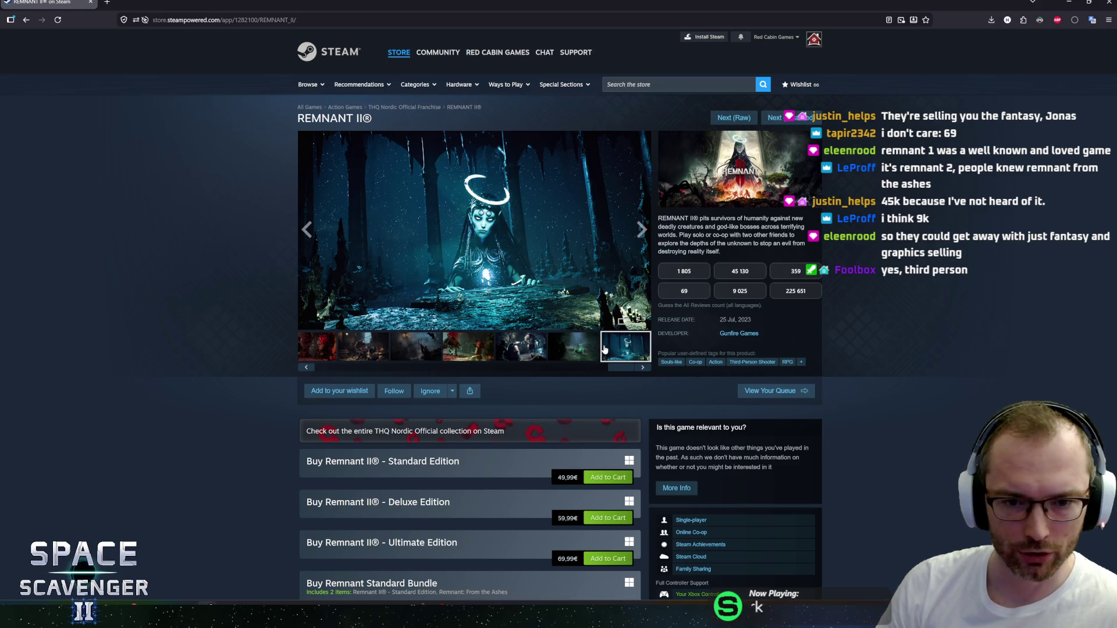
Step: Scroll the thumbnails back past the fire shot and leave the red screenshot showing
{"action": "left_click_drag", "start_coordinate": [628, 371], "coordinate": [363, 370]}
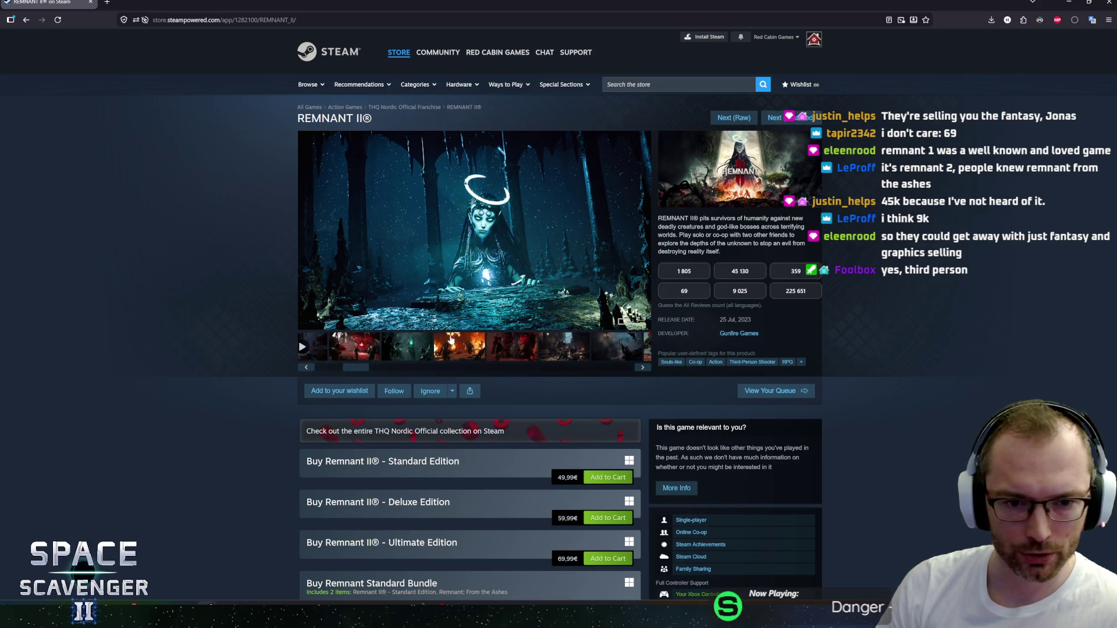
{"action": "left_click", "coordinate": [452, 342]}
{"action": "left_click", "coordinate": [406, 350]}
{"action": "left_click", "coordinate": [355, 346]}
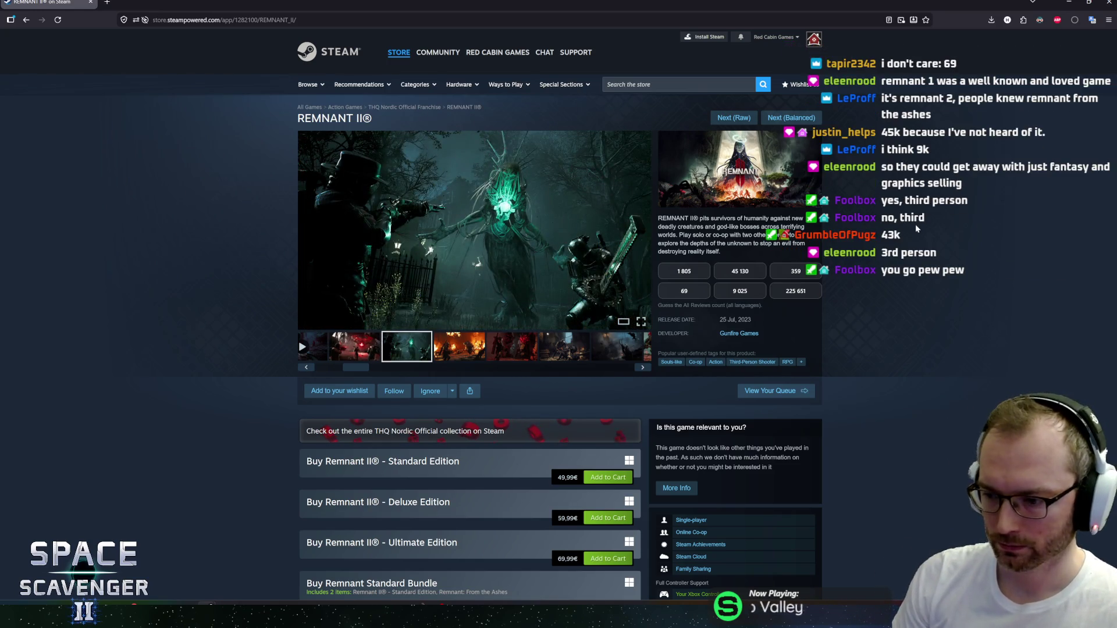
{"action": "scroll", "coordinate": [891, 225], "scroll_direction": "down", "scroll_amount": 3}
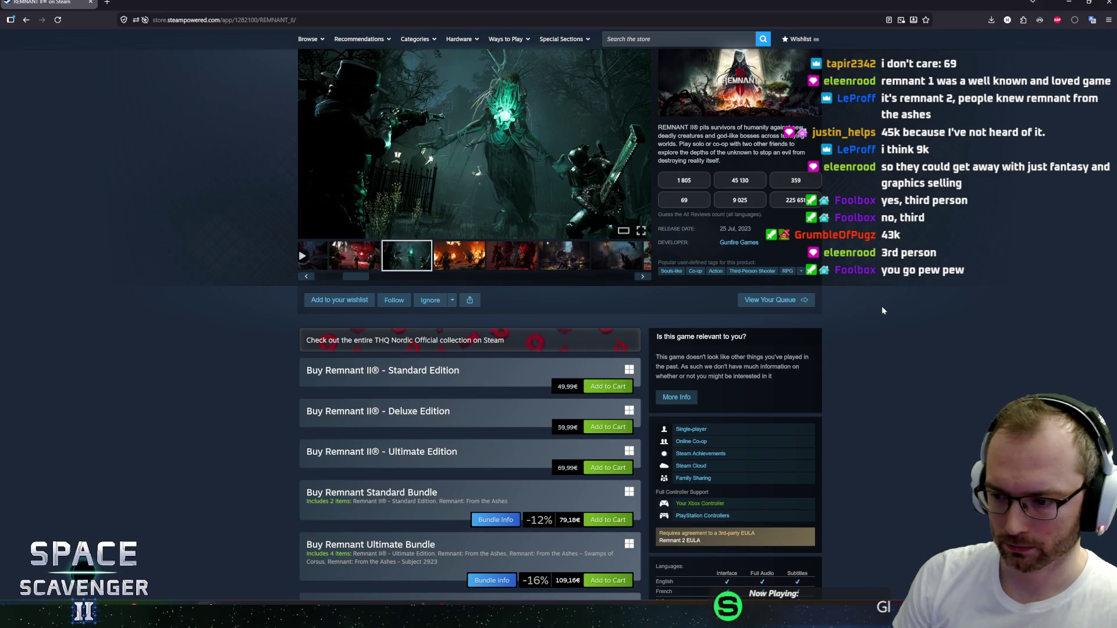
{"action": "scroll", "coordinate": [873, 299], "scroll_direction": "down", "scroll_amount": 4}
{"action": "middle_click", "coordinate": [254, 337]}
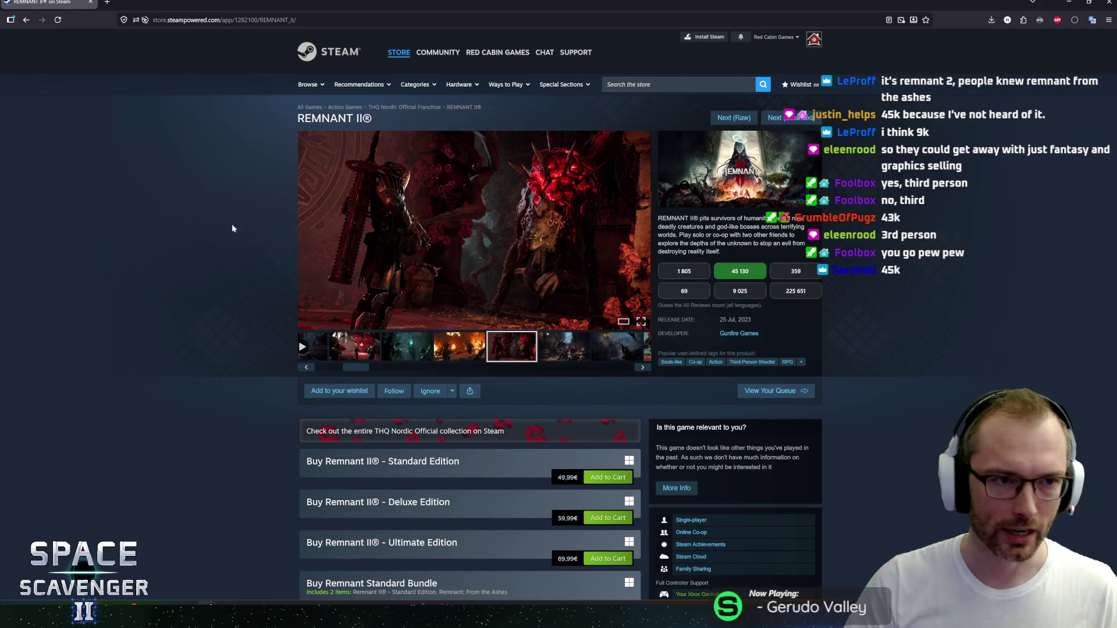
Step: Alt+Tab from Firefox to the Unity editor showing the Core scene's starry backdrop
{"action": "key", "text": "alt+Tab"}
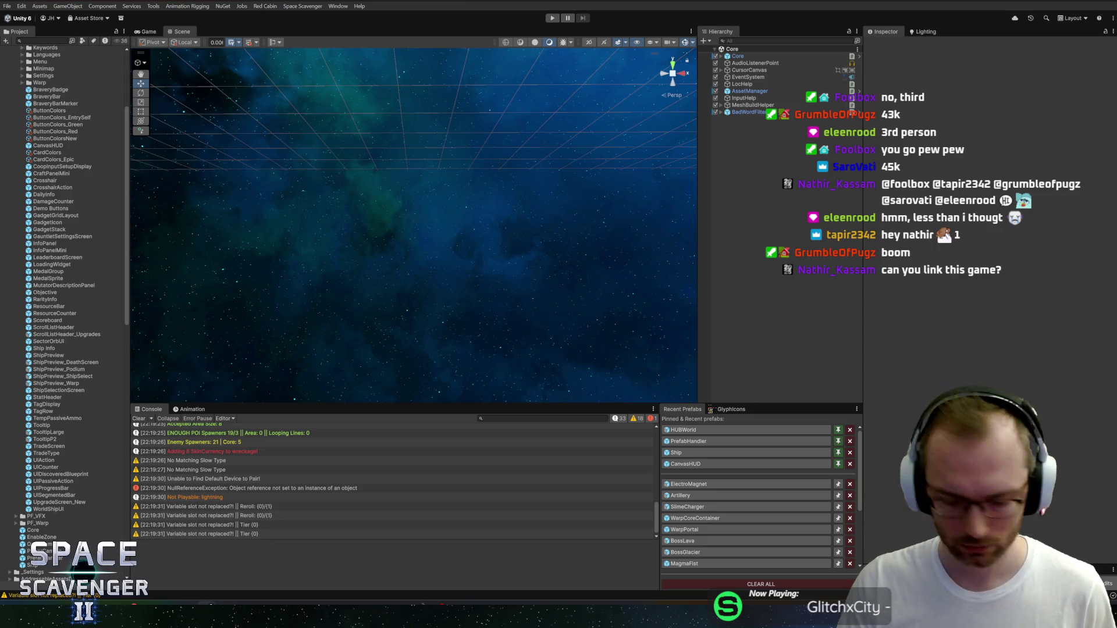
Step: Copy the Remnant II store page address from Firefox and return to Unity
{"action": "key", "text": "alt+Tab"}
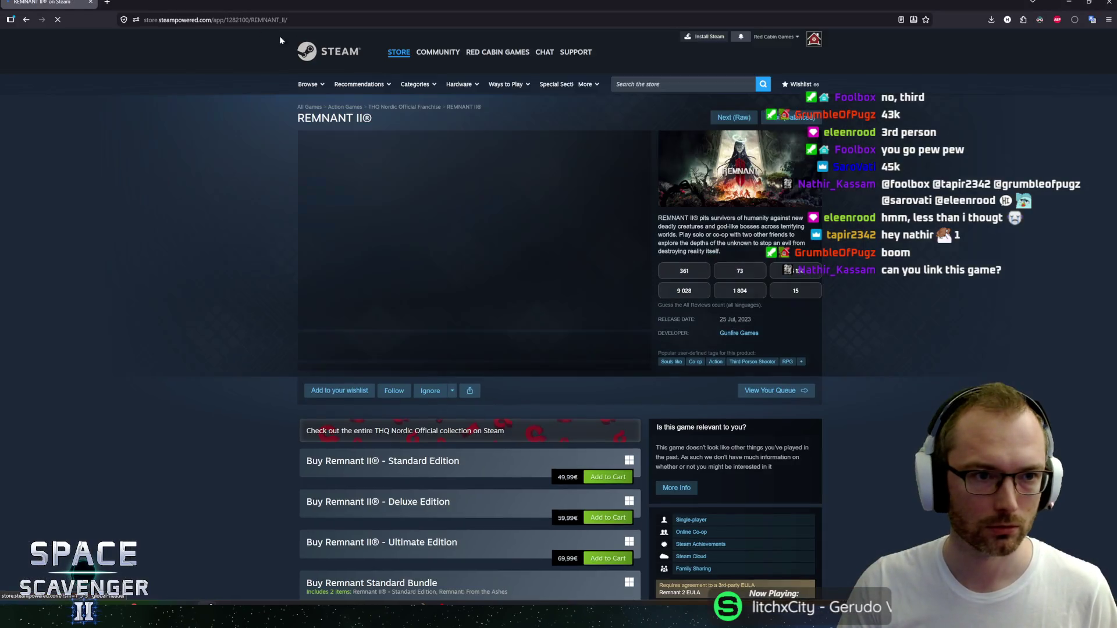
{"action": "left_click", "coordinate": [284, 19]}
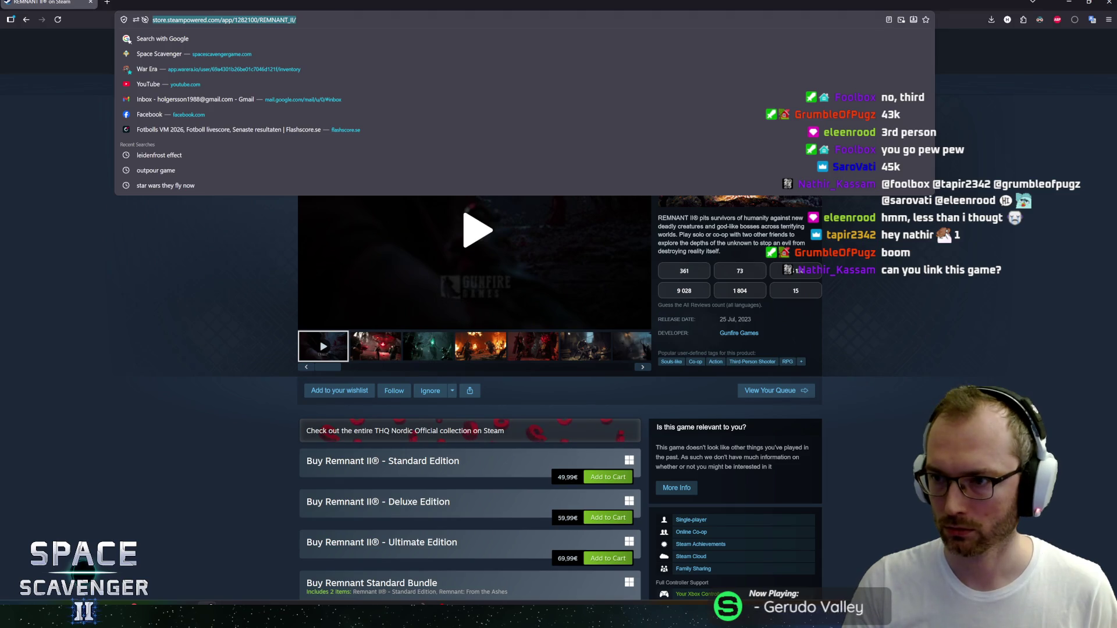
{"action": "key", "text": "alt+Tab"}
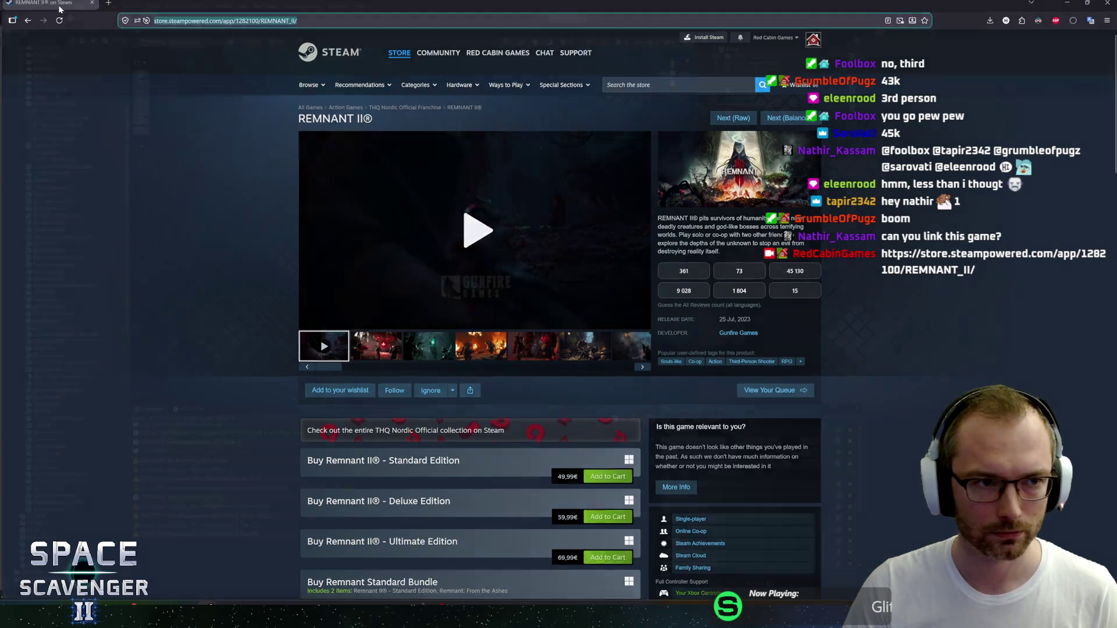
{"action": "key", "text": "alt+Tab"}
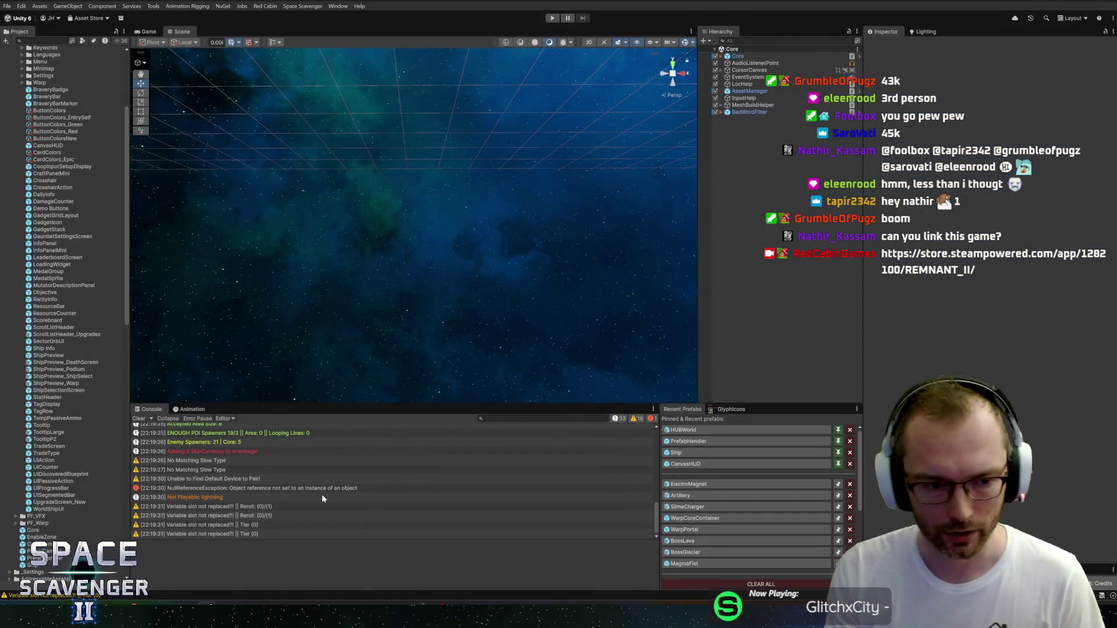
Step: Inspect the NullReferenceException stack trace, then check where level is used in SectorMap2D.cs
{"action": "left_click", "coordinate": [315, 490]}
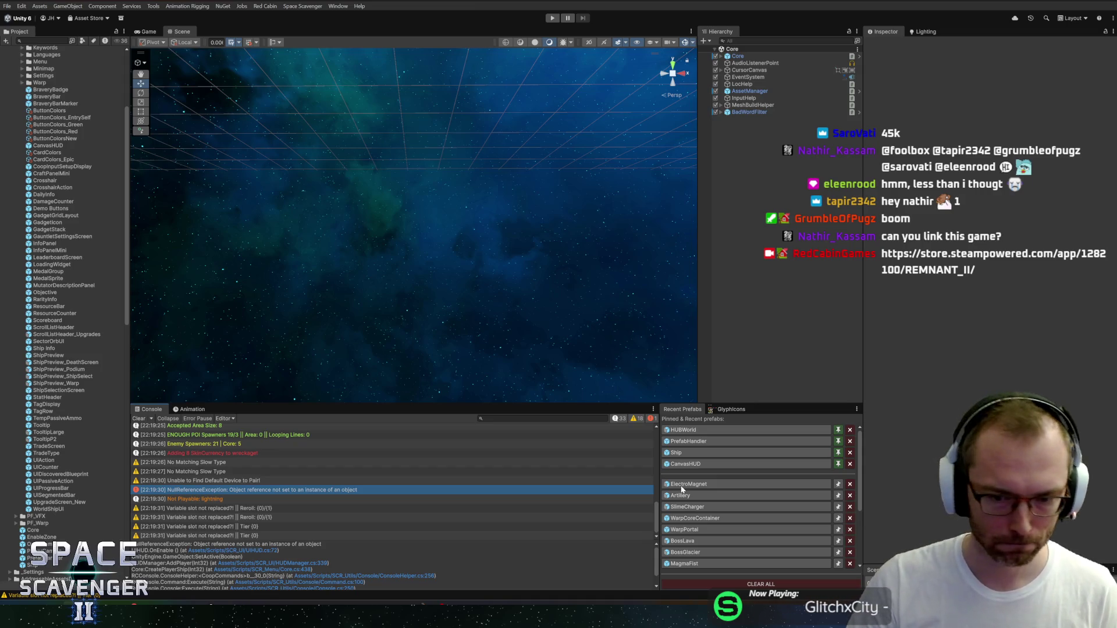
{"action": "key", "text": "alt+Tab"}
{"action": "key", "text": "alt+Tab"}
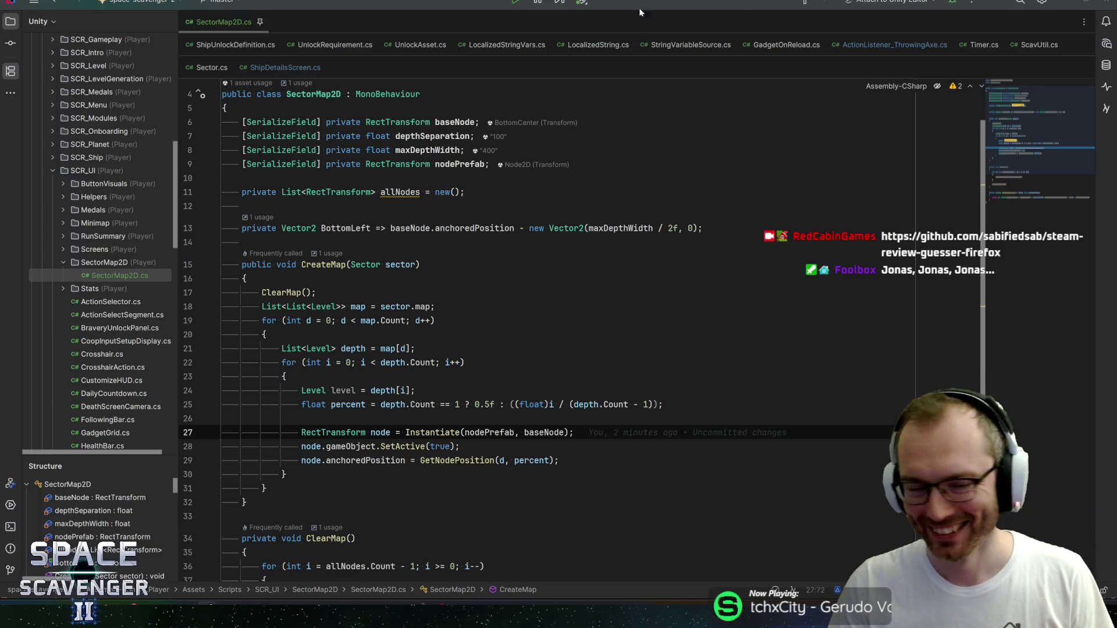
{"action": "left_click", "coordinate": [341, 390]}
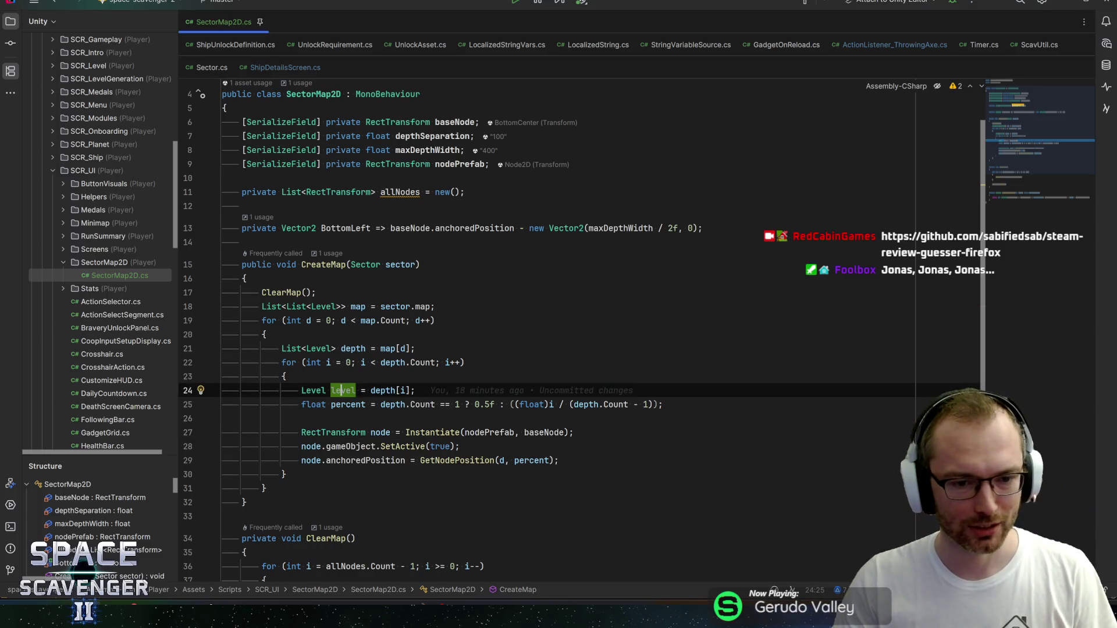
{"action": "left_click", "coordinate": [415, 390]}
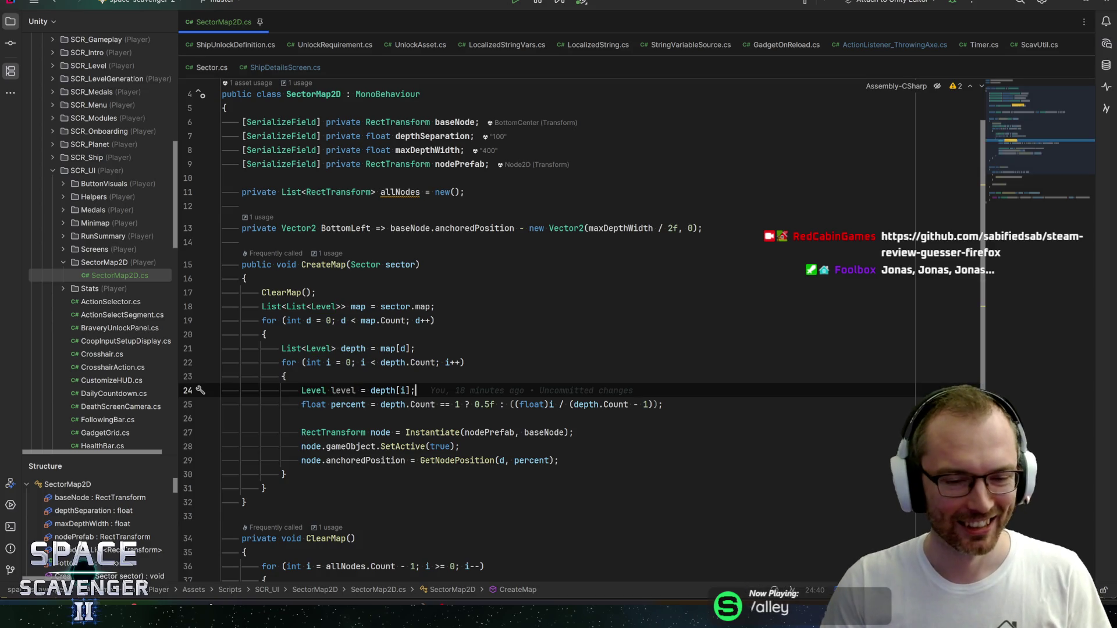
{"action": "scroll", "coordinate": [582, 332], "scroll_direction": "down", "scroll_amount": 4}
{"action": "left_click", "coordinate": [286, 306]}
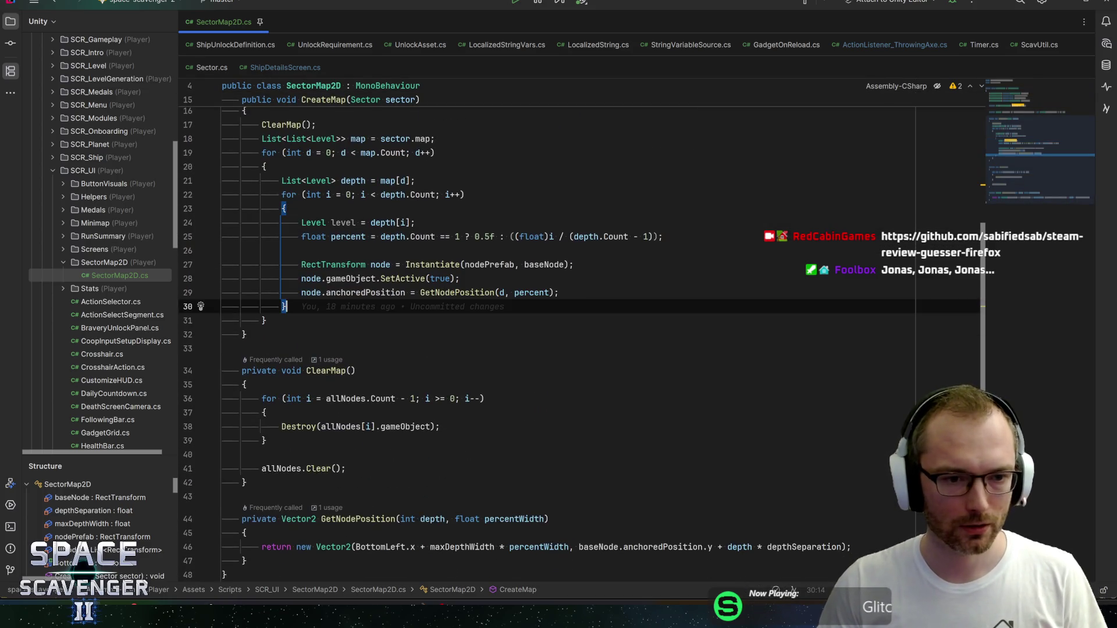
{"action": "left_click", "coordinate": [265, 320]}
{"action": "key", "text": "Down"}
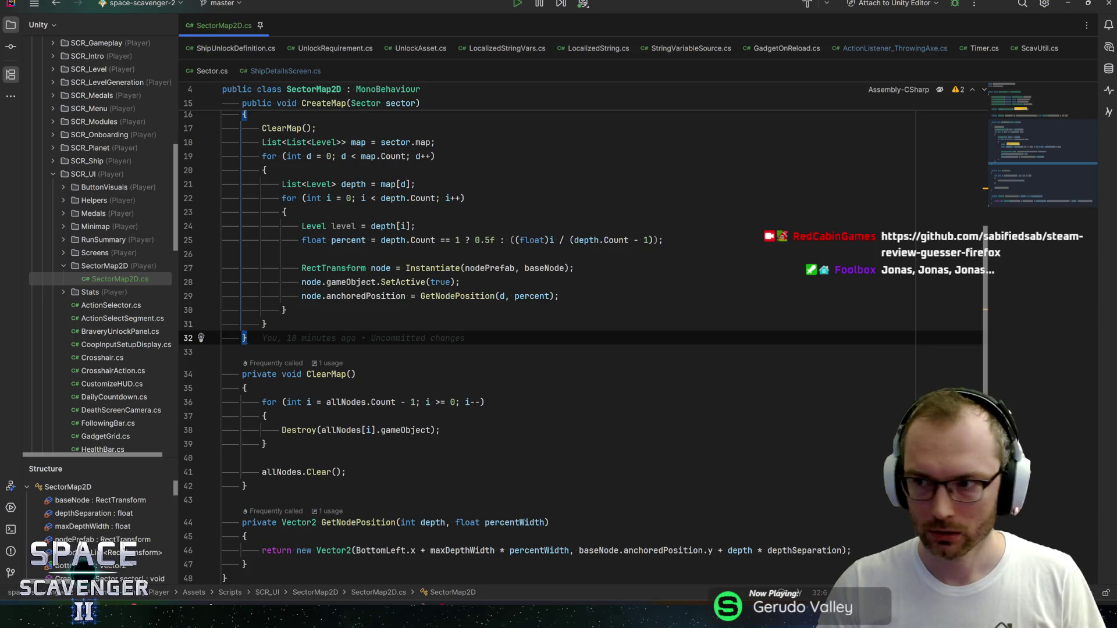
{"action": "left_click", "coordinate": [448, 225]}
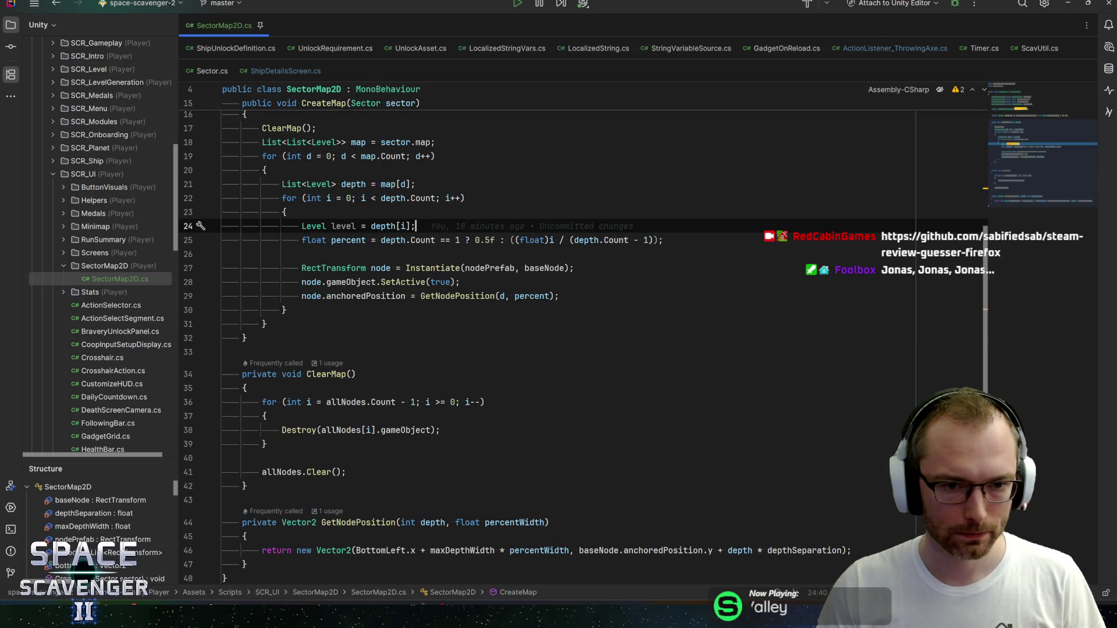
{"action": "key", "text": "alt+Tab"}
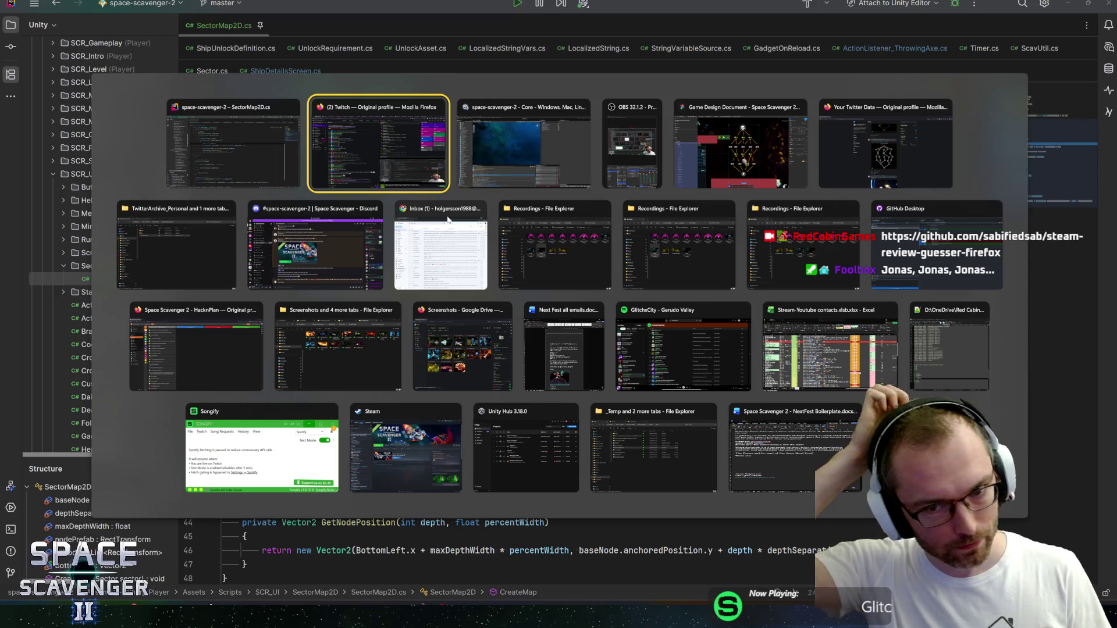
Step: Close the three leftover Recordings folder windows and switch to GitHub Desktop
{"action": "left_click", "coordinate": [603, 209]}
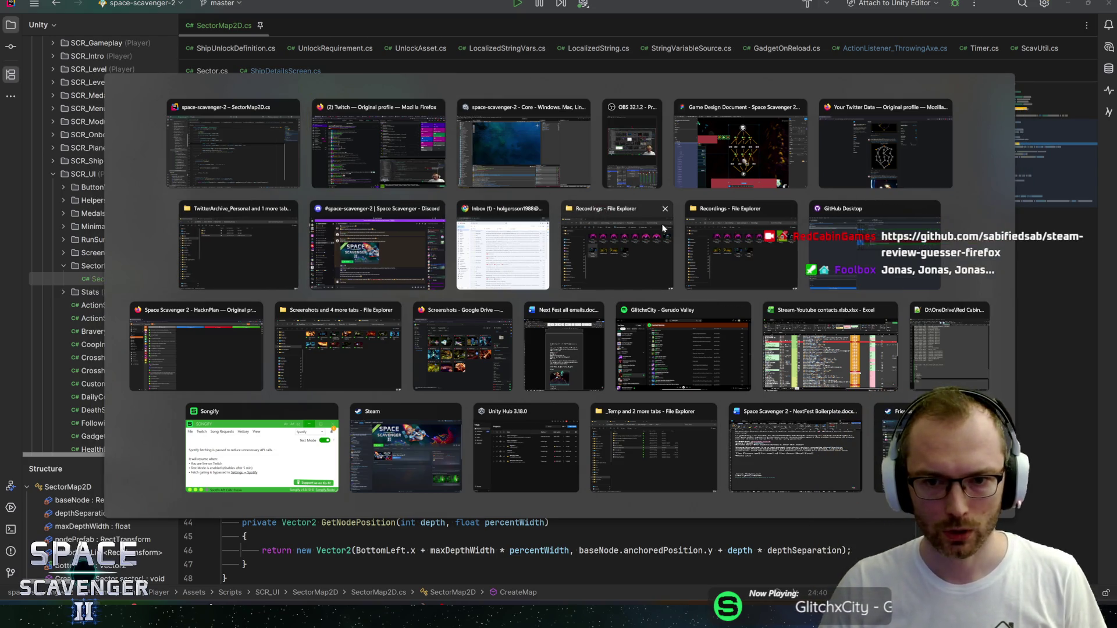
{"action": "left_click", "coordinate": [665, 210]}
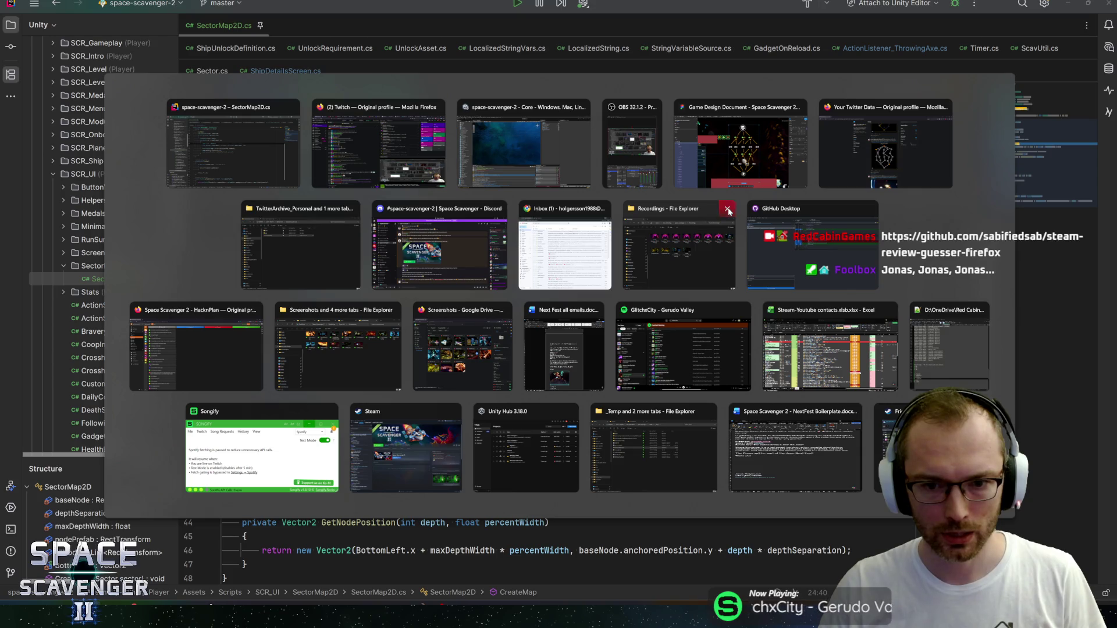
{"action": "left_click", "coordinate": [729, 211]}
{"action": "left_click", "coordinate": [508, 287]}
Step: Glance at the Next Fest documents and GitHub Desktop's 7 changed files, then return to SectorMap2D.cs
{"action": "key", "text": "alt+Tab"}
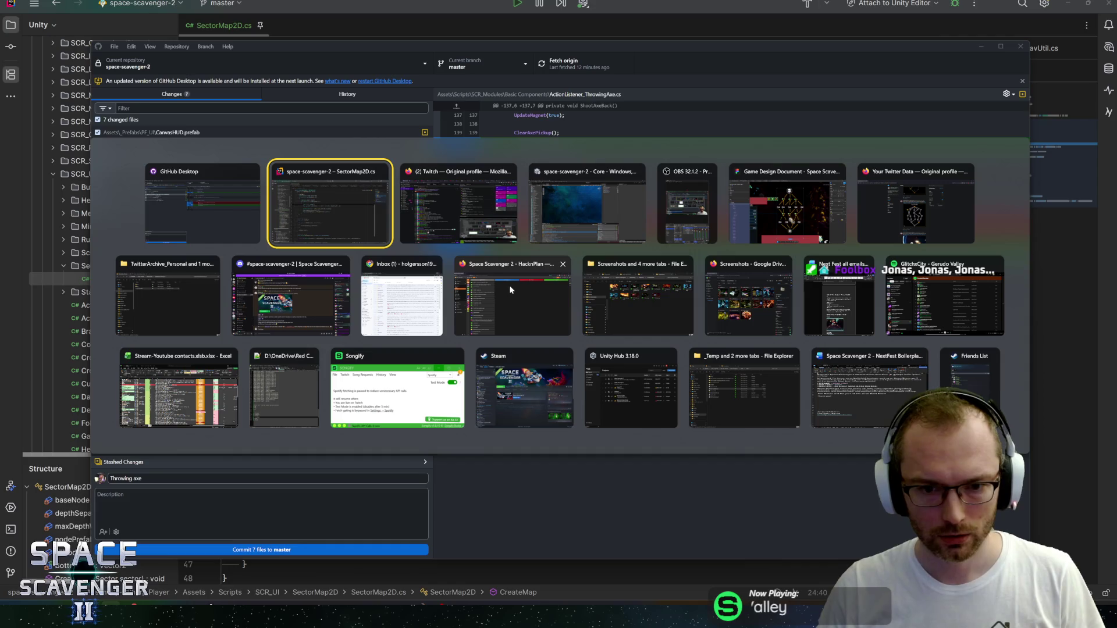
{"action": "left_click", "coordinate": [840, 389]}
{"action": "scroll", "coordinate": [221, 291], "scroll_direction": "down", "scroll_amount": 5}
{"action": "key", "text": "alt+Tab"}
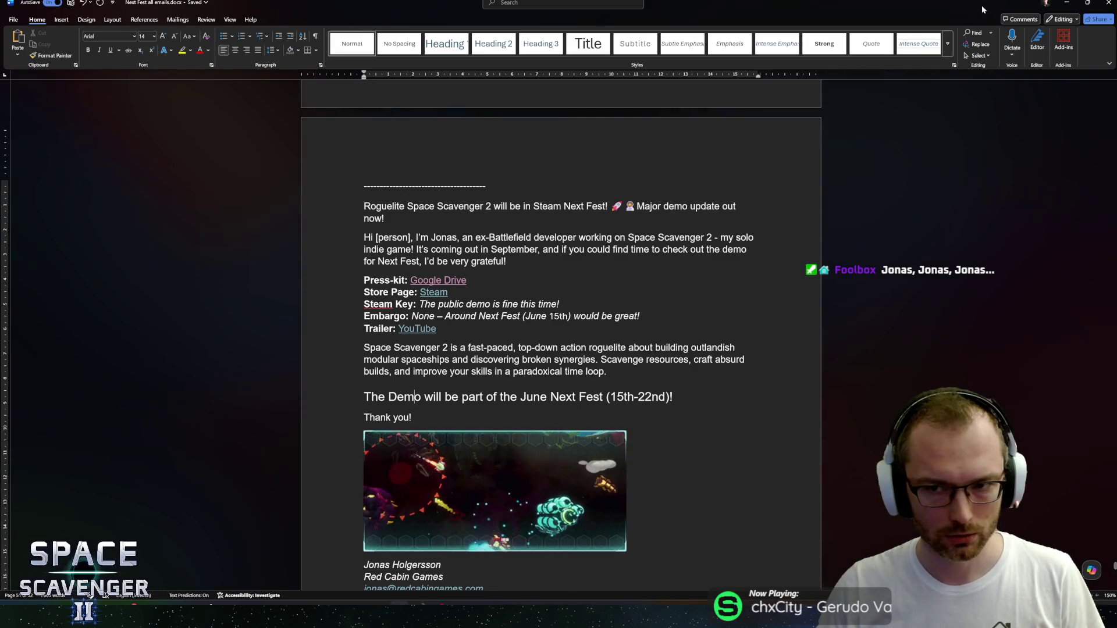
{"action": "key", "text": "alt+Tab"}
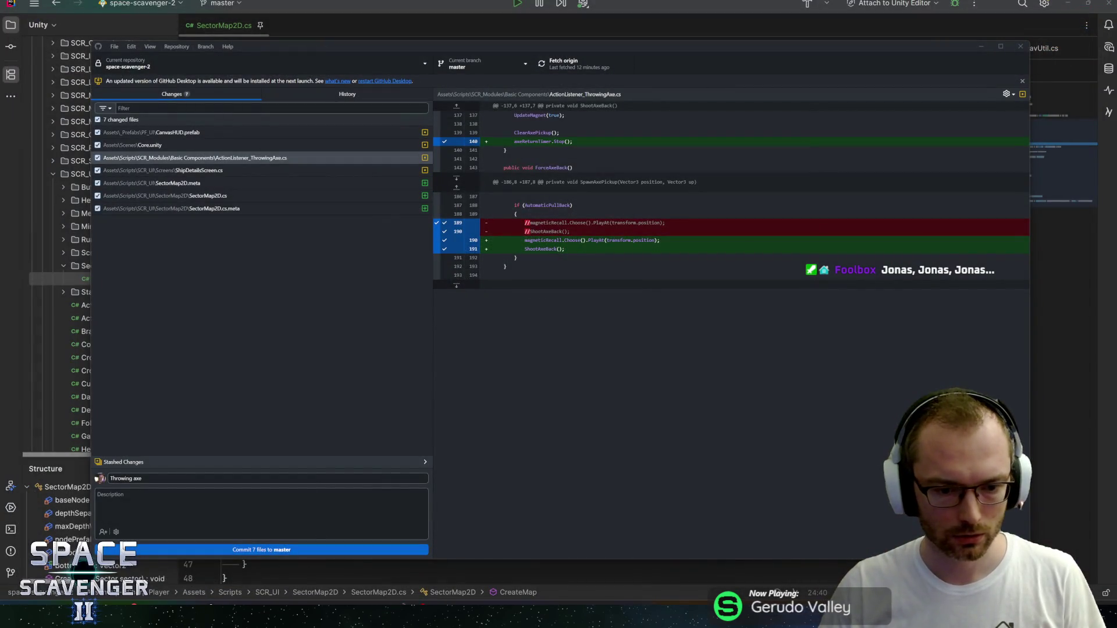
{"action": "key", "text": "alt+Tab"}
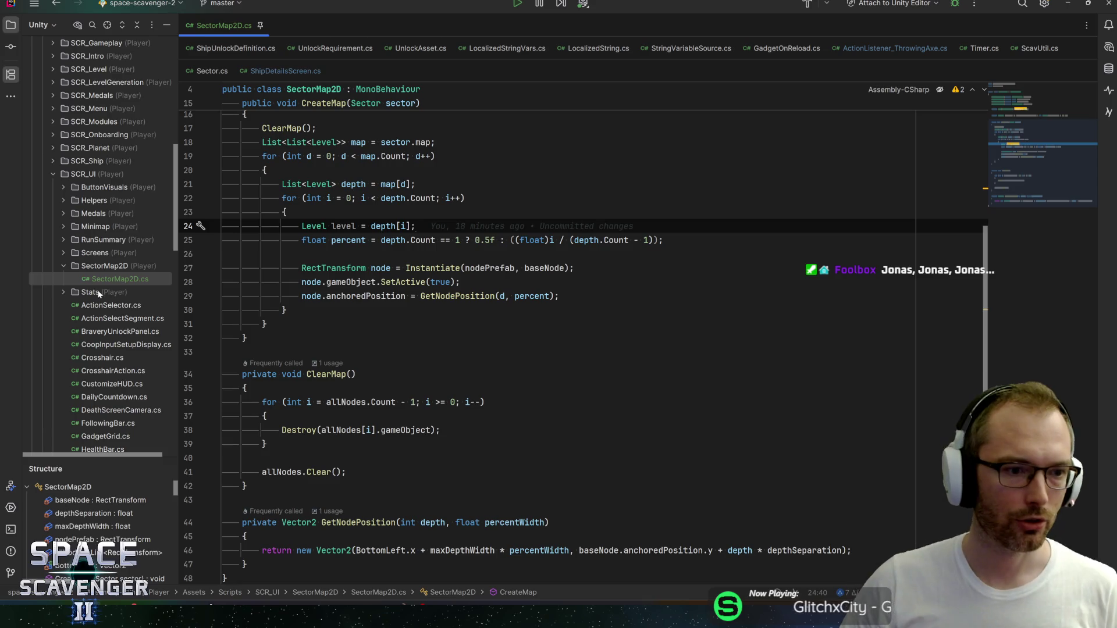
Step: Add a SectorNode2D MonoBehaviour Unity Script to SectorMap2D and insert a [SerializeField] private field
{"action": "right_click", "coordinate": [96, 266]}
{"action": "mouse_move", "coordinate": [142, 268]}
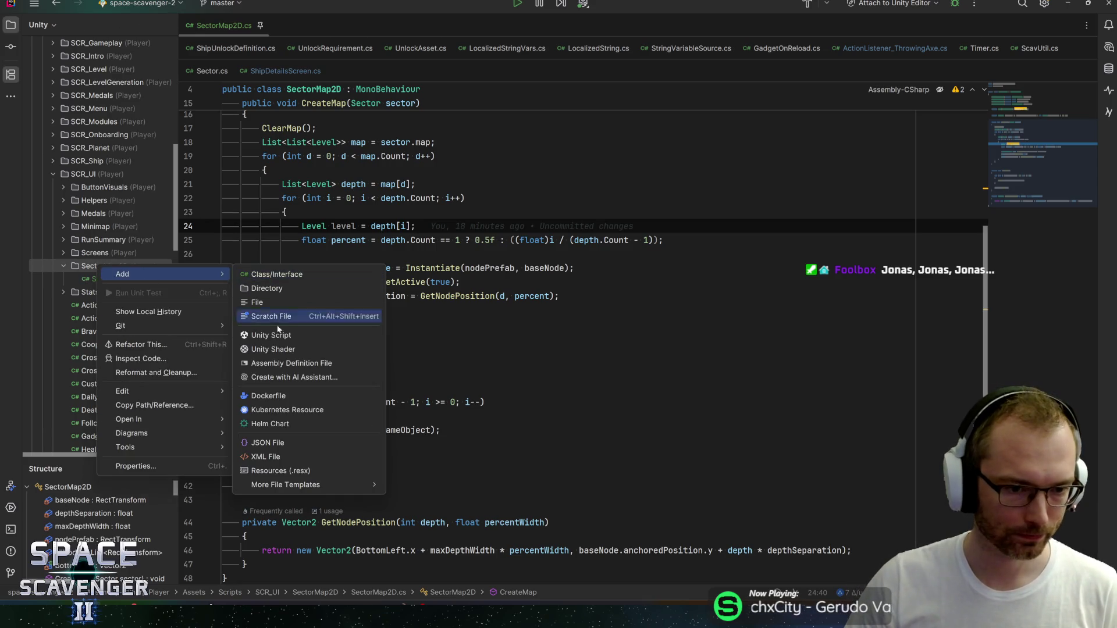
{"action": "left_click", "coordinate": [278, 335]}
{"action": "type", "text": "SectorNod"}
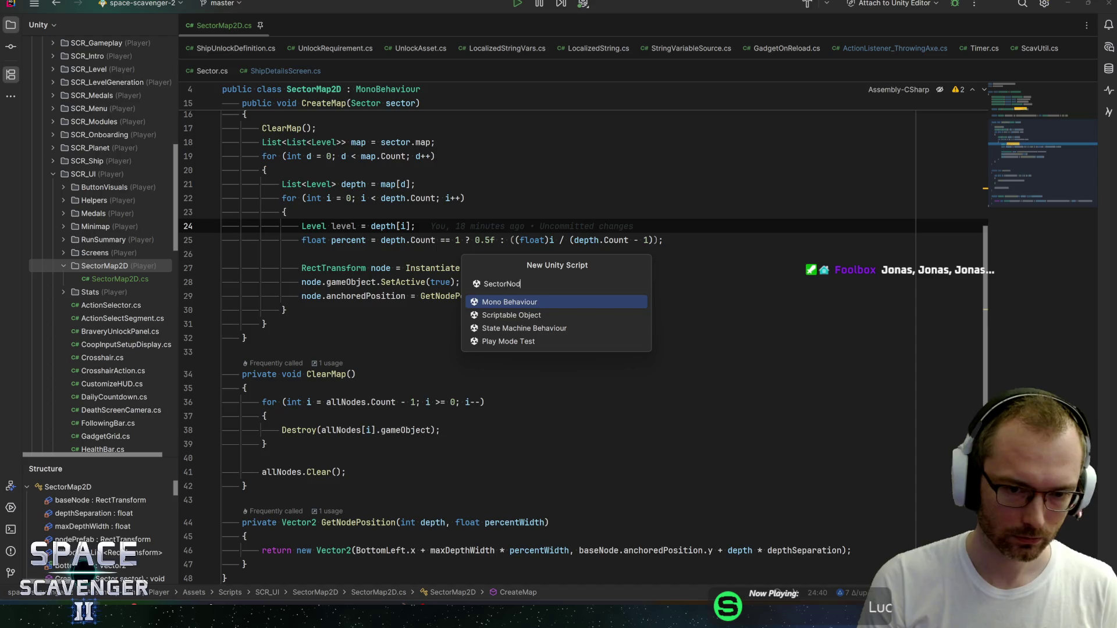
{"action": "type", "text": "e2D"}
{"action": "key", "text": "Return"}
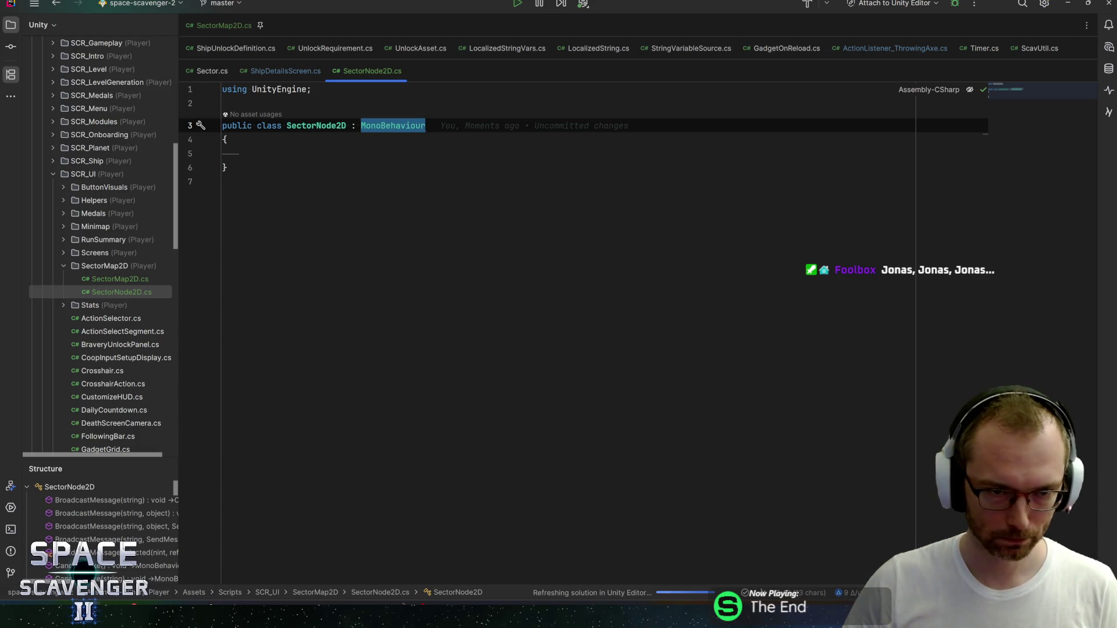
{"action": "key", "text": "Return"}
{"action": "type", "text": "serial"}
{"action": "key", "text": "Return"}
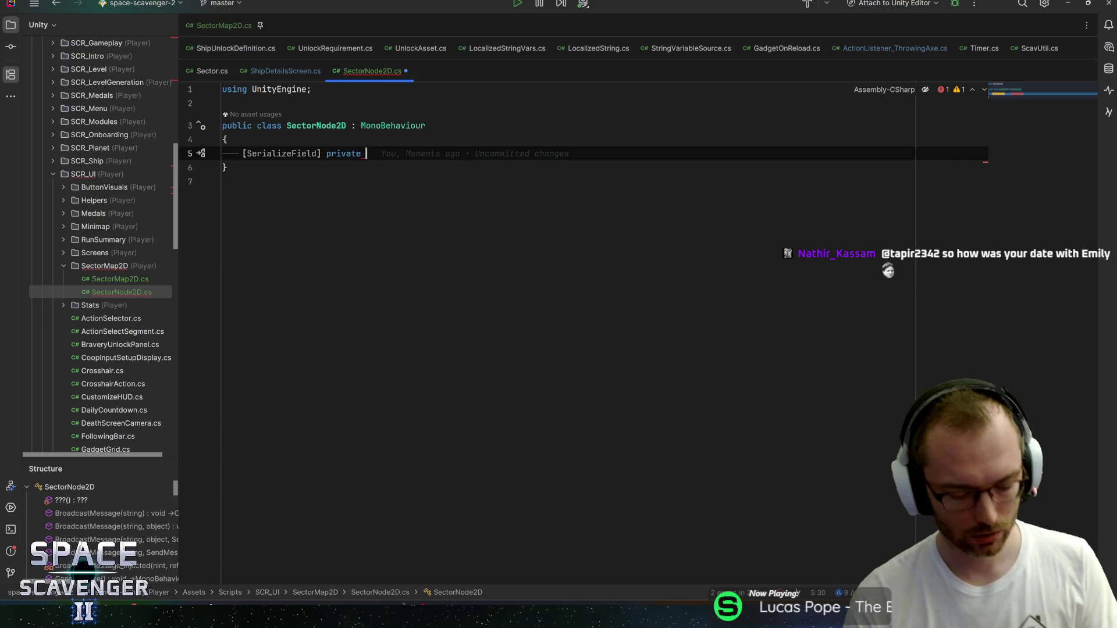
Step: Declare the Image planet field and import UnityEngine.UI so Image resolves
{"action": "type", "text": "Image p"}
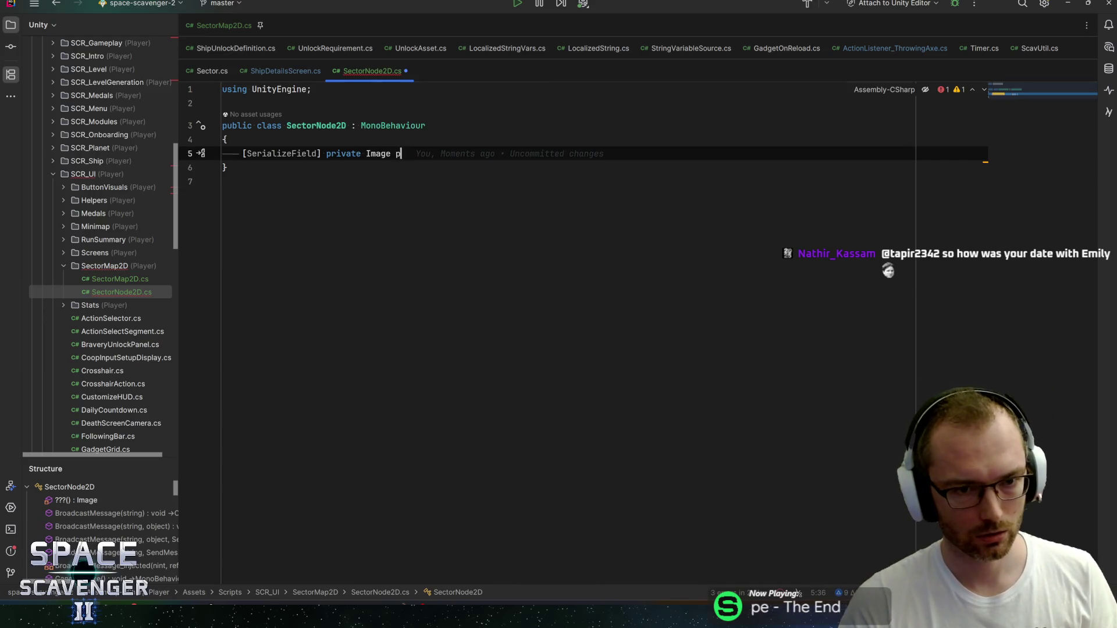
{"action": "type", "text": "lanet;"}
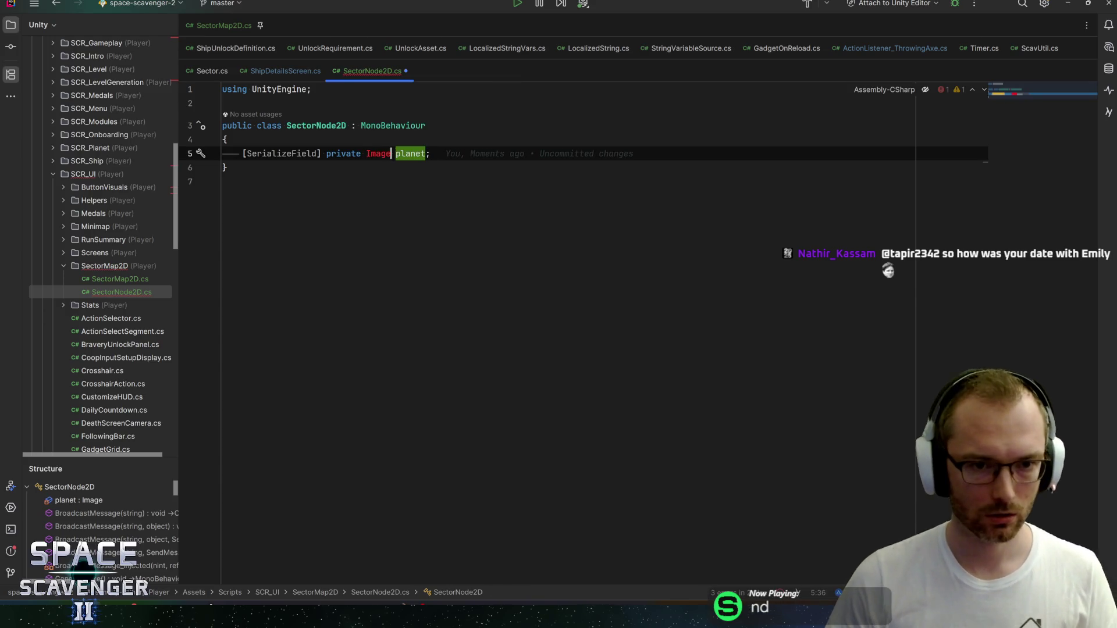
{"action": "key", "text": "alt+Return"}
{"action": "key", "text": "Down"}
{"action": "key", "text": "Down"}
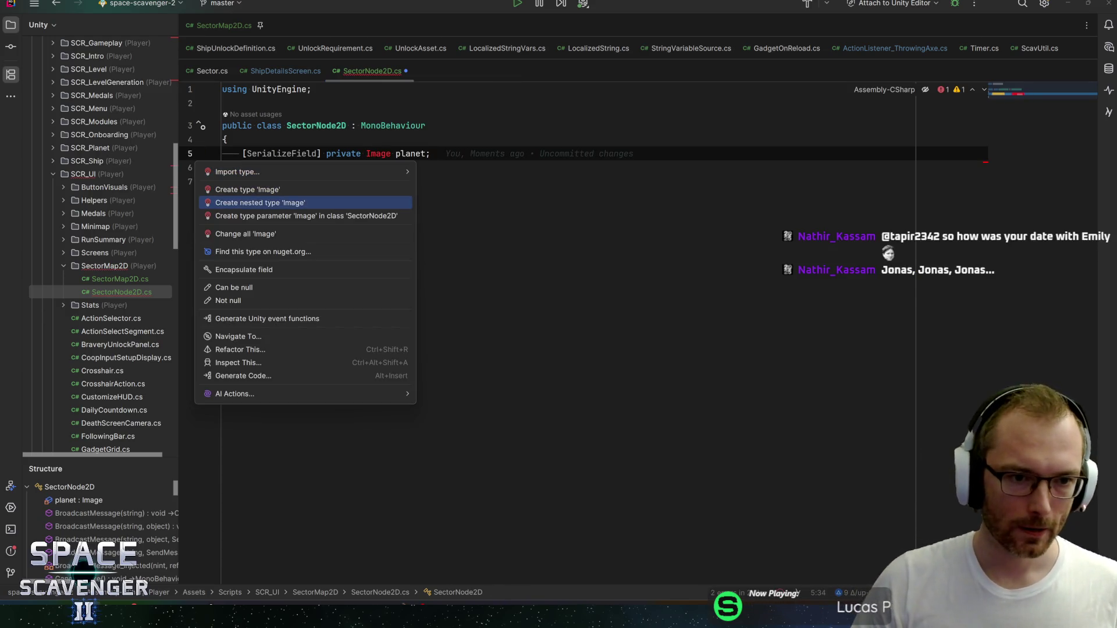
{"action": "key", "text": "Up"}
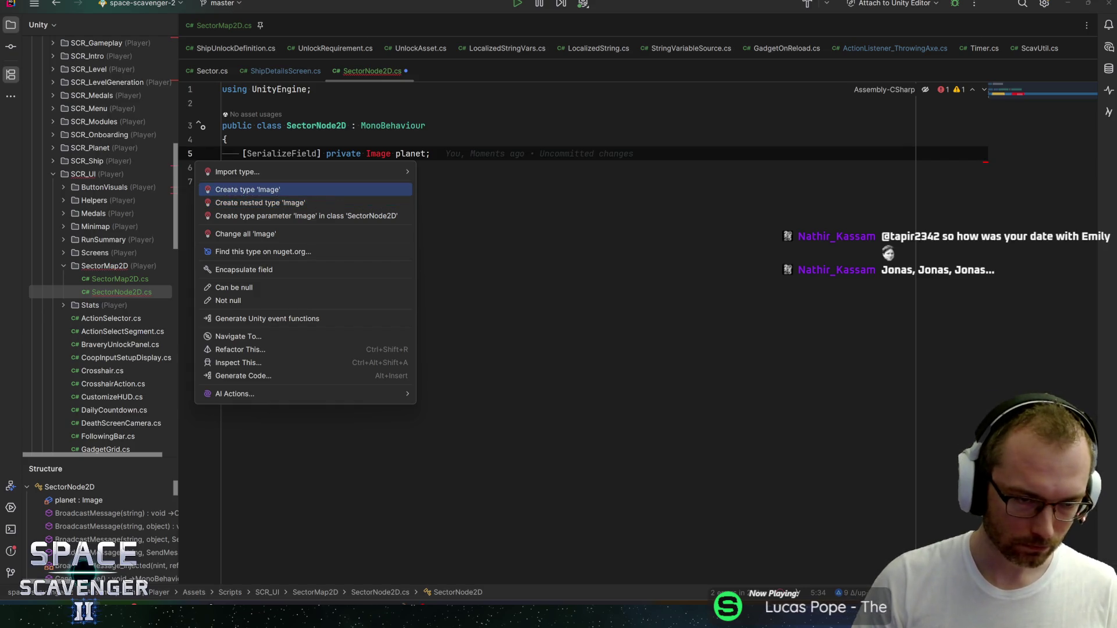
{"action": "key", "text": "Down"}
{"action": "key", "text": "Down"}
{"action": "key", "text": "Up"}
{"action": "key", "text": "Up"}
{"action": "key", "text": "Right"}
{"action": "key", "text": "Down"}
{"action": "key", "text": "Down"}
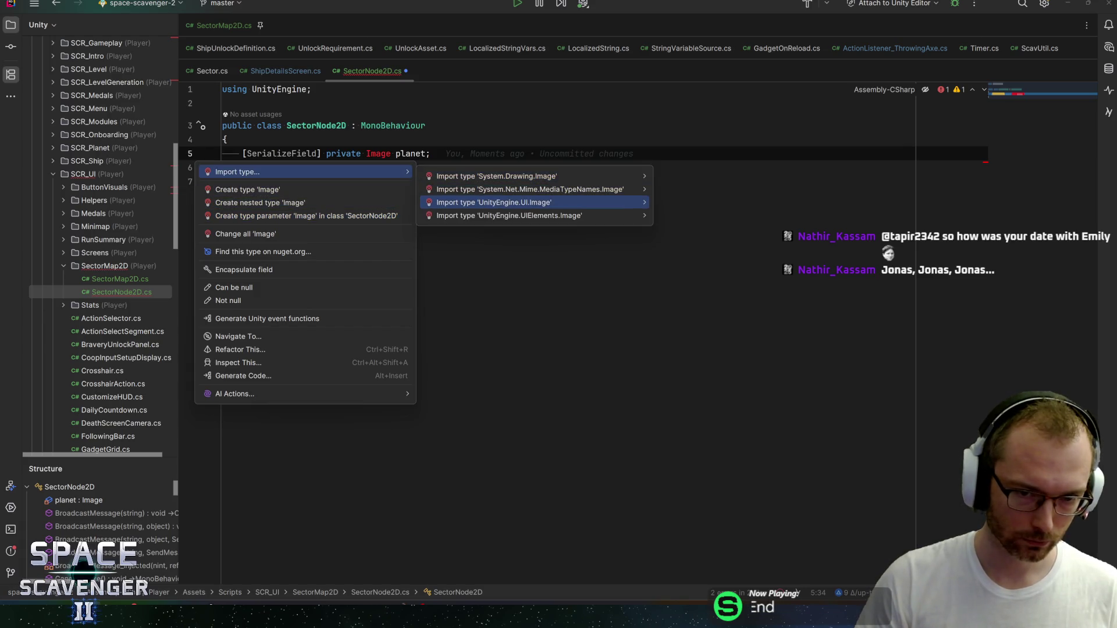
{"action": "key", "text": "Return"}
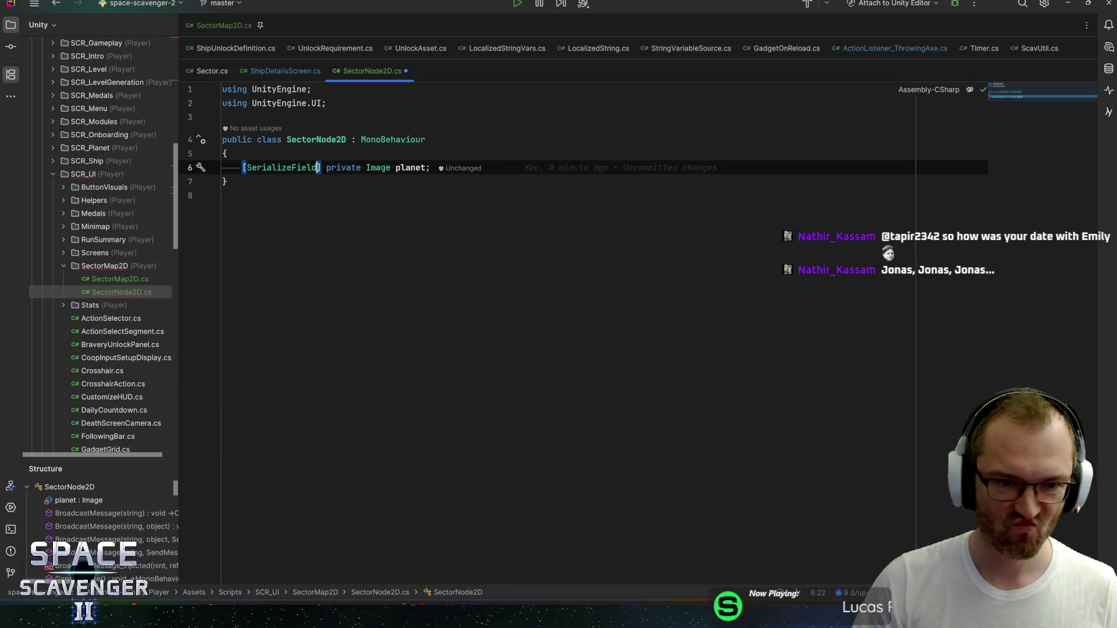
Step: Add a second serialized field, Image[] outpostImages, followed by blank lines
{"action": "key", "text": "End"}
{"action": "key", "text": "Return"}
{"action": "type", "text": "seri"}
{"action": "key", "text": "Return"}
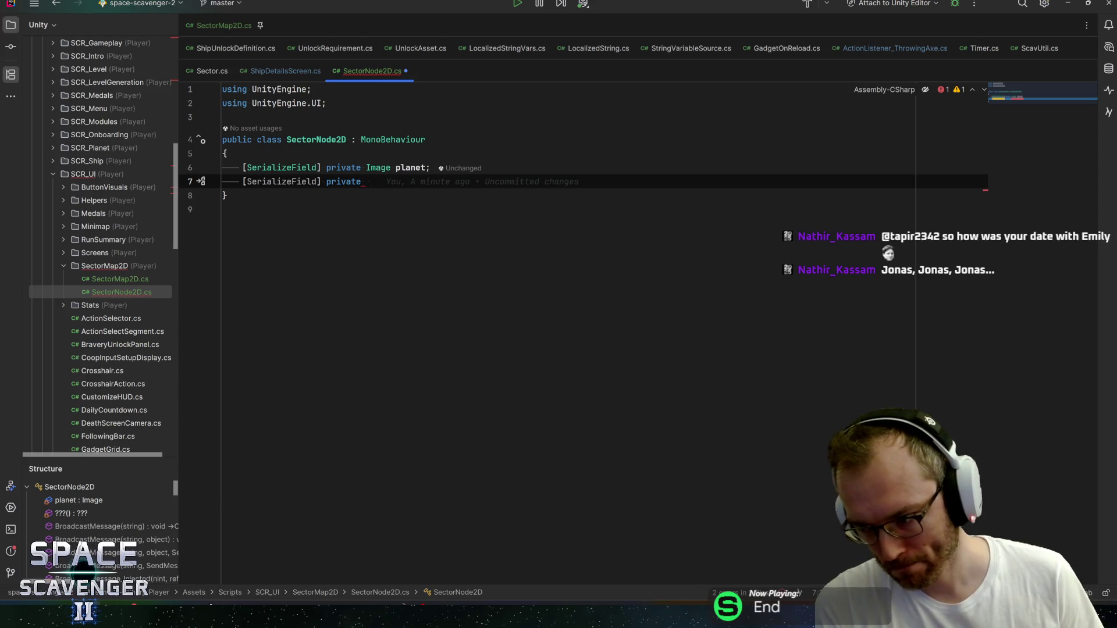
{"action": "type", "text": "Im"}
{"action": "key", "text": "BackSpace"}
{"action": "key", "text": "BackSpace"}
{"action": "type", "text": "Im"}
{"action": "key", "text": "Return"}
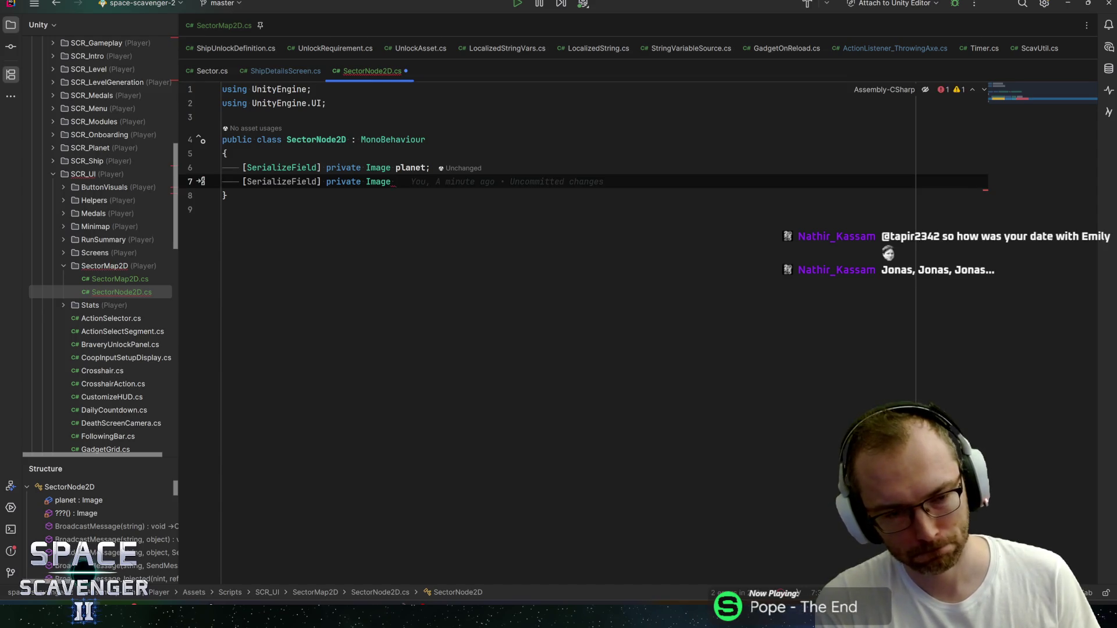
{"action": "key", "text": "BackSpace"}
{"action": "type", "text": "[] "}
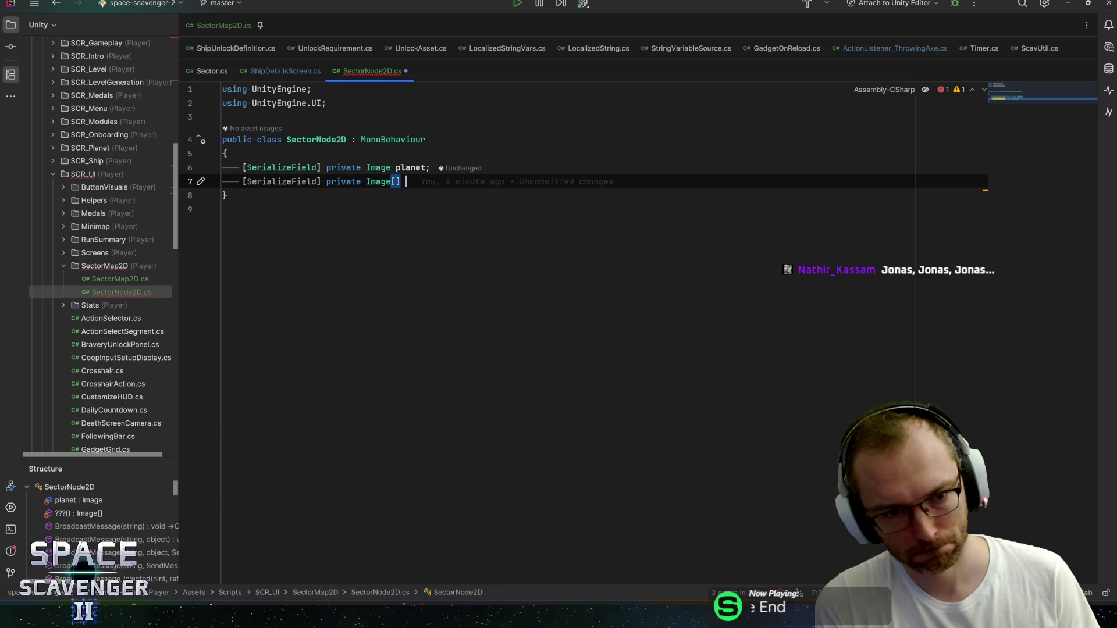
{"action": "type", "text": "sec"}
{"action": "key", "text": "BackSpace"}
{"action": "key", "text": "BackSpace"}
{"action": "key", "text": "BackSpace"}
{"action": "type", "text": "hide"}
{"action": "key", "text": "BackSpace"}
{"action": "key", "text": "BackSpace"}
{"action": "key", "text": "BackSpace"}
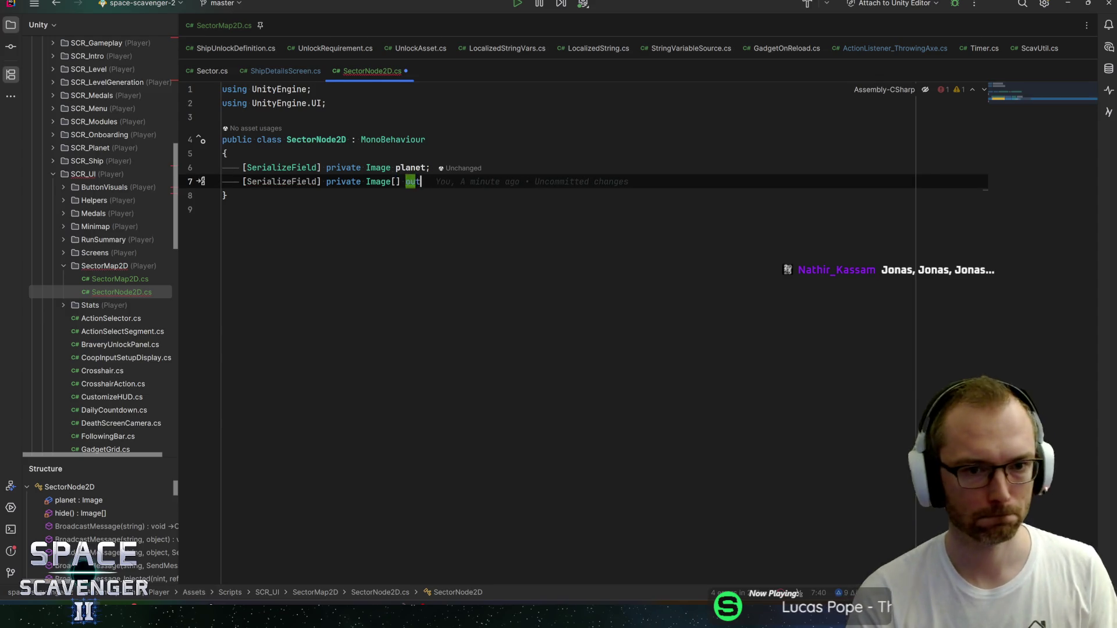
{"action": "type", "text": "outpostImages;"}
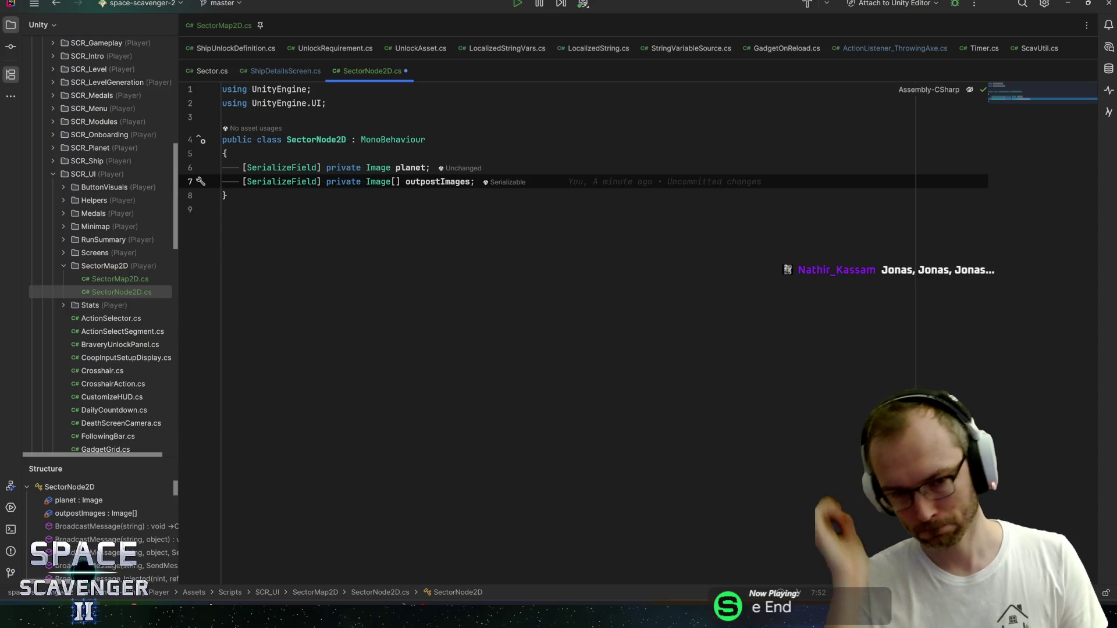
{"action": "key", "text": "Return"}
{"action": "key", "text": "Return"}
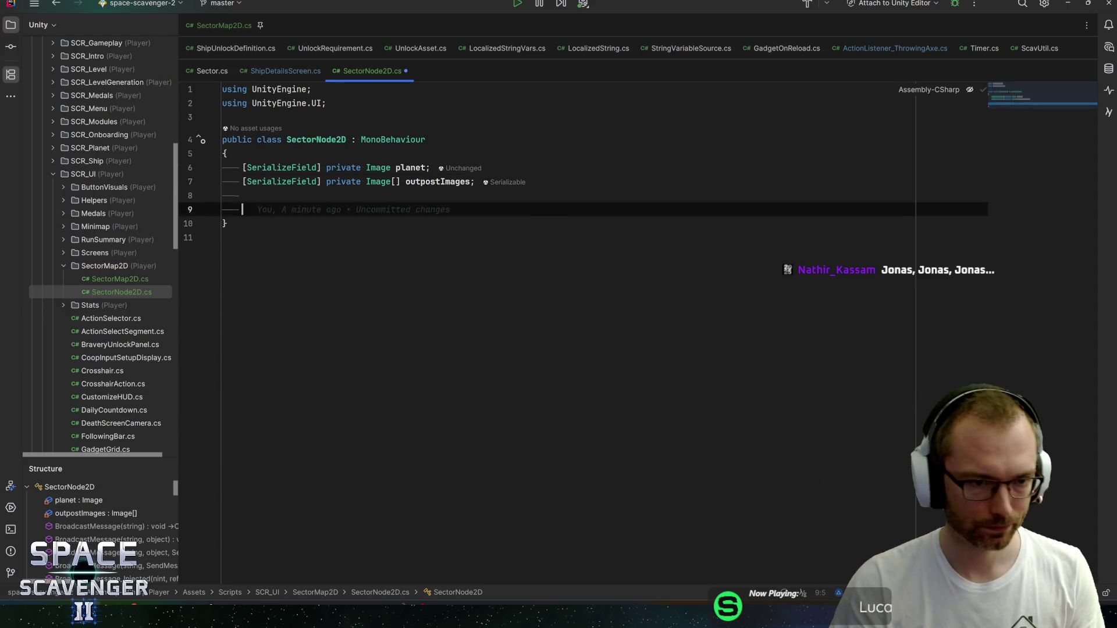